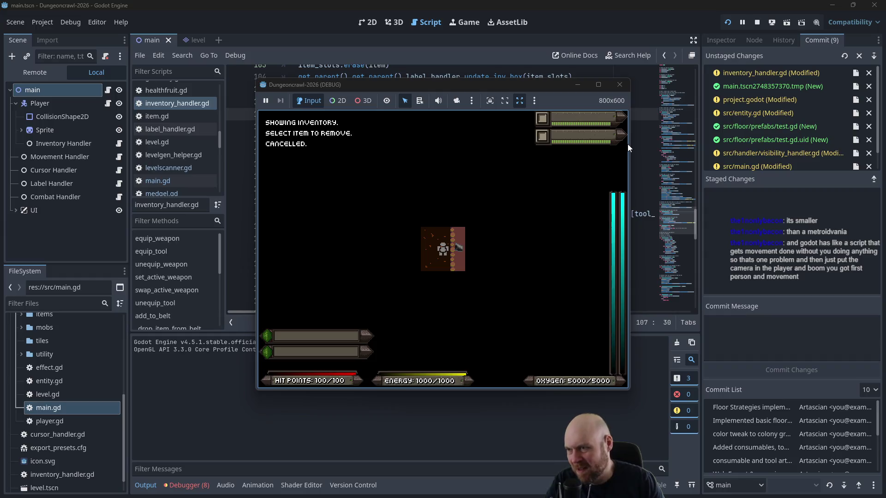
Step: Explore the dungeon rooms, attacking the Martian butterfly and punching the Rogue Bat
key(Up)
key(Down)
key(Down)
key(Down)
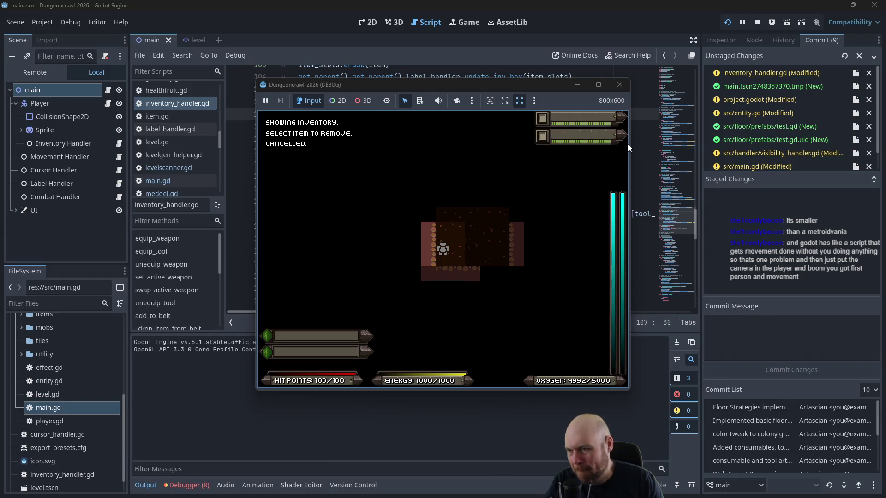
key(Up)
key(Up)
key(Up)
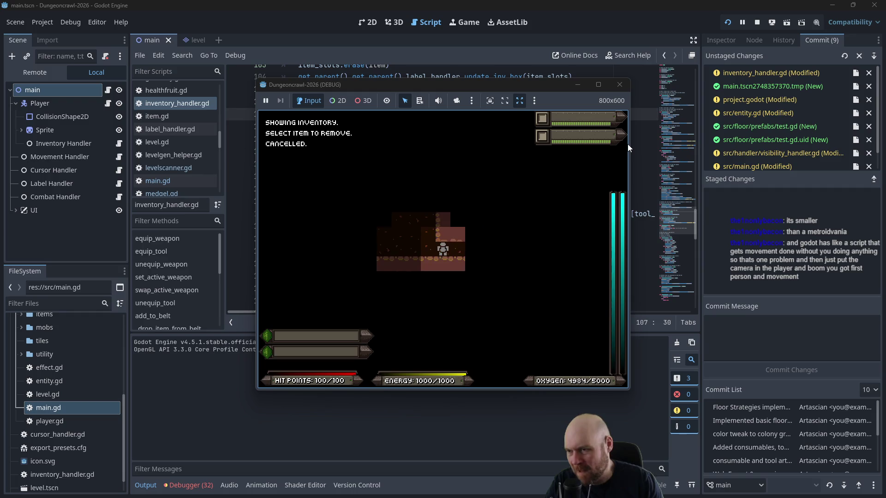
key(Up)
key(Up)
key(Up)
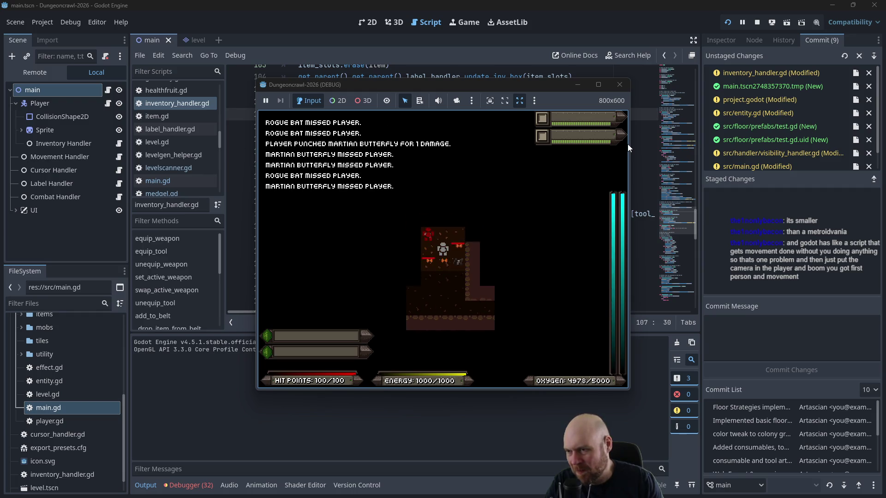
key(Left)
key(Down)
key(Left)
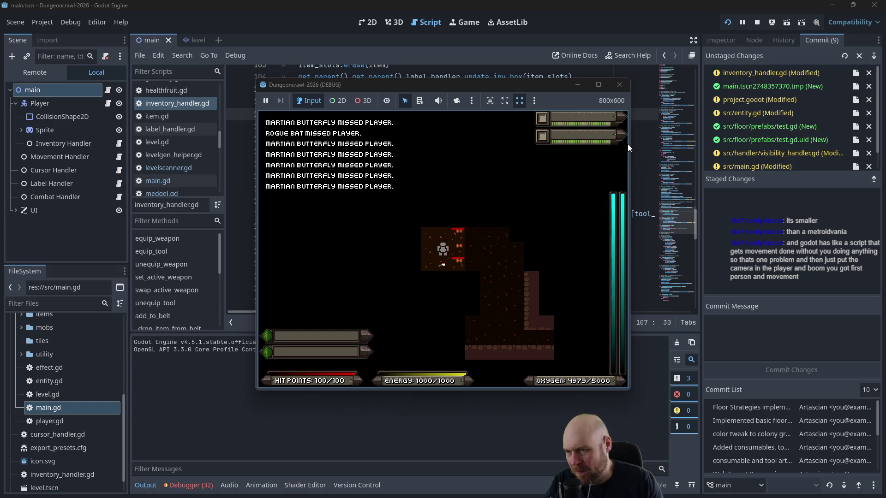
key(Down)
key(Down)
key(Down)
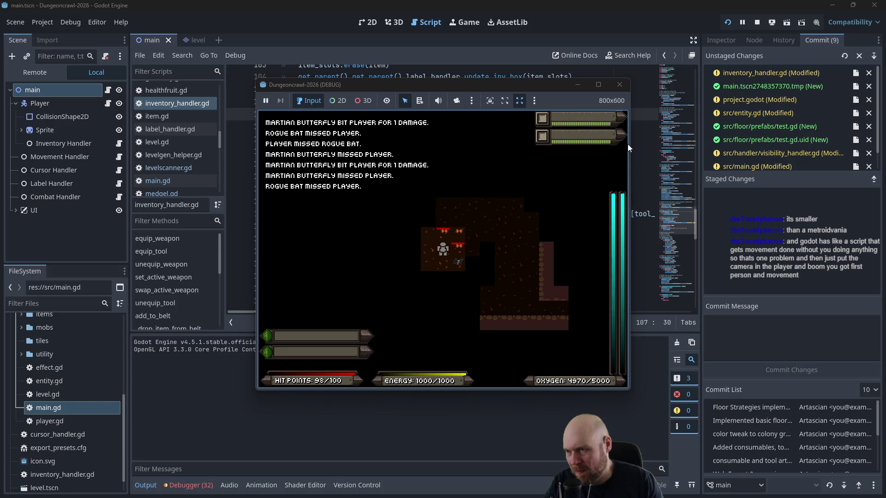
Step: Pick up the oxygen tank, laser pistol A and eye, and equip the laser pistol in weapon slot one
key(Right)
key(Right)
key(Right)
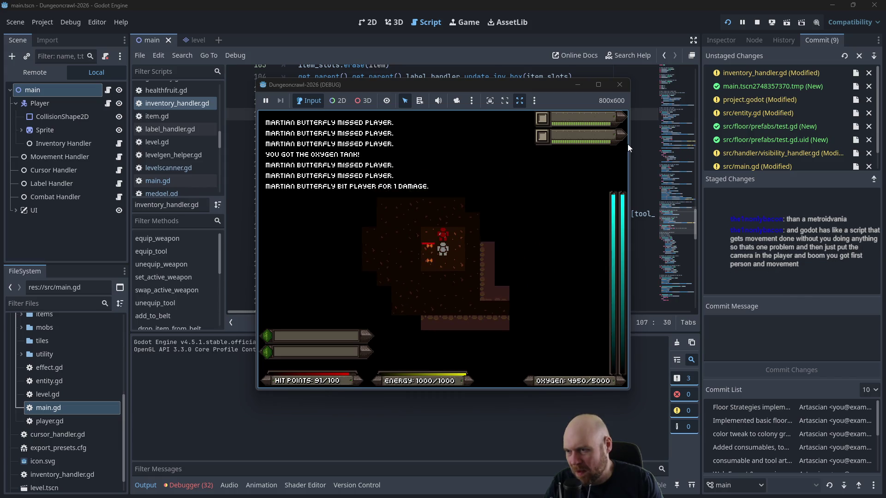
key(Left)
key(Home)
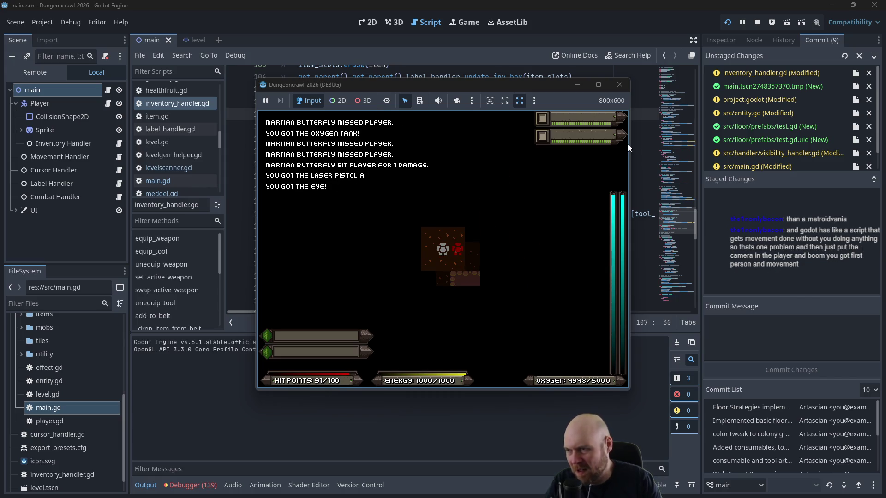
key(i)
key(3)
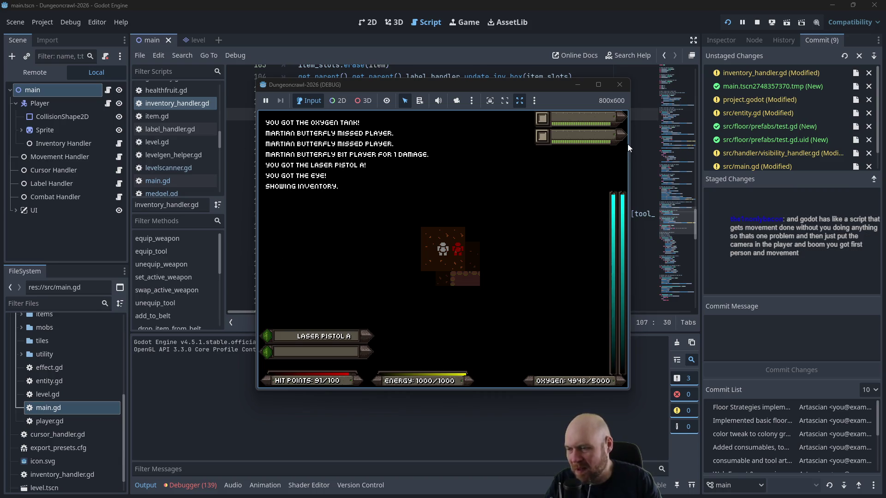
Step: Stop the game, restart it from scratch and show the inventory
key(F8)
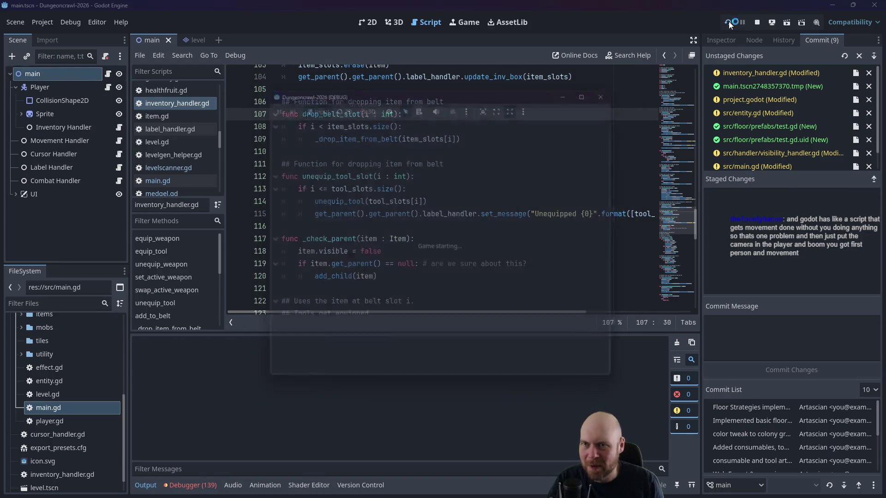
click(729, 21)
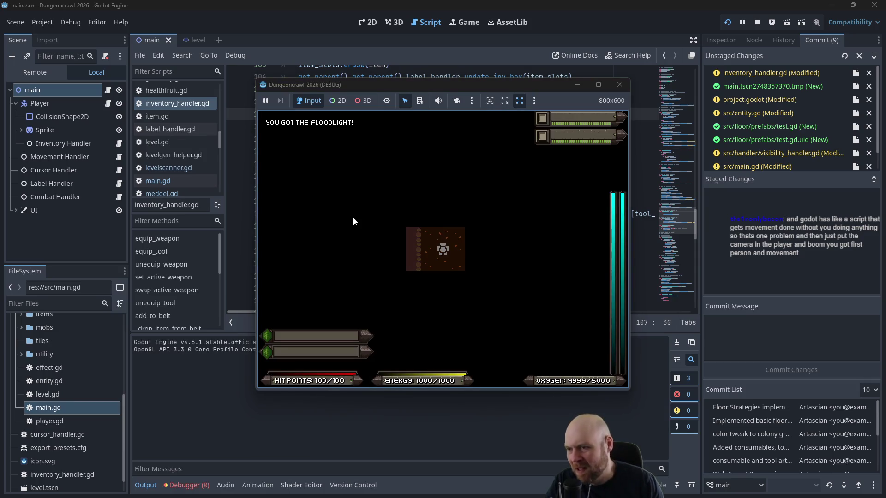
key(i)
key(i)
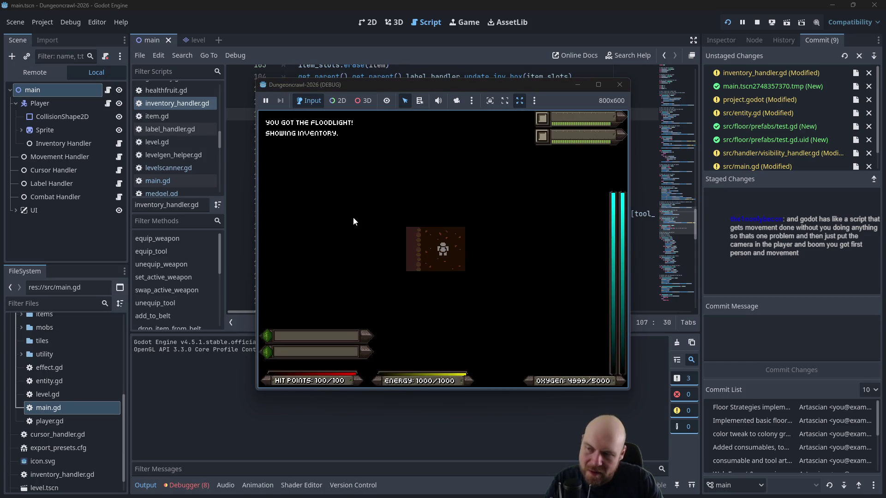
Step: Equip the floodlight and try unequipping its tool slot, triggering the line 114 break
key(1)
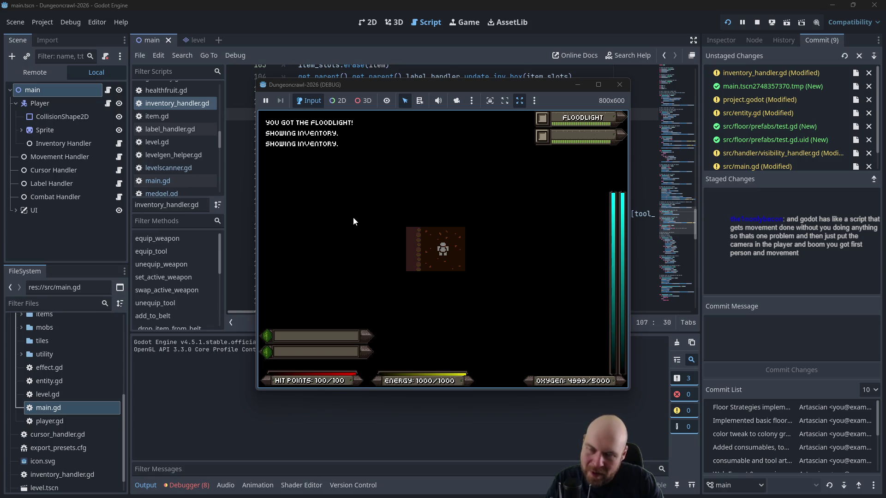
key(1)
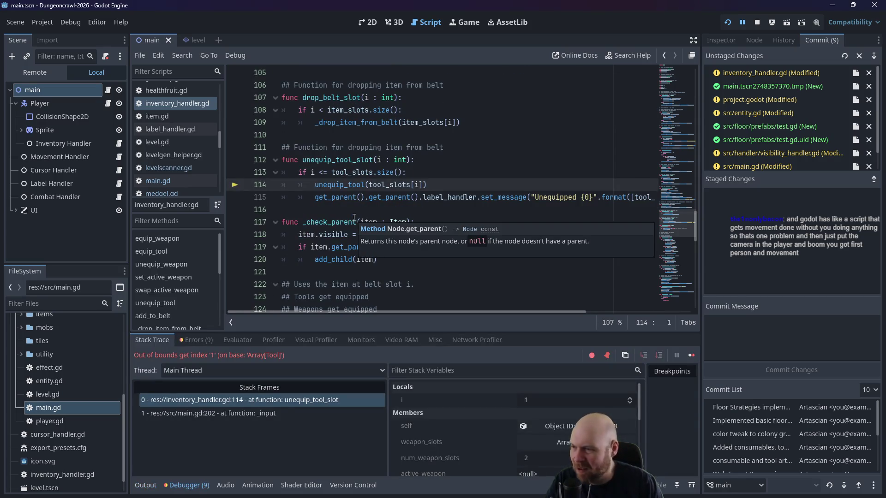
click(478, 186)
Step: Change tool_slots[i] to tool_slots[i-1] on line 114
click(396, 184)
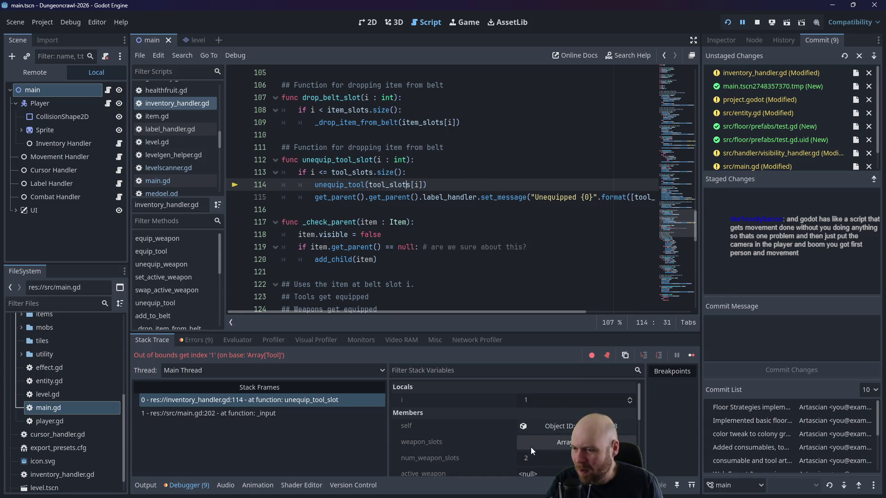
scroll(480, 429, down, 2)
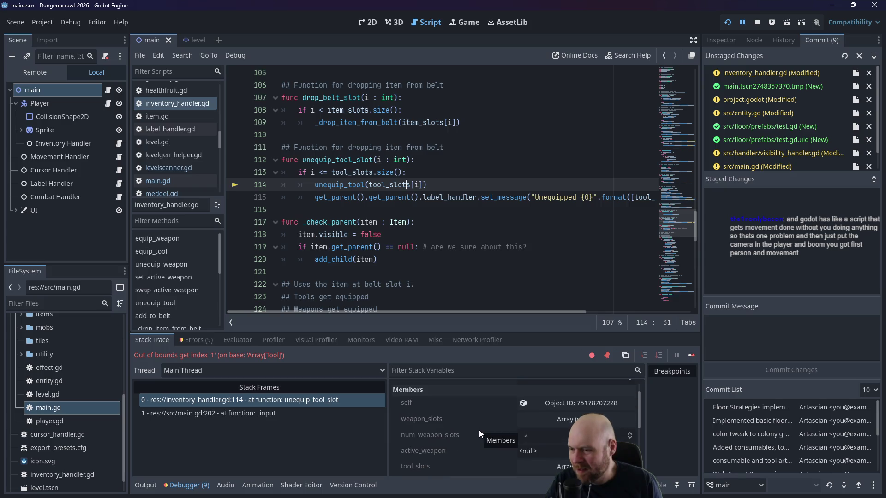
scroll(478, 430, down, 2)
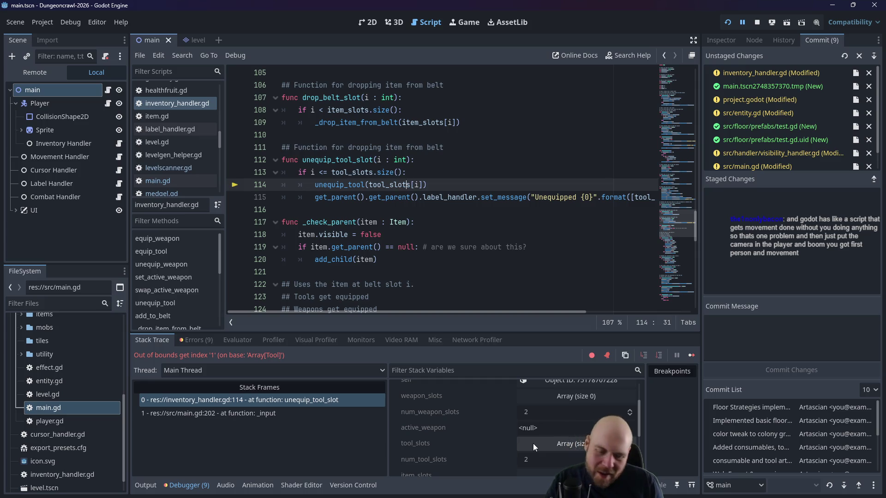
click(419, 184)
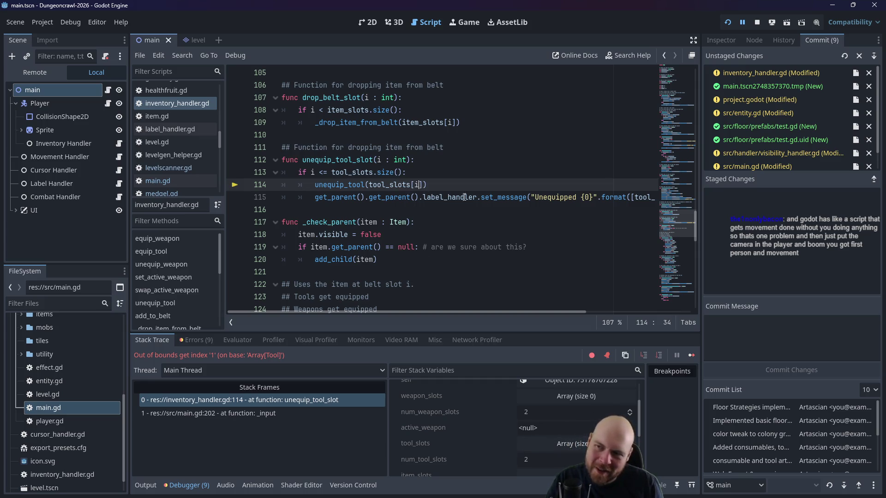
text(-1)
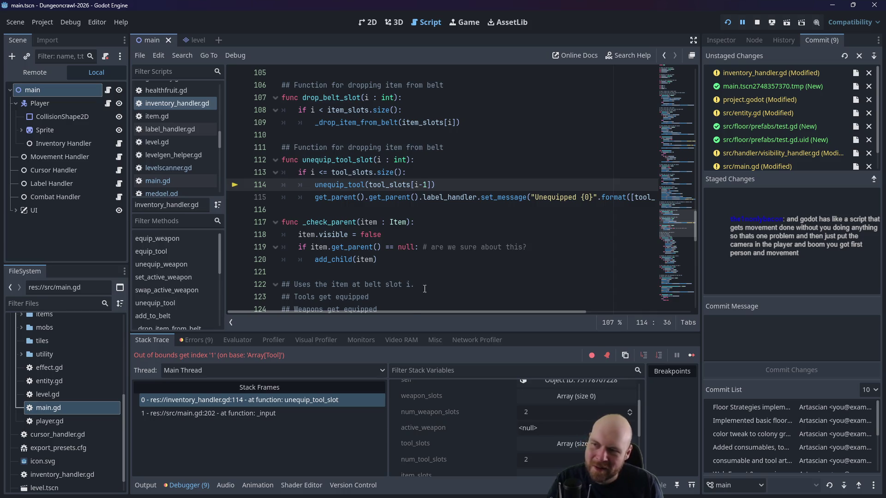
drag(406, 312, 462, 312)
Step: Apply the same i-1 index on line 115, then rerun and unequip slot 1 again
click(612, 197)
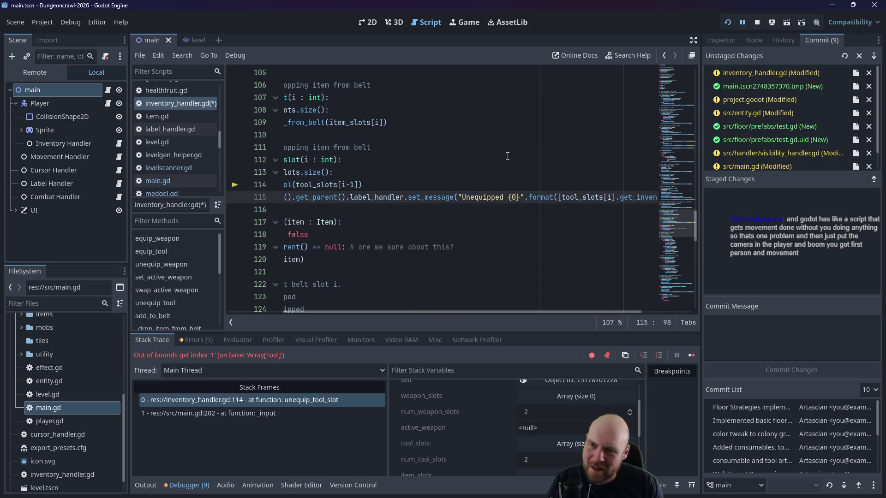
text(-1)
click(727, 22)
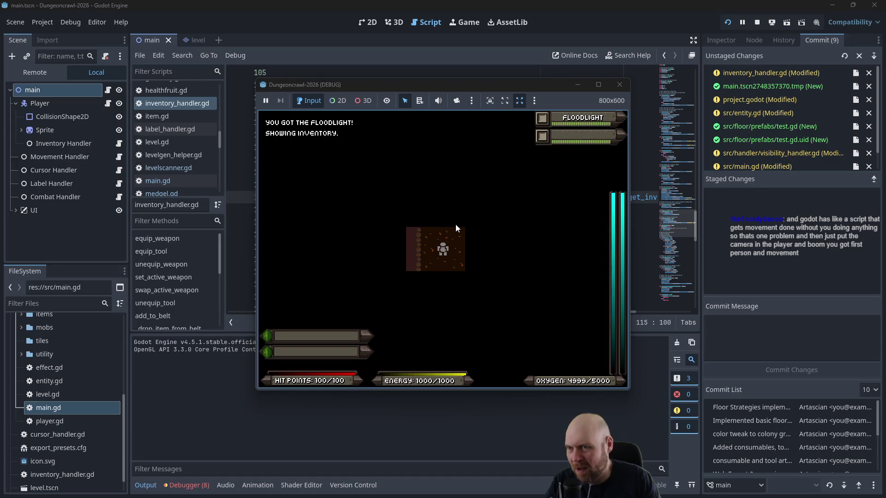
key(1)
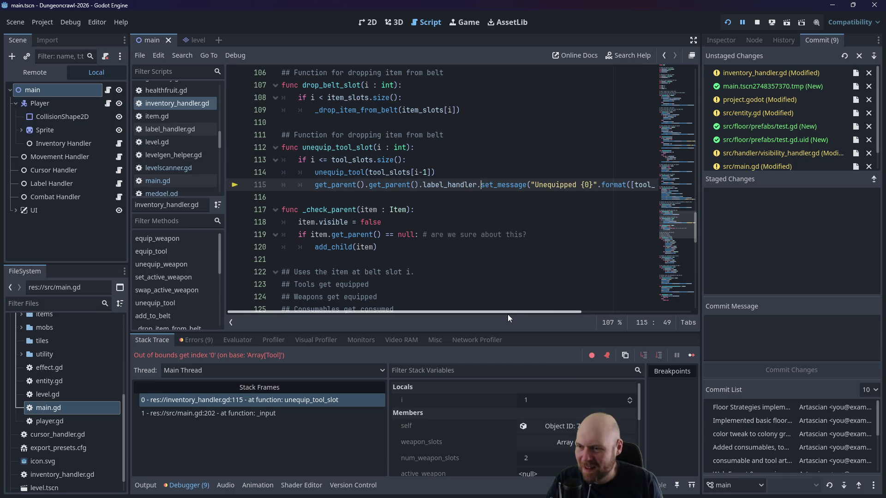
Step: Insert a new line above the unequip_tool call referencing tool_slots[i-1]
mouse_move(507, 314)
mouse_down()
mouse_move(569, 308)
mouse_move(424, 303)
mouse_up()
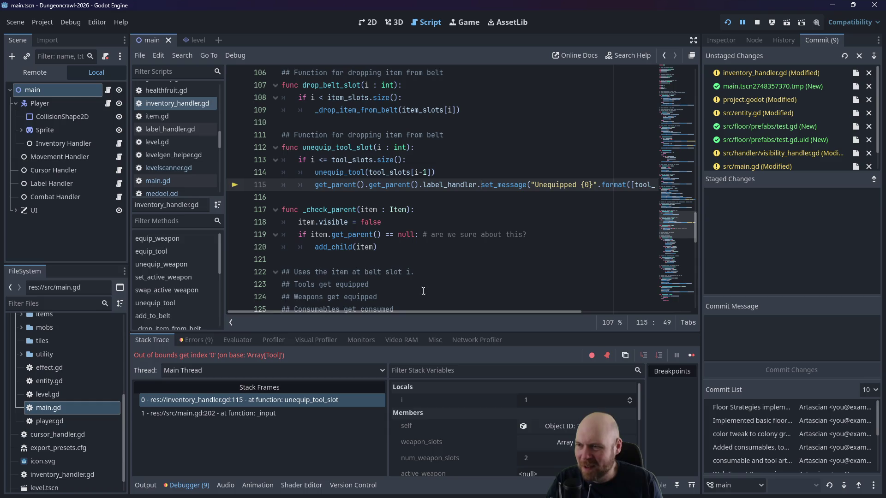
click(418, 162)
click(527, 184)
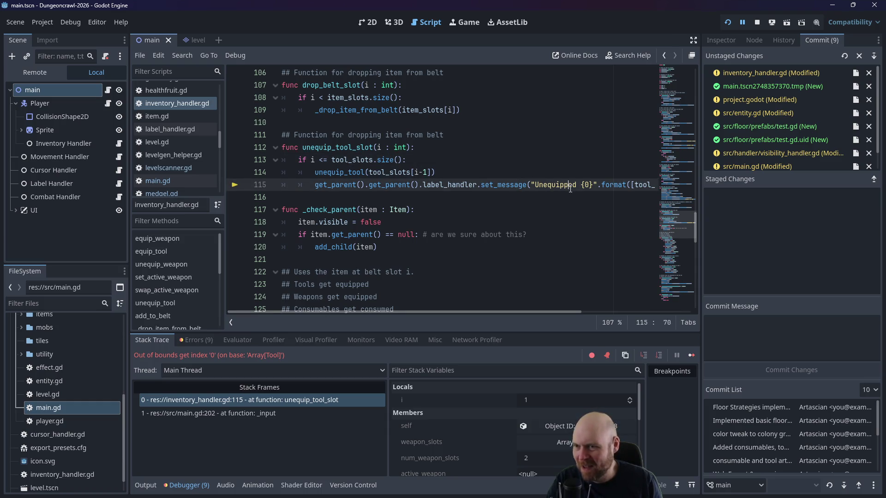
click(536, 176)
key(ctrl+shift+Return)
text(var)
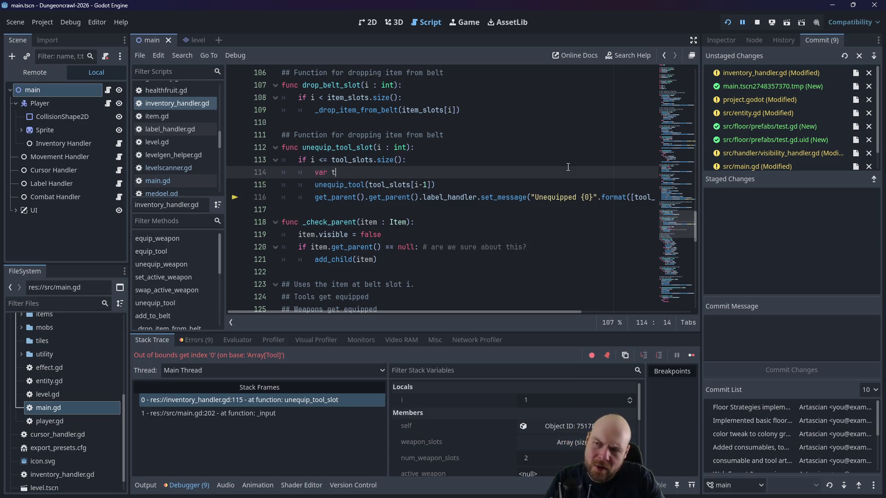
text(tool)
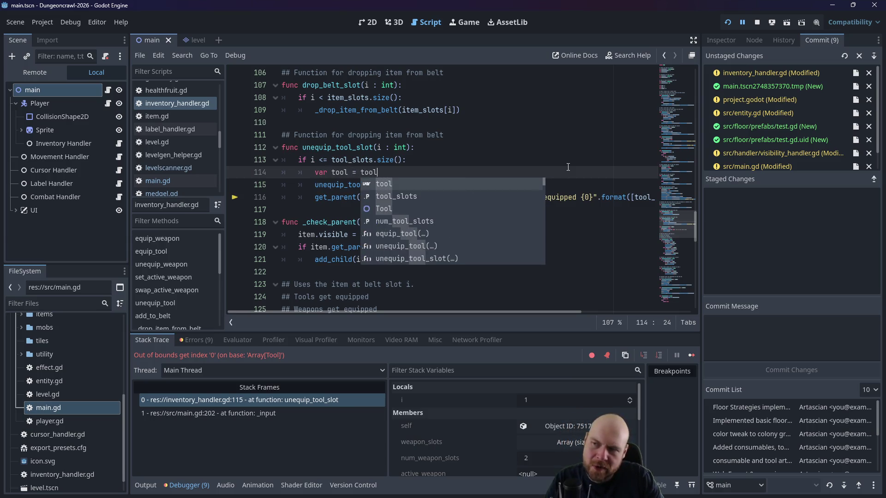
text(_slots[i-)
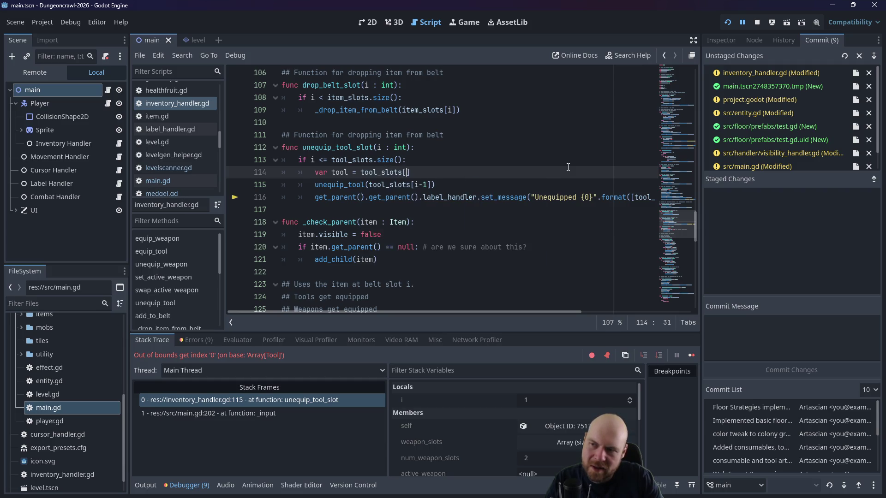
text(1)
Step: Pass tool as the unequip_tool argument, deleting the leftover _slots[i-1] text and bracket
drag(369, 184, 434, 184)
text(tool)
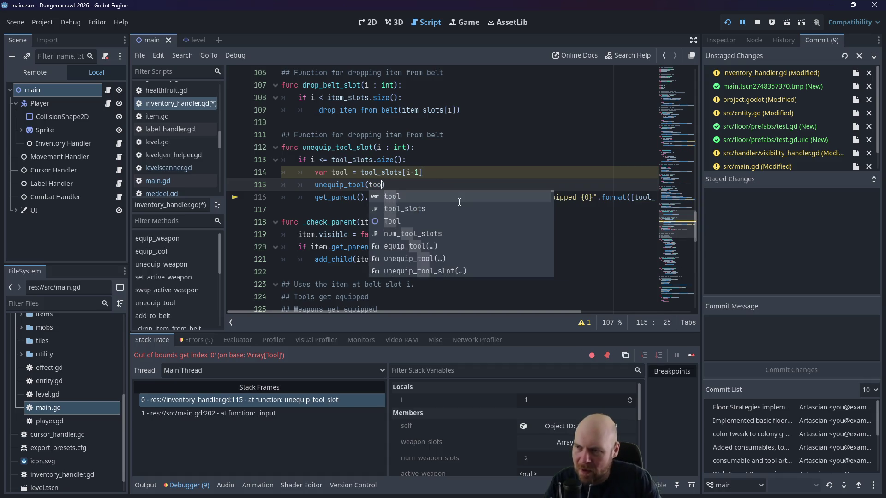
drag(519, 312, 567, 260)
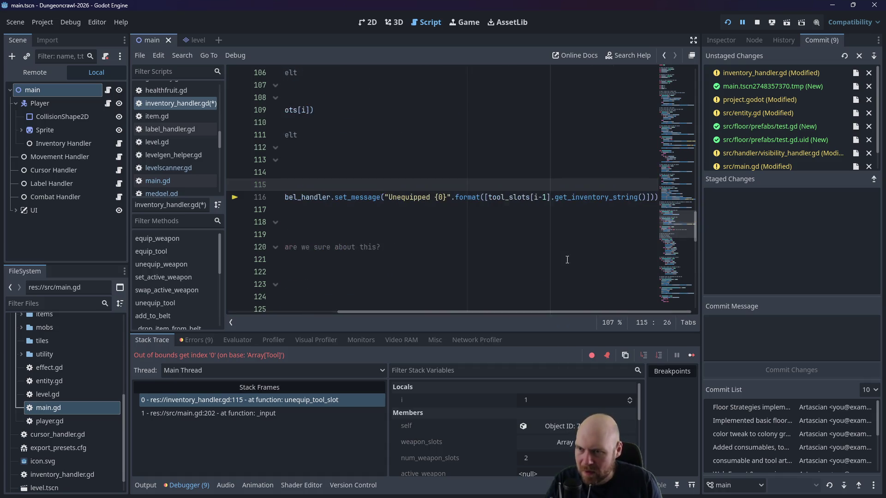
drag(504, 200, 550, 197)
key(BackSpace)
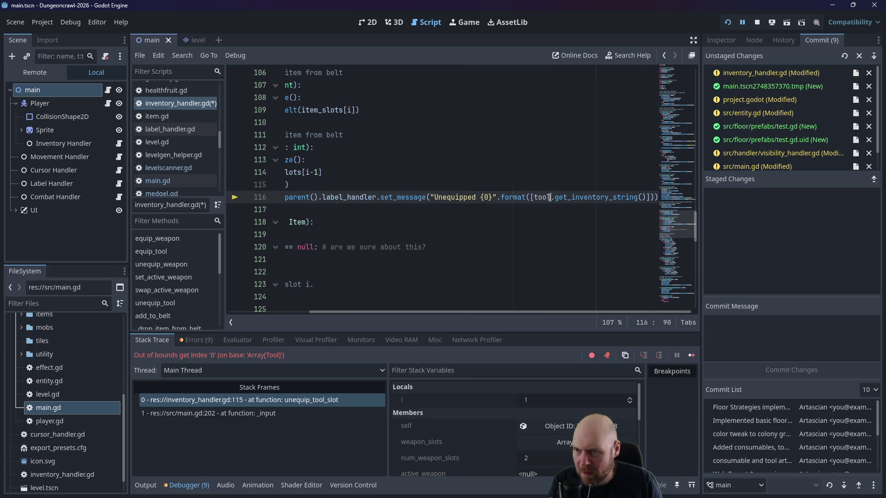
key(BackSpace)
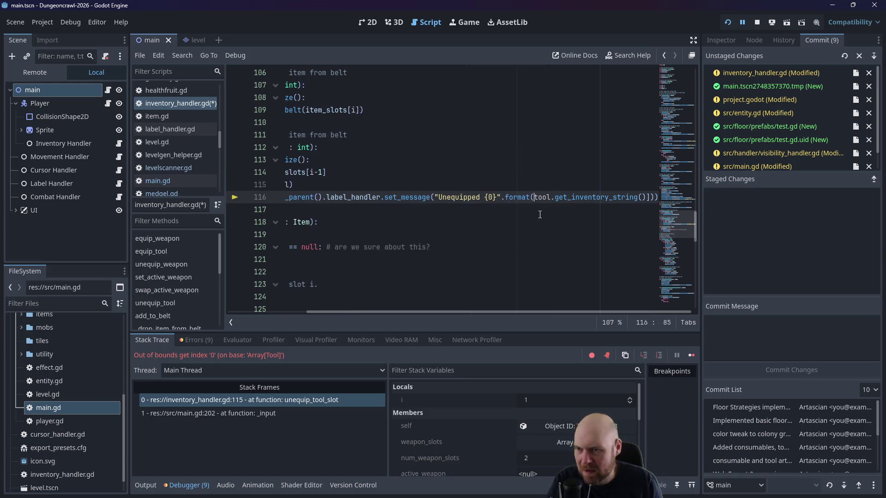
Step: Replace the stray ']' at the end of line 116 with ')' and save inventory_handler.gd
click(756, 22)
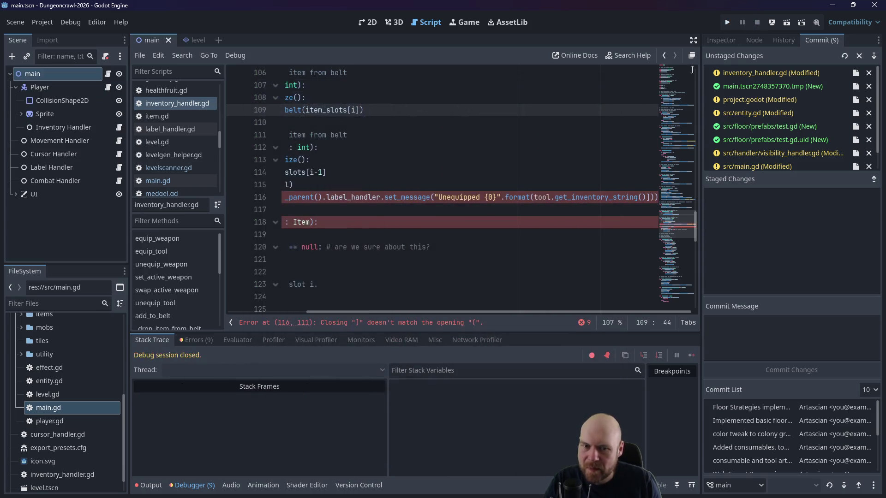
mouse_move(435, 314)
mouse_down()
mouse_move(331, 310)
mouse_move(571, 297)
mouse_up()
click(658, 197)
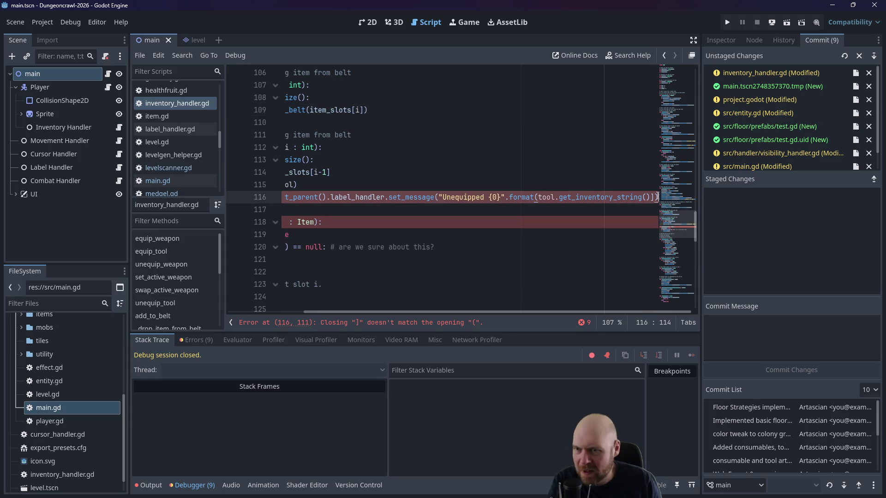
key(BackSpace)
text())
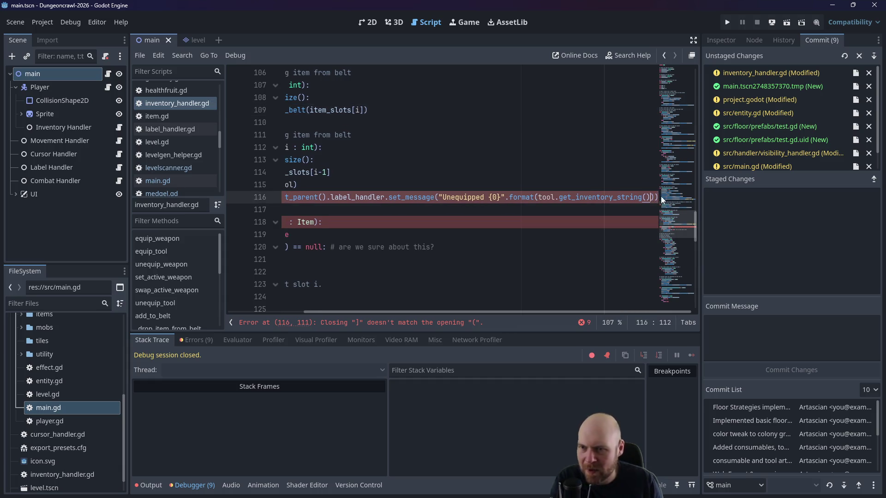
key(ctrl+s)
Step: Play-test picking up and equipping the floodlight, then stop the game
click(732, 17)
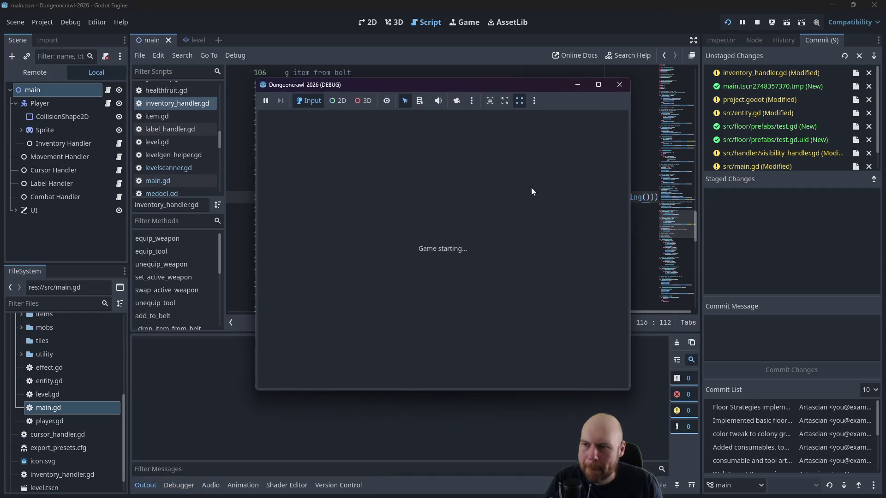
key(Right)
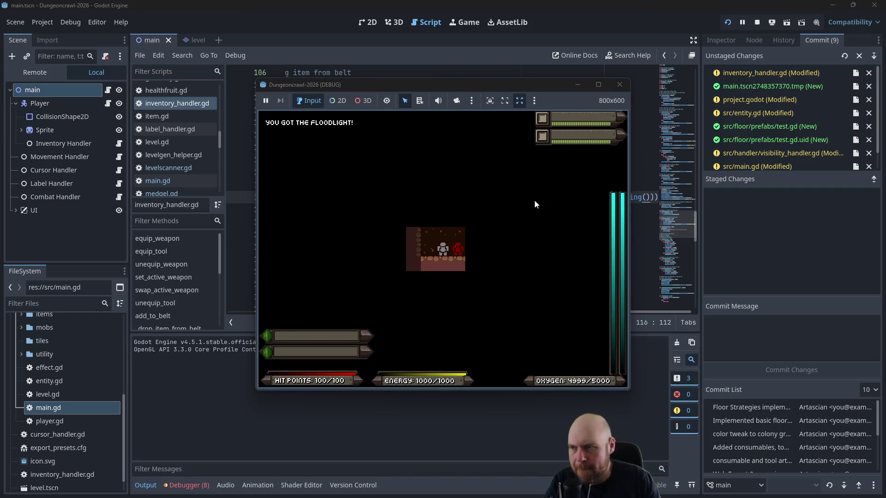
key(i)
key(r)
key(Escape)
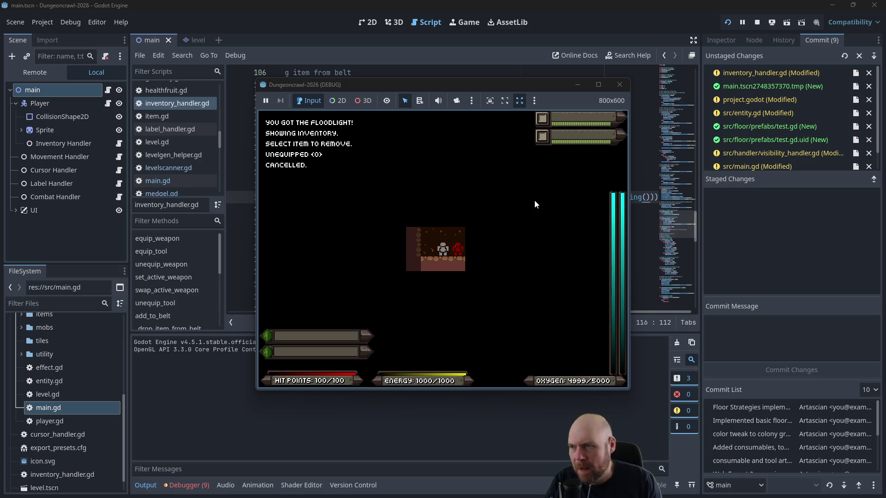
key(Up)
key(Left)
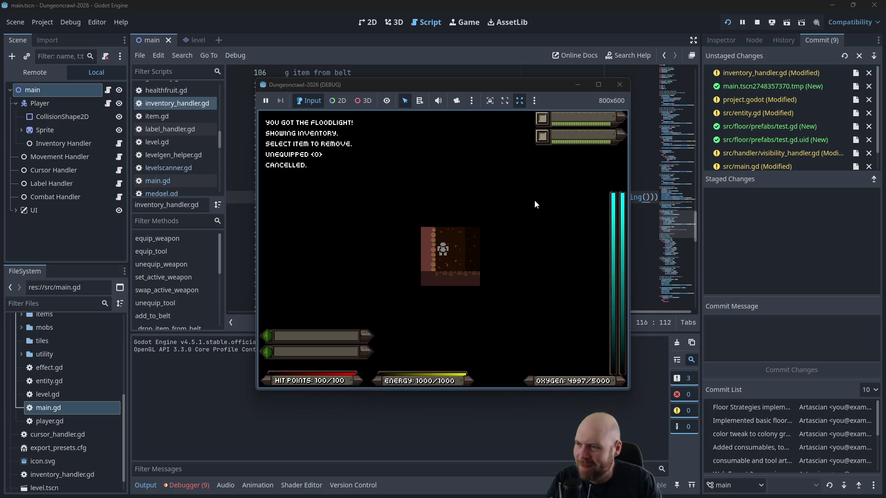
key(i)
key(1)
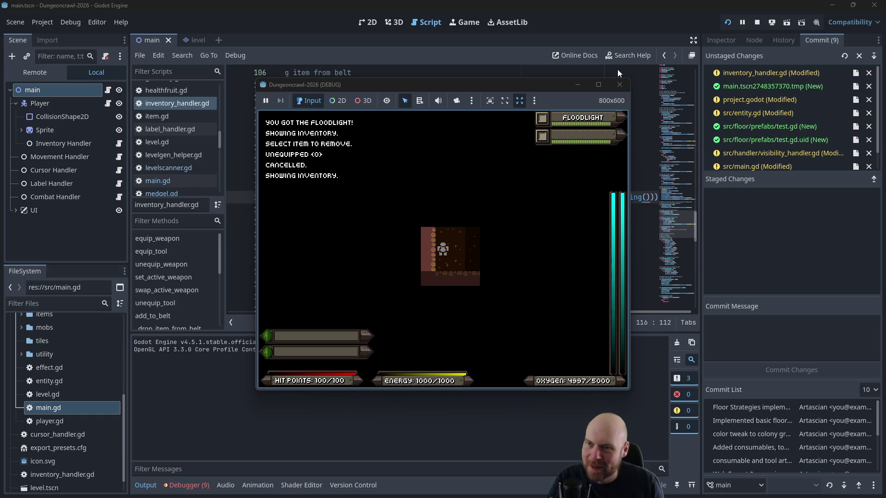
click(619, 85)
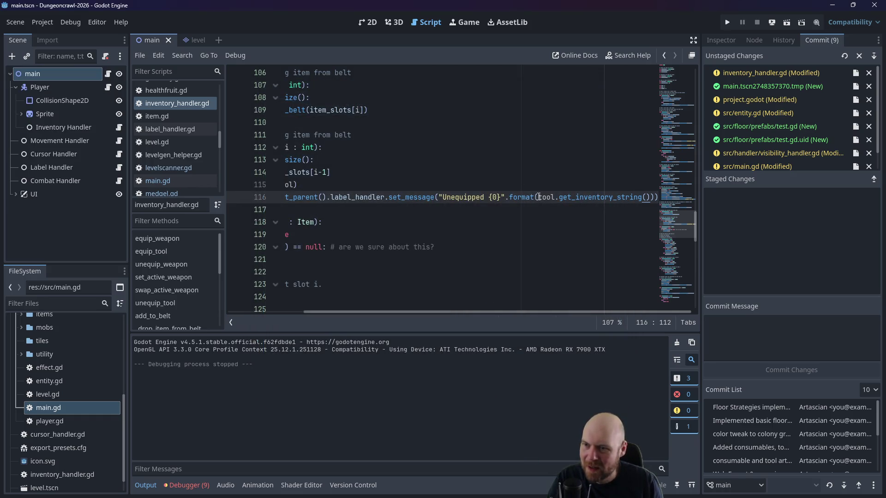
Step: Wrap the format() argument get_inventory_string() on line 116 in [ ]
drag(535, 197, 610, 195)
key(Escape)
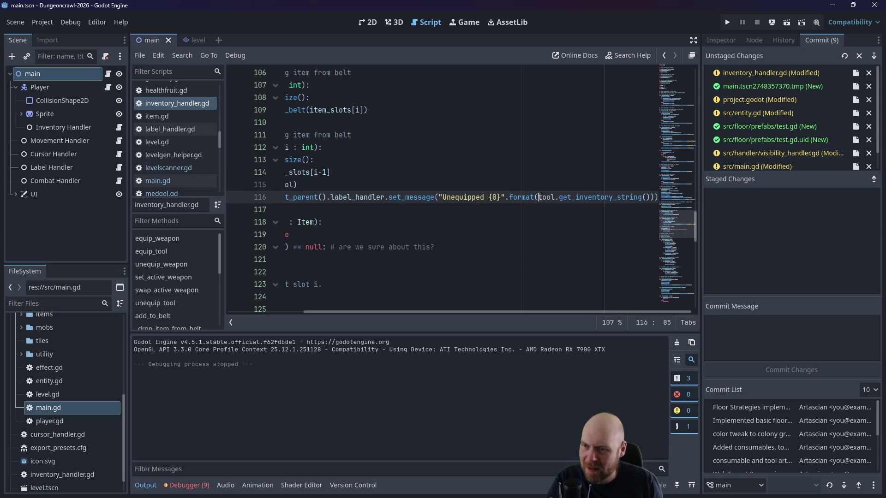
text([)
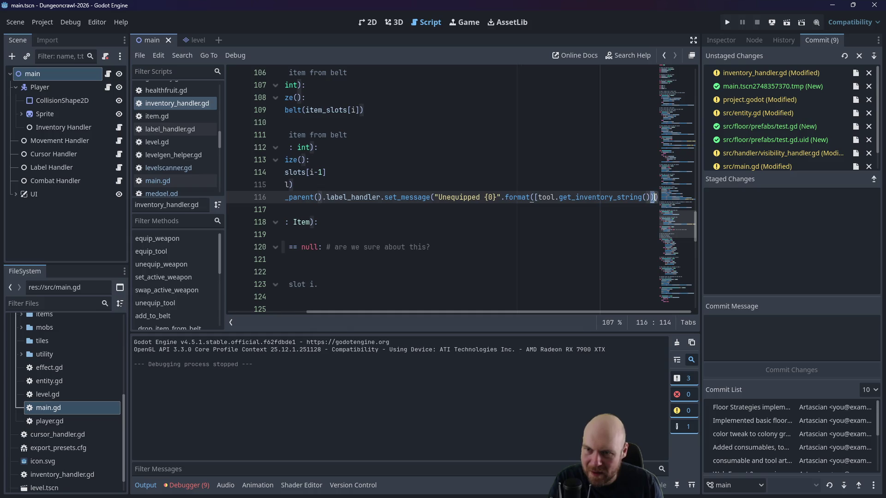
click(655, 197)
text(])
click(606, 159)
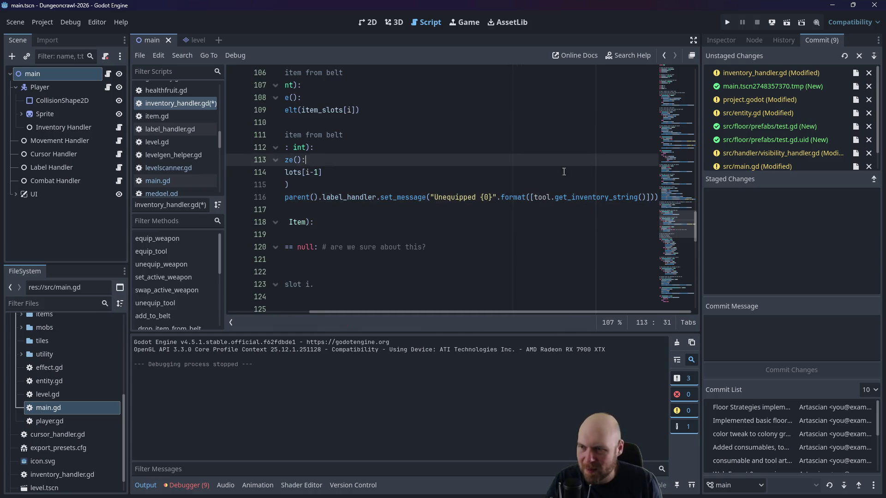
Step: Relaunch the game and unequip the floodlight from slot 1, showing UNEQUIPPED FLOODLIGHT
click(727, 22)
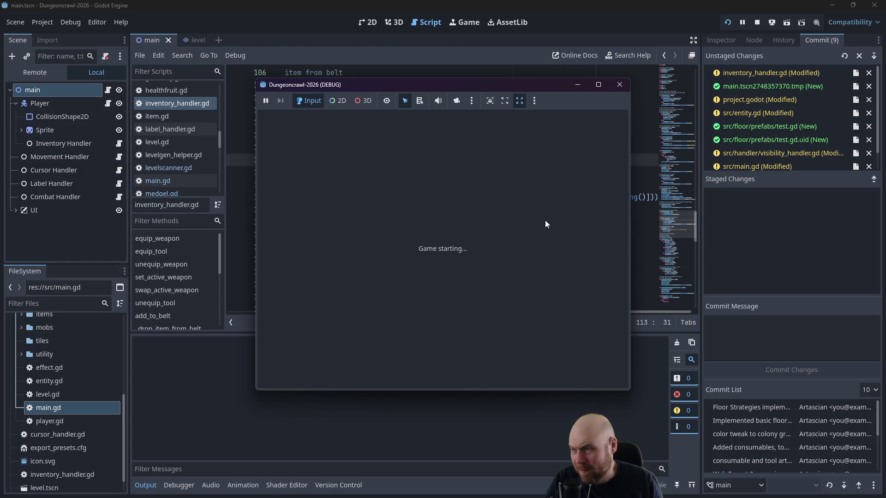
key(i)
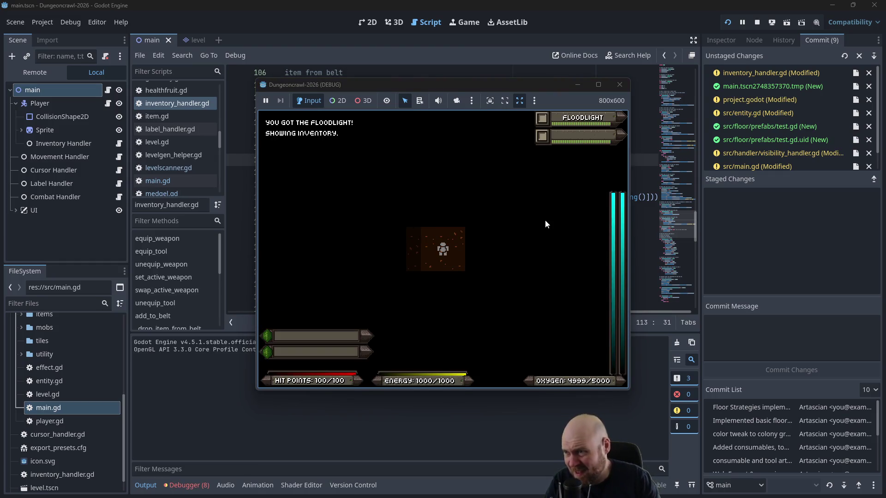
key(1)
key(r)
key(1)
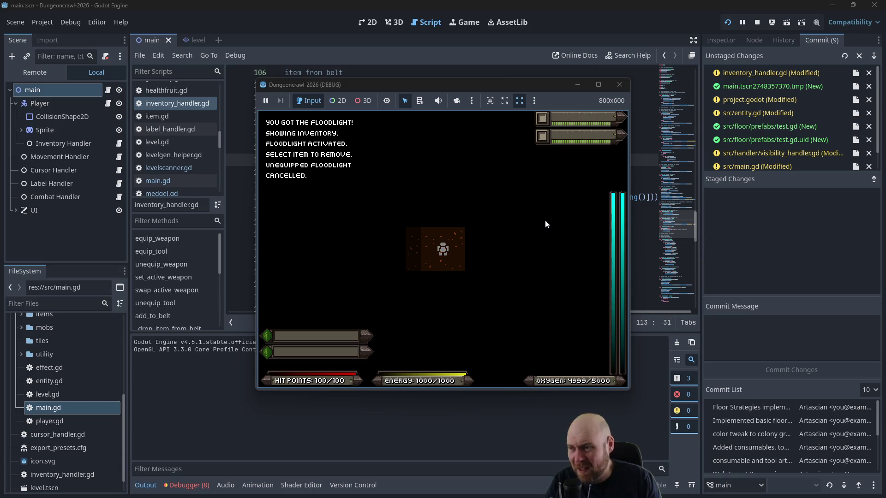
Step: Repeatedly try removing items from empty slots, then stop the running game
key(Down)
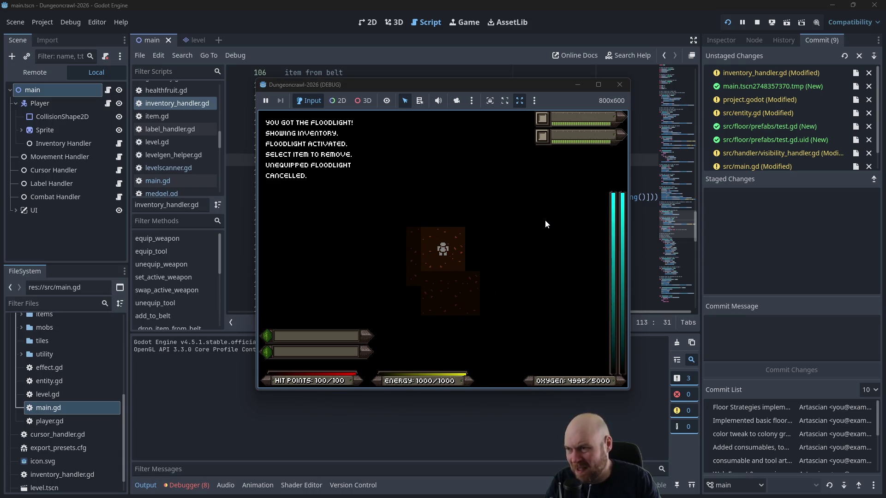
key(i)
key(r)
key(Escape)
key(r)
key(Escape)
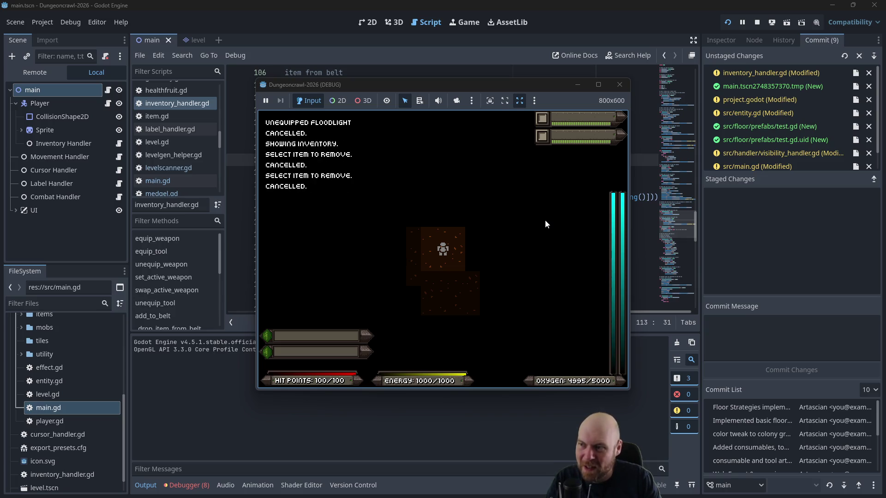
key(r)
key(Escape)
key(r)
key(Escape)
key(r)
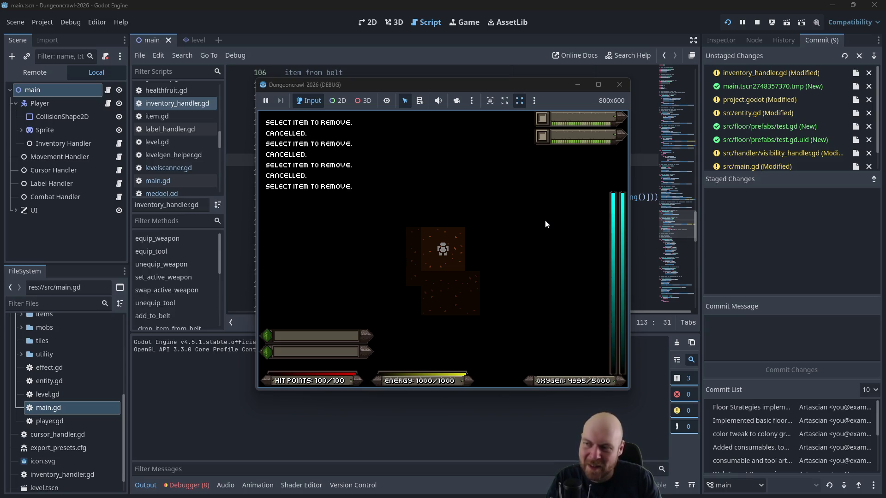
key(Escape)
key(r)
key(Escape)
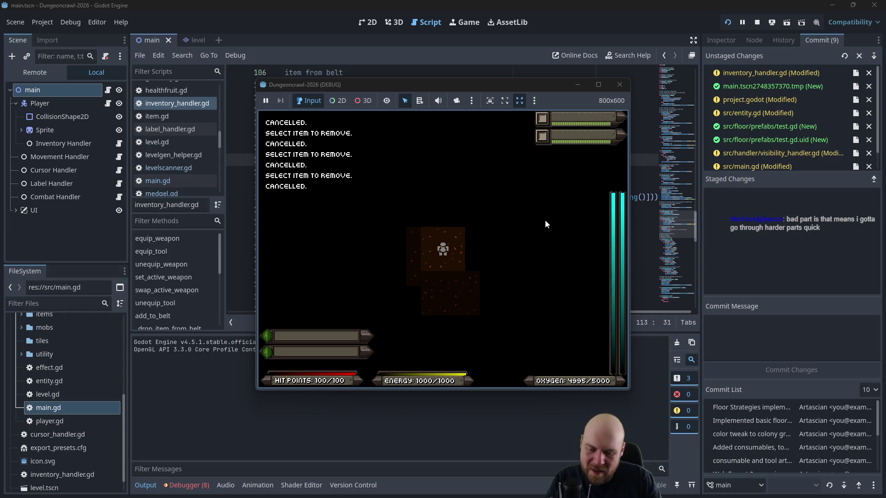
key(r)
key(Escape)
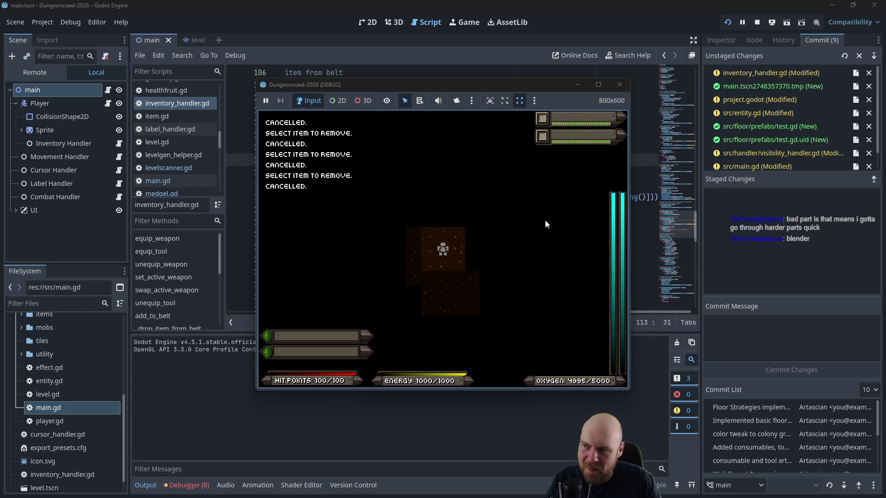
click(619, 84)
Step: Select the whole unequip message line on line 116 to copy it
click(490, 197)
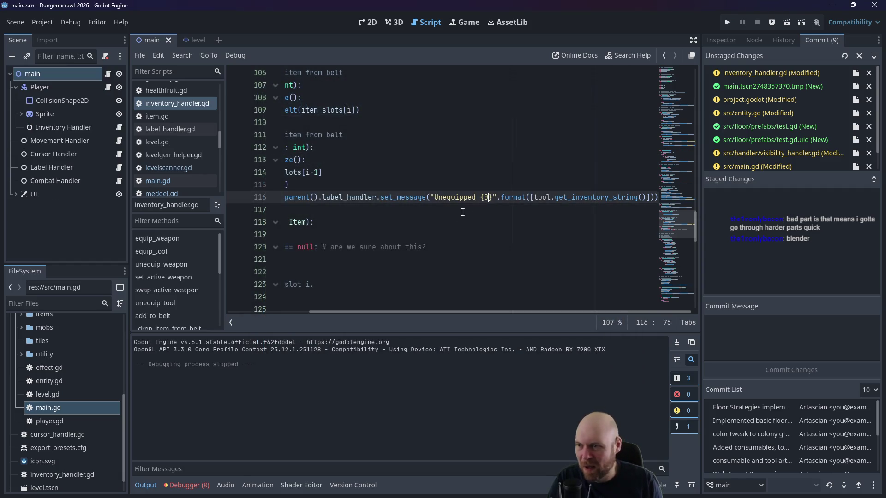
drag(373, 313, 276, 309)
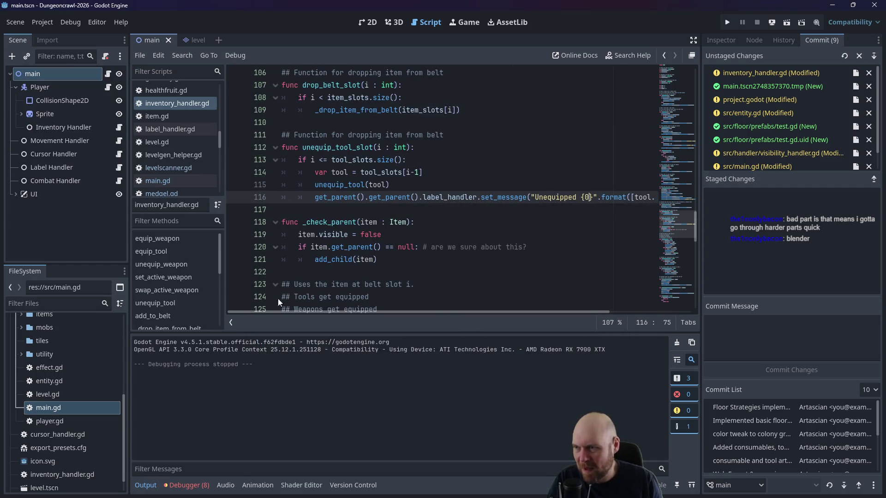
drag(312, 196, 684, 196)
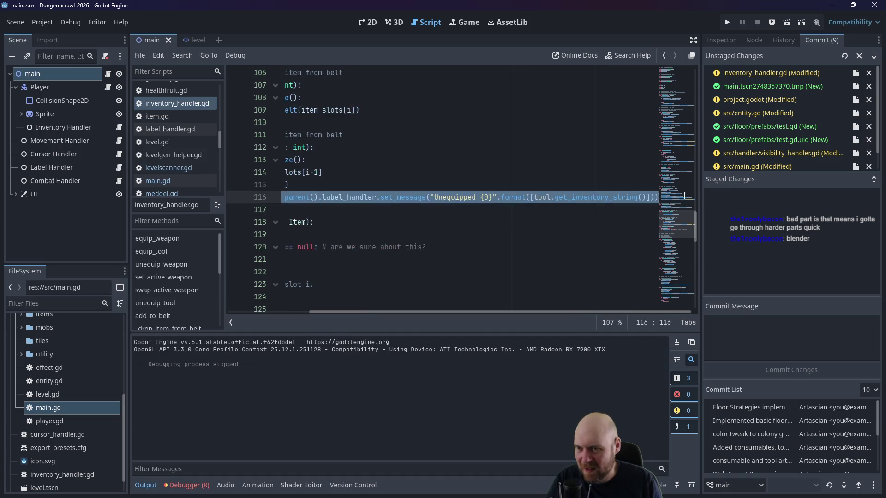
drag(414, 314, 332, 314)
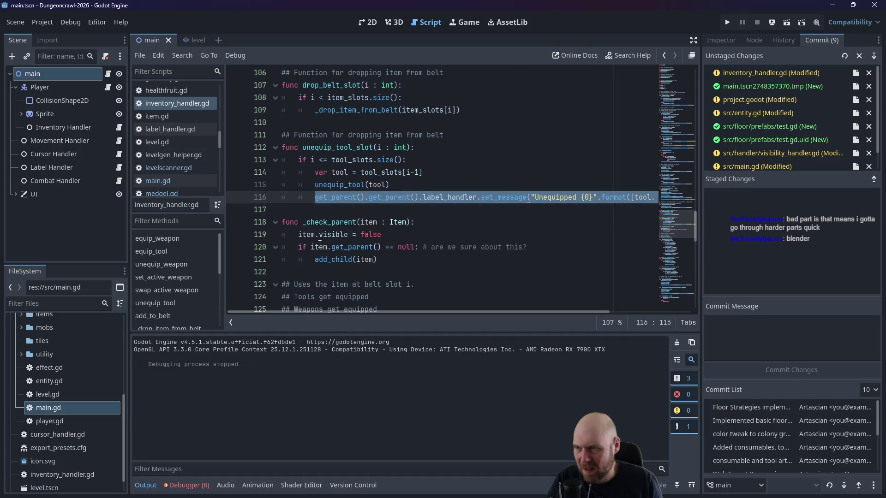
Step: Add an else: branch after line 116 and paste the message line into it
click(434, 158)
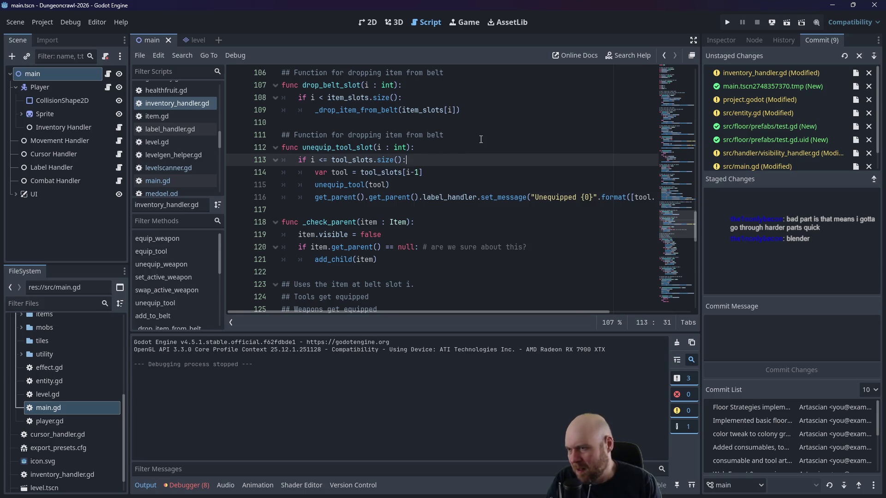
key(Down)
key(Down)
key(Down)
key(End)
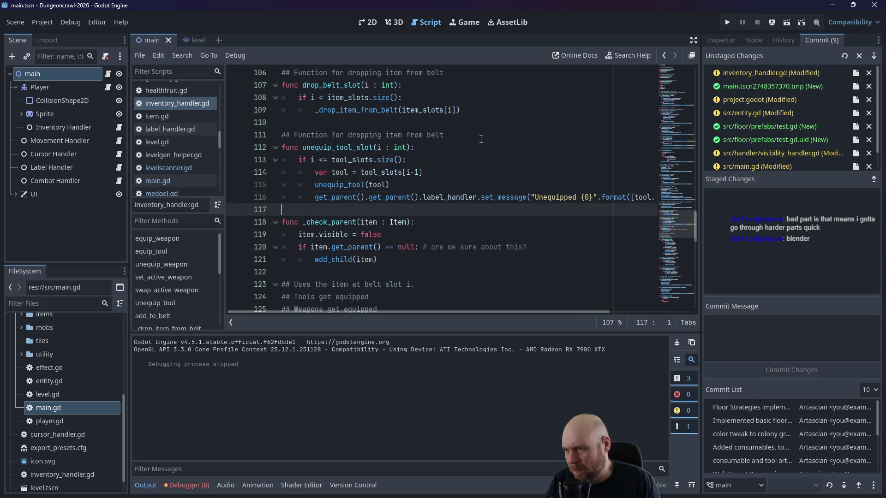
key(Return)
key(BackSpace)
text(:)
key(Return)
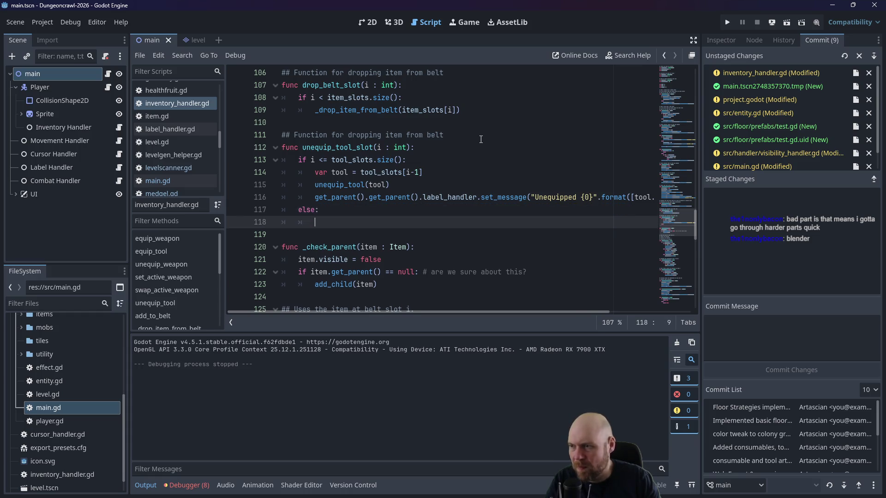
text(get_parent().get_parent().label_handler.set_message("Unequipped {0}".format([tool.get_inventory_string()])))
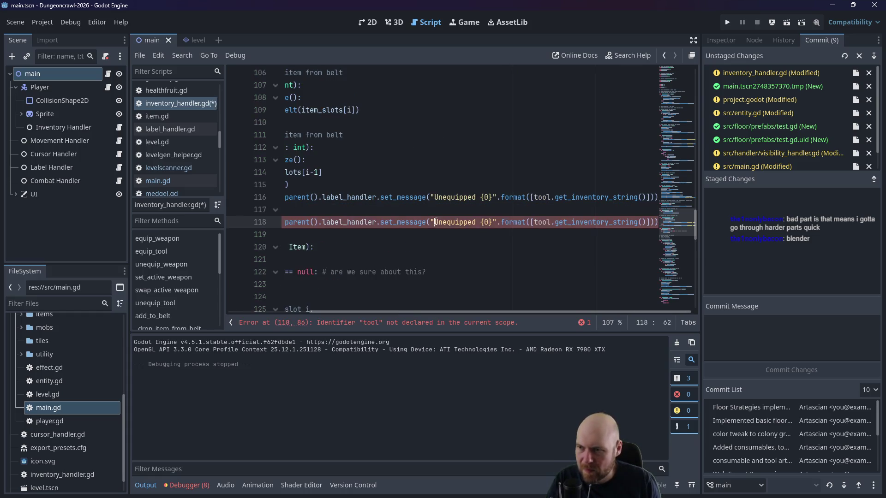
Step: Change the pasted message to "No tool in that slot." and save inventory_handler.gd
drag(433, 222, 651, 222)
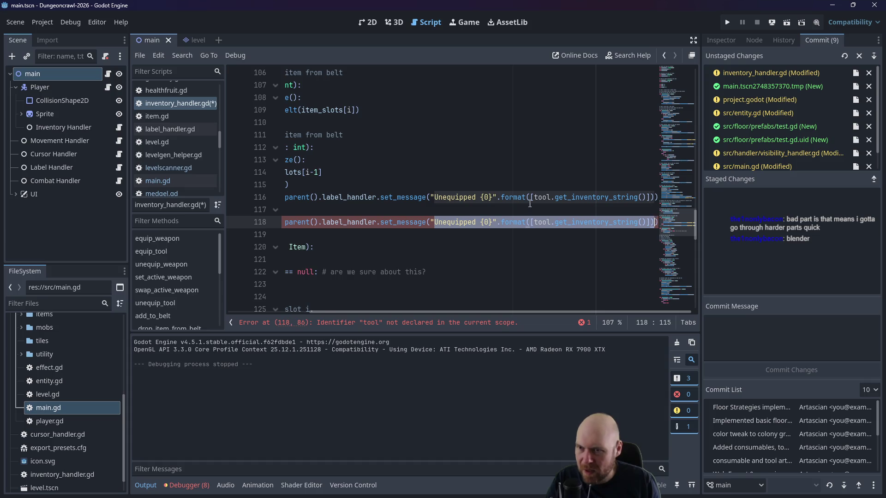
text(No it)
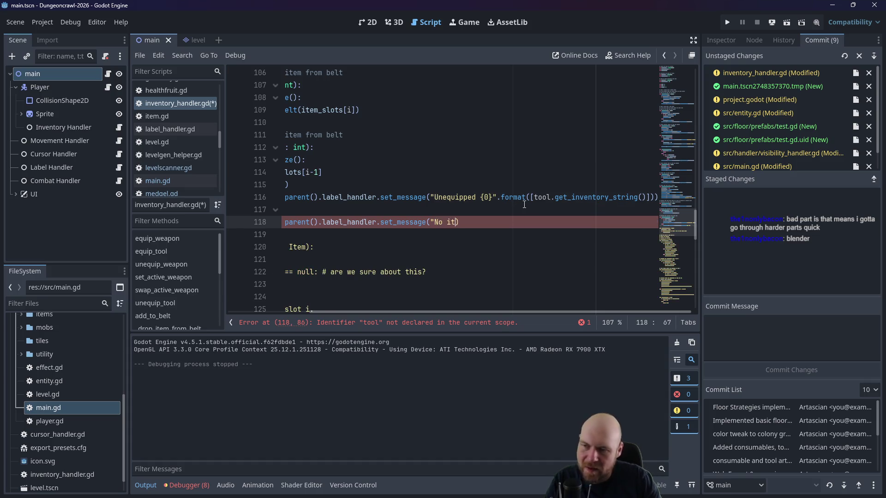
key(BackSpace)
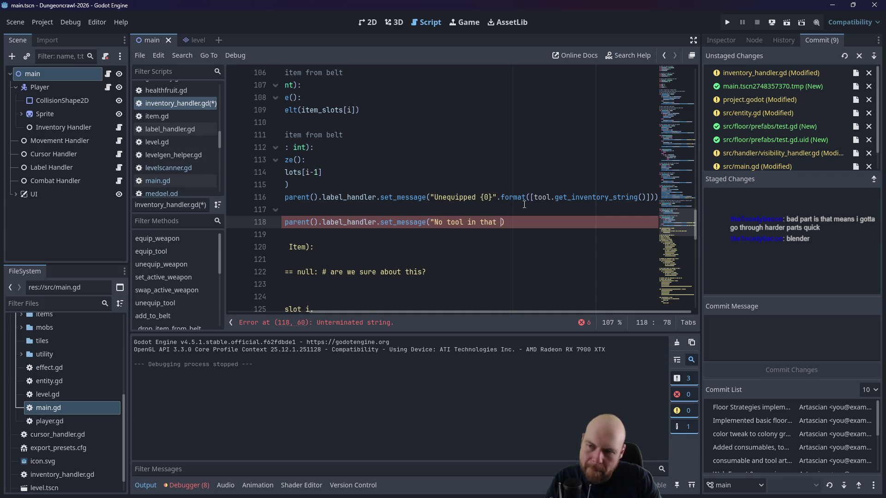
text(slot.")
key(ctrl+s)
click(504, 189)
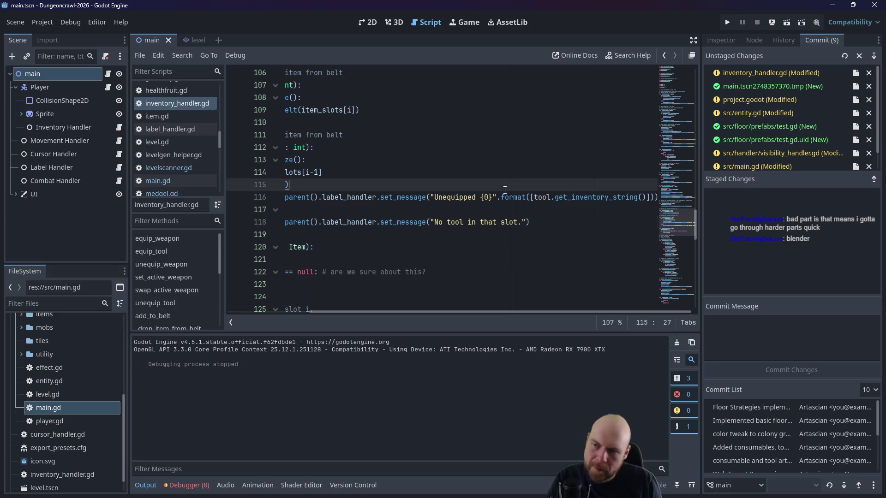
scroll(249, 303, left, 3)
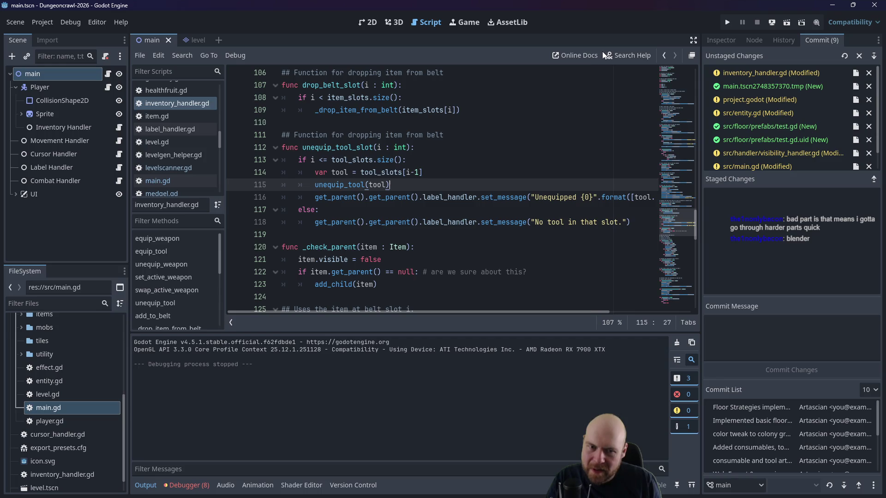
click(726, 26)
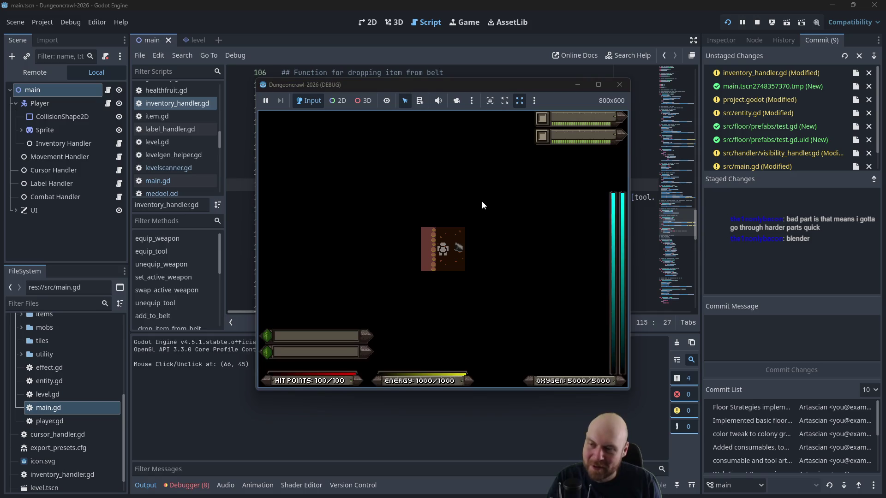
click(483, 204)
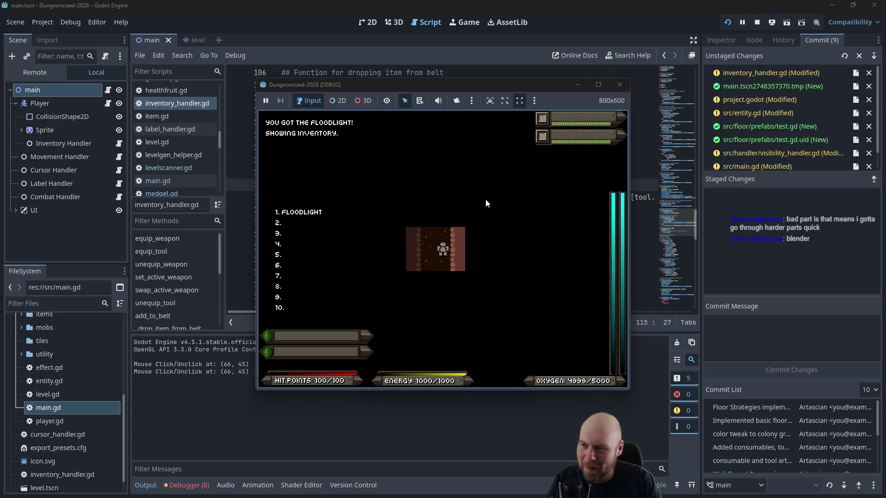
key(1)
key(r)
key(1)
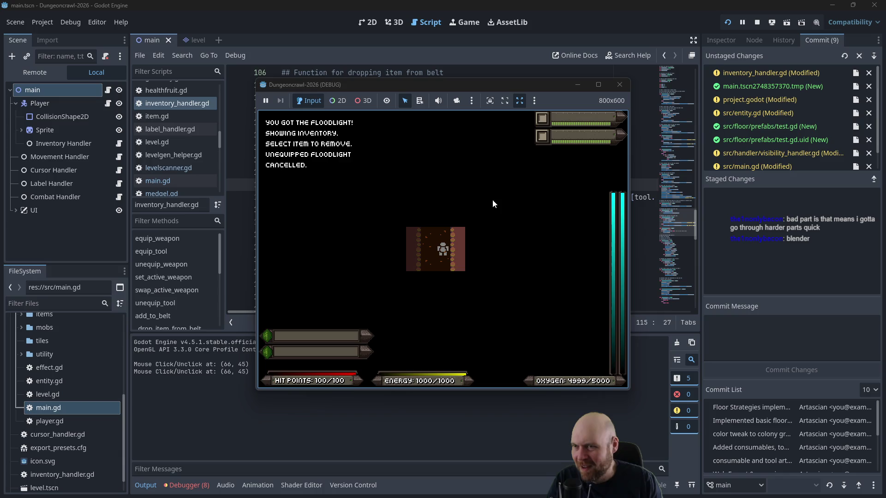
key(r)
key(1)
key(r)
key(Escape)
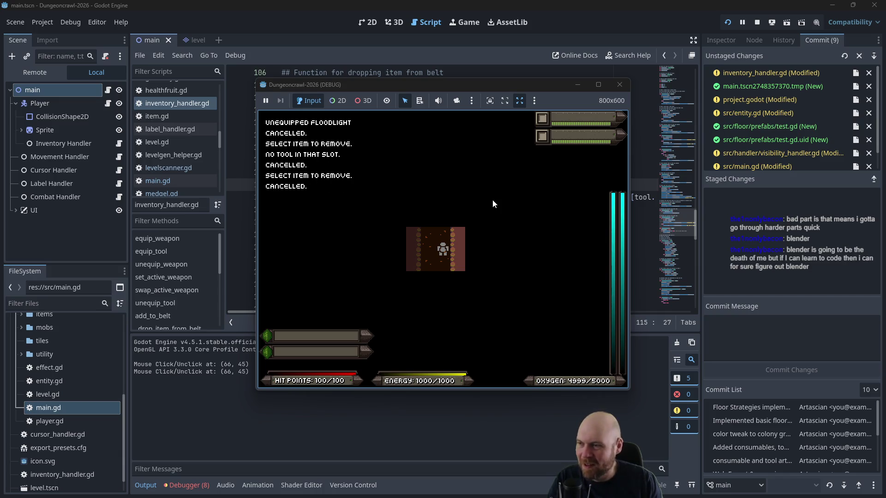
key(r)
key(1)
key(r)
key(1)
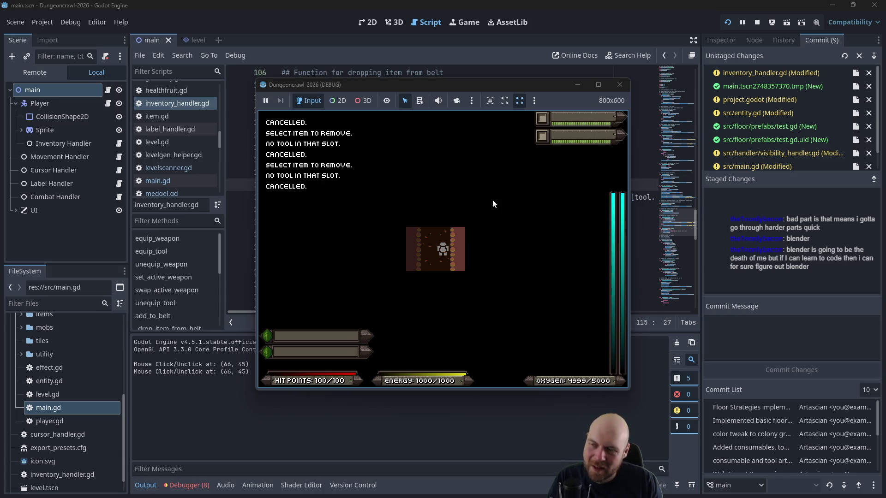
key(w)
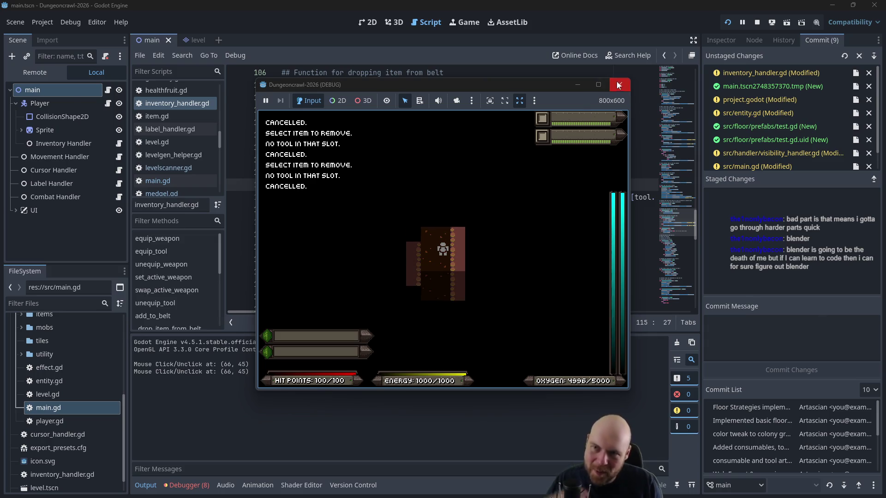
click(618, 85)
Step: Open main.gd and bring the remove-mode key checks into view
scroll(168, 142, down, 1)
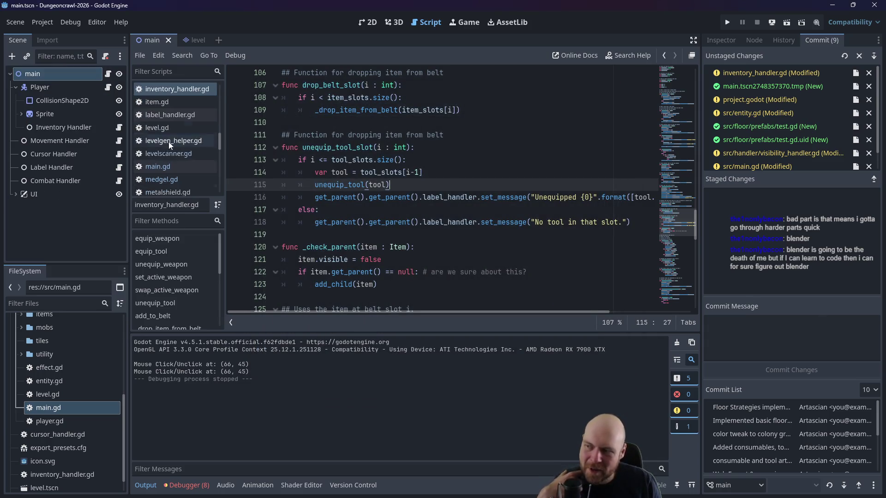
scroll(168, 142, down, 1)
click(168, 152)
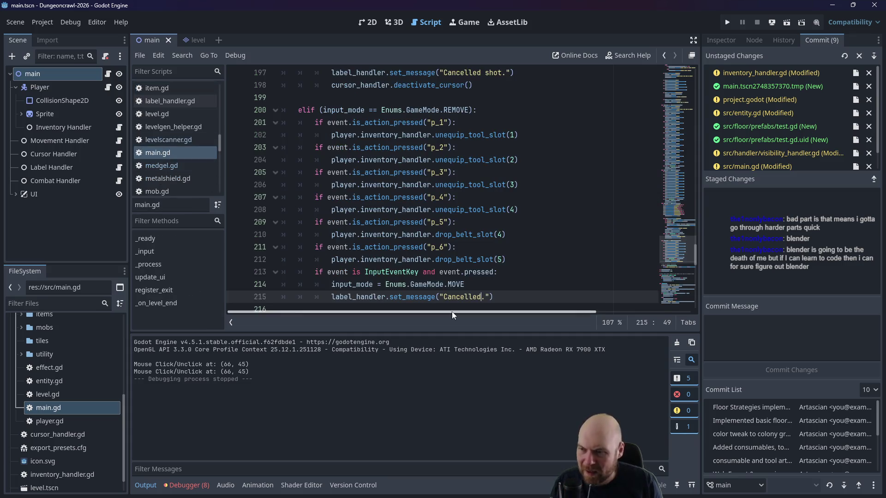
click(455, 297)
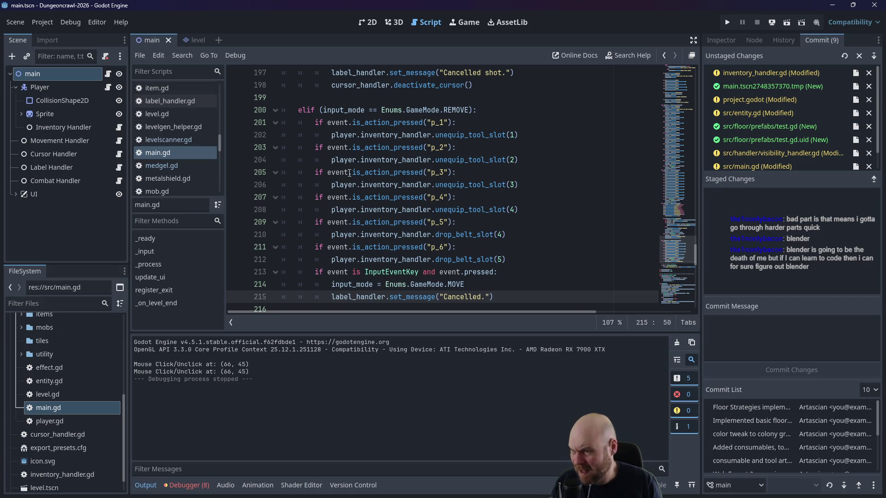
scroll(406, 267, down, 1)
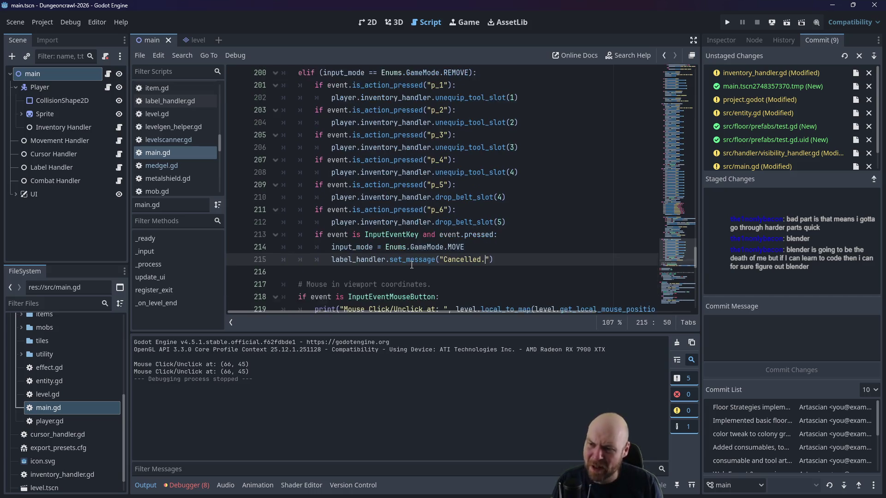
scroll(412, 265, up, 1)
Step: Turn the slot checks and the key-press cancel check from if into elif
click(314, 148)
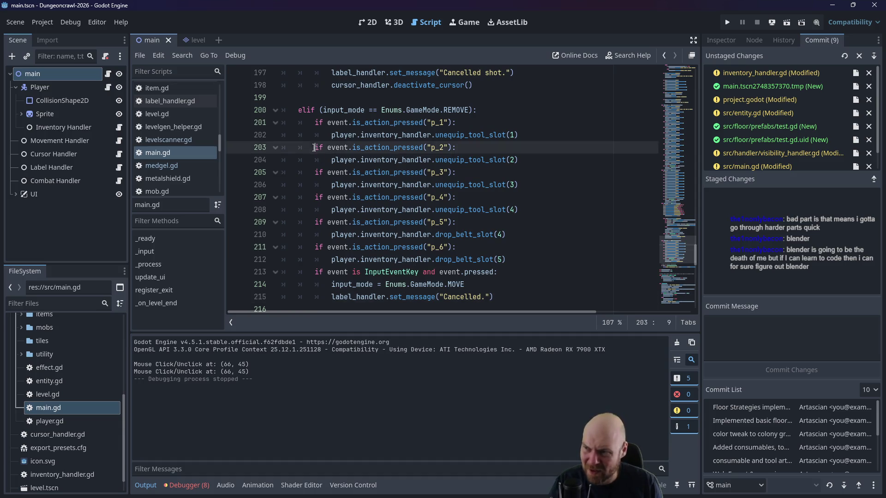
text(el)
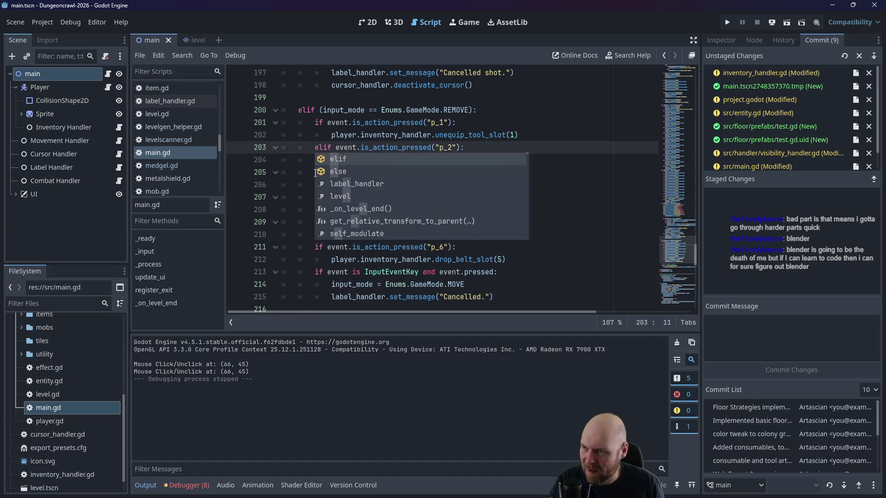
click(314, 172)
text(el)
click(313, 200)
text(el)
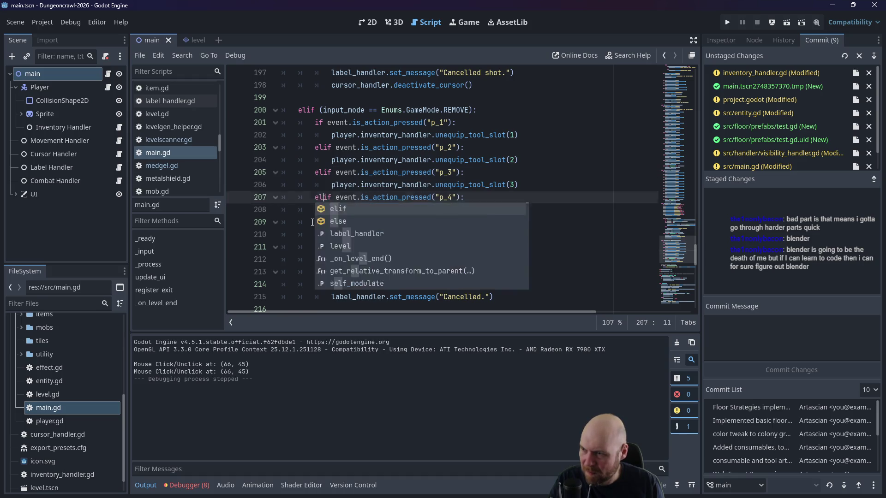
click(314, 224)
text(el)
click(313, 250)
text(el)
click(314, 273)
text(el)
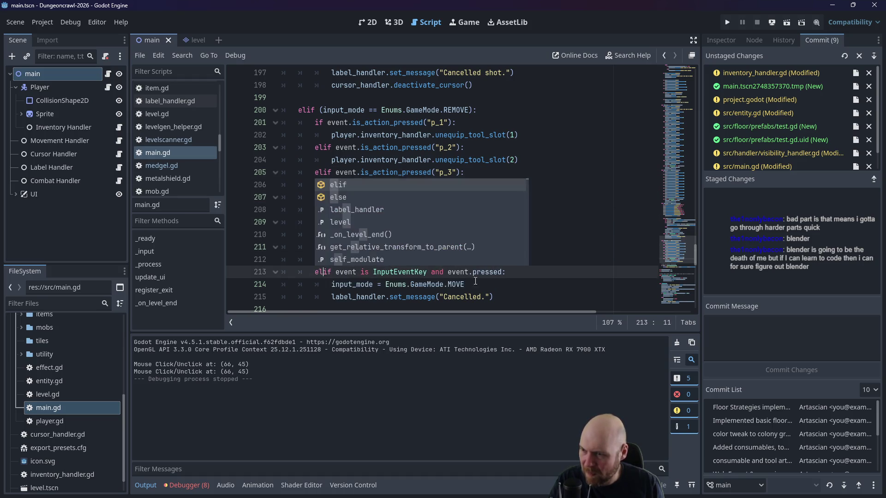
Step: Move the input_mode = Enums.GameMode.MOVE reset below the Cancelled message and save
drag(465, 284, 335, 290)
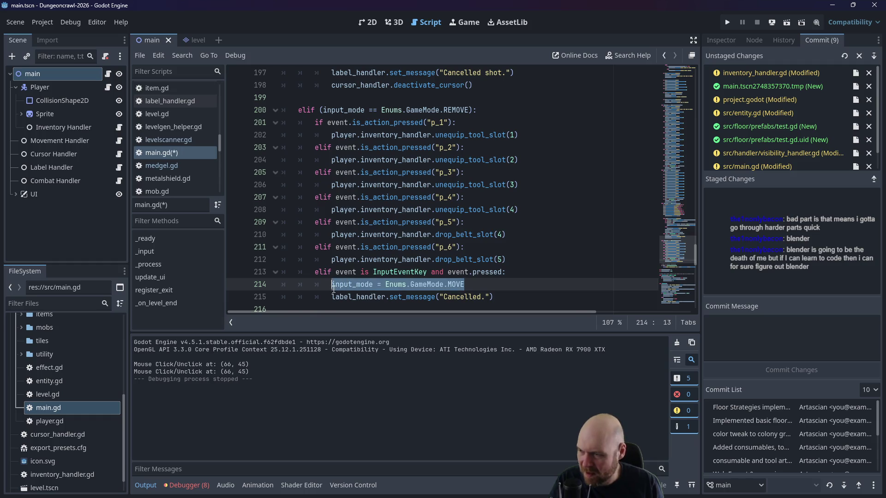
key(BackSpace)
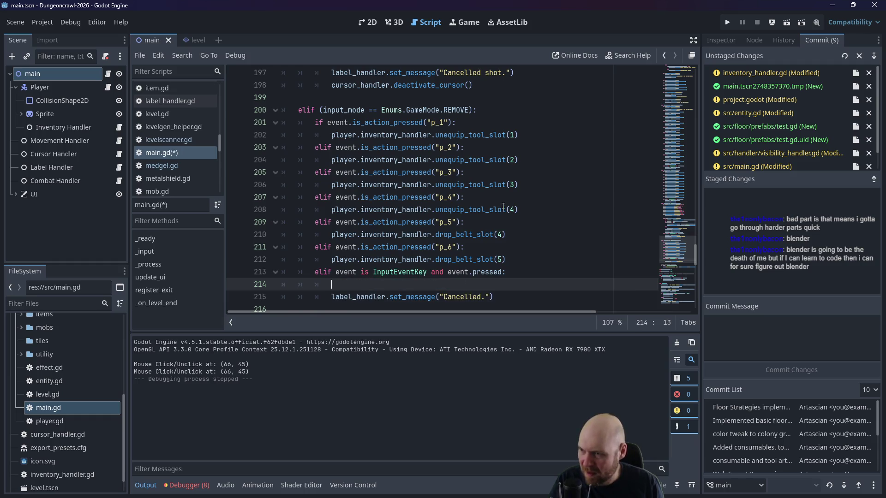
key(BackSpace)
key(alt+Down)
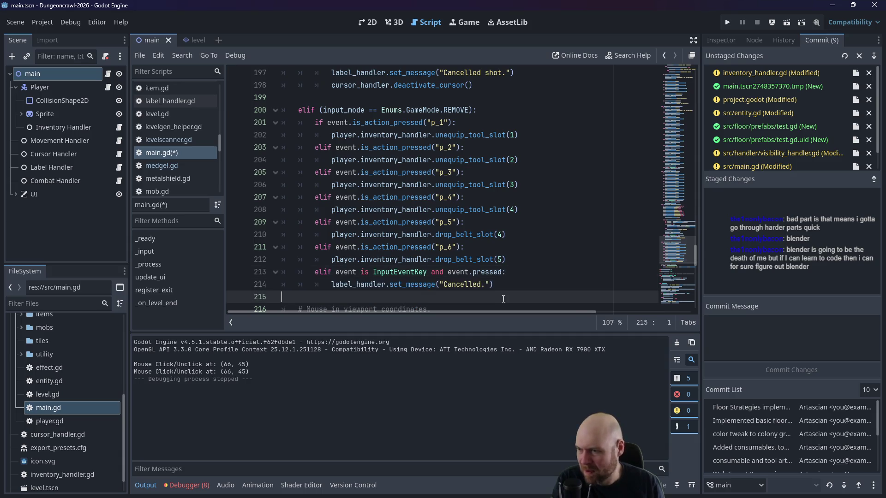
text(input_mode = Enums.GameMode.MOVE)
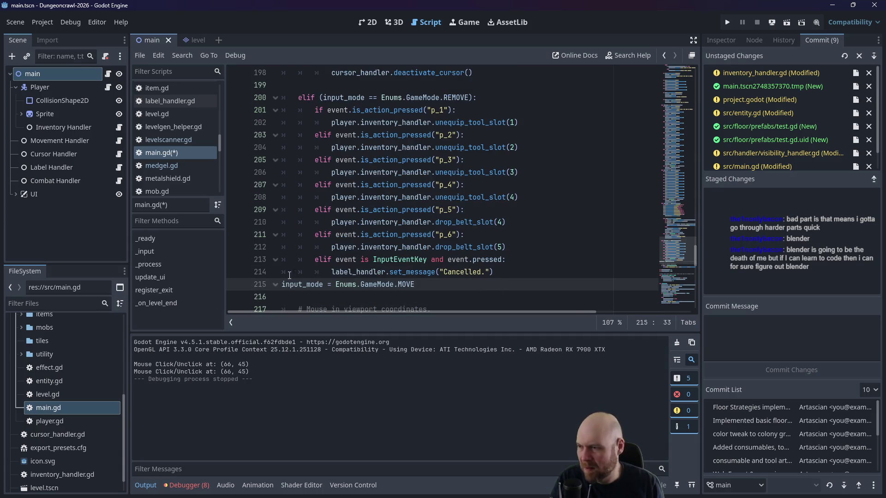
triple_click(283, 280)
key(Tab)
key(Tab)
key(Home)
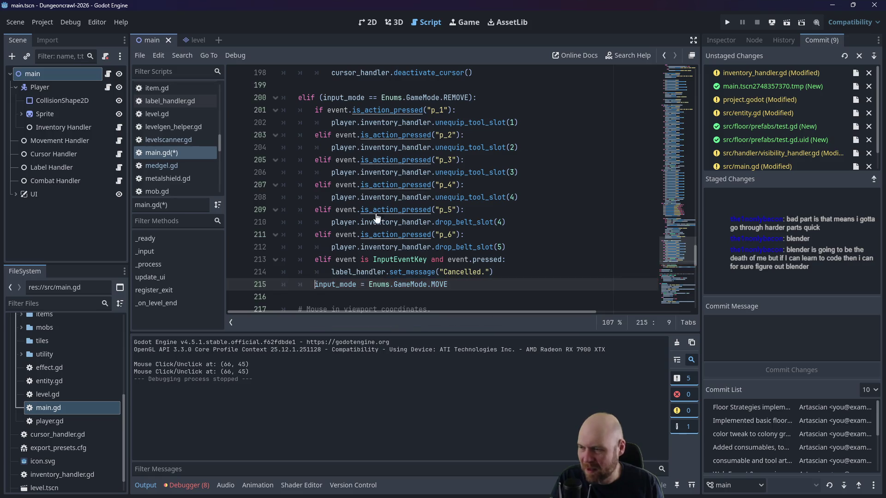
key(ctrl+s)
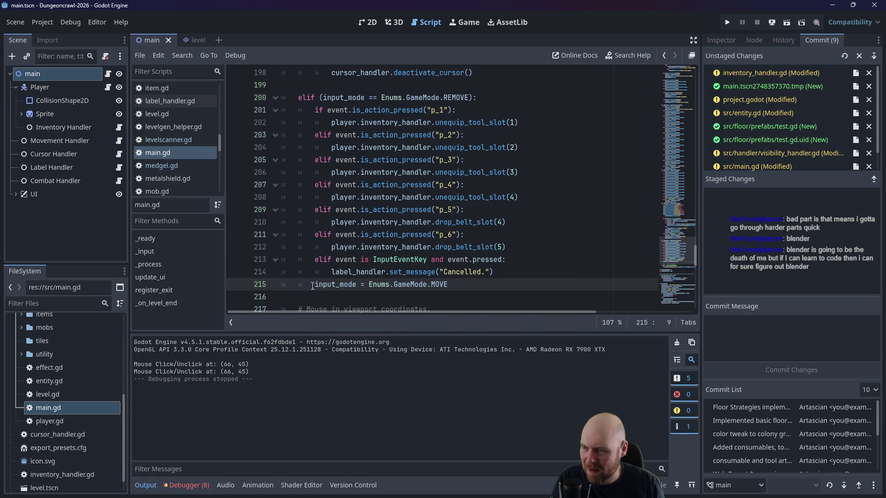
Step: Wrap the MOVE reset in its own 'if event is' key-press check, save, and run the project
text(if eve)
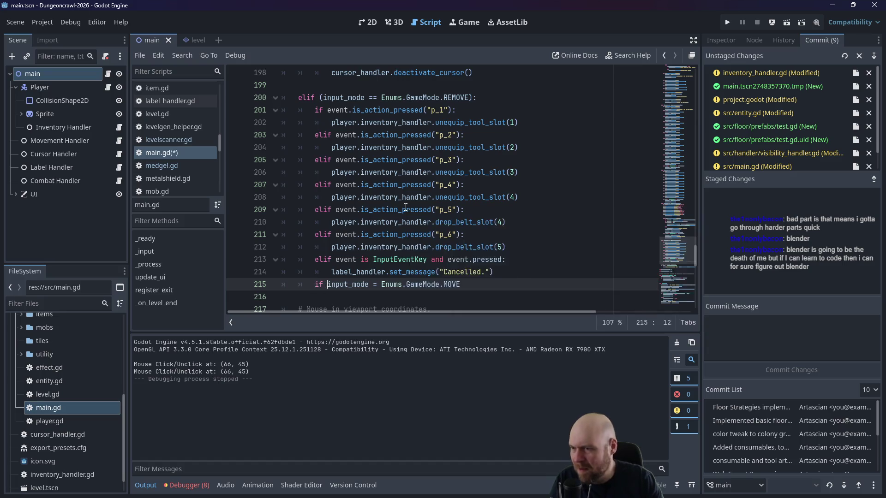
text(nt is)
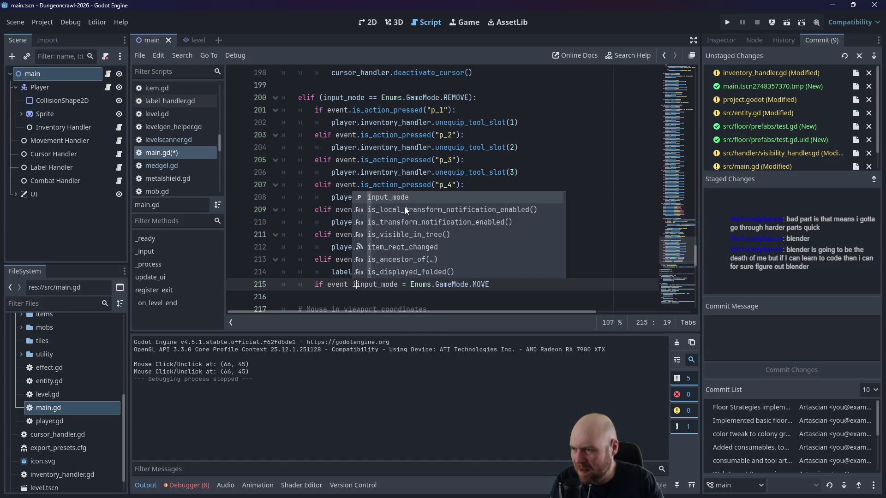
click(361, 147)
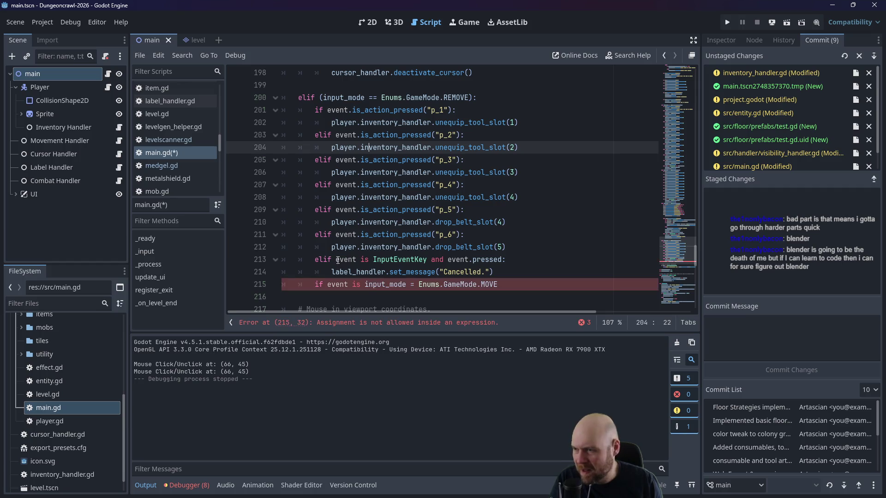
drag(336, 260, 511, 260)
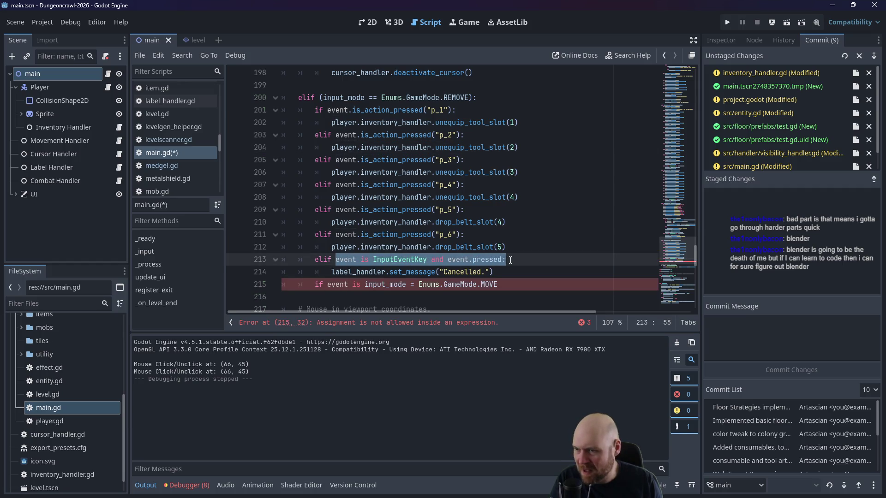
key(ctrl+c)
double_click(337, 284)
key(ctrl+v)
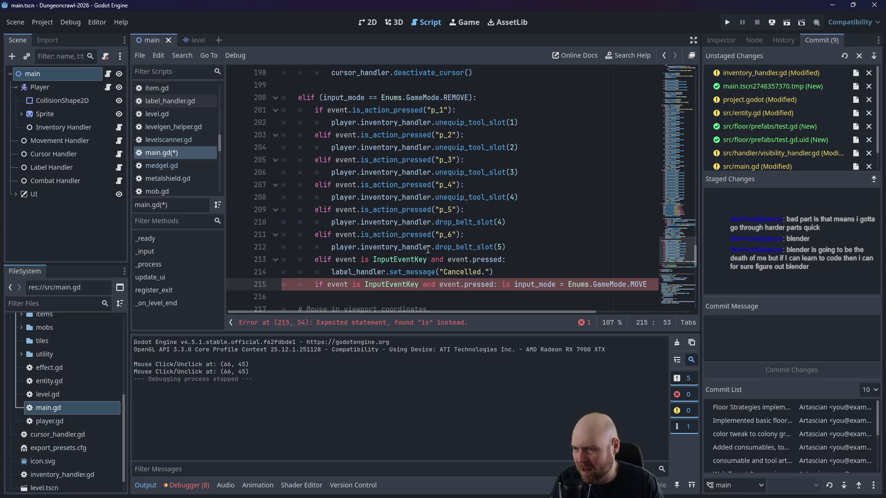
key(Return)
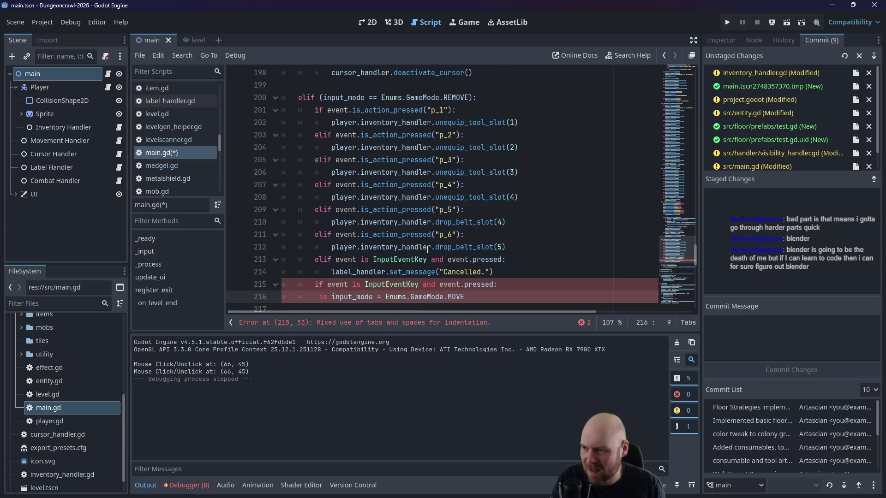
key(BackSpace)
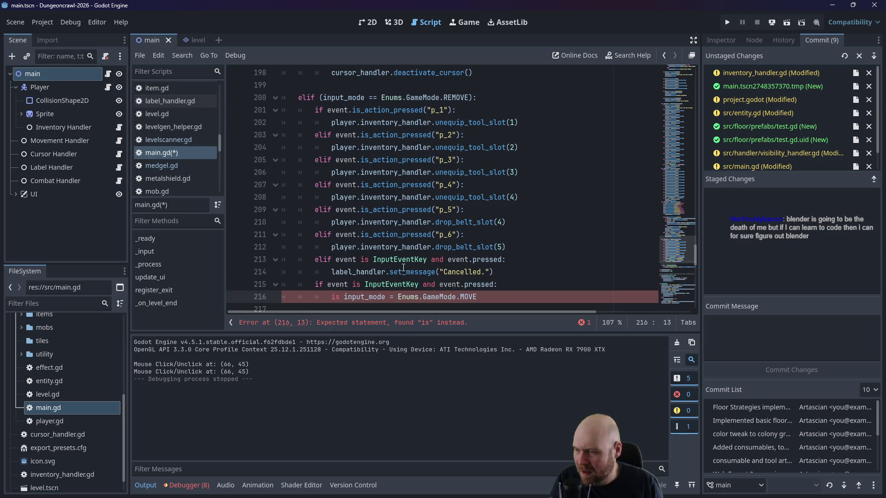
key(BackSpace)
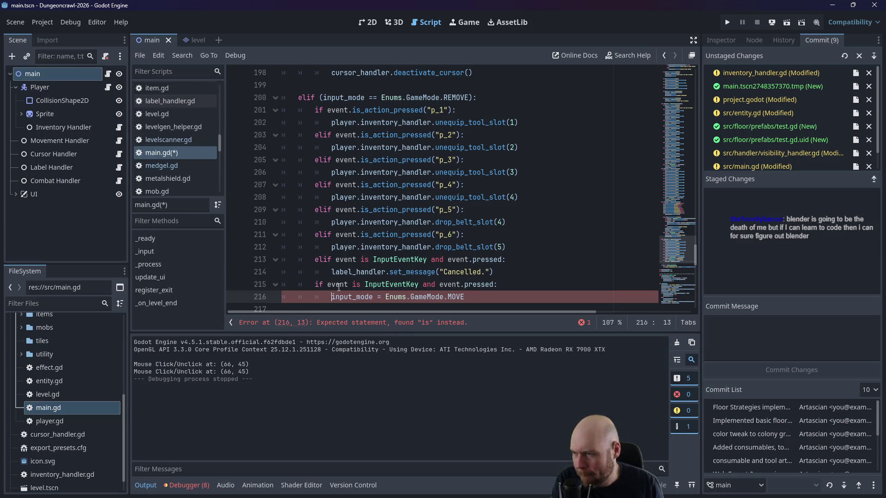
key(ctrl+s)
click(727, 21)
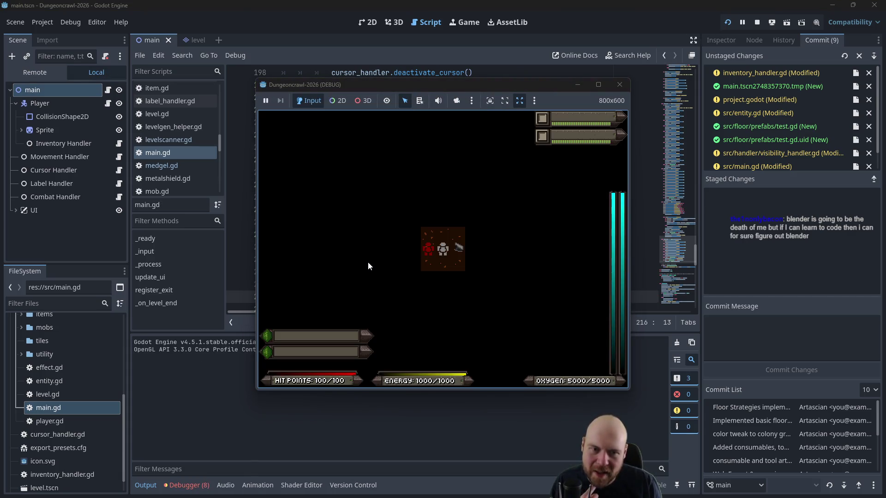
Step: In the running game, walk onto the floodlight, collect it, and activate it
click(413, 270)
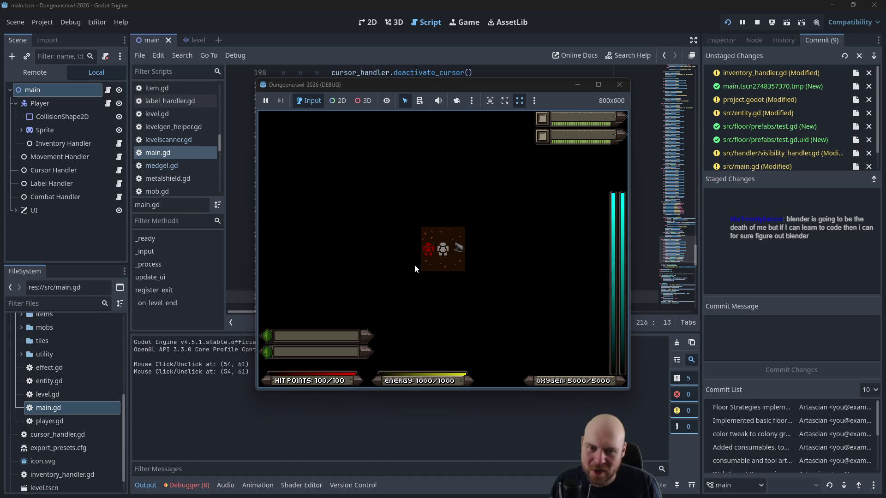
key(Right)
key(i)
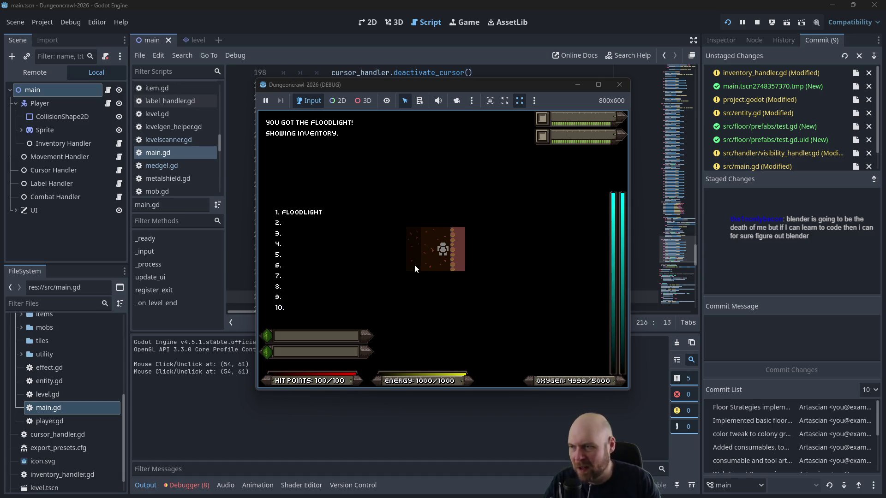
key(1)
key(1)
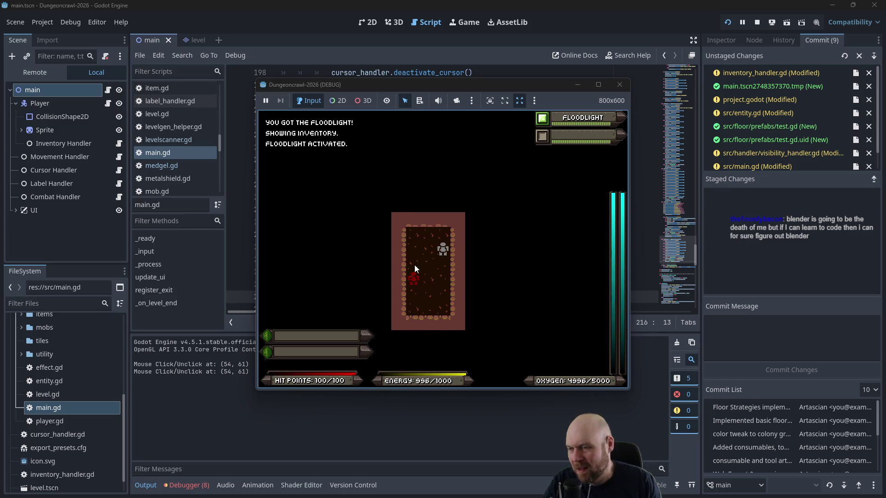
key(r)
key(1)
Step: Unequip the floodlight from tool slot 1 and check the inventory list
key(Left)
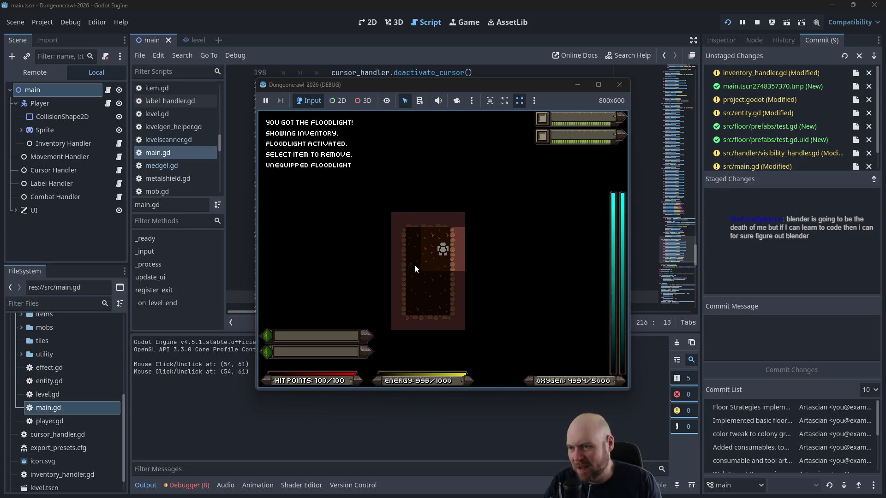
key(Up)
key(i)
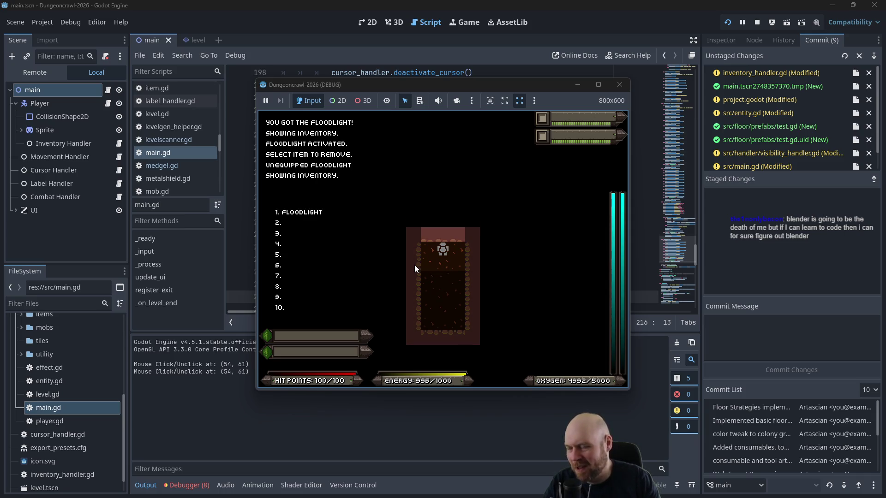
key(i)
key(i)
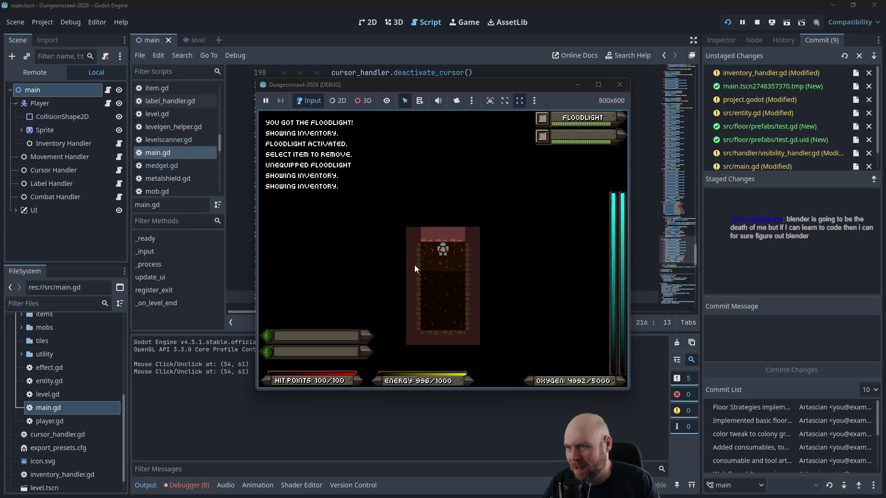
key(Down)
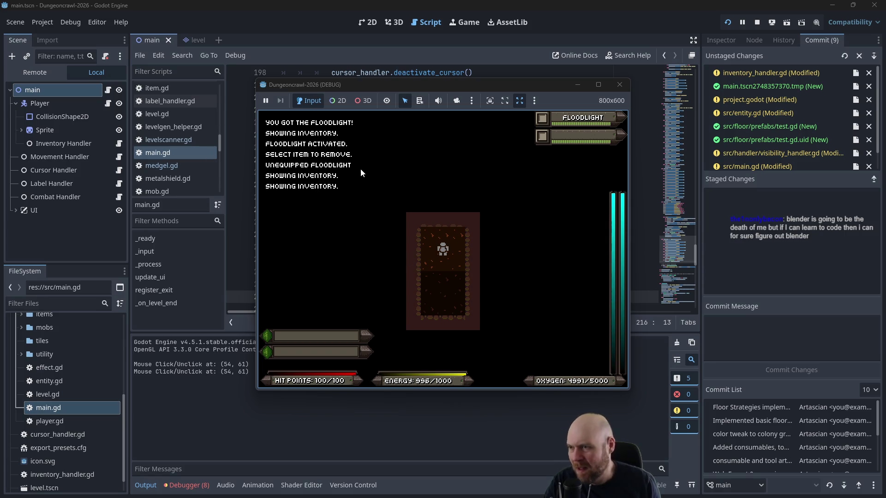
Step: Stop the game, review the unequip_tool_slot message in inventory_handler.gd, and relaunch
click(619, 89)
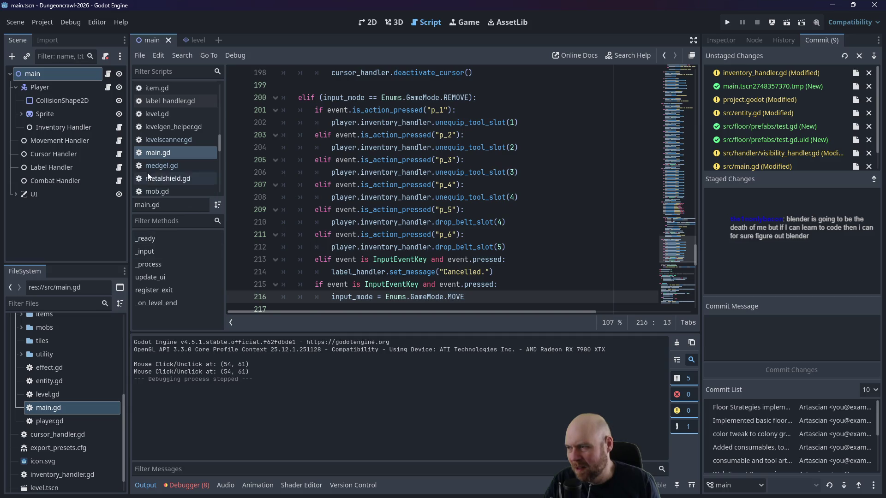
click(119, 128)
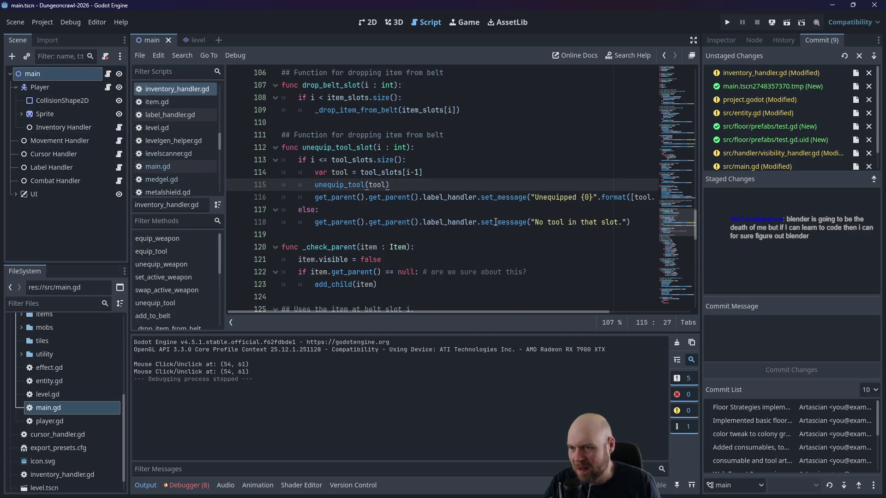
scroll(582, 198, right, 1)
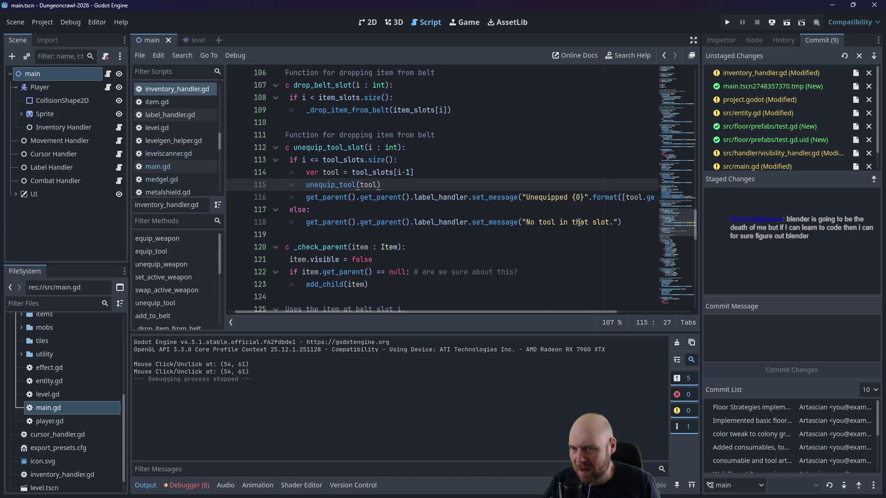
click(585, 198)
click(727, 22)
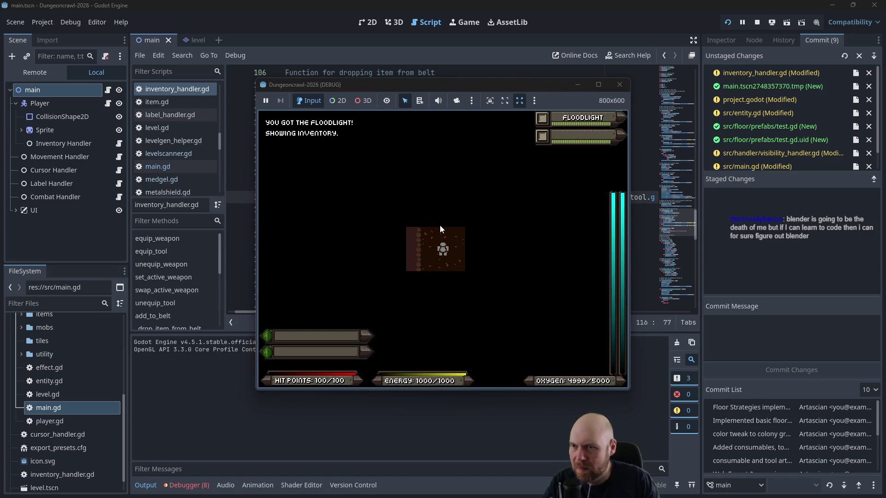
Step: Unequip the floodlight from slot 1, view the inventory, then cancel a second removal with Escape
key(r)
key(1)
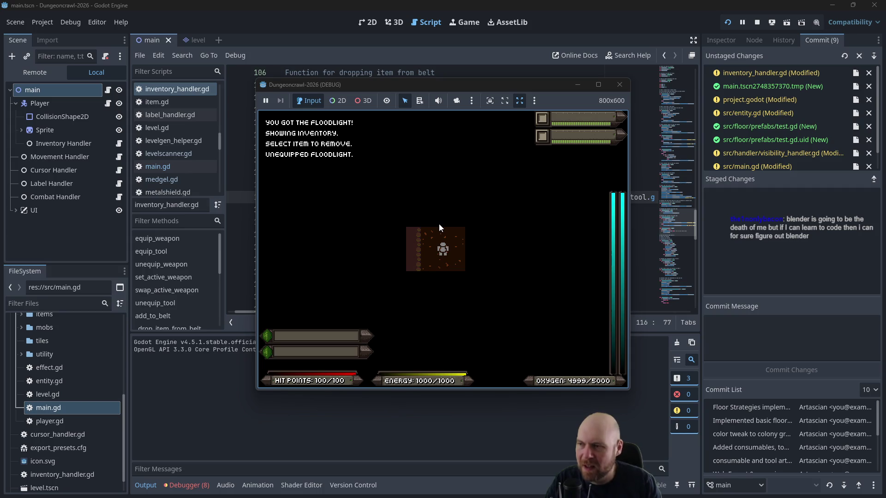
key(i)
key(Left)
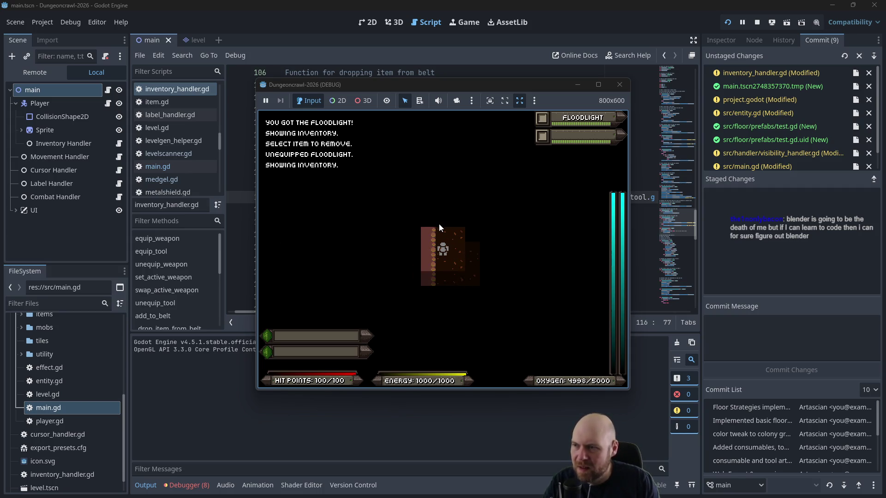
key(r)
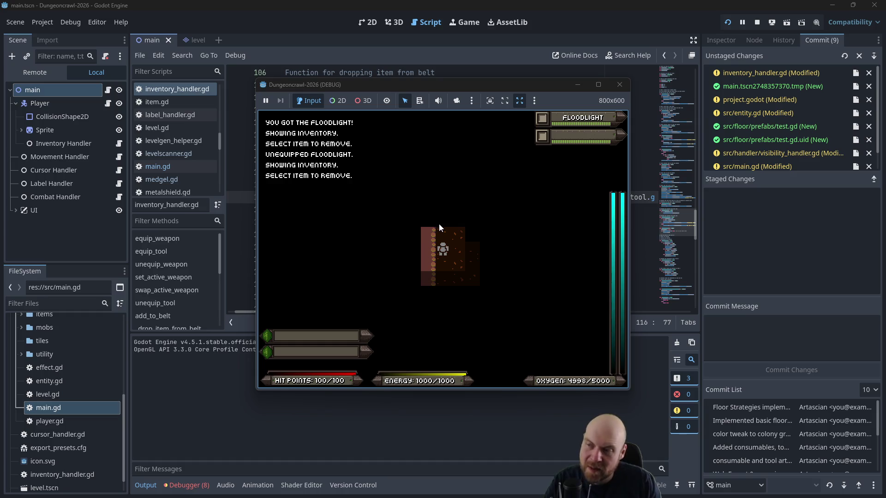
key(Escape)
Step: Walk through the room, show the inventory, and unequip the floodlight from slot 1 again
key(Right)
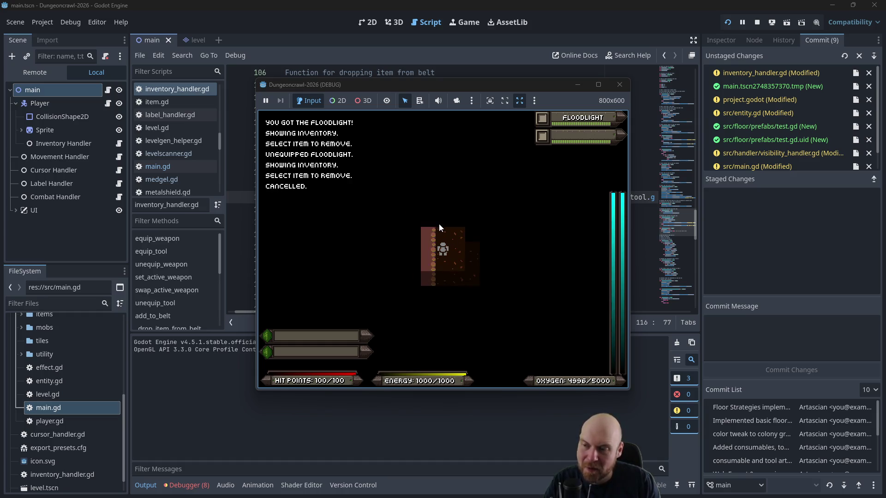
key(Up)
key(Up)
key(Up)
key(Right)
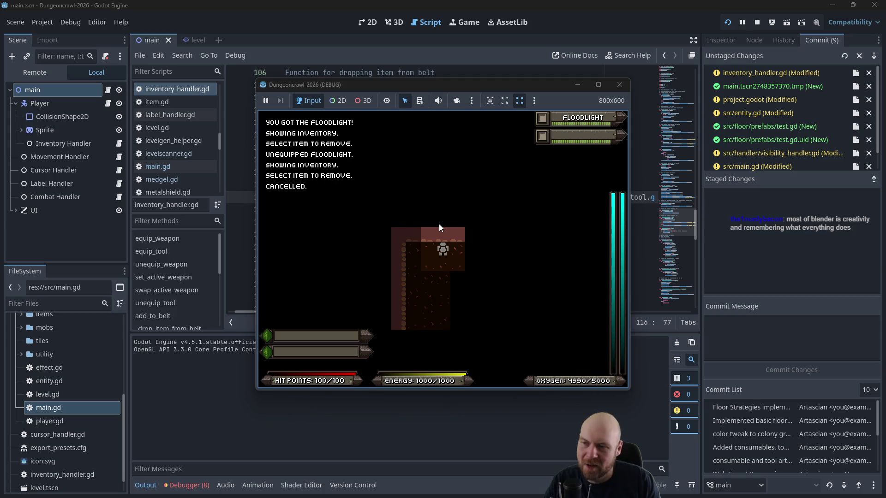
key(i)
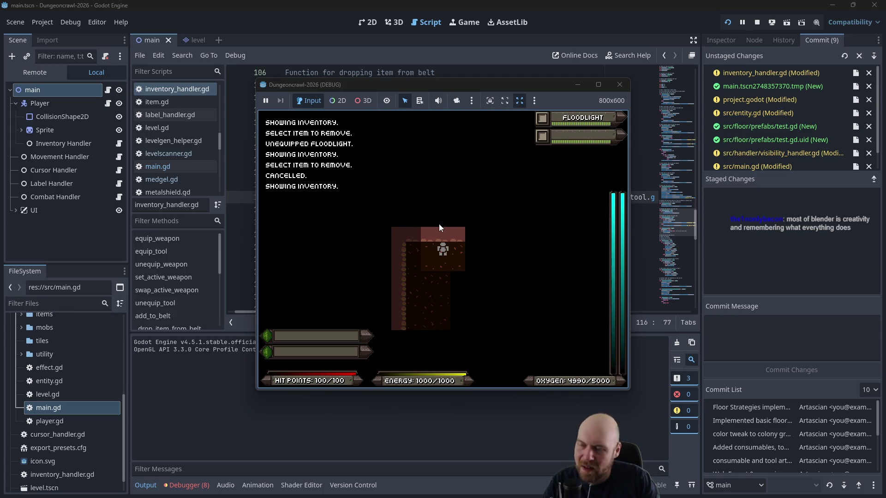
key(r)
key(1)
key(Right)
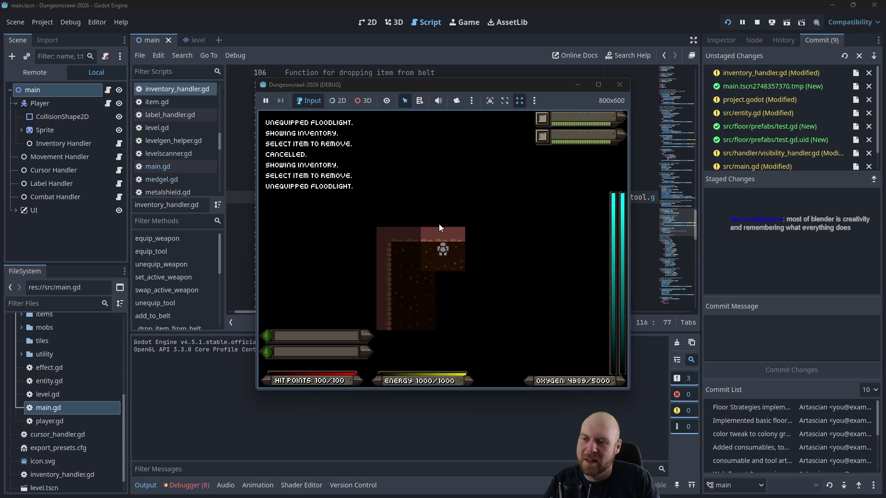
key(Down)
key(Down)
Step: Re-activate the floodlight from inventory item 1 and fight the rogue bat
key(i)
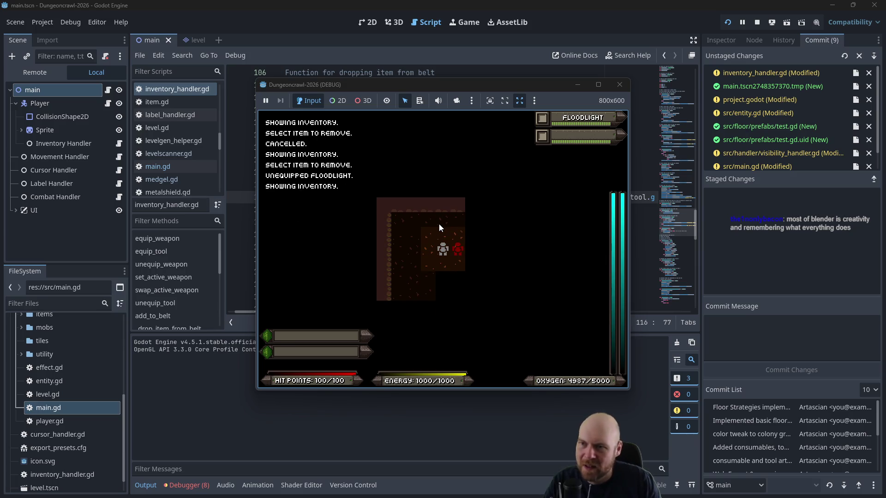
key(1)
key(Up)
key(Up)
key(Up)
key(Left)
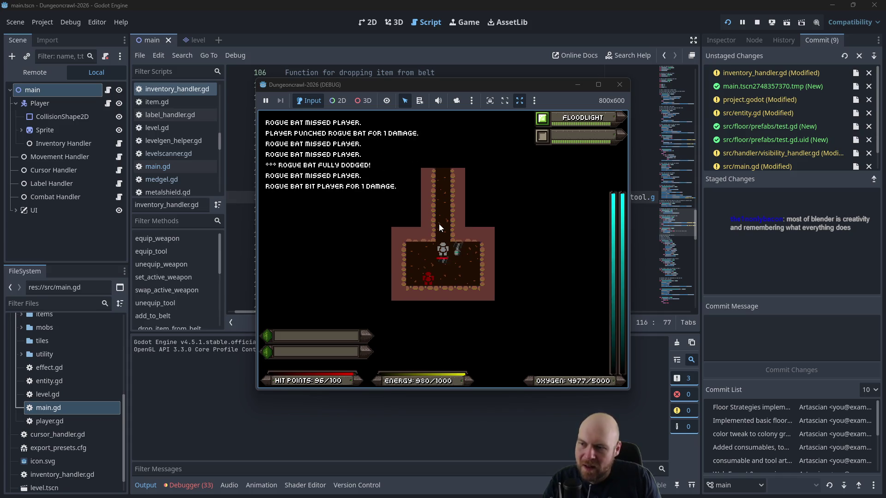
key(Down)
key(Down)
key(Left)
key(Left)
key(Left)
Step: Advance into the large room, kill the slime and pick up the stun baton
key(Up)
key(Up)
key(Up)
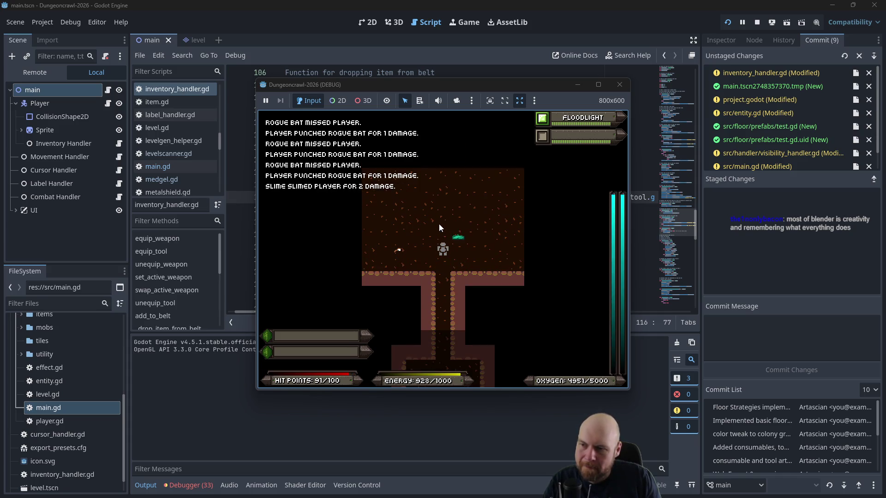
key(Up)
key(Up)
key(Up)
key(Left)
key(Left)
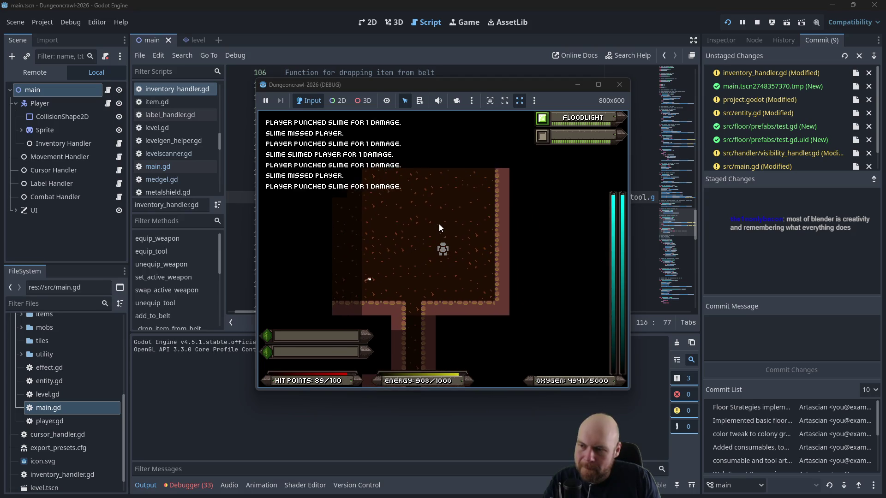
key(Left)
key(Left)
key(Left)
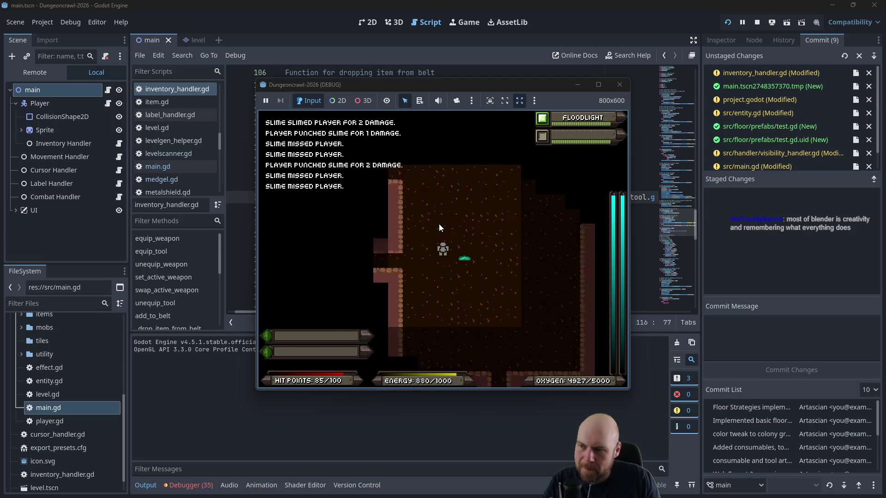
key(Left)
key(Left)
key(Left)
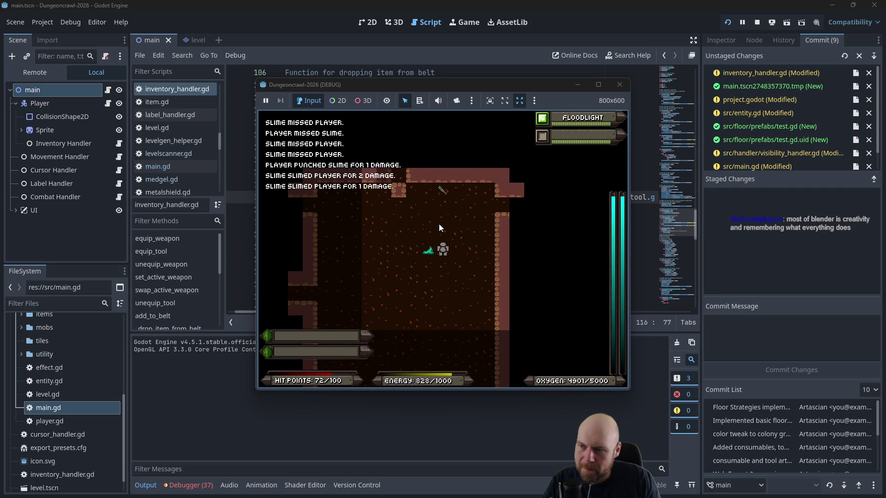
key(Up)
key(Up)
key(Right)
key(Right)
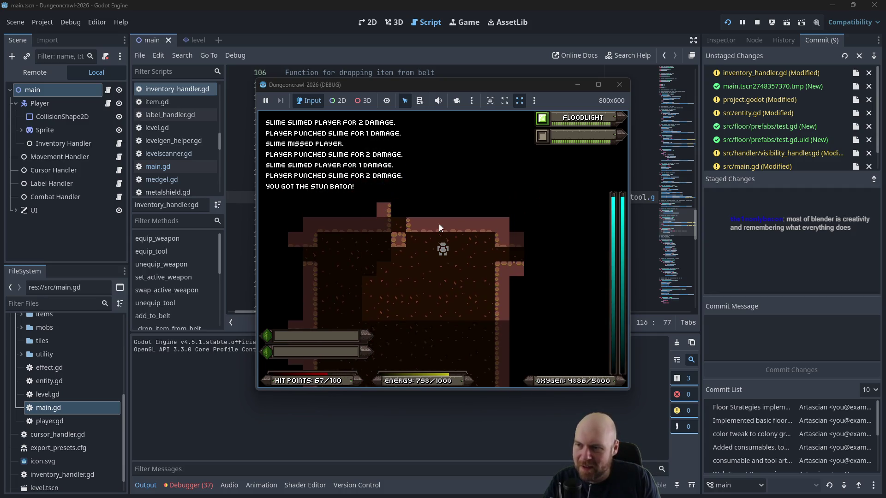
Step: Ready the stun baton, clear the monster room and collect the Laser Pistol B and Eye
key(i)
key(1)
key(1)
key(Right)
key(Right)
key(Right)
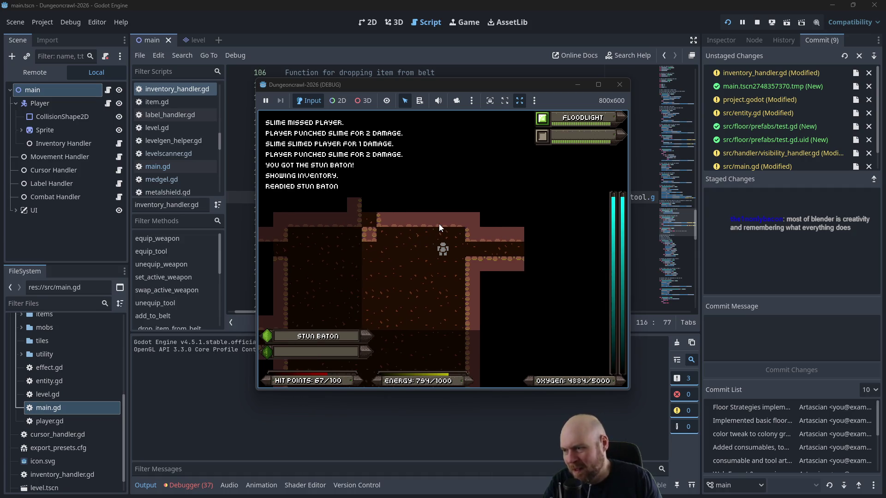
key(Right)
key(Right)
key(Right)
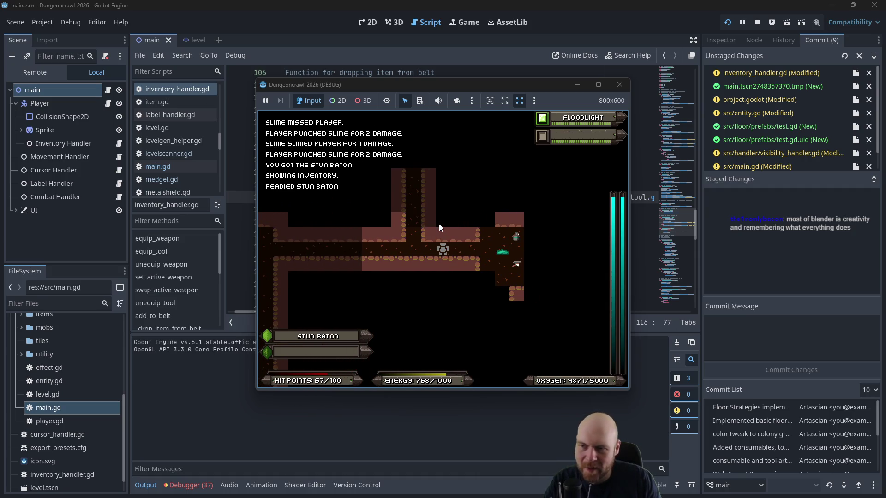
key(Right)
key(Right)
key(Right)
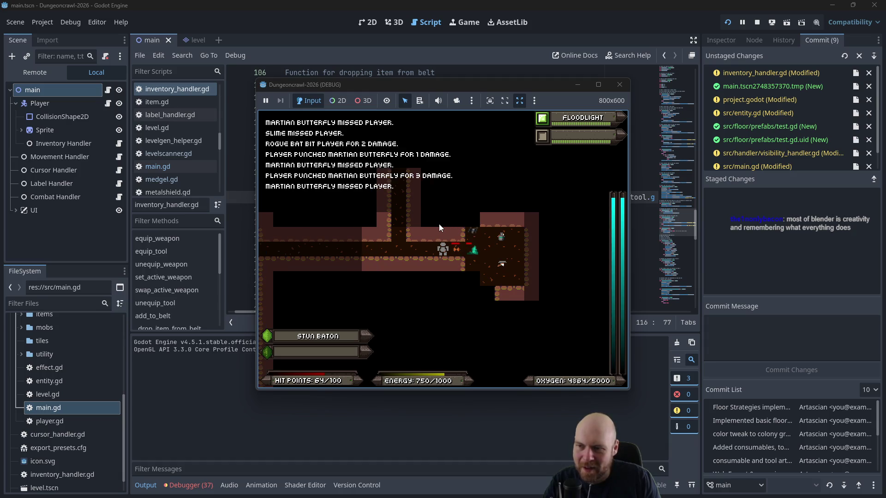
key(Down)
key(Left)
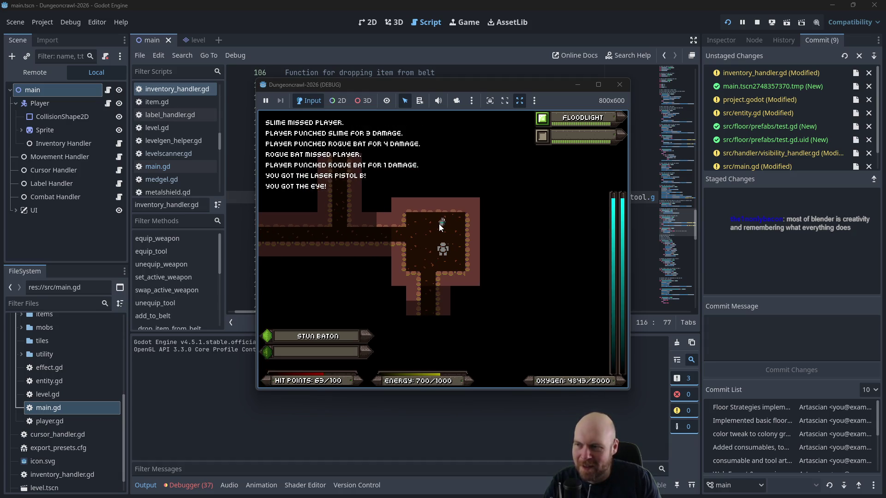
Step: Ready the Laser Pistol B from the inventory and pick up the Oxygen Tank
key(i)
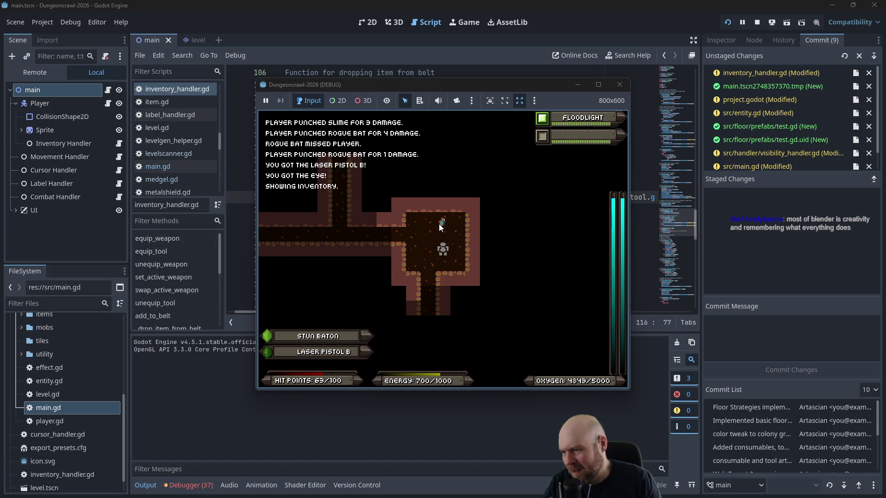
key(1)
key(Left)
key(Down)
Step: Walk down the corridor, kill the slime, rogue bat and rogue eye, and collect the loot
key(Down)
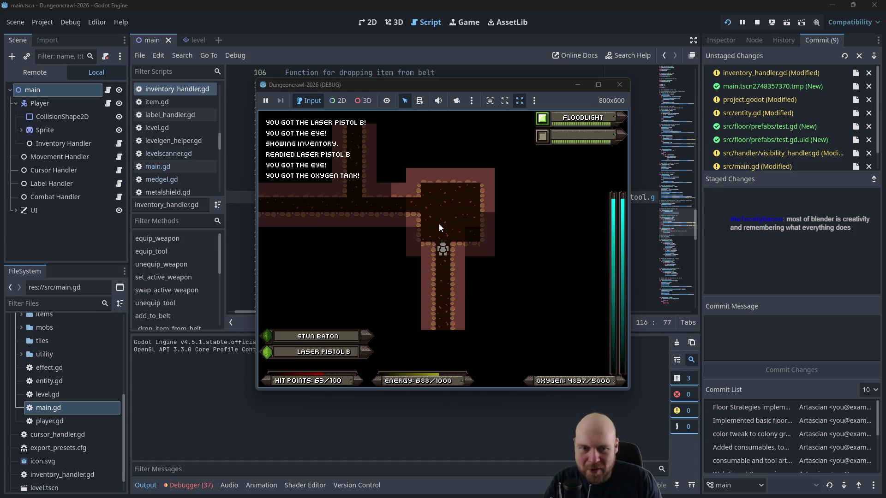
key(Down)
key(Down)
key(Down)
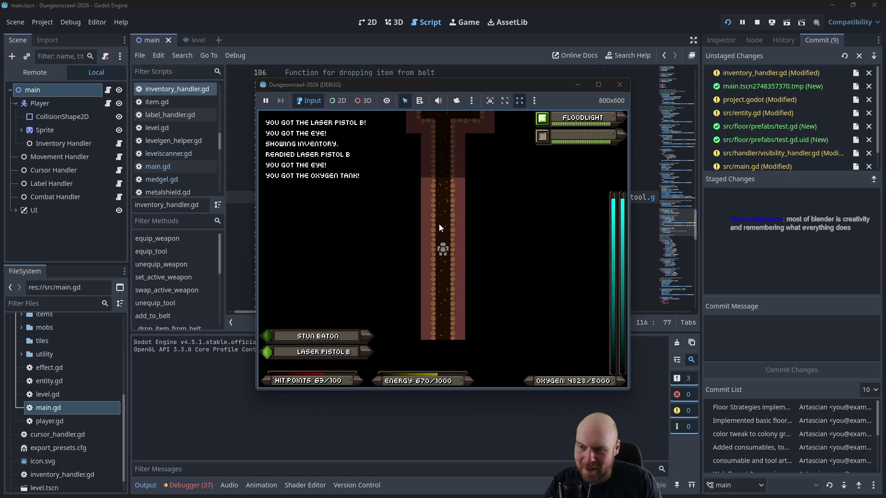
key(Down)
key(Down)
key(Down)
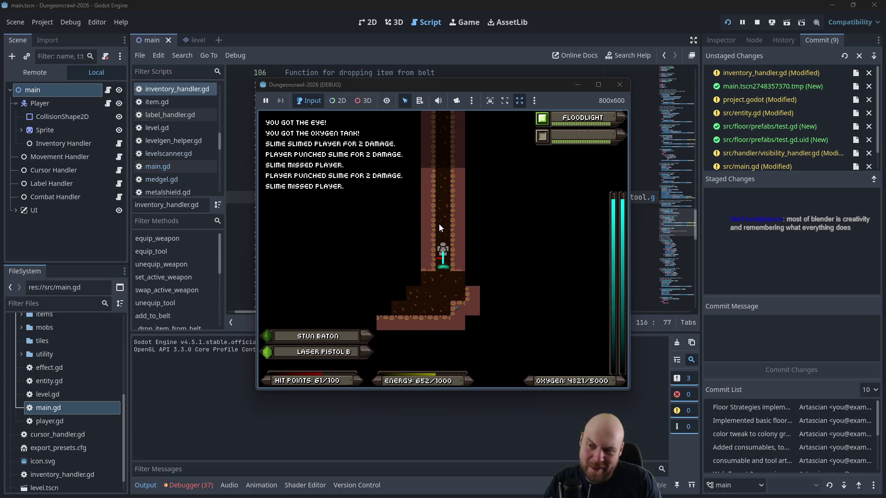
key(Down)
key(Down)
key(Down)
key(Left)
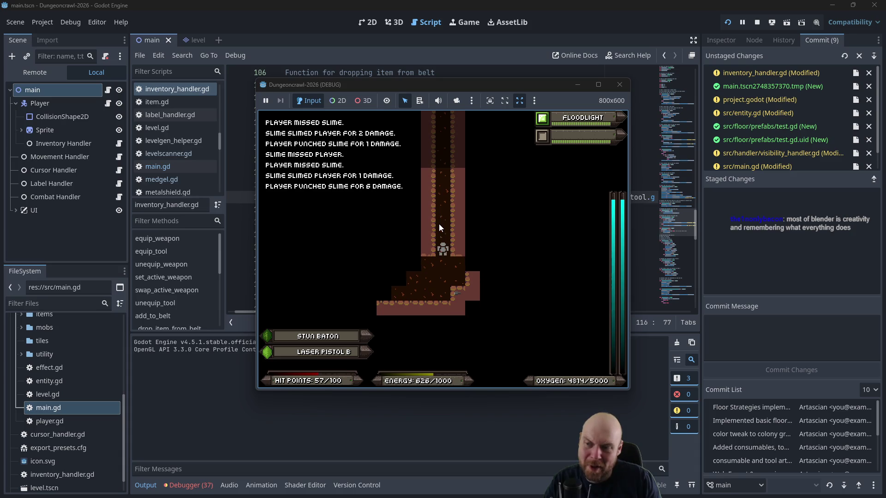
key(Left)
key(Left)
key(Down)
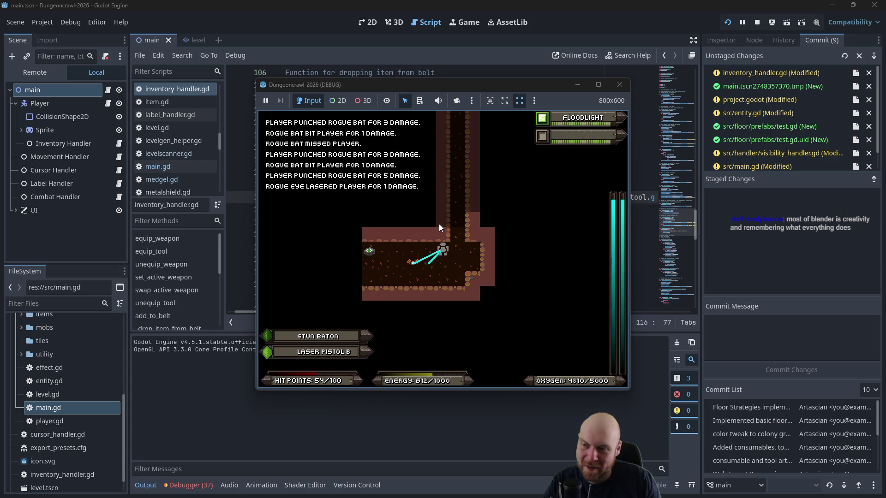
key(Left)
key(Left)
key(Left)
key(Left)
key(Left)
key(Left)
key(Up)
key(Left)
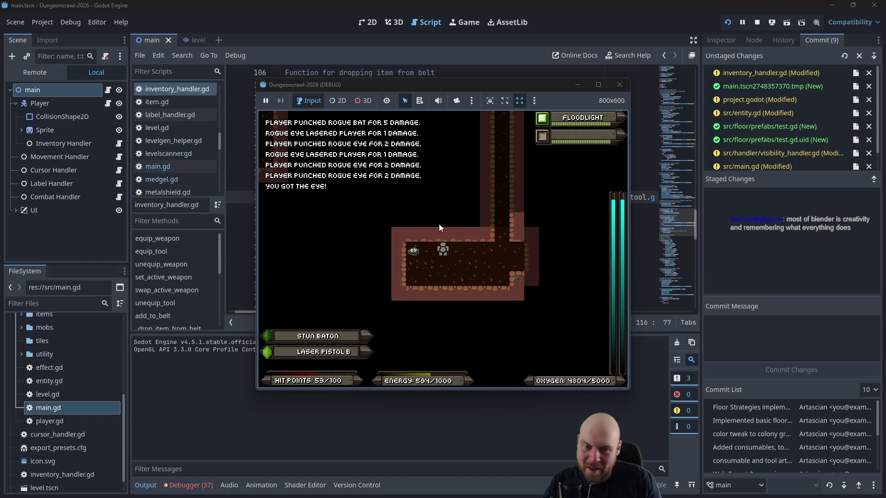
Step: Climb the vertical corridor, pick up the second Medgel Pack and attack the Martian Butterfly
key(Right)
key(Right)
key(Right)
key(Up)
key(Up)
key(Up)
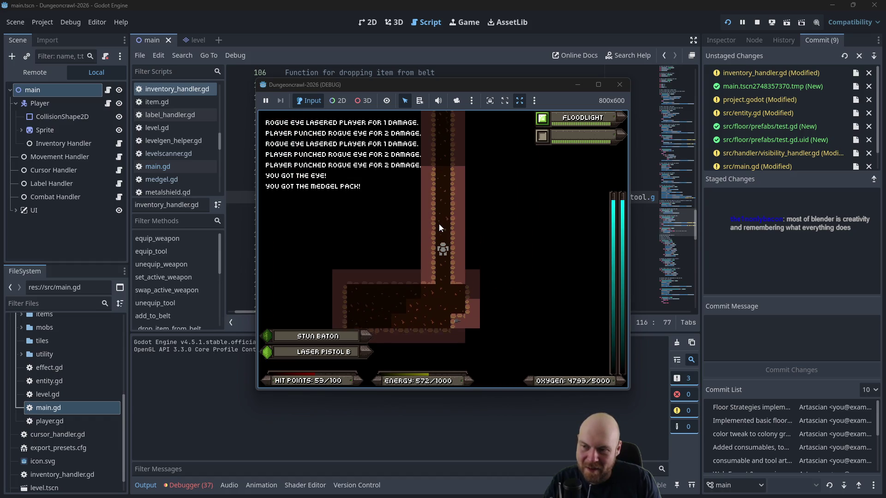
key(Up)
key(Up)
key(Up)
key(Left)
key(Left)
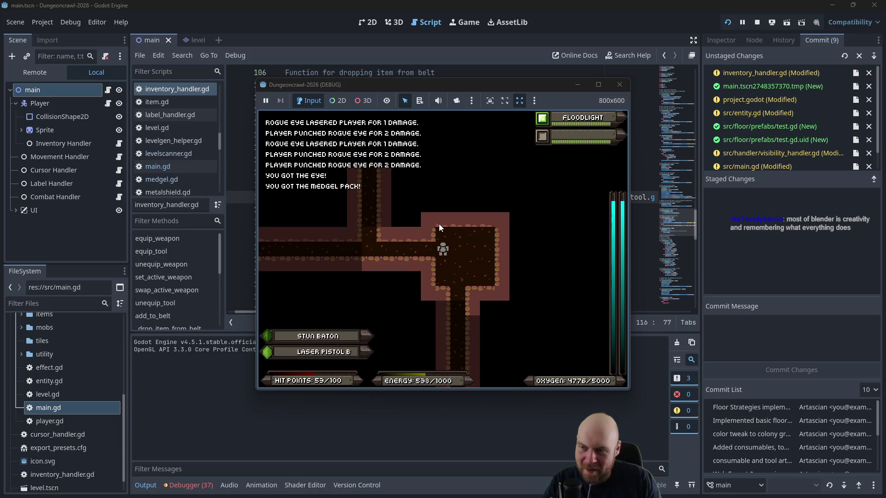
key(Left)
key(Left)
key(Left)
key(Up)
key(Up)
key(Up)
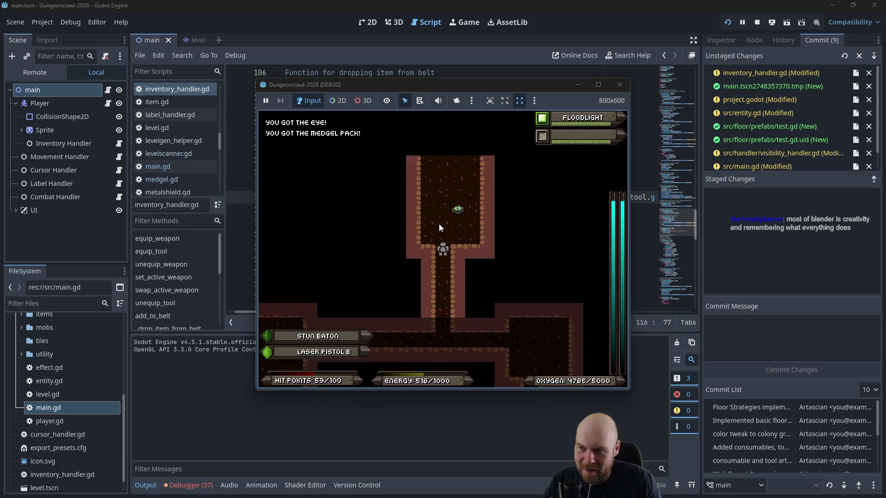
key(Right)
key(Up)
key(Right)
key(Right)
key(Right)
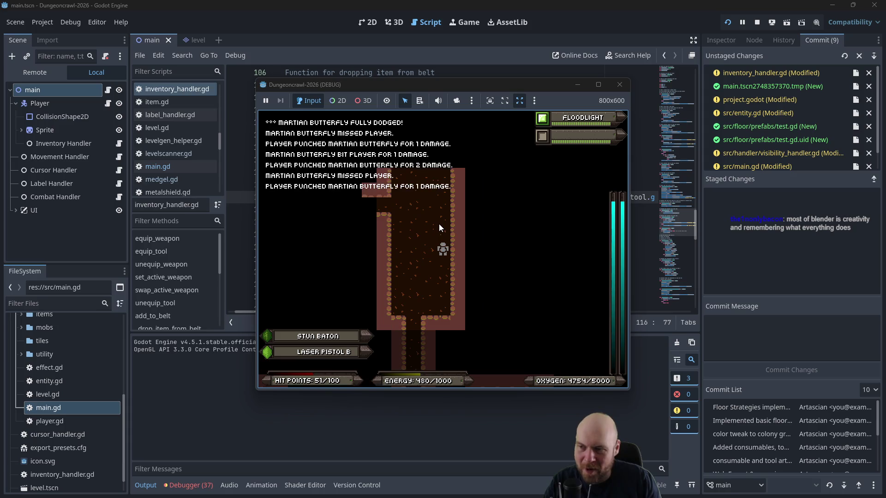
Step: Head down past the Rogue Bat, pick up the Terrain Scanner and equip it with inventory item 7
key(Down)
key(Down)
key(Down)
key(Left)
key(Left)
key(Left)
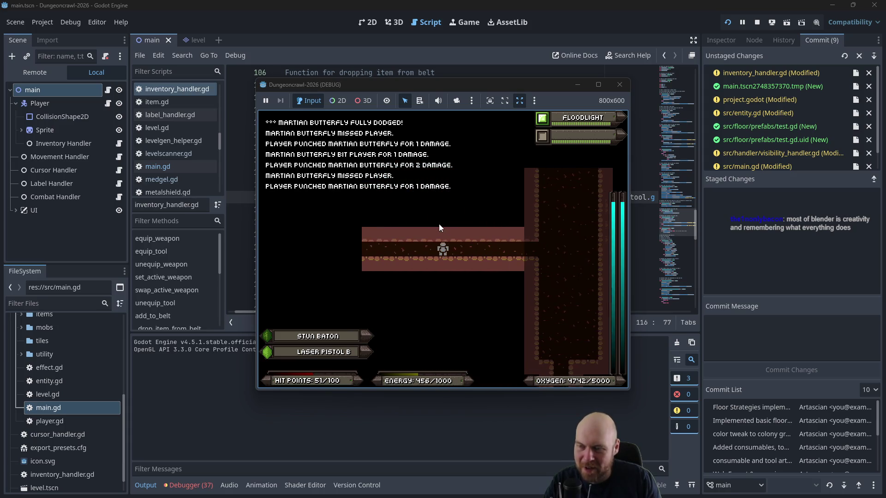
key(Left)
key(Left)
key(Left)
key(Down)
key(Down)
key(Down)
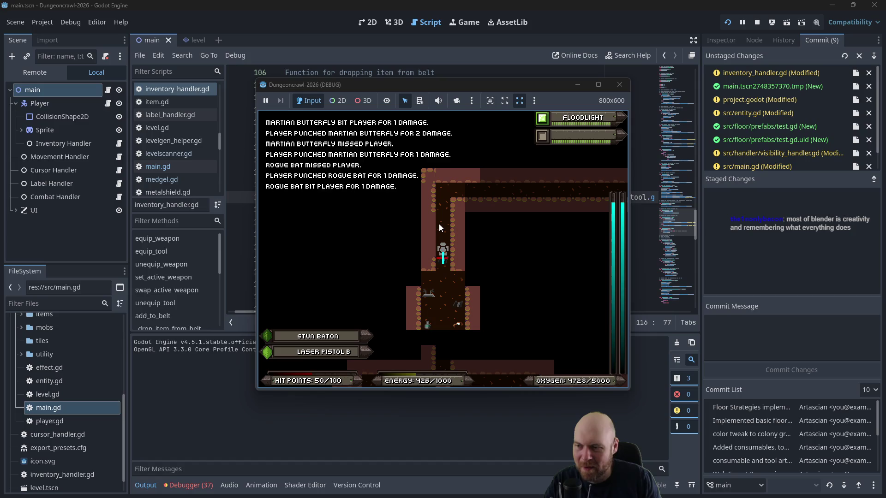
key(Down)
key(Down)
key(Down)
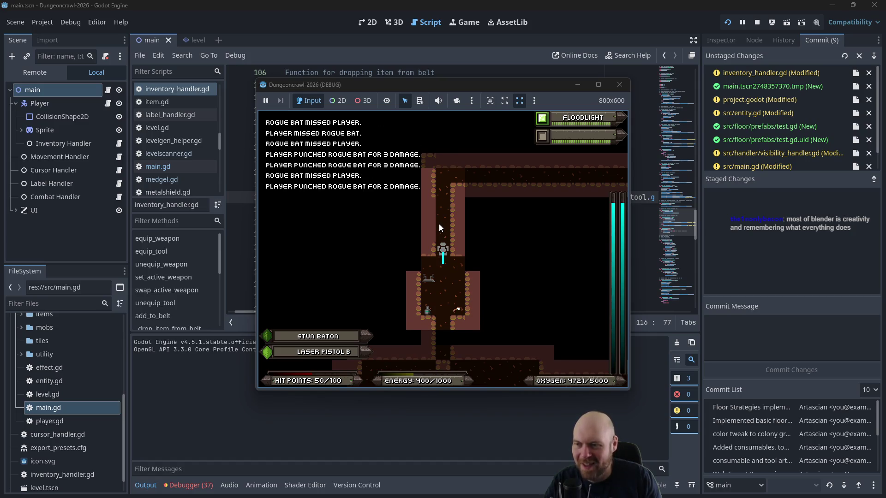
key(Left)
key(i)
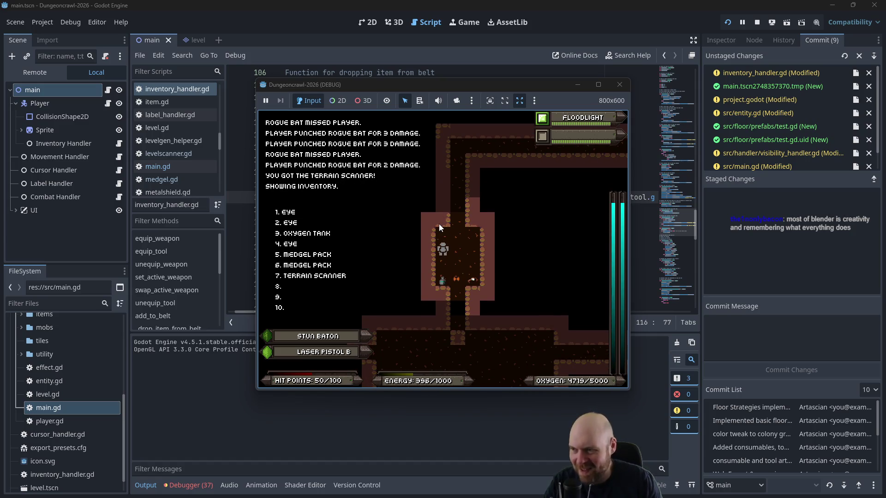
key(7)
Step: Fight the Martian Butterfly while moving down the cavern into the new room
key(Right)
key(Down)
key(Down)
key(Down)
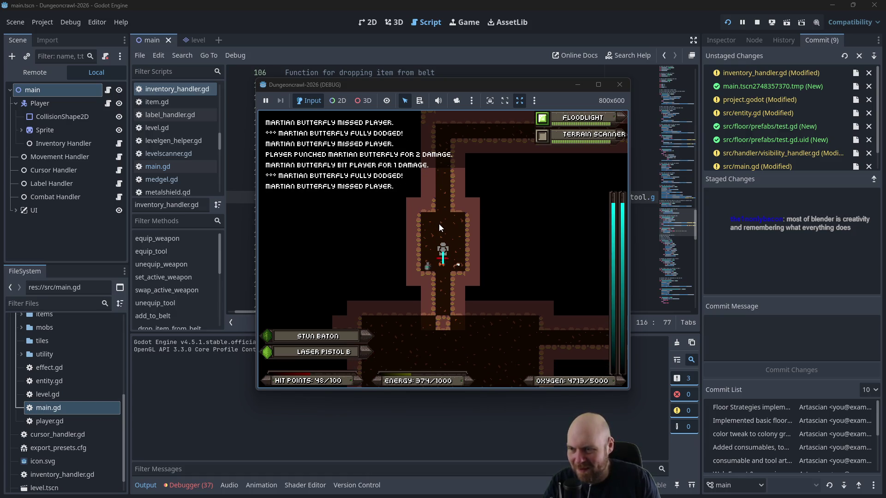
key(Down)
key(Down)
key(Down)
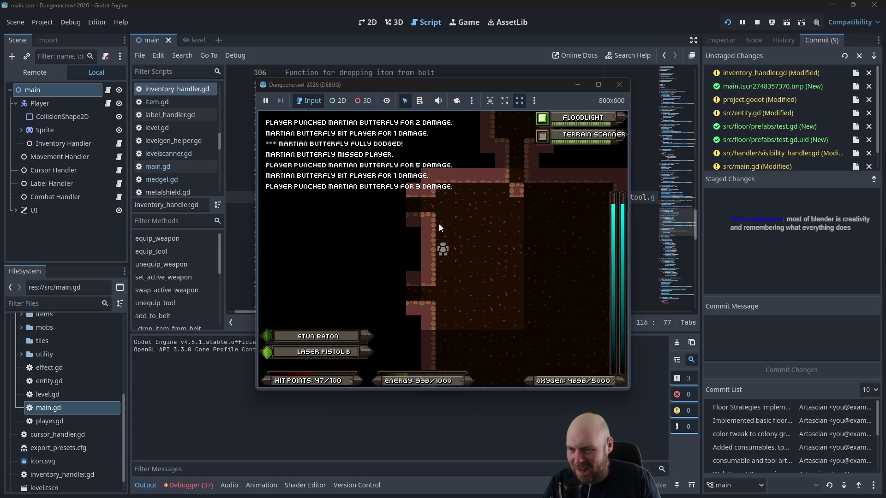
key(Down)
key(Down)
key(Left)
key(Left)
key(Left)
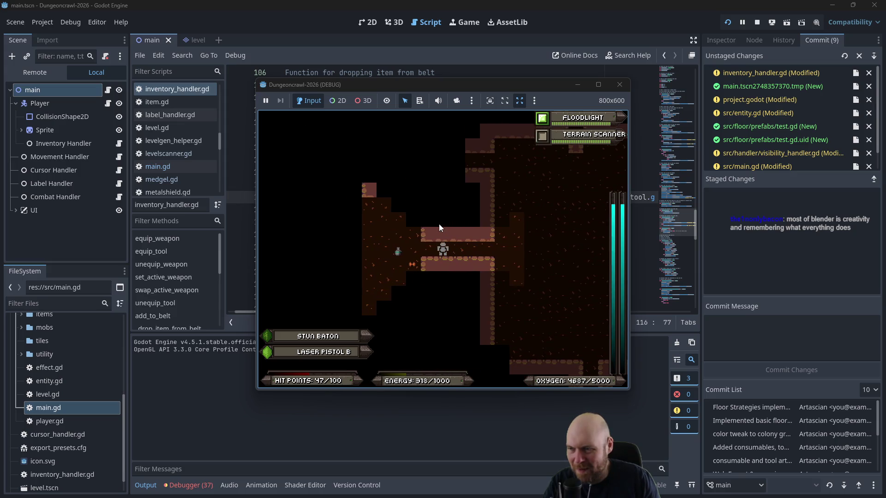
key(Left)
key(Left)
key(Left)
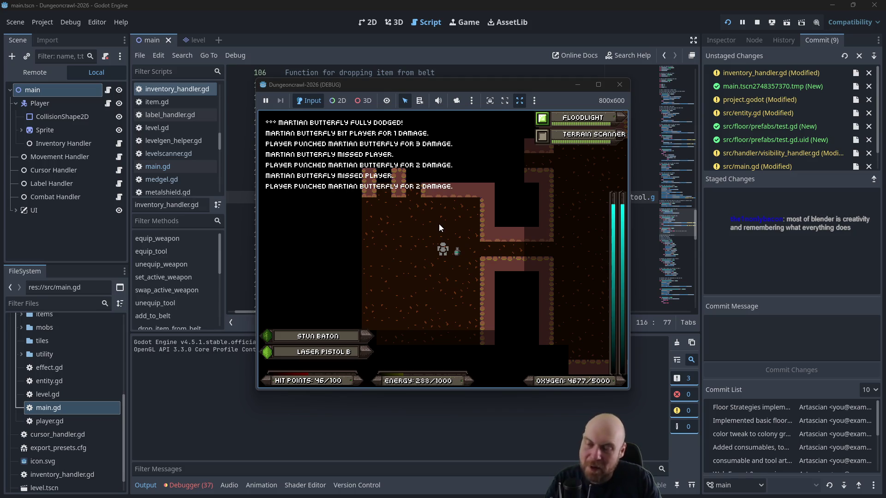
Step: Unequip the Terrain Scanner (slot 2) and Floodlight (slot 1), re-equipping each via item 7
key(r)
key(2)
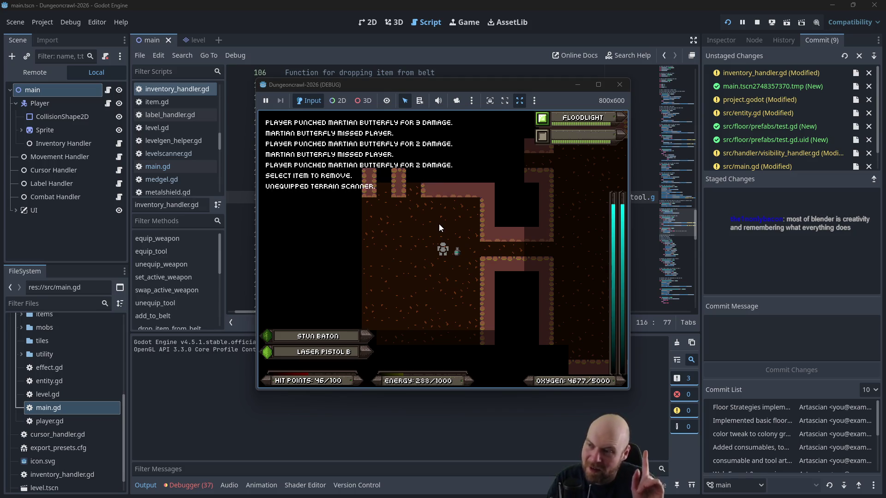
key(i)
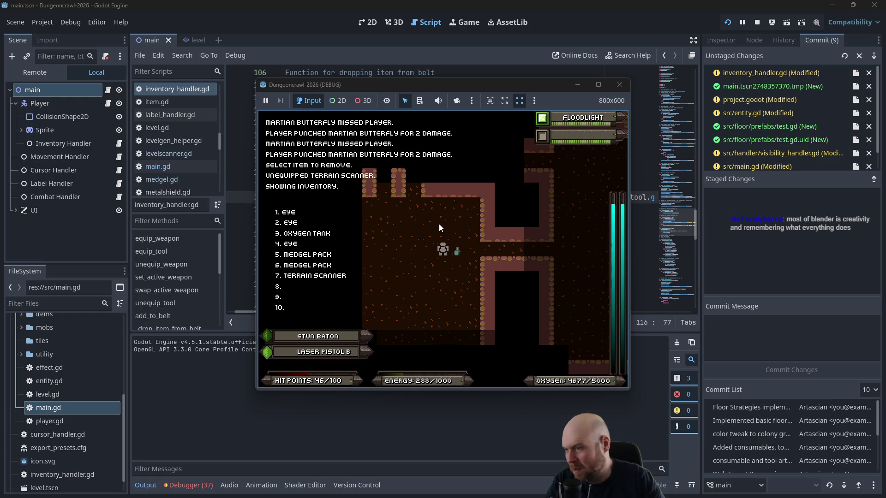
key(7)
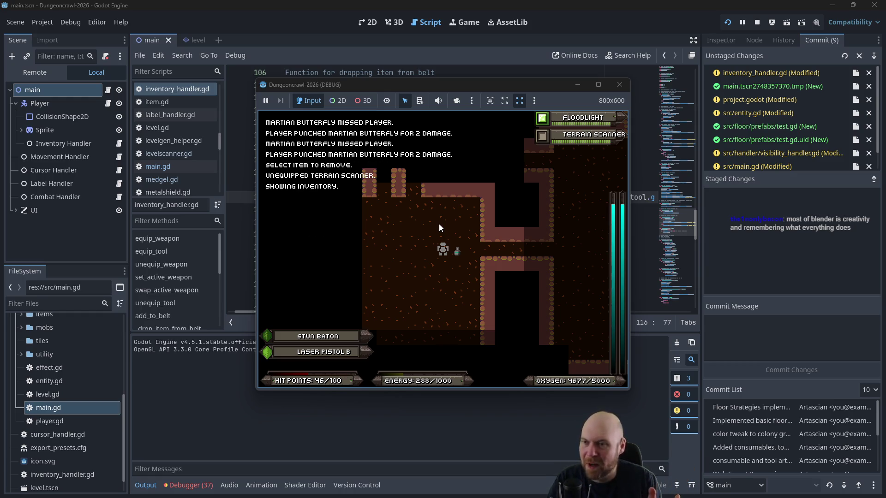
key(r)
key(1)
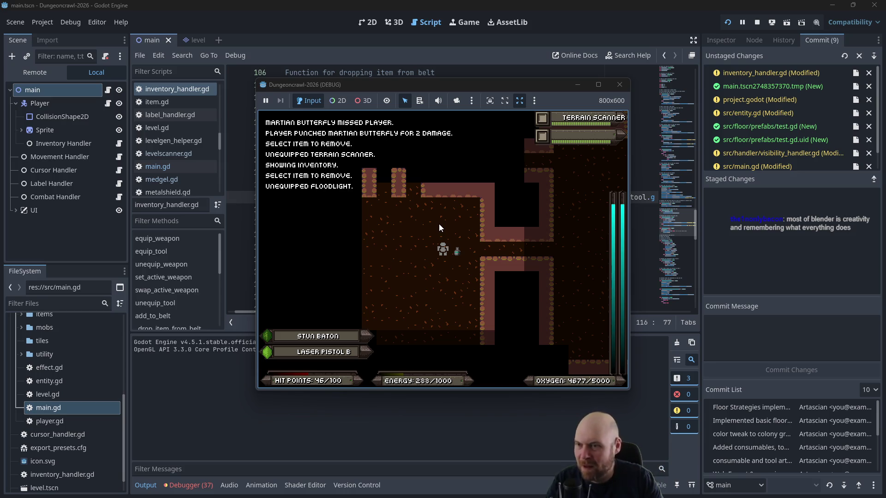
key(i)
key(7)
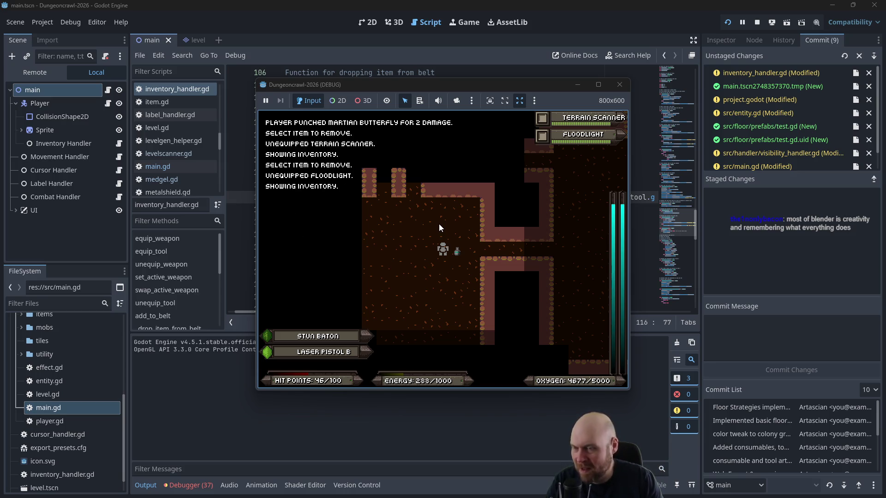
Step: Light the Floodlight and walk into the large room to fight the slime
key(Up)
key(Left)
key(Left)
key(f)
key(Up)
key(Up)
key(Up)
key(Right)
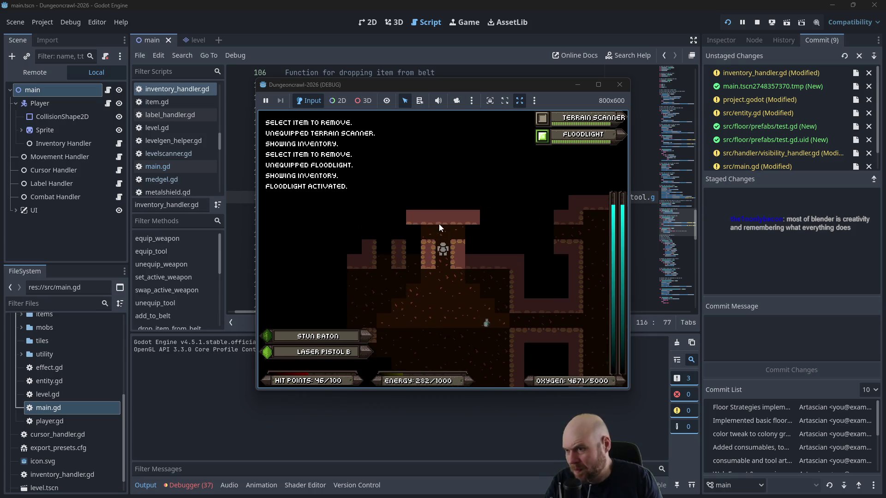
key(Down)
key(Down)
key(Left)
key(Left)
key(Left)
key(Down)
key(Down)
key(Down)
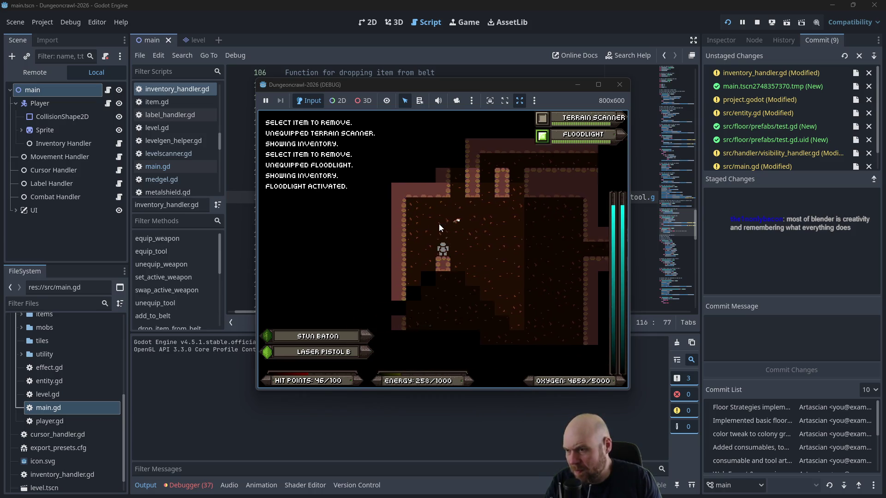
key(Left)
key(Left)
key(Left)
key(Down)
key(Down)
key(Down)
key(Right)
key(Right)
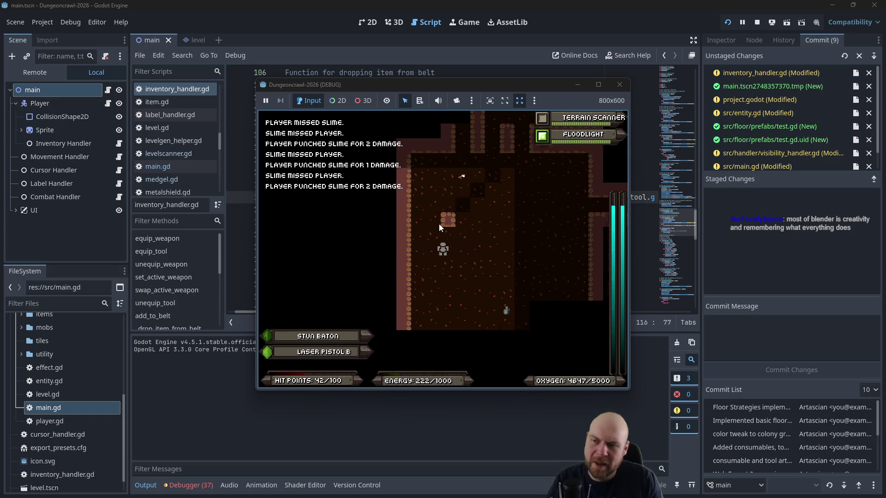
Step: Consume Eyes (items 1 and 2) and a Medgel Pack (item 3) from the inventory
key(Down)
key(Down)
key(Down)
key(Right)
key(Right)
key(Right)
key(i)
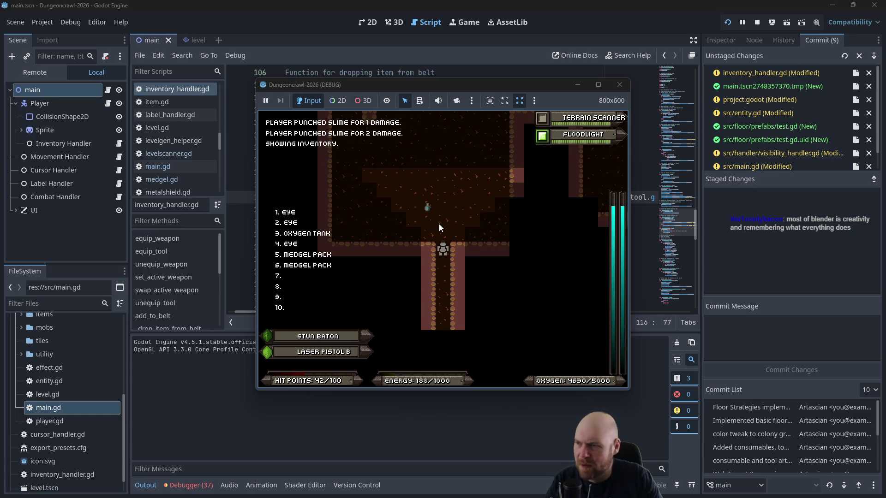
key(1)
key(1)
key(3)
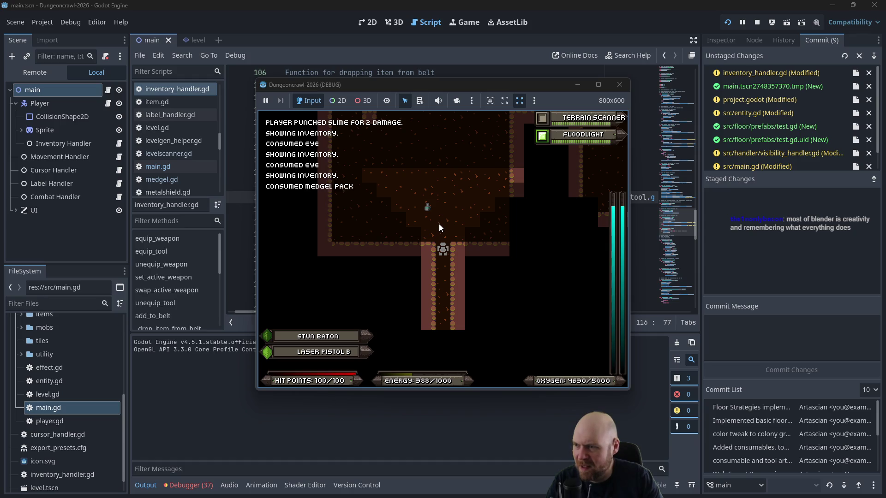
key(i)
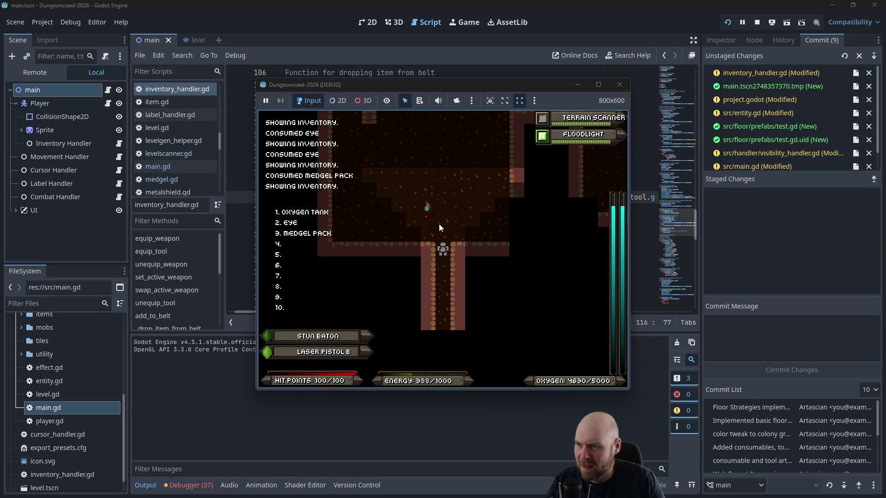
key(2)
Step: Kill the slime in the room below and pick up the motion tracker
key(Up)
key(Up)
key(Up)
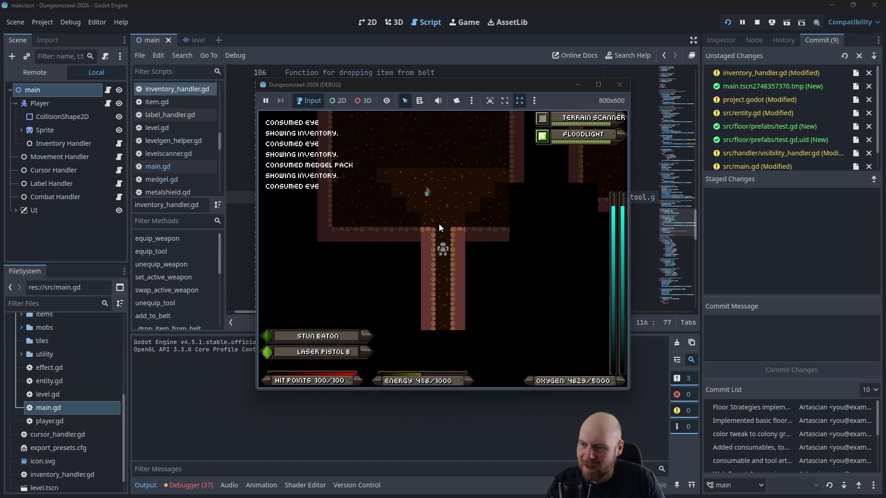
key(Down)
key(Down)
key(Down)
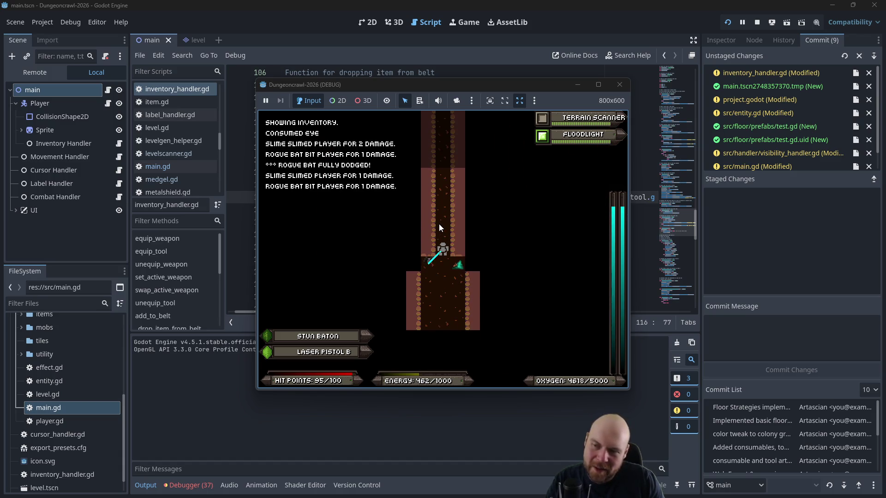
key(KP_3)
key(KP_3)
key(KP_3)
key(Down)
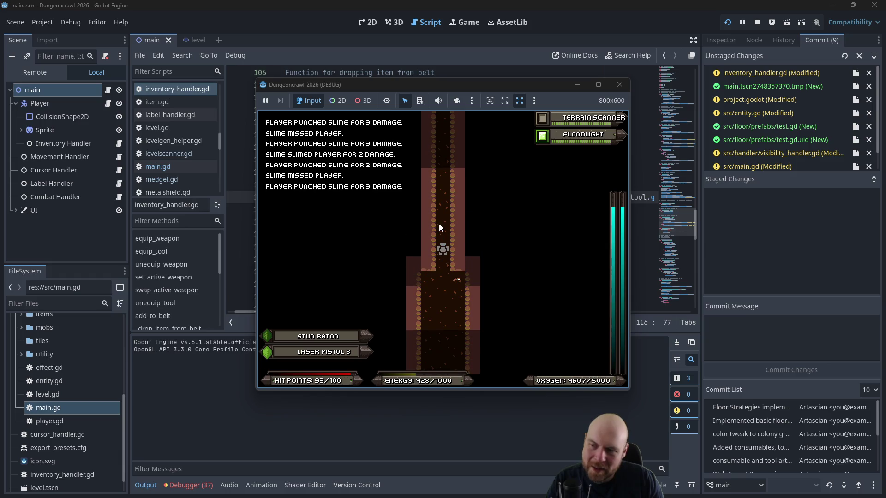
key(KP_1)
key(Down)
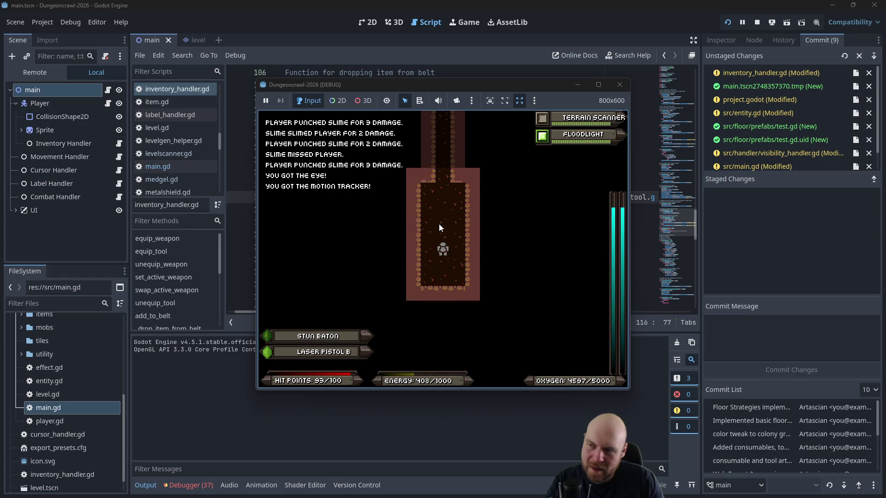
Step: Walk up to the room above and shoot the Martian butterfly with the laser
key(Up)
key(Up)
key(Up)
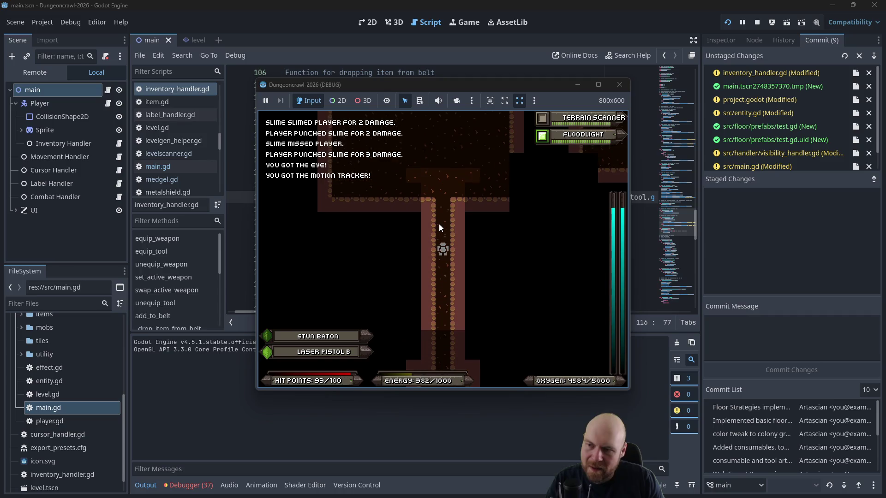
key(Up)
key(Up)
key(Up)
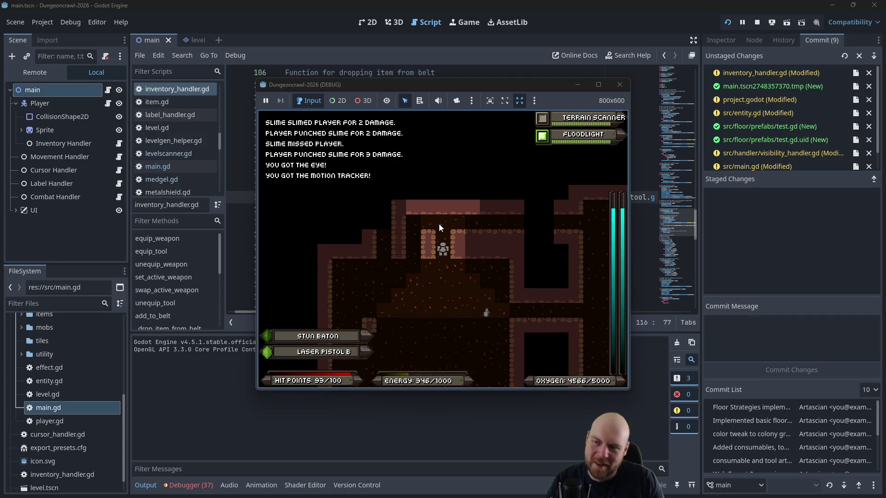
key(Up)
key(Up)
key(Up)
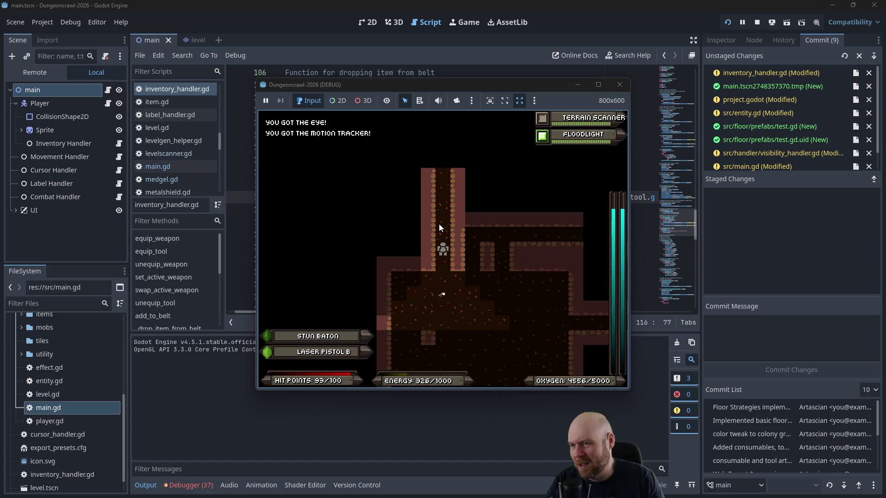
key(Up)
key(Up)
key(Up)
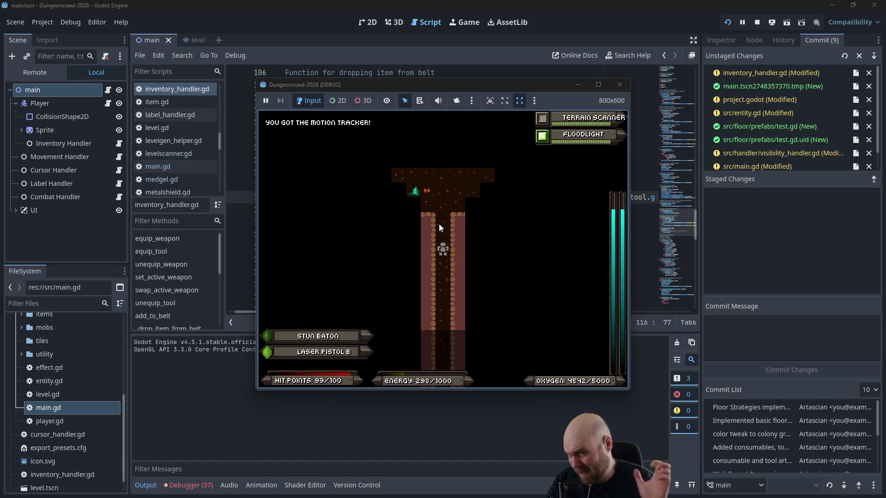
key(f)
key(Up)
key(f)
key(Return)
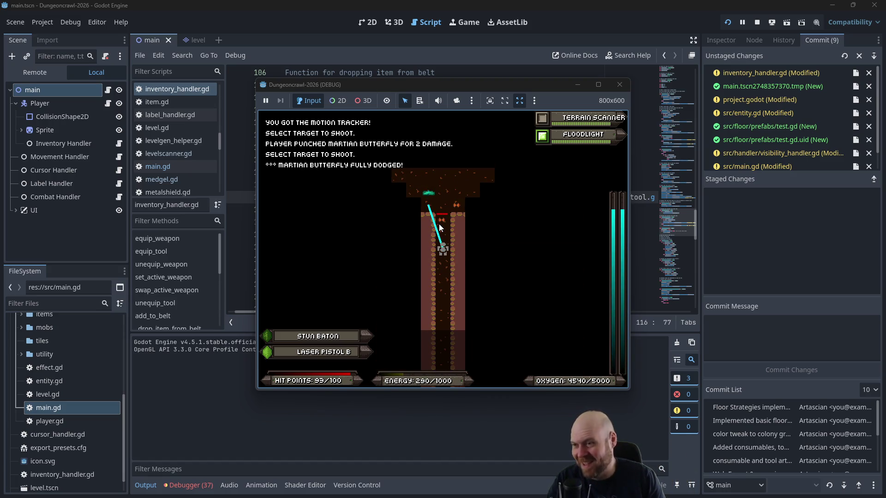
key(Return)
Step: Punch out the slimes, pick up the oxygen tank and return down the corridor
key(Up)
key(Up)
key(Up)
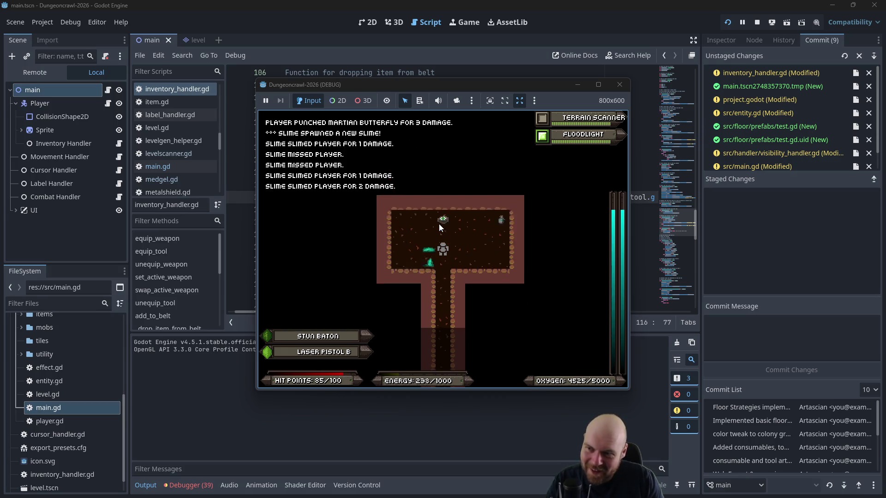
key(Down)
key(Down)
key(Down)
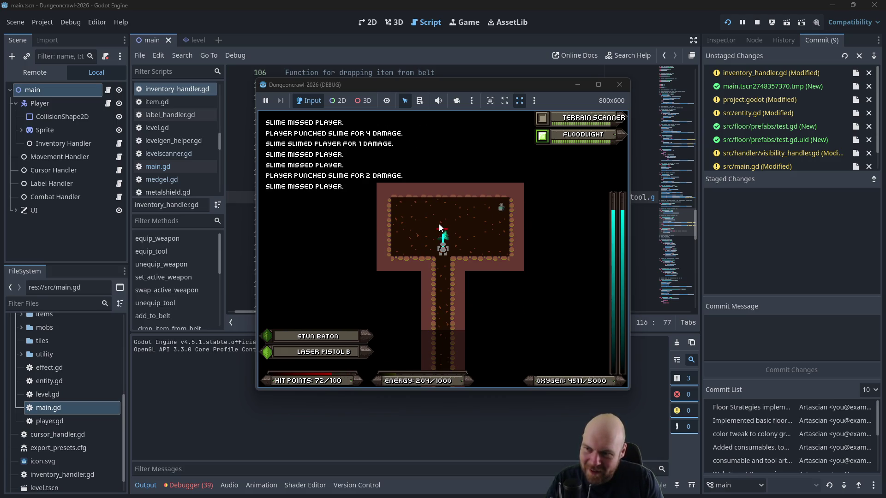
key(Right)
key(Right)
key(Right)
key(Left)
key(Left)
key(Left)
key(Down)
key(Down)
key(Down)
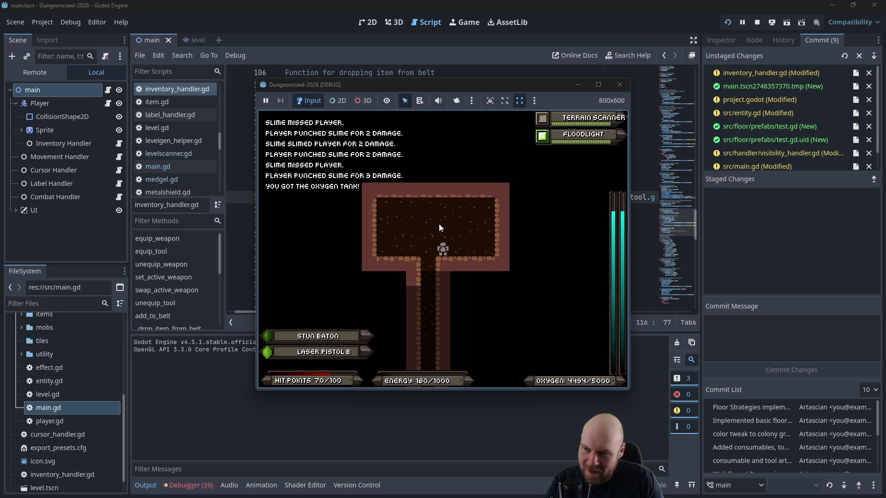
key(Down)
key(Down)
key(Down)
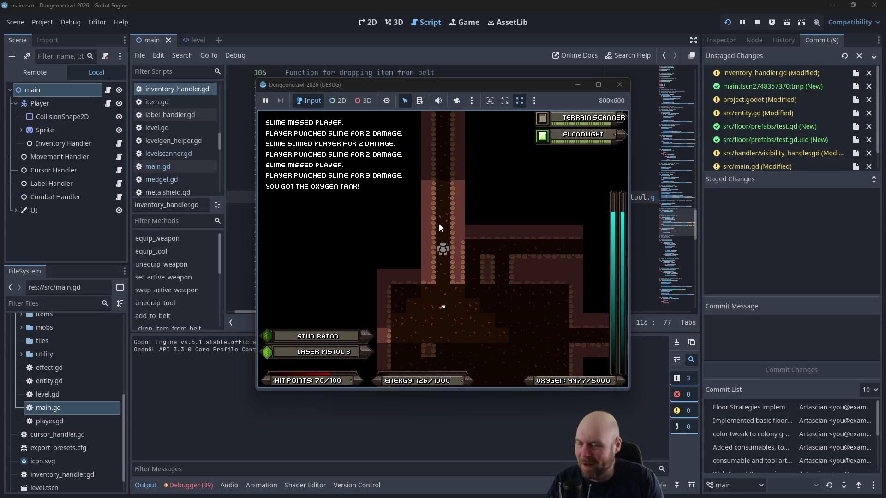
Step: Walk right along the corridor and consume the eye as inventory item 3
key(Up)
key(Up)
key(Up)
key(Right)
key(Right)
key(Right)
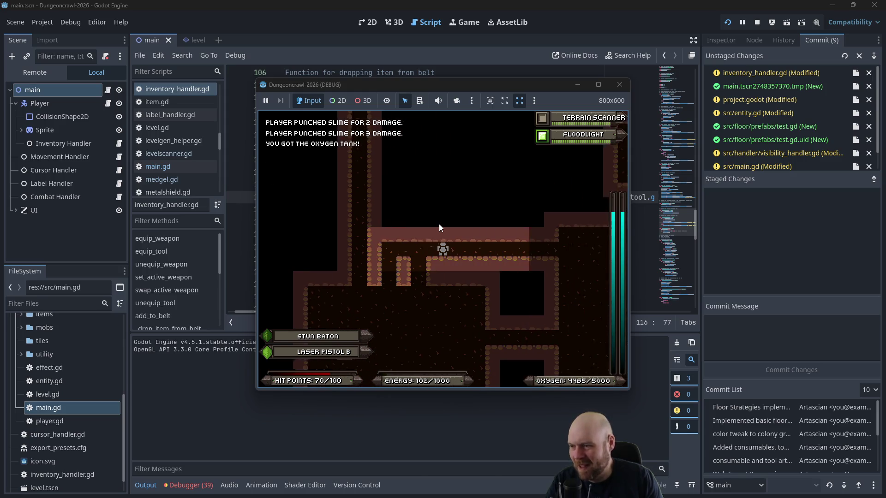
key(Right)
key(Right)
key(Right)
key(i)
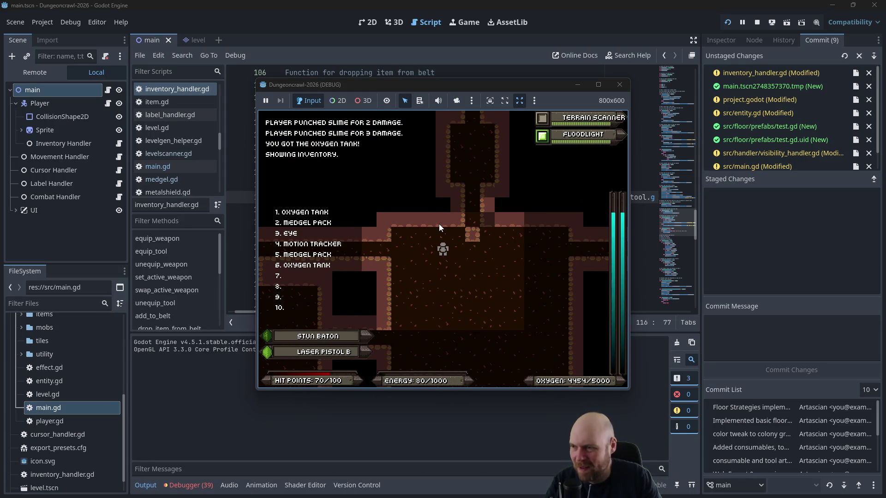
key(3)
key(i)
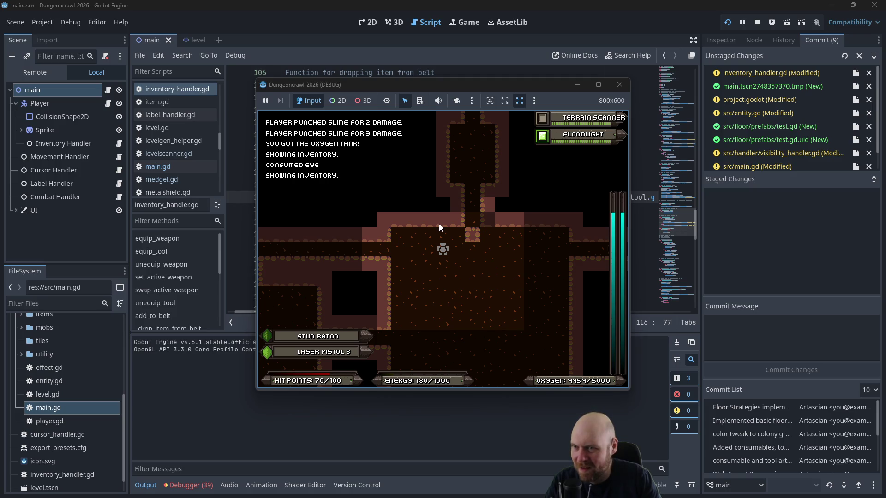
Step: Move up the vertical corridor, then stop the running game
key(Right)
key(Up)
key(Up)
key(Up)
key(Up)
key(Up)
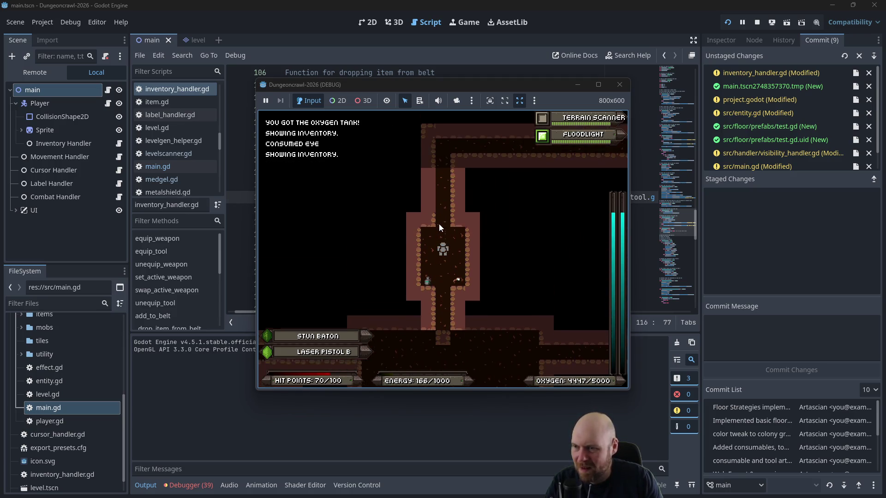
click(619, 85)
click(550, 157)
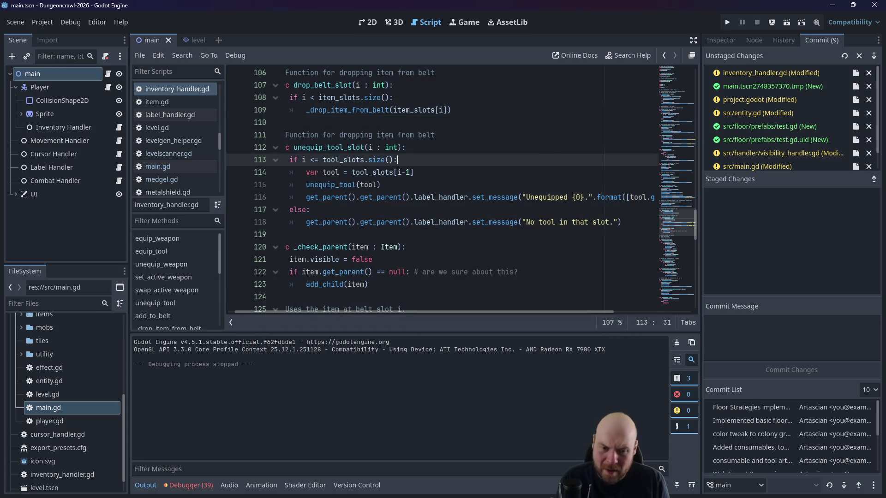
key(alt+Tab)
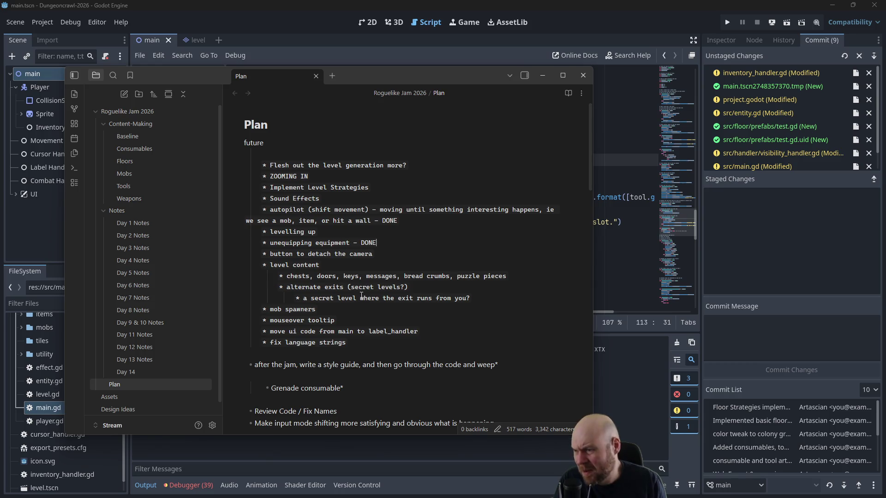
scroll(361, 296, down, 5)
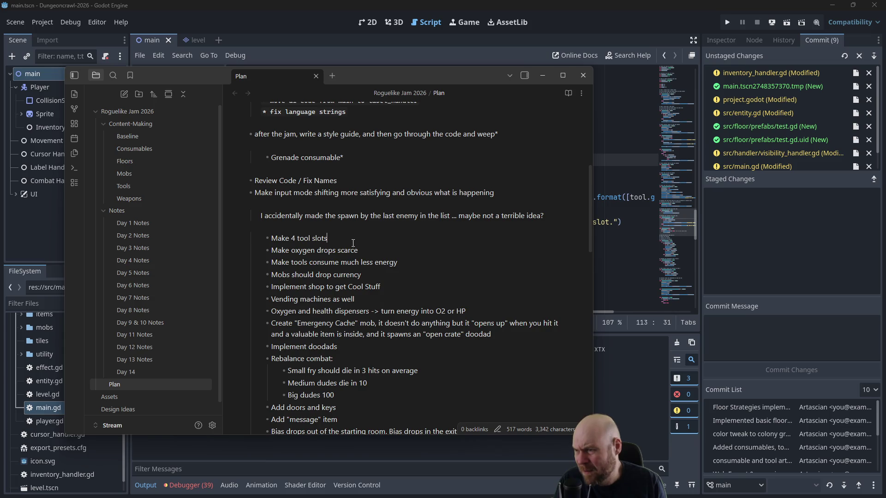
key(alt+Tab)
Step: Open inventory_handler.gd, then expand the UI node and show the layout in the 2D view
scroll(185, 164, down, 5)
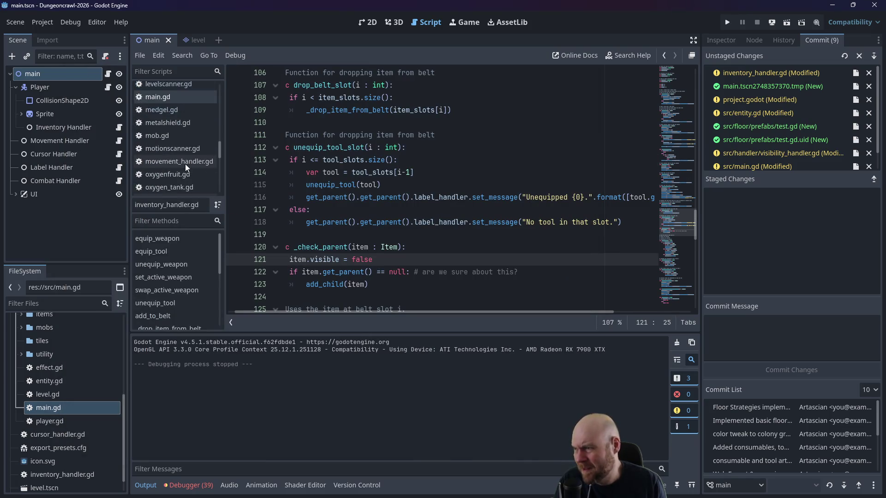
scroll(185, 165, down, 2)
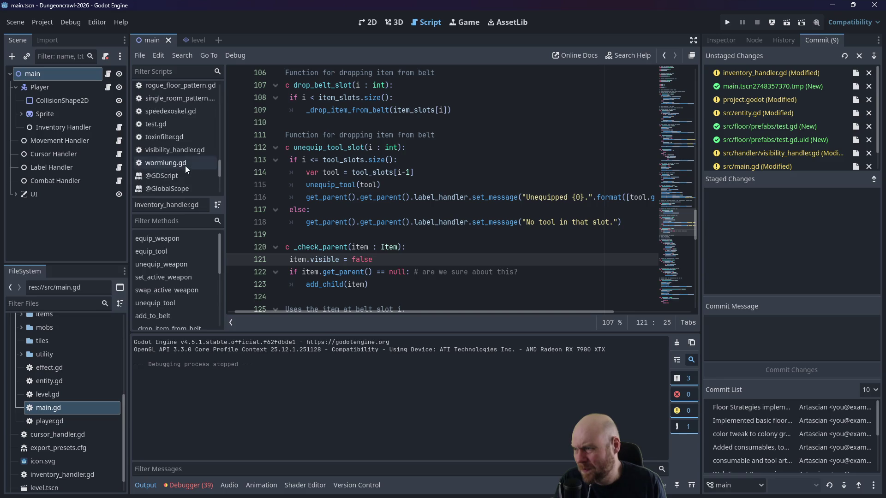
scroll(65, 401, down, 1)
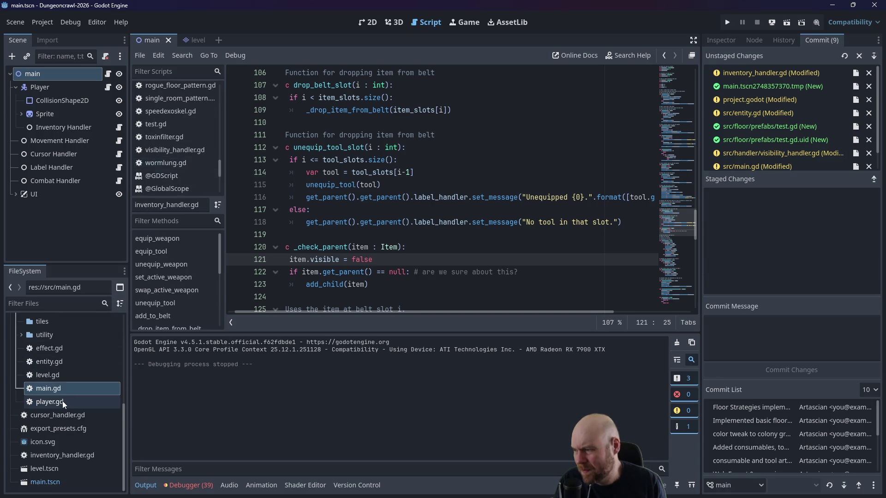
double_click(51, 454)
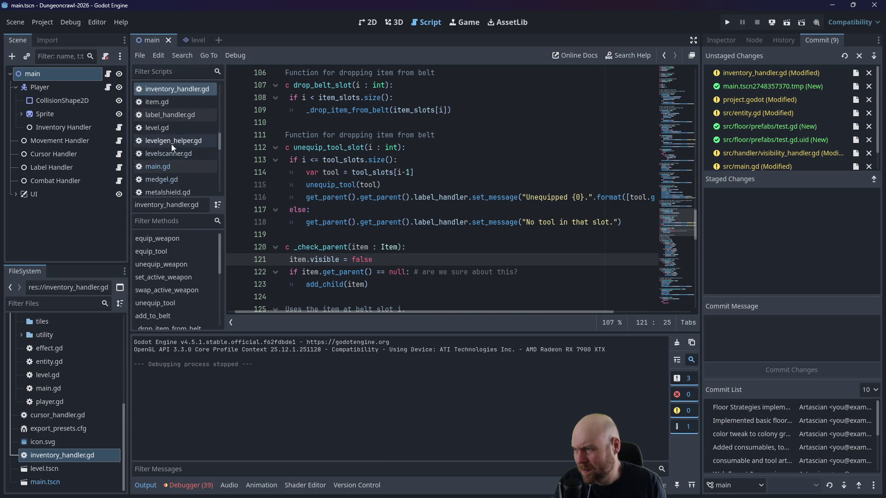
scroll(173, 149, up, 5)
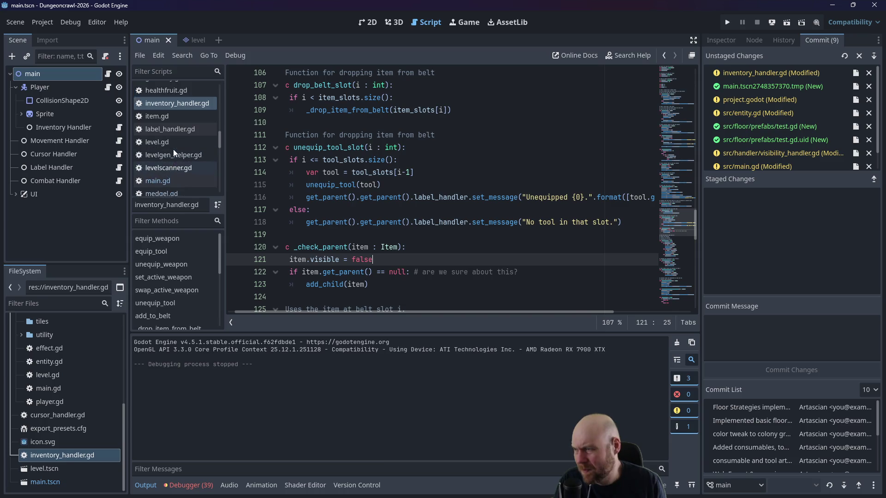
click(17, 194)
click(368, 22)
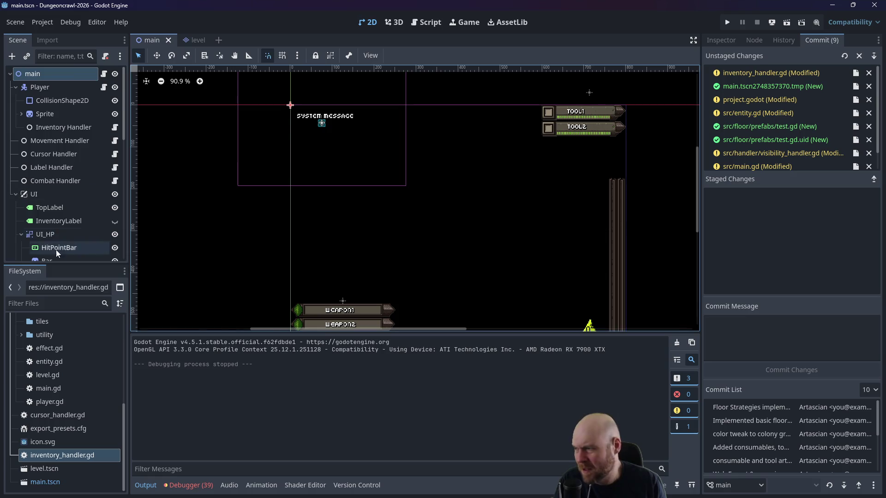
Step: Copy the Tool1, Tool1Active and Tool1Text nodes and place the pasted slot below TOOL2
scroll(65, 232, down, 10)
scroll(71, 222, down, 3)
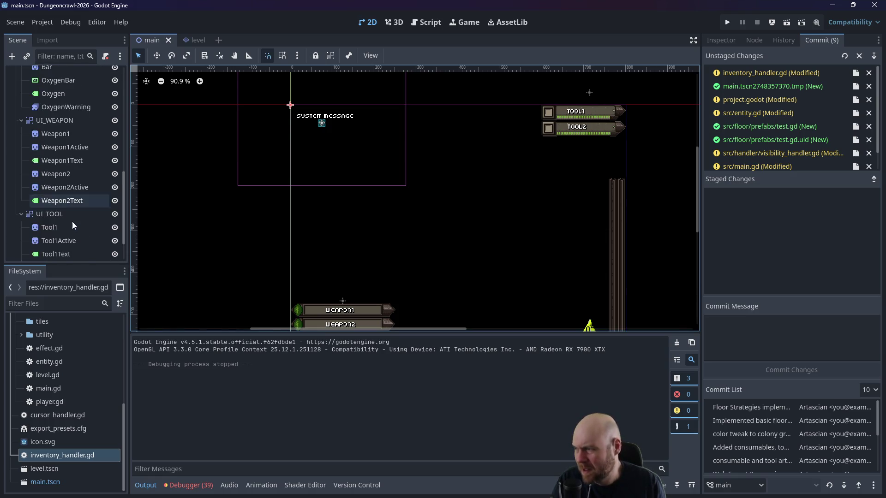
scroll(68, 224, down, 3)
click(64, 185)
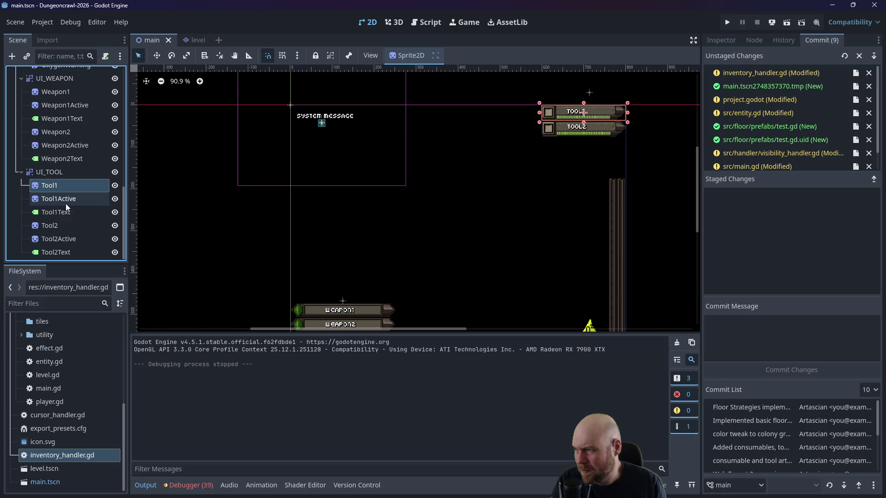
shift+click(65, 214)
key(ctrl+c)
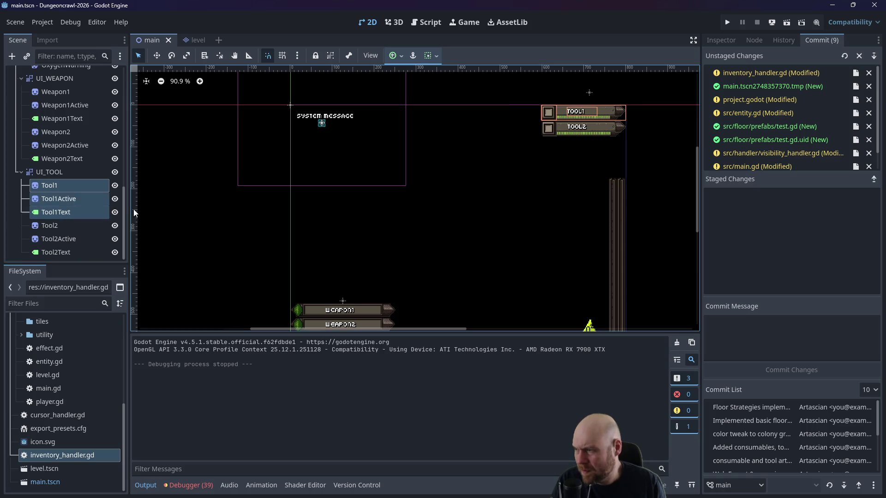
key(ctrl+v)
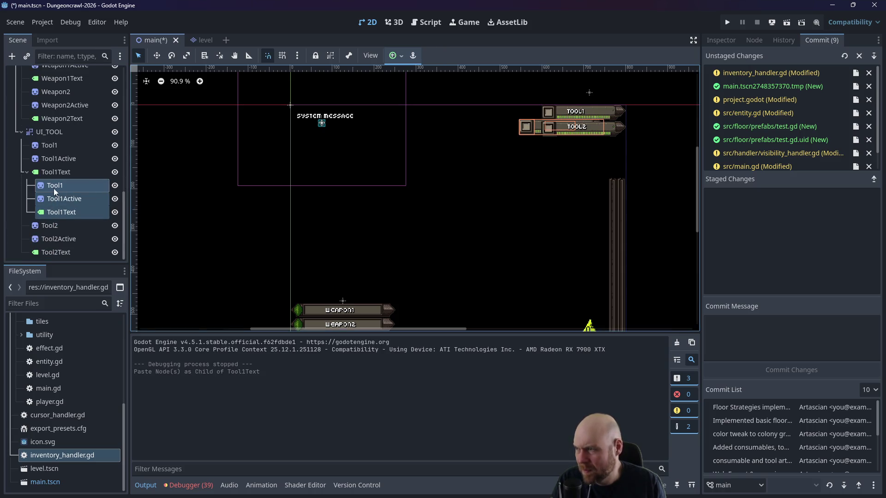
drag(531, 125, 553, 144)
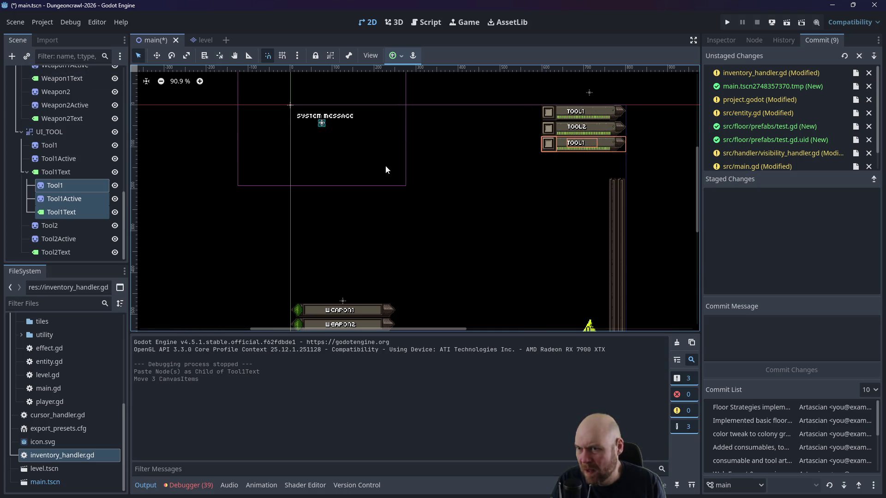
Step: Rename the copied nodes to Tool3, Tool3Active and Tool3Text
click(54, 185)
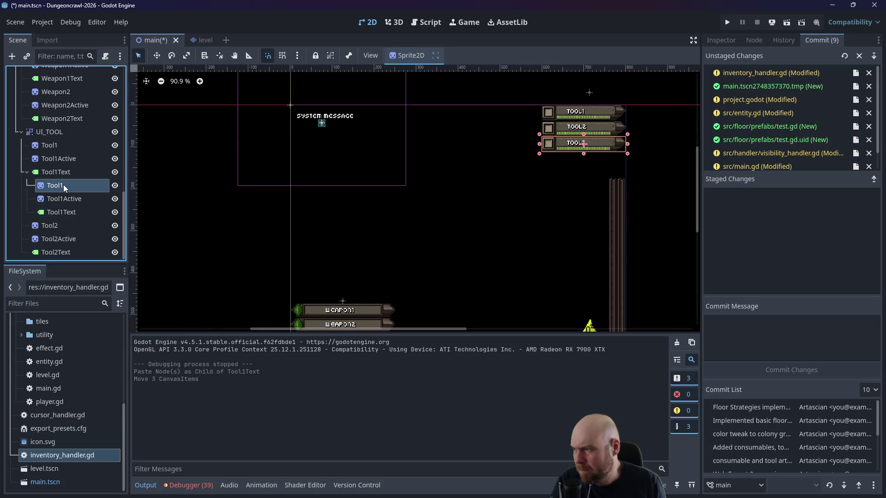
click(62, 185)
key(BackSpace)
text(3)
key(Return)
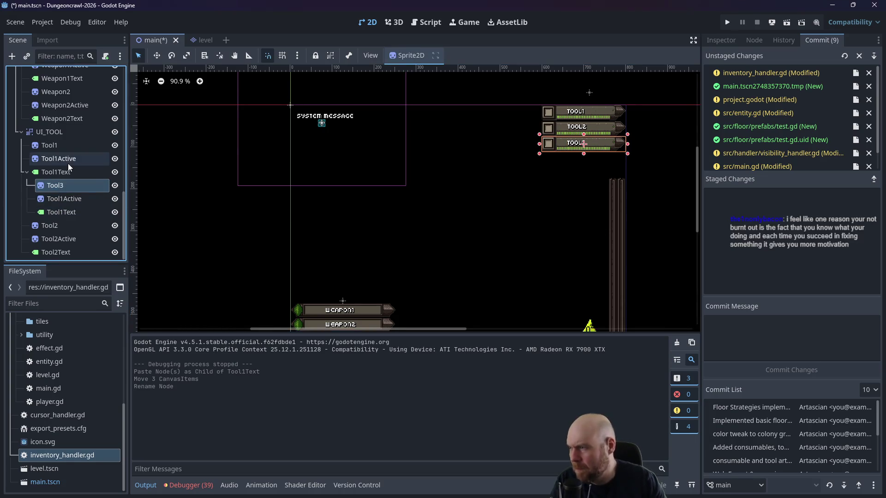
click(63, 198)
click(63, 198)
click(64, 198)
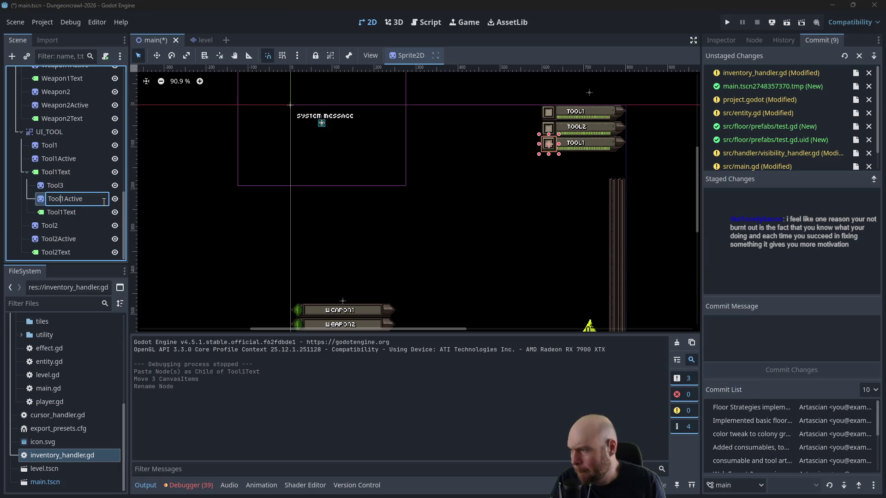
key(BackSpace)
text(3)
key(Return)
click(64, 212)
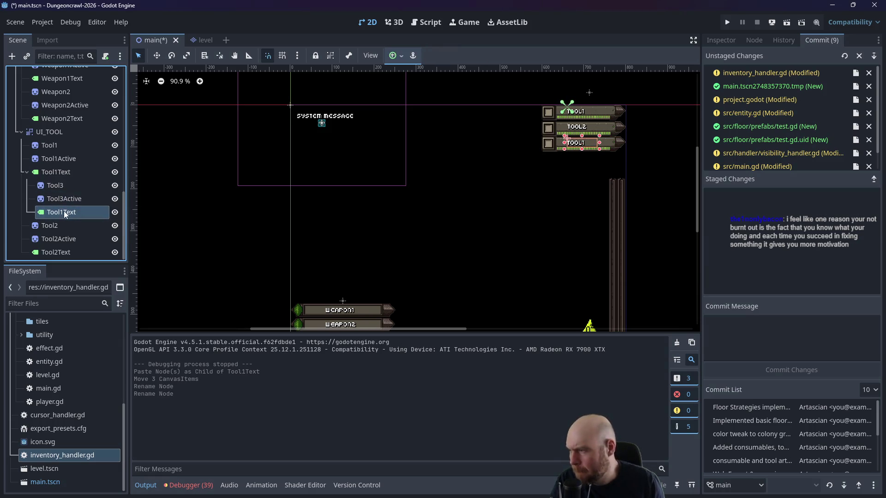
click(62, 212)
text(3)
key(Return)
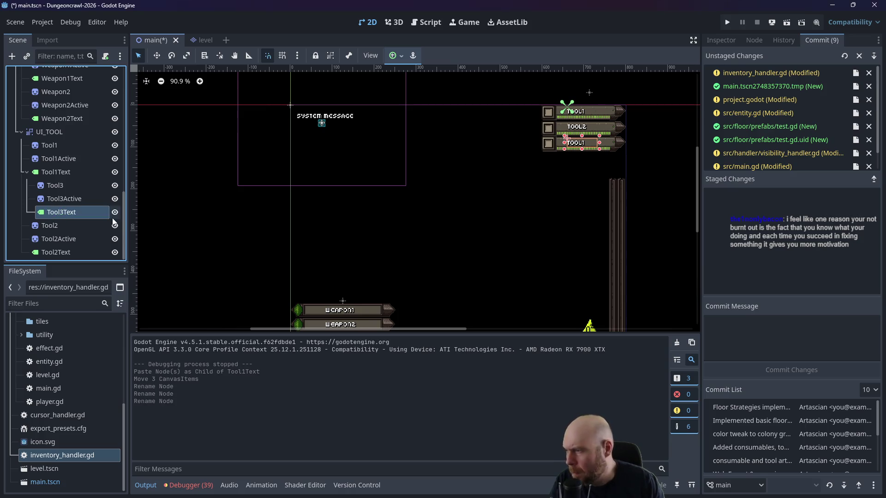
Step: Move the three Tool3 nodes under UI_TOOL
click(65, 198)
shift+click(56, 185)
shift+click(65, 225)
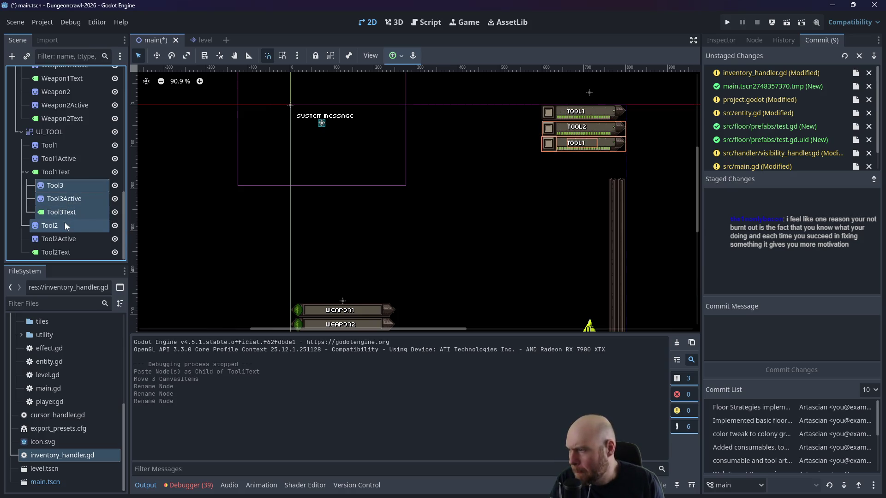
click(65, 190)
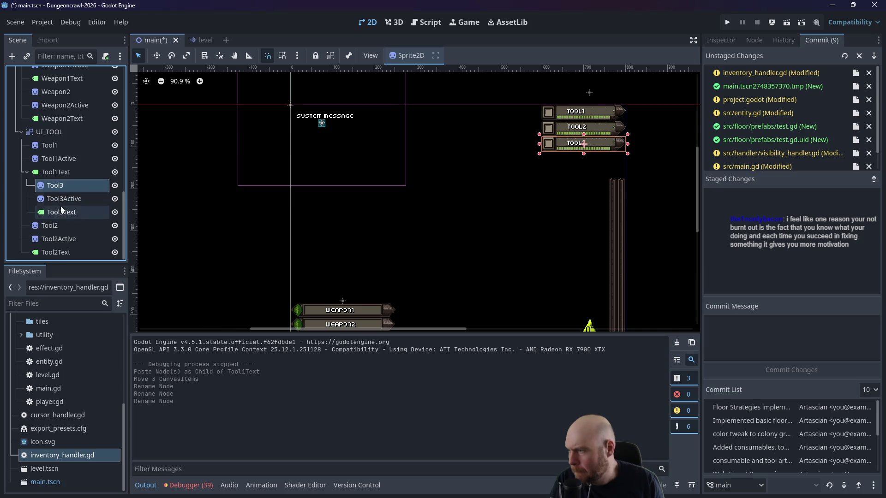
shift+click(60, 209)
drag(55, 181, 48, 132)
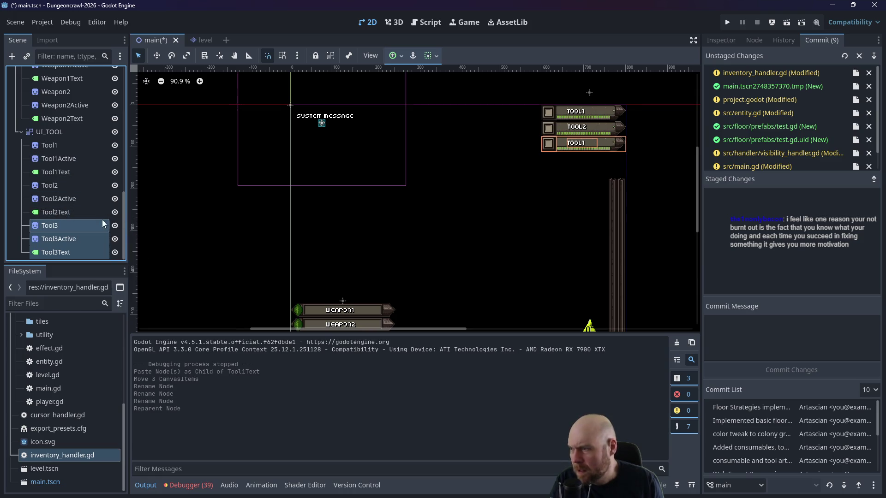
Step: Set Tool3Text's label text to Tool3 in the Inspector
click(718, 40)
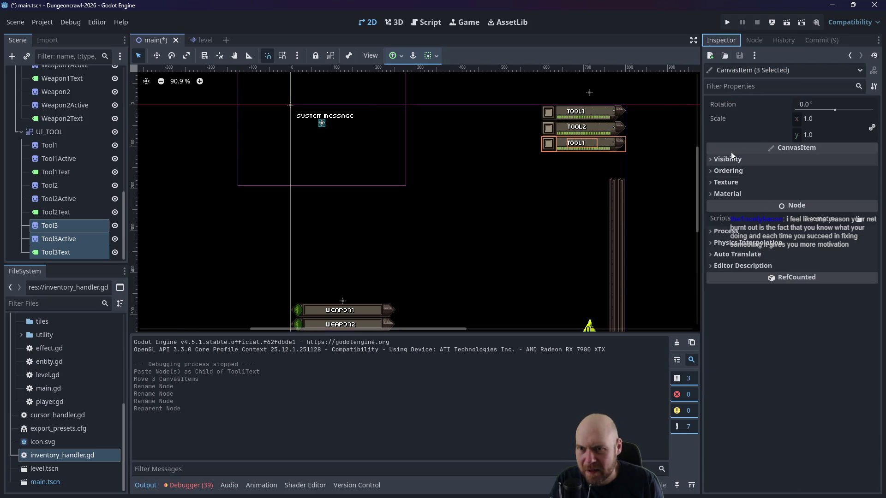
click(56, 252)
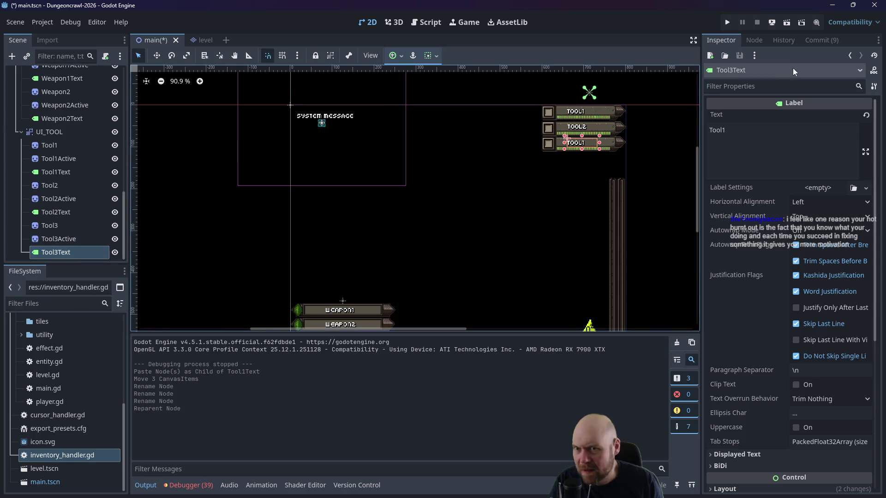
click(739, 133)
key(BackSpace)
text(3)
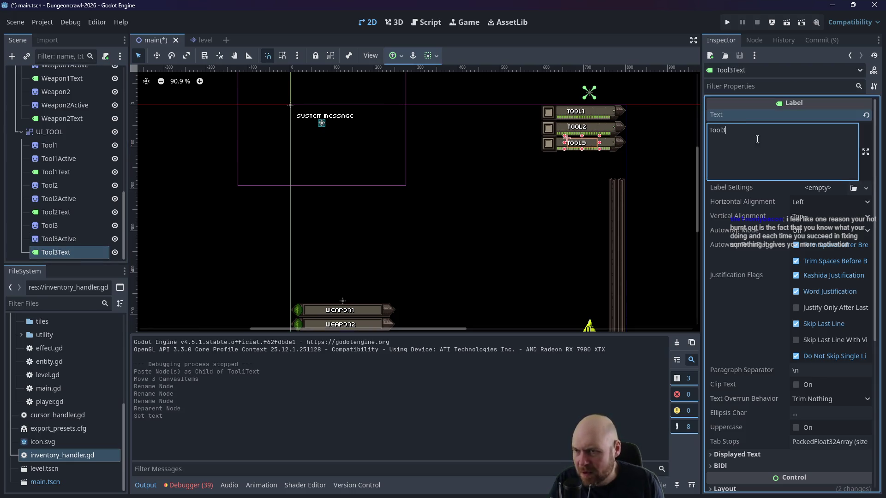
click(571, 192)
shift+click(53, 226)
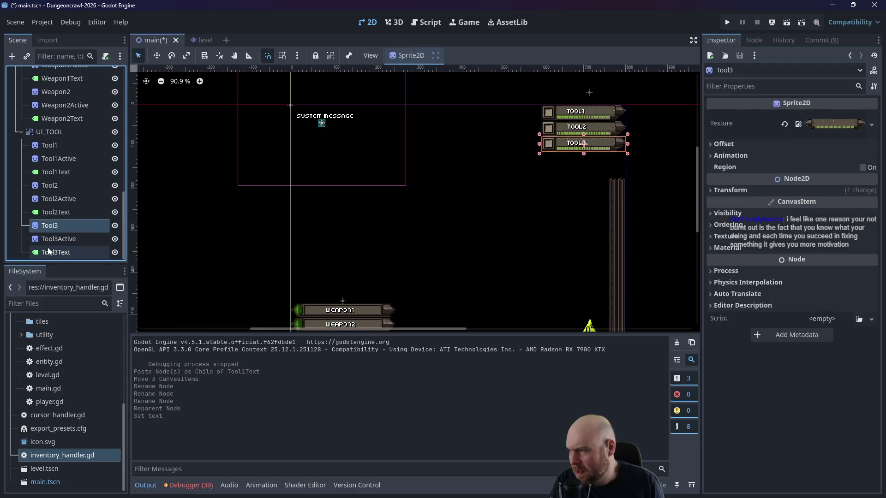
right_click(53, 133)
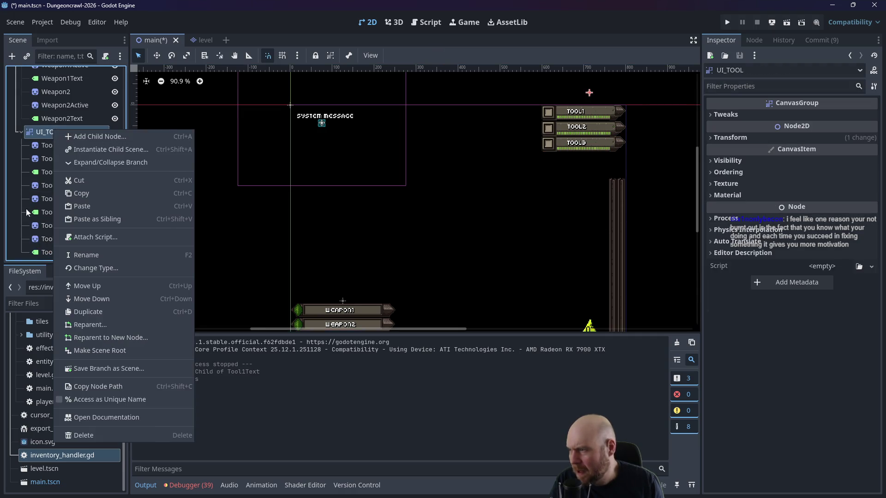
Step: Paste a copy of the Tool3 slot and place it just below TOOL3
click(64, 208)
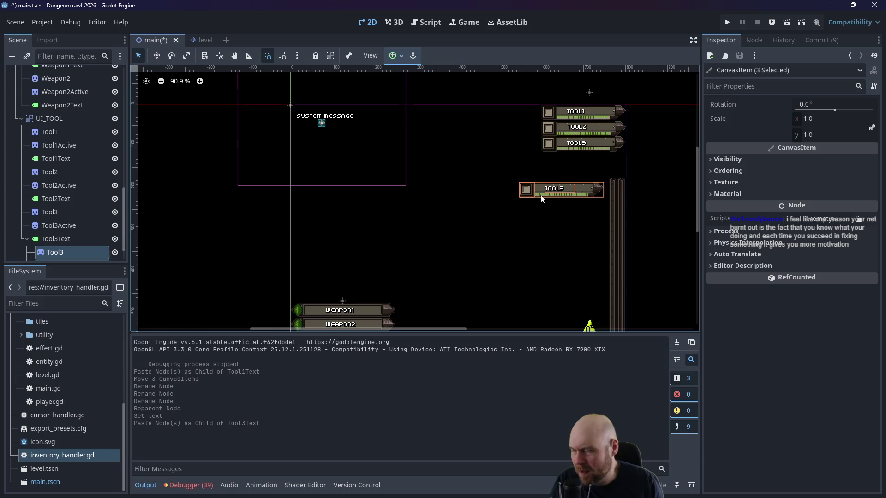
scroll(89, 239, down, 2)
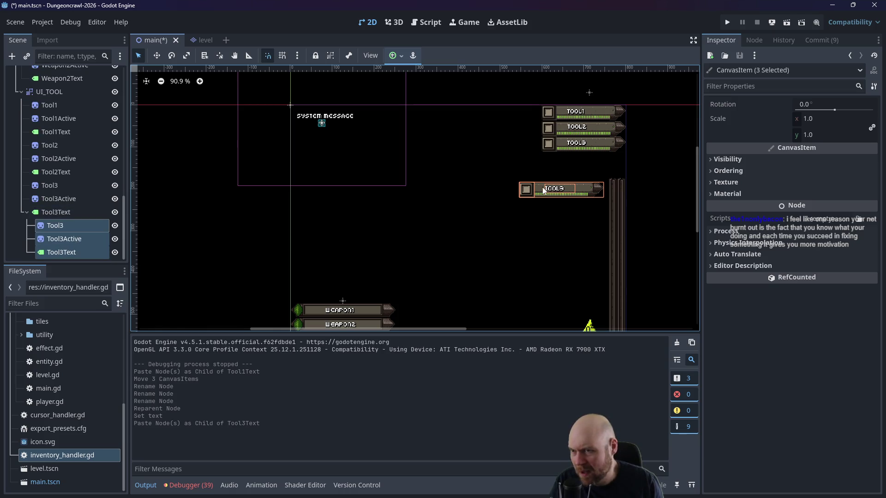
drag(544, 190, 565, 157)
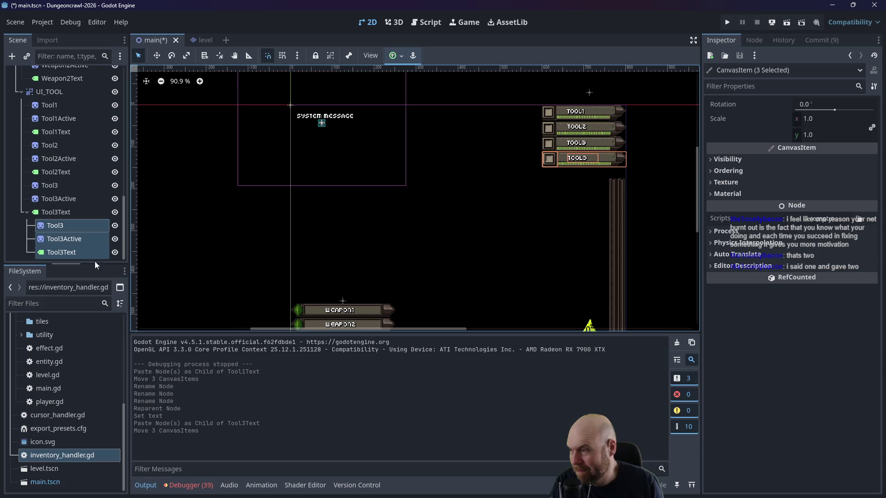
click(65, 226)
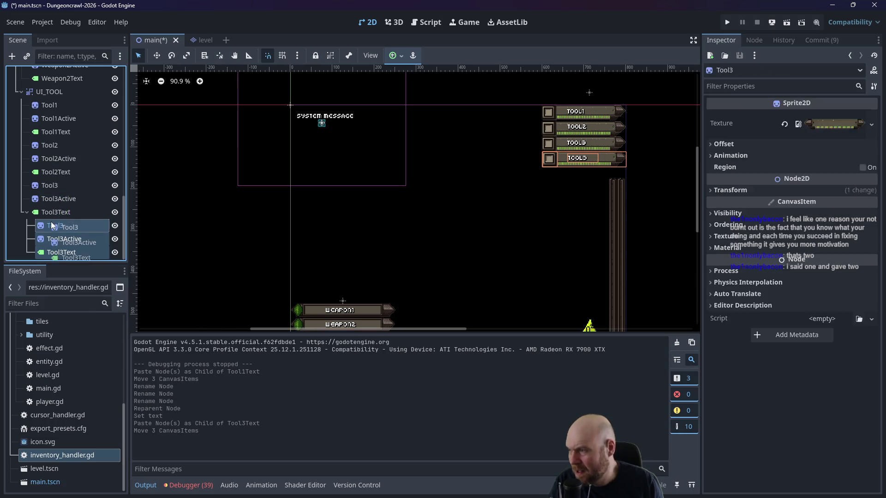
Step: Rename the copied nodes to Tool4, Tool4Active and Tool4Text
double_click(63, 225)
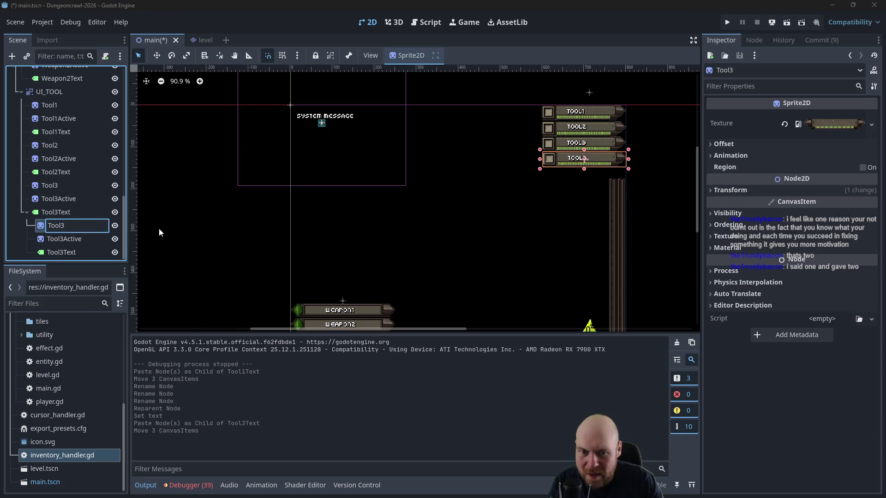
key(BackSpace)
text(4)
key(Return)
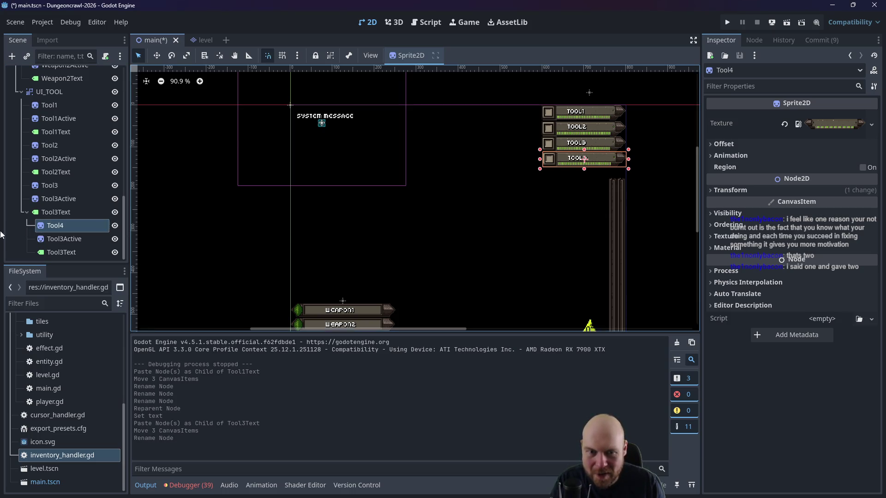
double_click(64, 240)
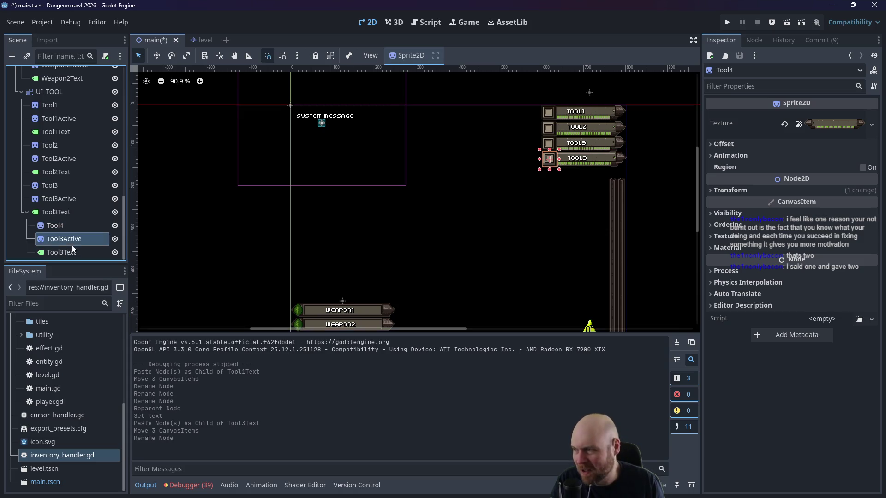
click(63, 239)
text(4)
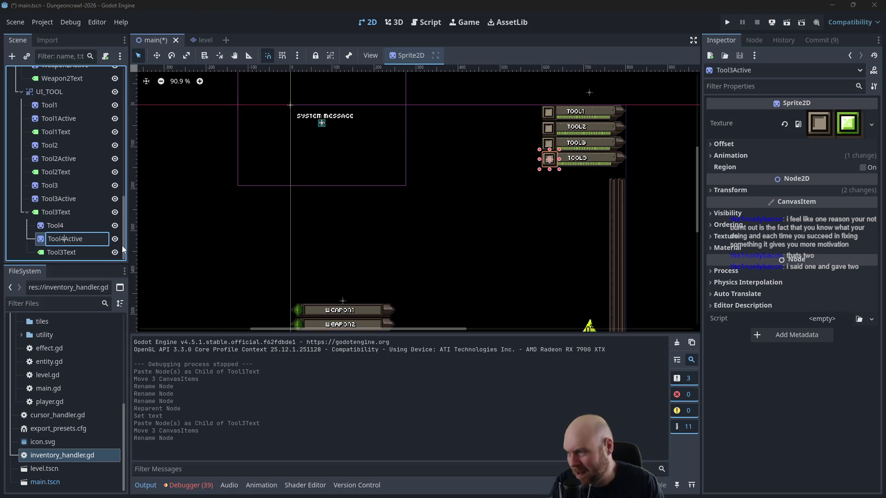
key(Return)
double_click(62, 252)
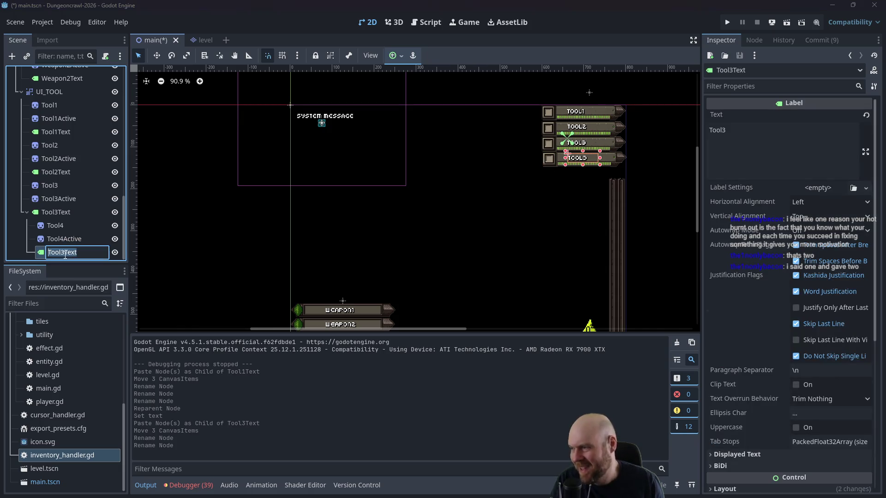
click(63, 253)
key(BackSpace)
text(4)
key(Return)
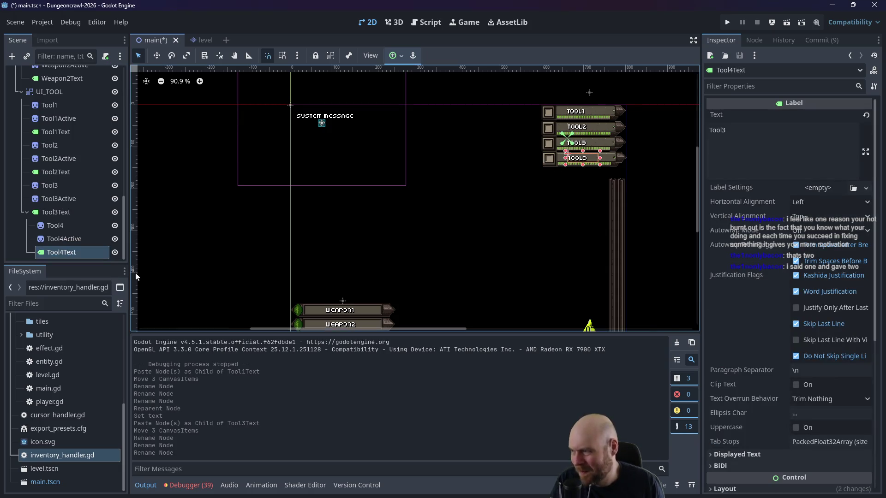
Step: Move the Tool4 nodes under UI_TOOL, below Tool3Text
shift+click(56, 226)
mouse_move(55, 225)
mouse_down()
mouse_move(58, 125)
mouse_move(49, 95)
mouse_move(39, 233)
mouse_move(36, 225)
mouse_move(39, 233)
mouse_move(38, 98)
mouse_up()
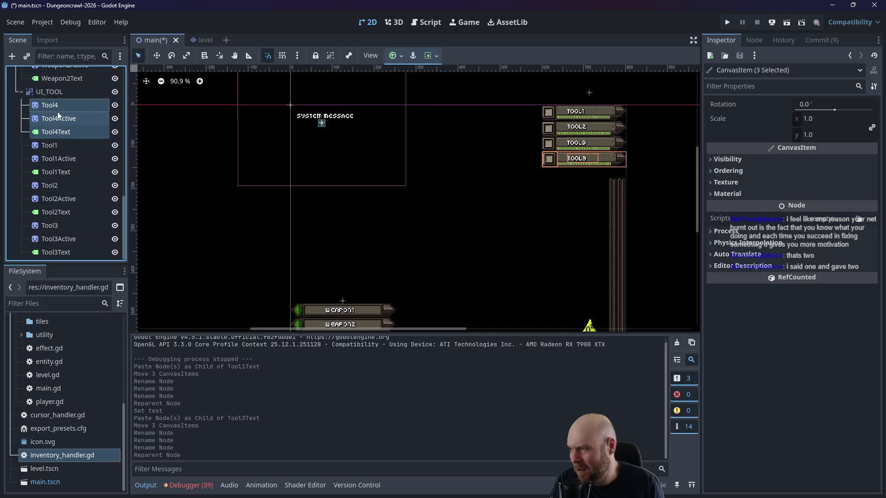
mouse_move(53, 105)
mouse_down()
mouse_move(55, 249)
mouse_move(46, 256)
mouse_up()
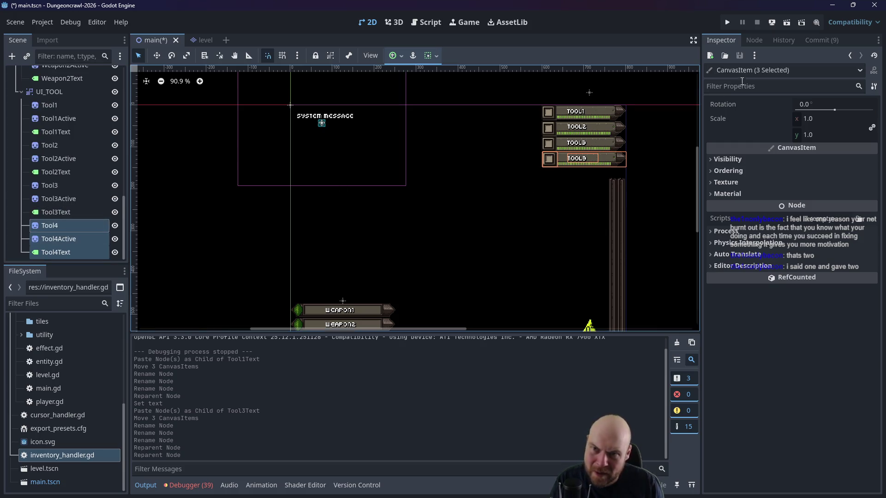
Step: Set Tool4Text's label text to Tool4 and save main.tscn
click(79, 253)
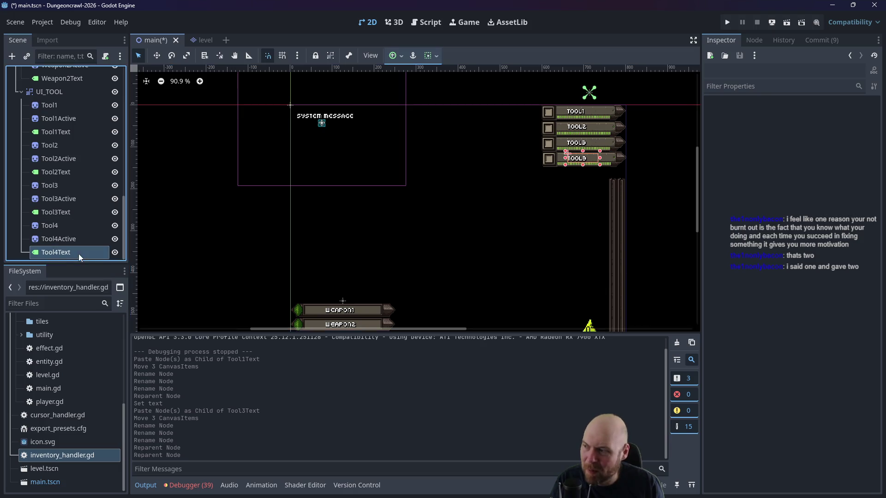
click(743, 132)
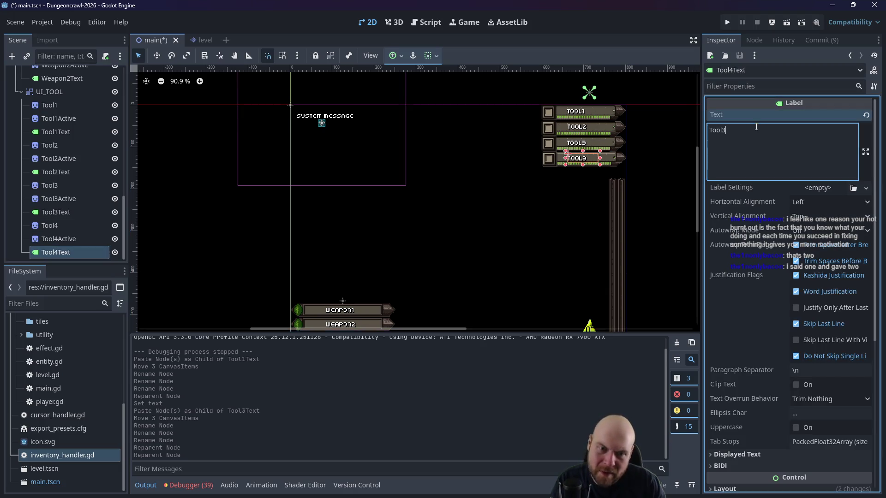
key(BackSpace)
text(4)
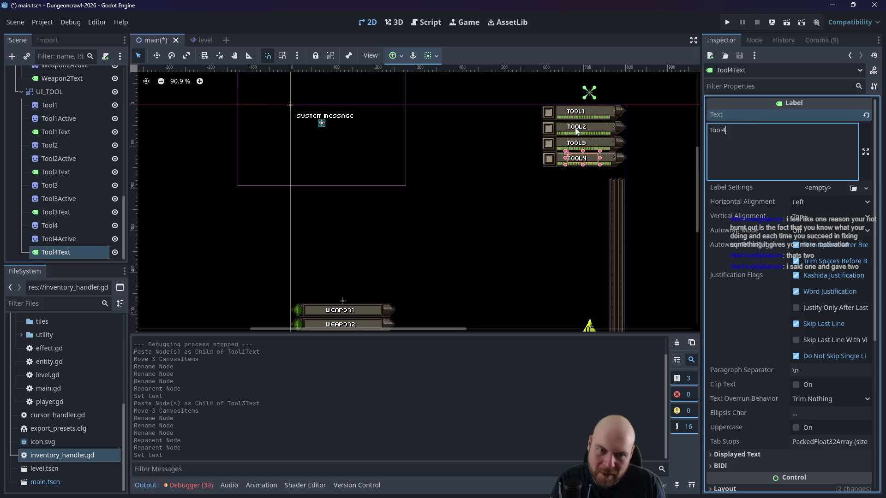
click(378, 216)
key(ctrl+s)
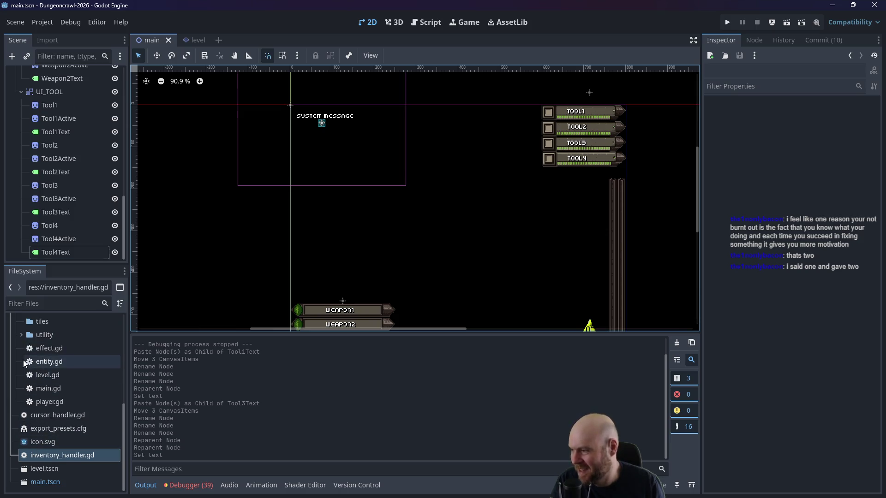
Step: Collapse the src floor folder and the UI_WEAPON, UI_OXYGEN, UI_ENERGY, UI_HP and UI branches
scroll(25, 364, up, 8)
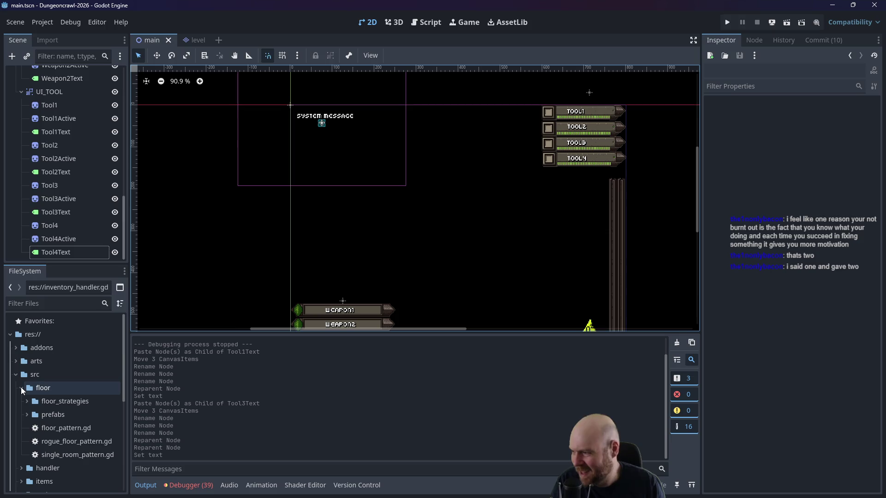
click(21, 388)
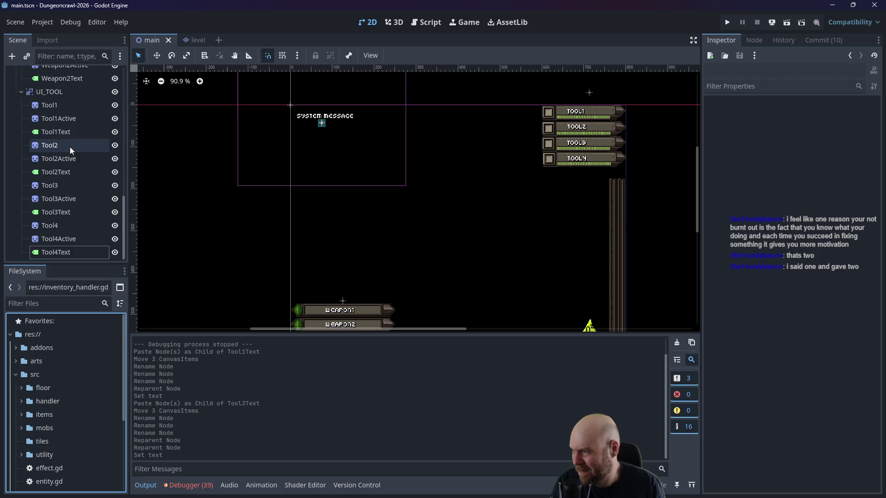
scroll(68, 150, up, 2)
scroll(23, 173, up, 3)
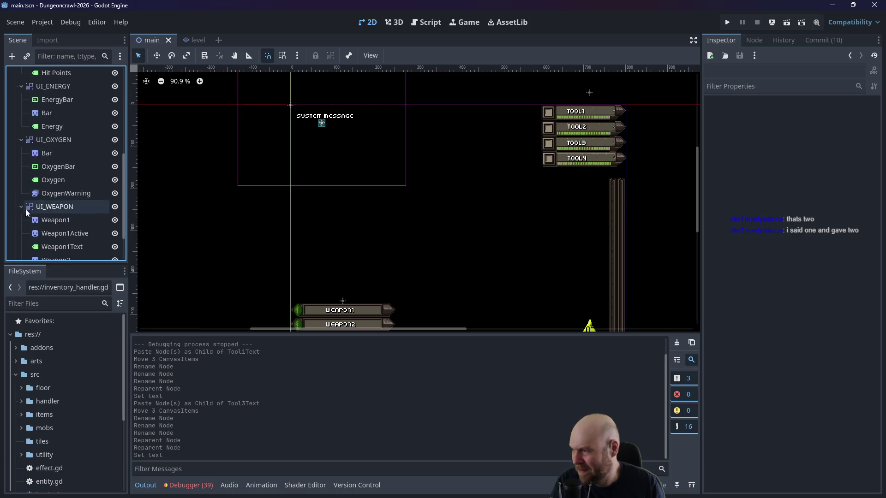
click(21, 207)
scroll(27, 202, up, 1)
click(21, 217)
click(22, 173)
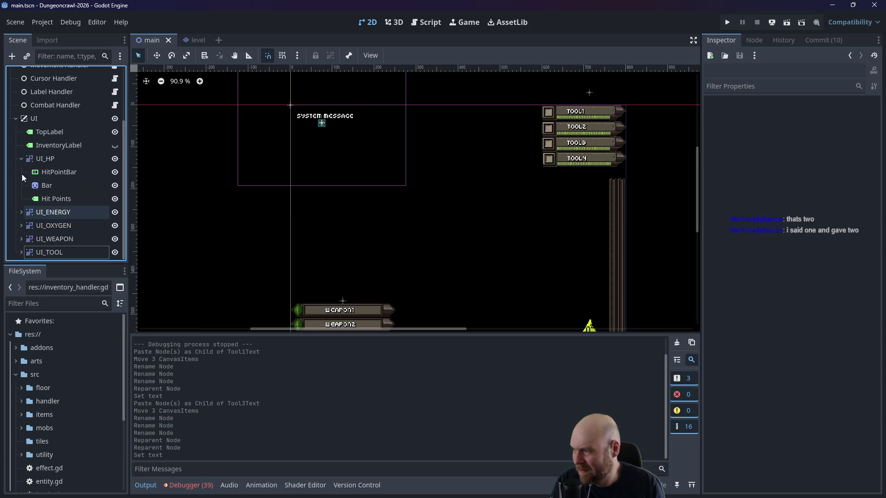
click(21, 159)
click(19, 156)
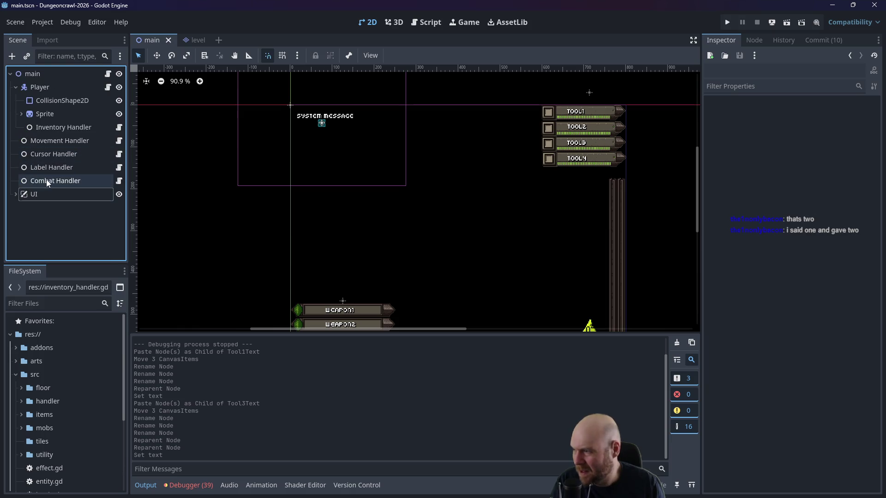
Step: Open the Label Handler node's script, label_handler.gd, and look through it
click(47, 168)
click(47, 169)
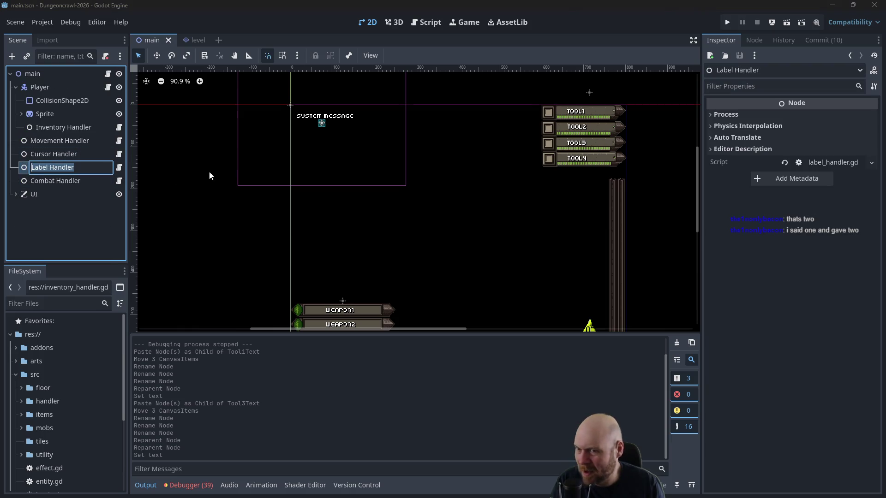
click(119, 168)
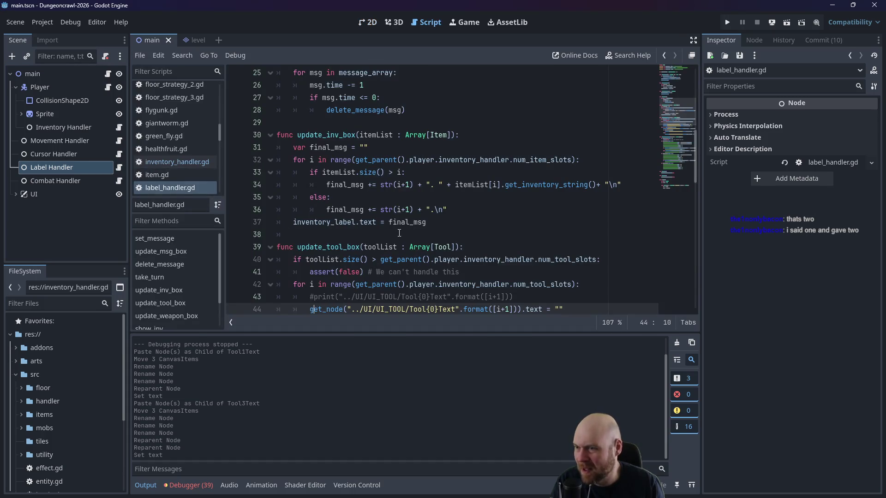
scroll(399, 232, up, 7)
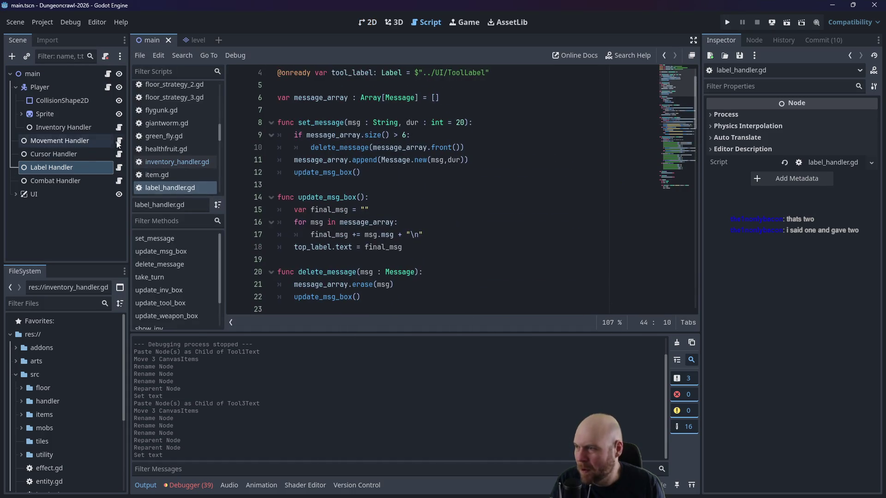
scroll(428, 231, up, 1)
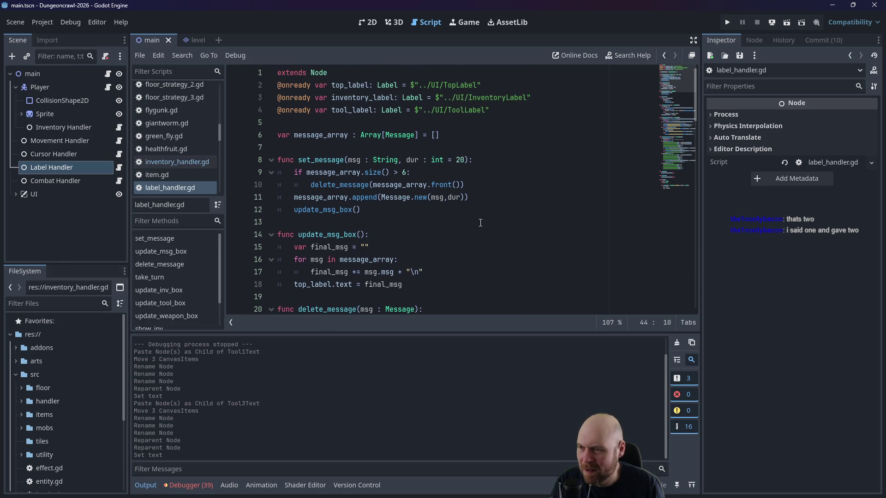
drag(691, 117, 696, 201)
scroll(164, 156, down, 3)
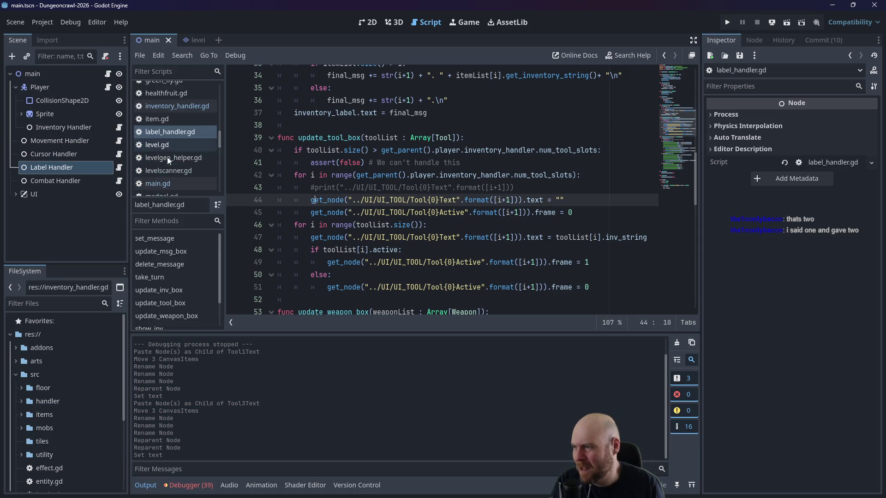
scroll(175, 161, up, 1)
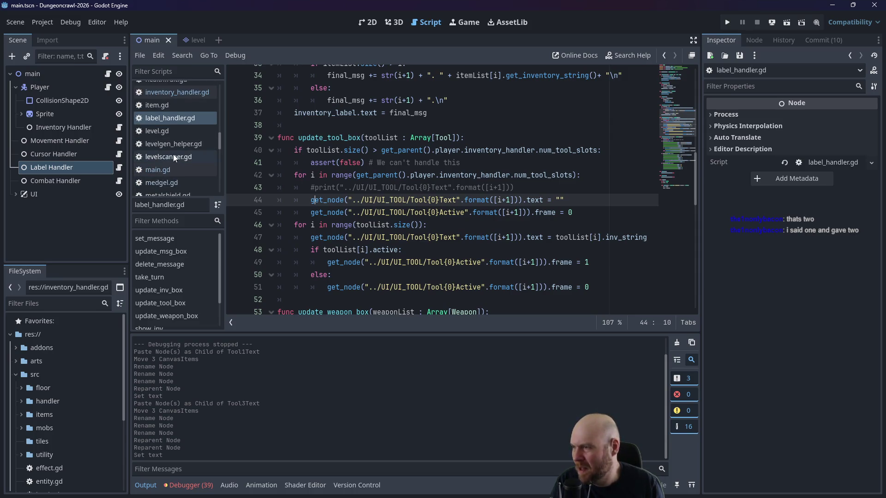
Step: Set num_tool_slots to 4 on line 10 of inventory_handler.gd and run the project
click(189, 98)
scroll(674, 229, up, 1)
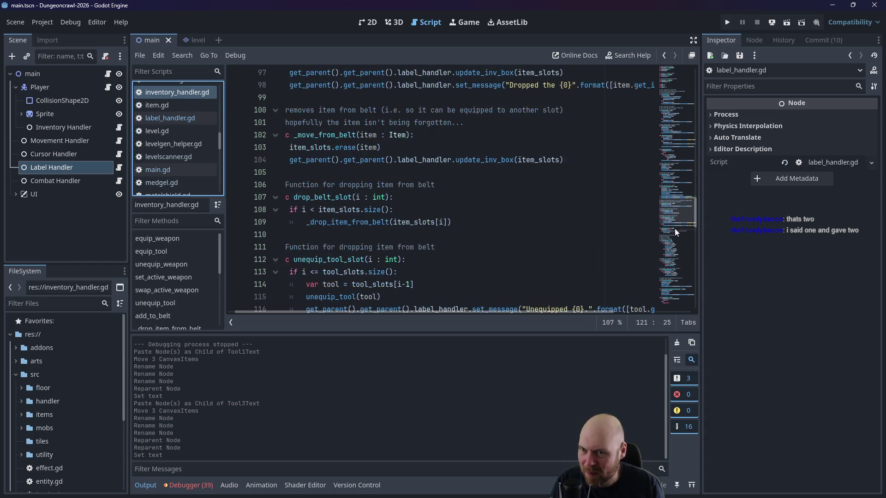
drag(693, 206, 691, 91)
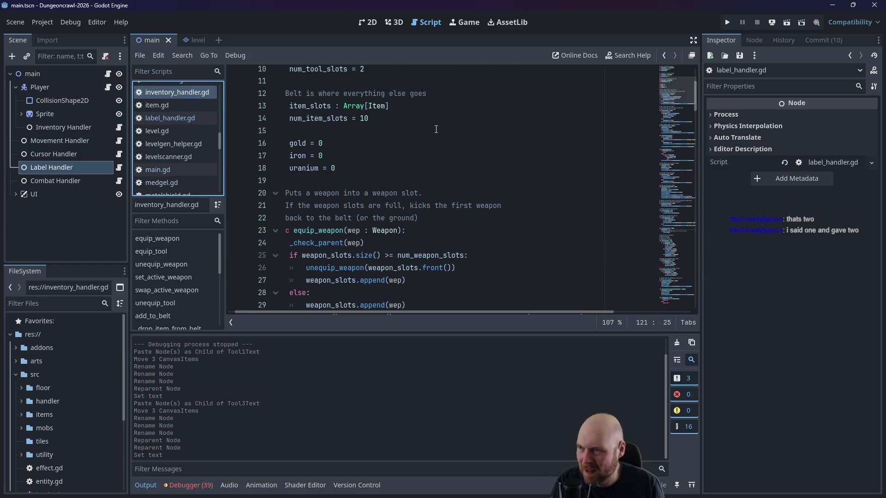
scroll(434, 130, up, 1)
click(365, 106)
text(4)
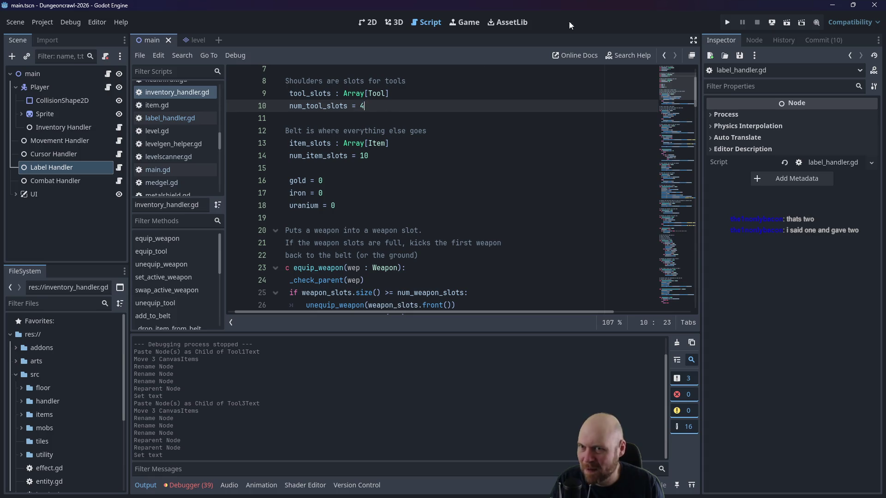
click(727, 22)
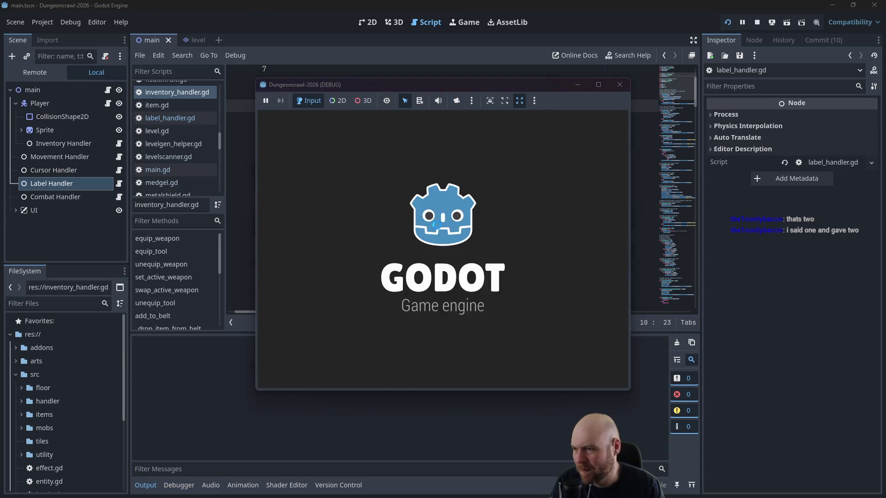
Step: In the running game, activate the floodlight, pick up the medgel pack and attack the slime
key(1)
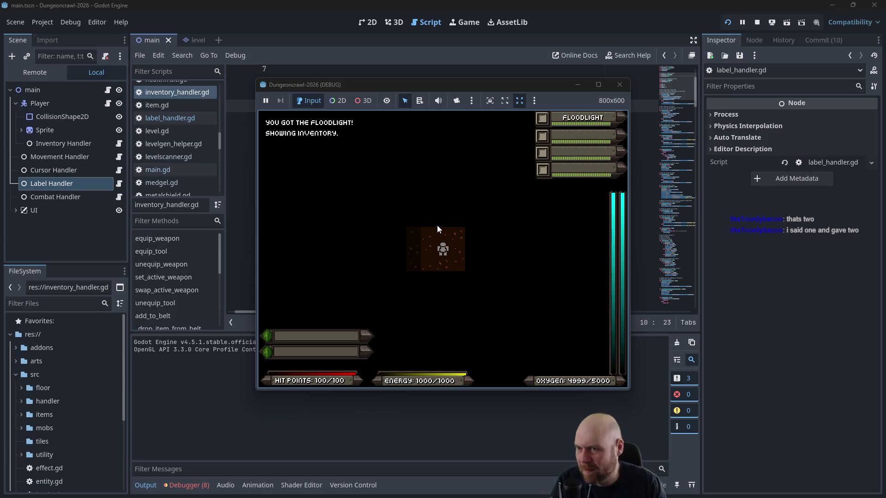
key(1)
key(d)
key(s)
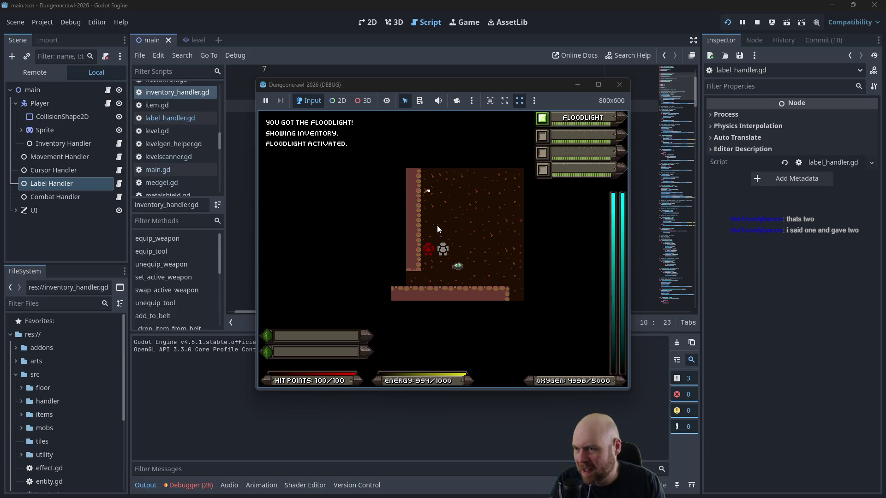
key(a)
key(a)
key(a)
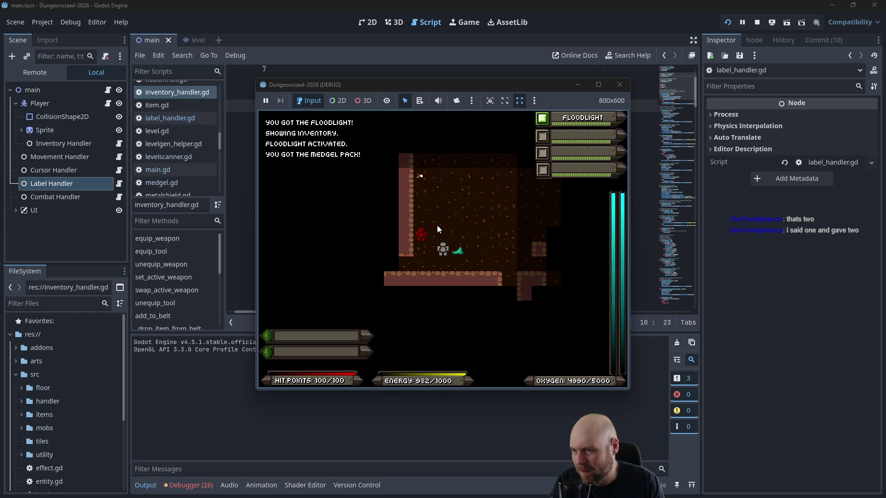
Step: Walk down and left along the corridor, then stop the game and open main.gd
key(d)
key(d)
key(d)
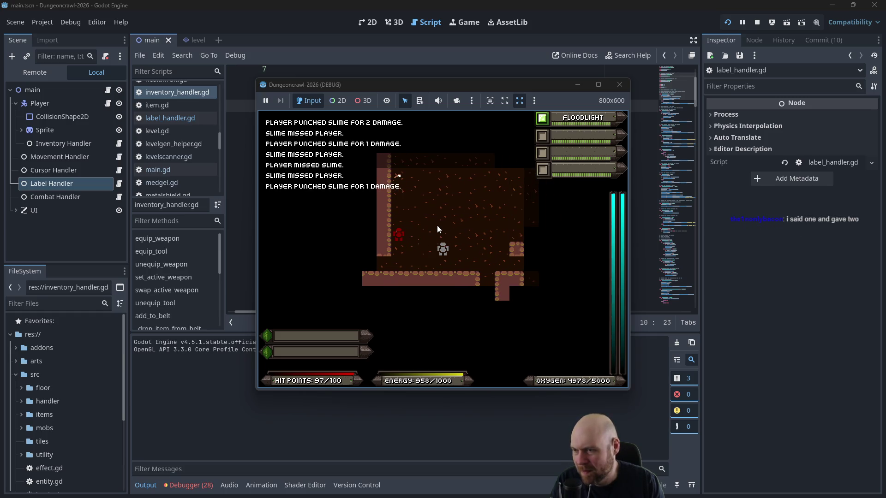
key(s)
key(s)
key(s)
key(s)
key(s)
key(s)
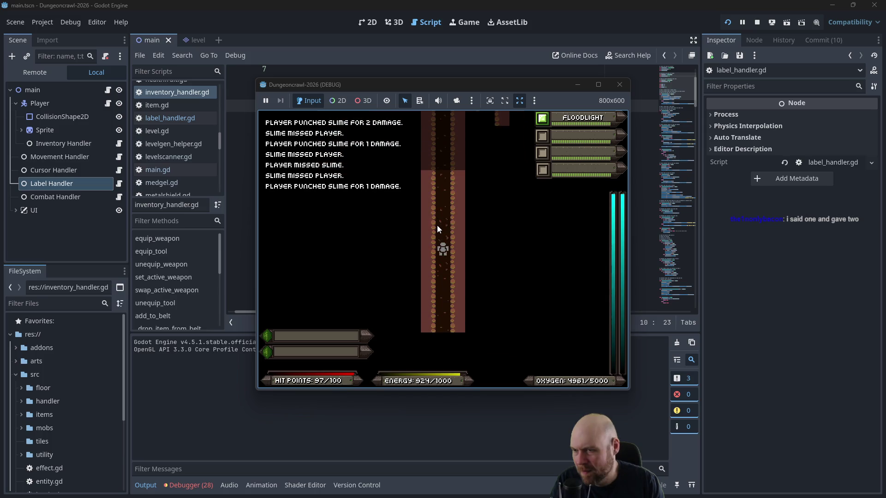
key(a)
key(a)
key(a)
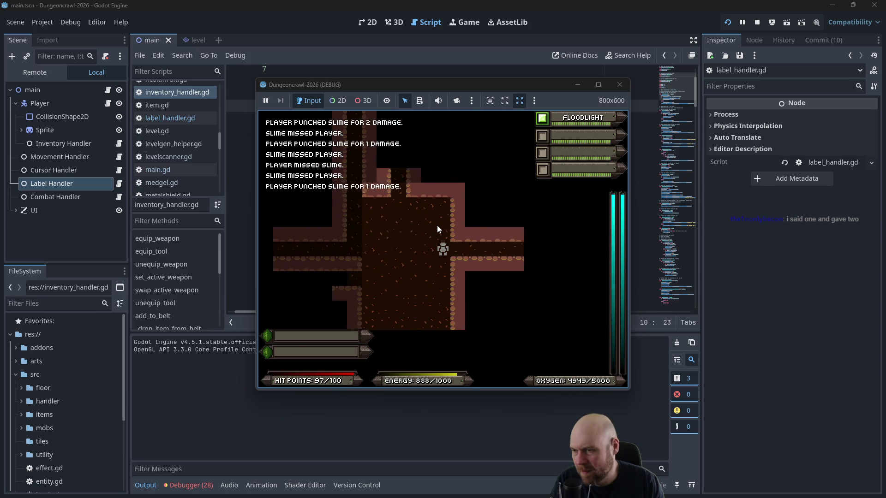
key(a)
key(a)
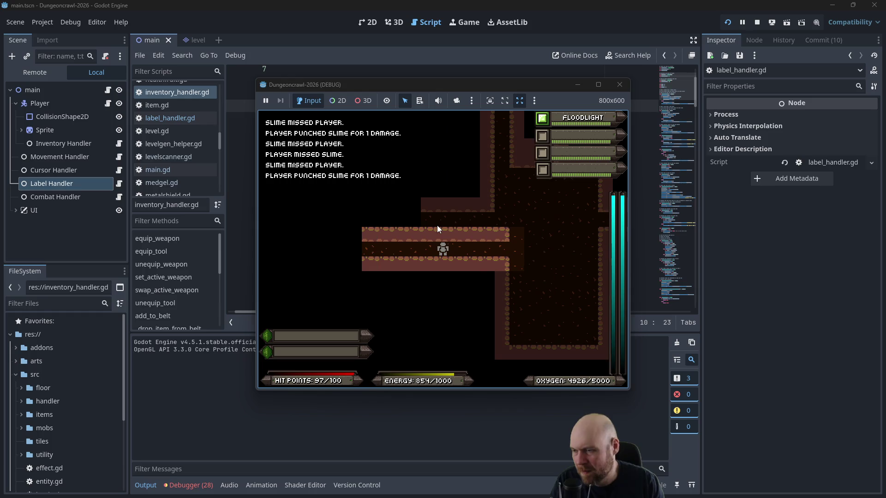
click(619, 84)
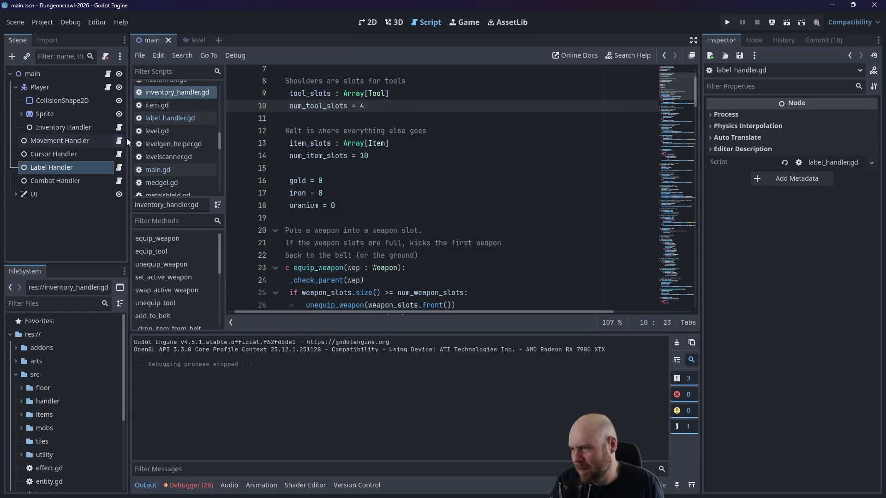
click(175, 169)
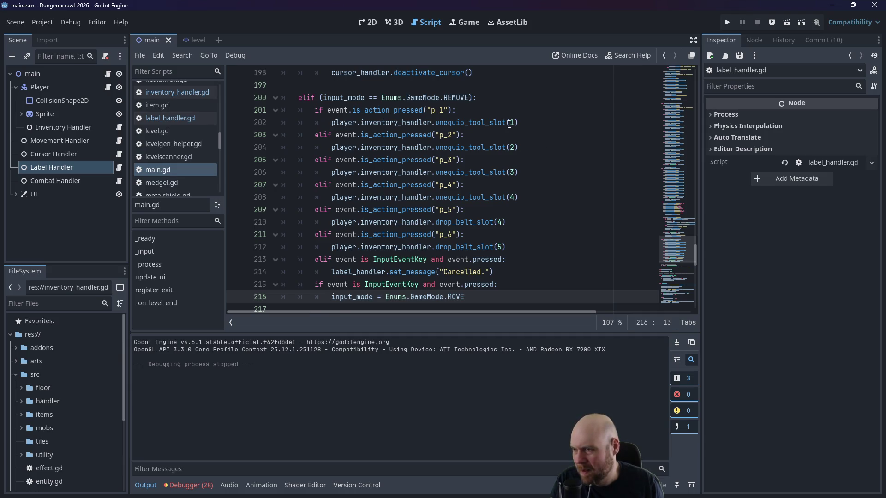
Step: After checking the Plan note, replace drop_belt_slot on main.gd line 210 by typing 'unequ'
click(456, 222)
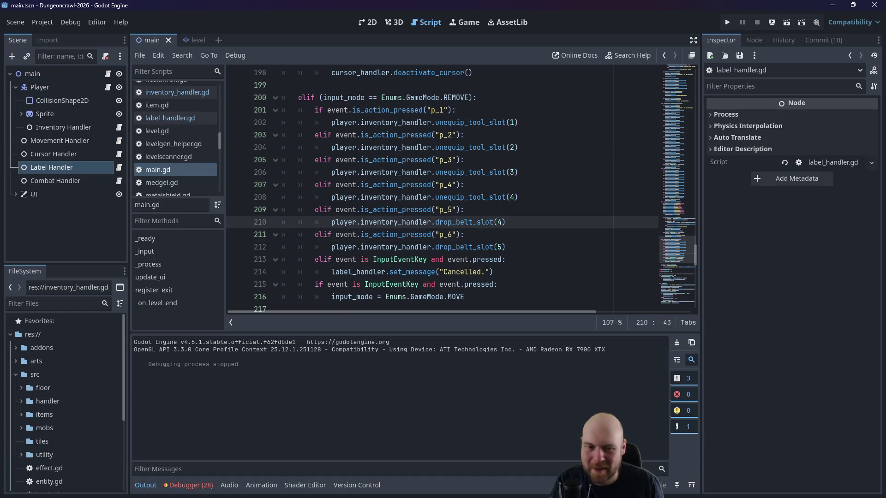
key(alt+Tab)
scroll(311, 247, up, 5)
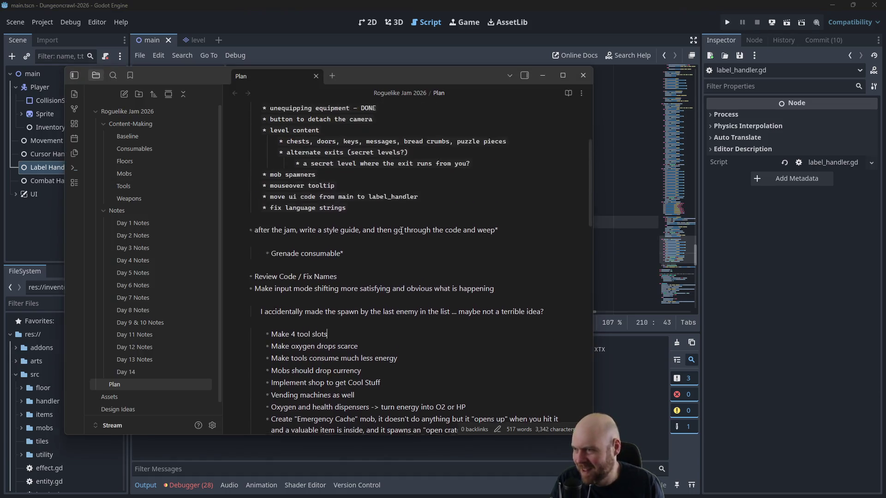
click(536, 61)
click(466, 185)
drag(436, 222, 498, 221)
text(unequ)
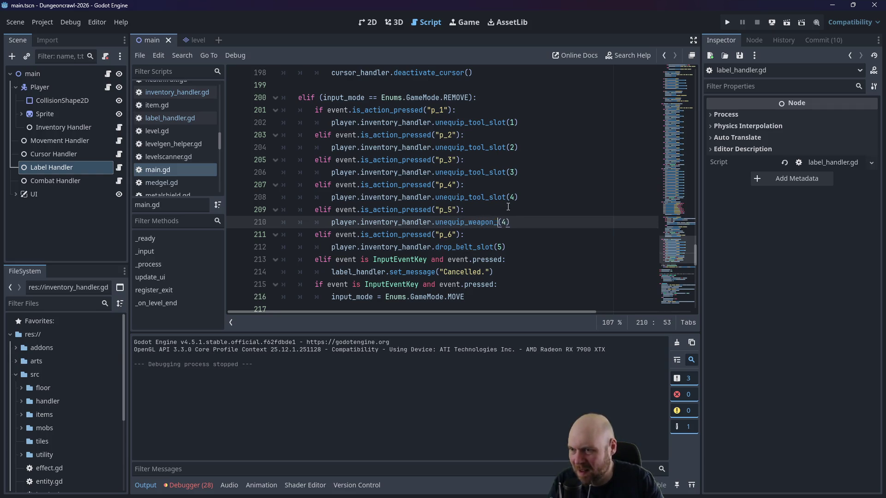
Step: Turn the p_5 and p_6 calls on lines 210 and 212 into unequip_weapon_slot calls
key(Right)
key(Delete)
text(1)
key(Down)
key(Down)
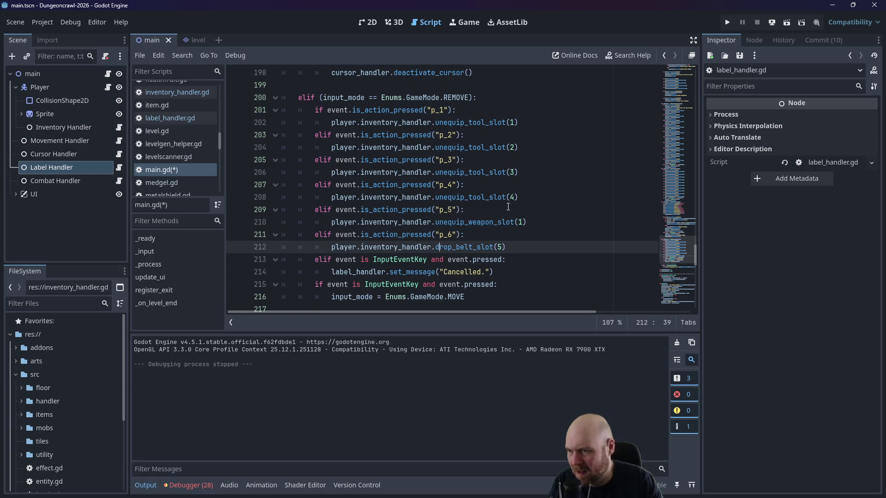
key(BackSpace)
key(Delete)
key(Delete)
key(Delete)
text(unequi)
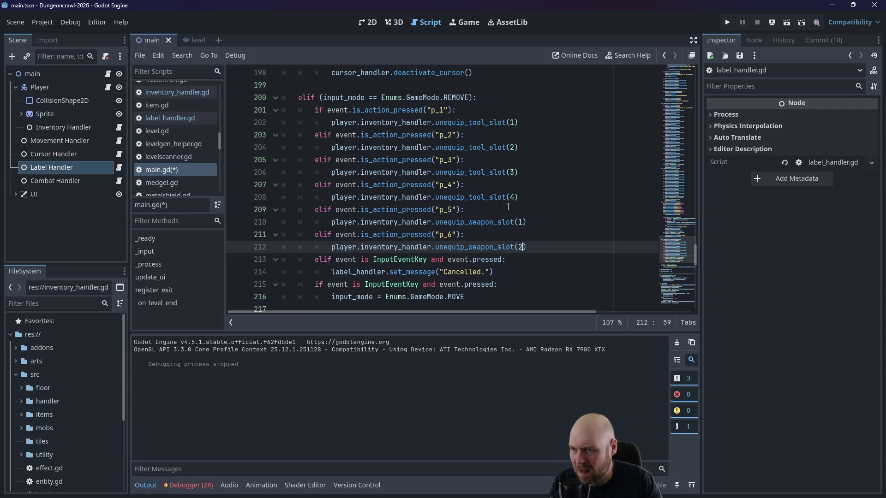
Step: Renumber the arguments to tool slots 0–3 and weapon slots 0–1, then save main.gd
scroll(507, 205, up, 12)
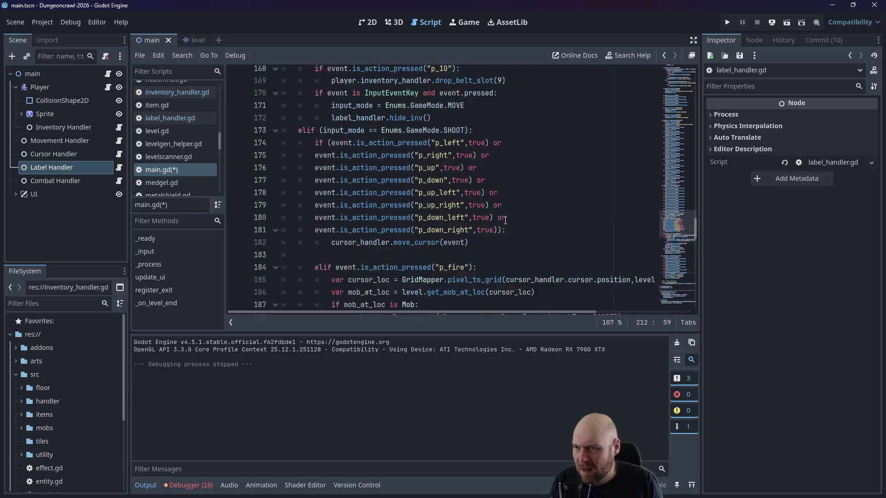
scroll(507, 222, up, 6)
scroll(525, 222, up, 18)
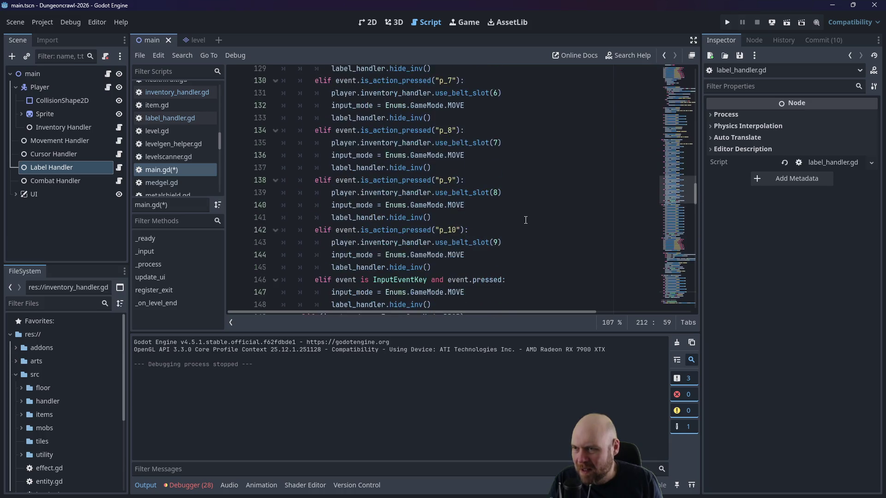
scroll(510, 201, up, 4)
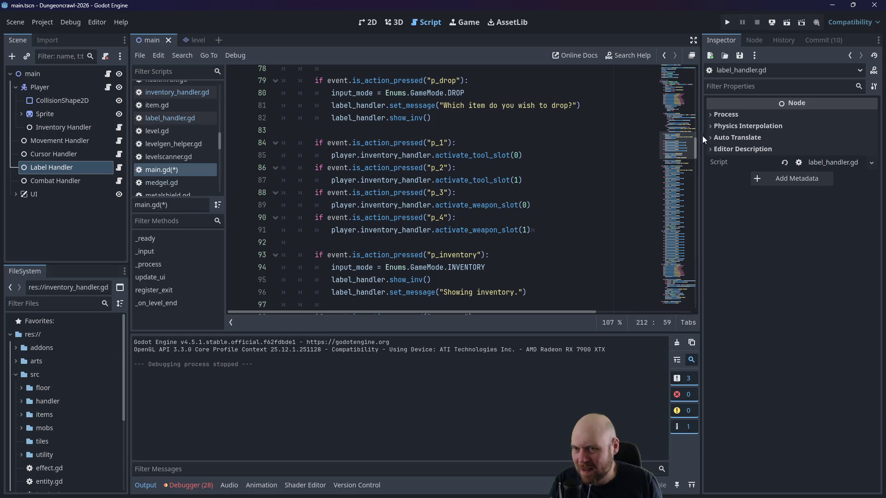
drag(696, 142, 685, 253)
click(512, 115)
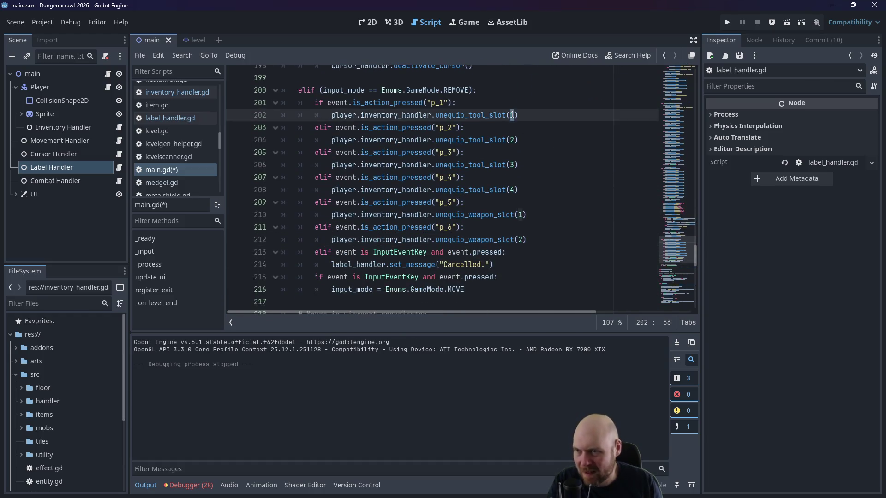
double_click(512, 165)
double_click(511, 189)
text(3)
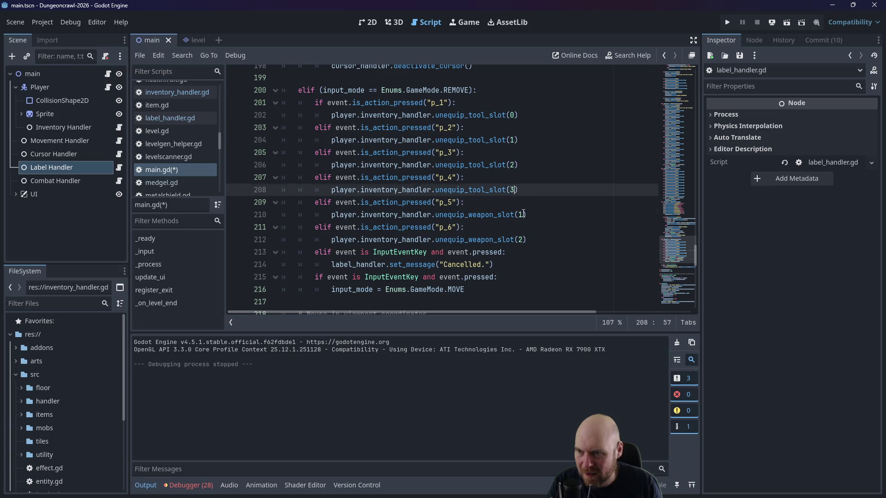
double_click(522, 214)
text(0)
double_click(522, 239)
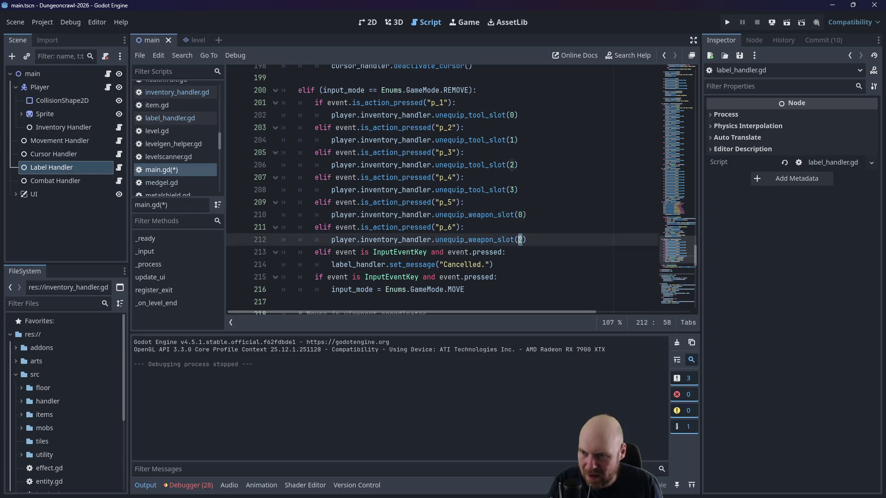
text(1)
key(ctrl+s)
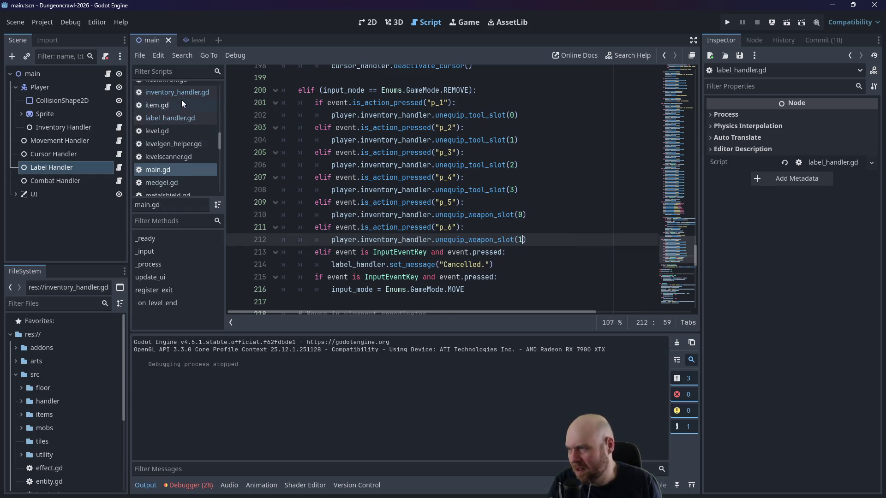
Step: In inventory_handler.gd, change tool_slots[i-1] to tool_slots[i] in unequip_tool_slot
click(182, 93)
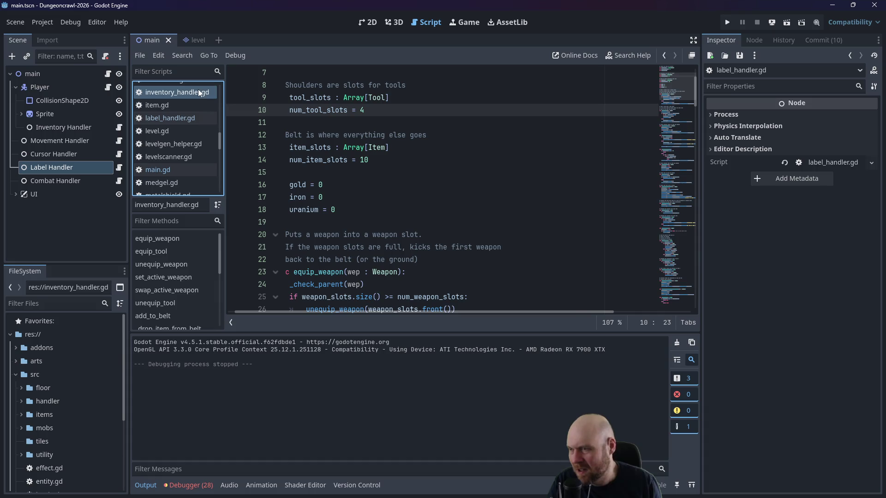
click(378, 160)
scroll(377, 277, down, 3)
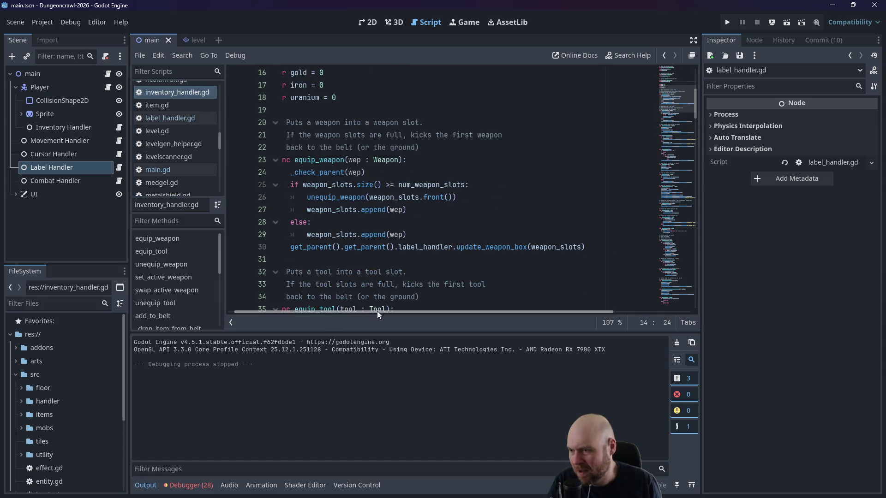
click(189, 95)
scroll(384, 158, down, 2)
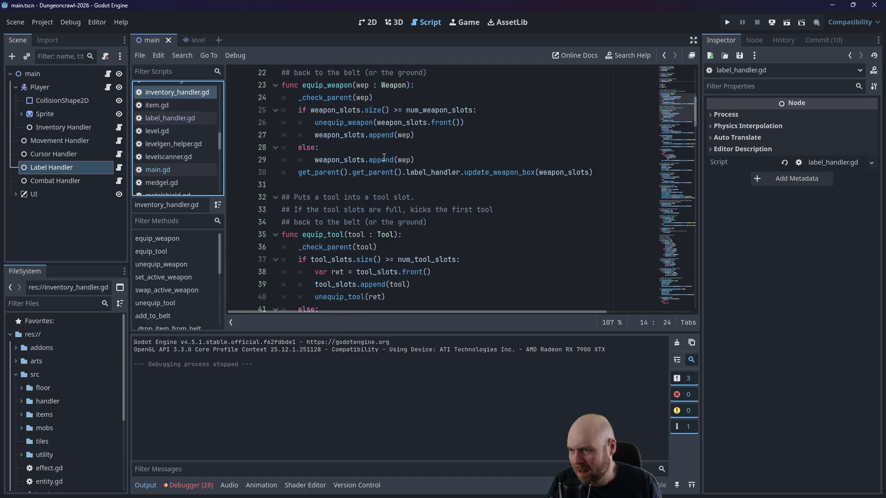
scroll(383, 157, down, 5)
click(679, 215)
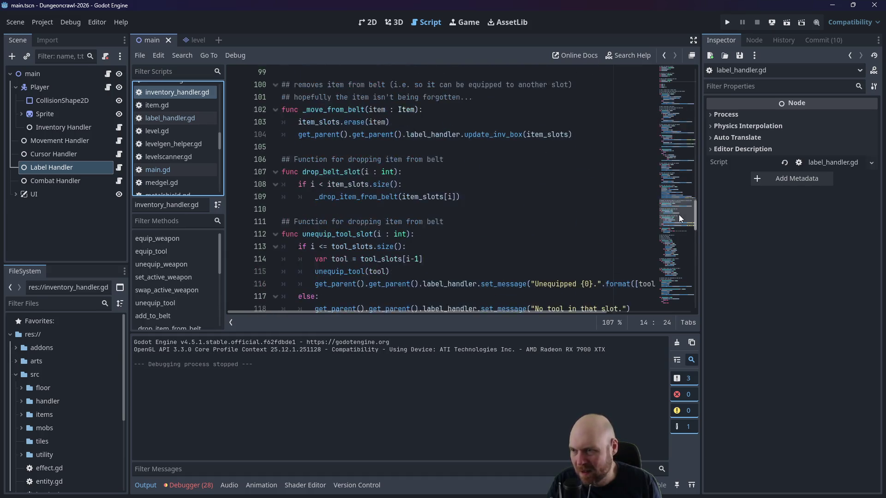
drag(679, 215, 679, 218)
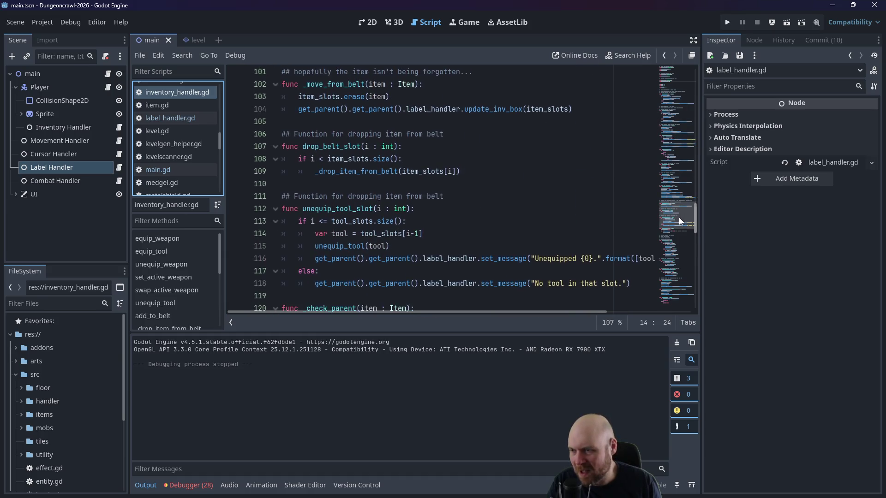
click(416, 233)
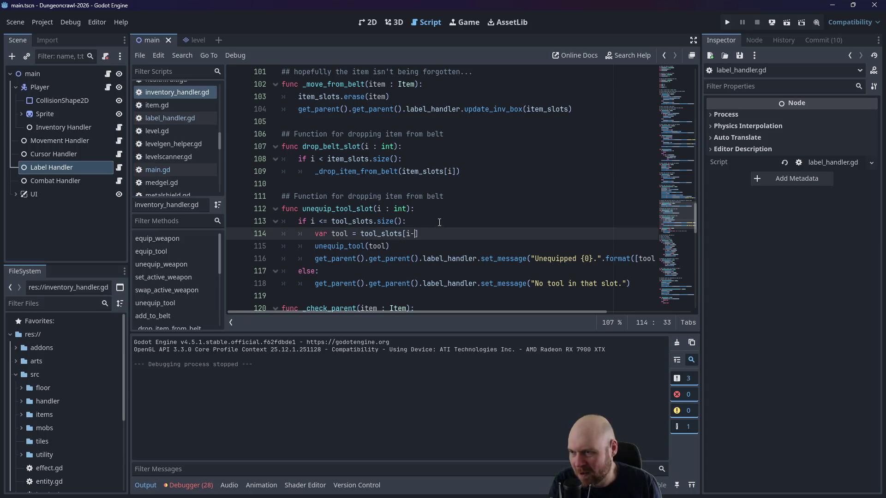
key(BackSpace)
Step: Change the <= slot-range check on line 113 to < and save the script
mouse_move(448, 312)
mouse_down()
mouse_move(533, 312)
mouse_move(487, 313)
mouse_up()
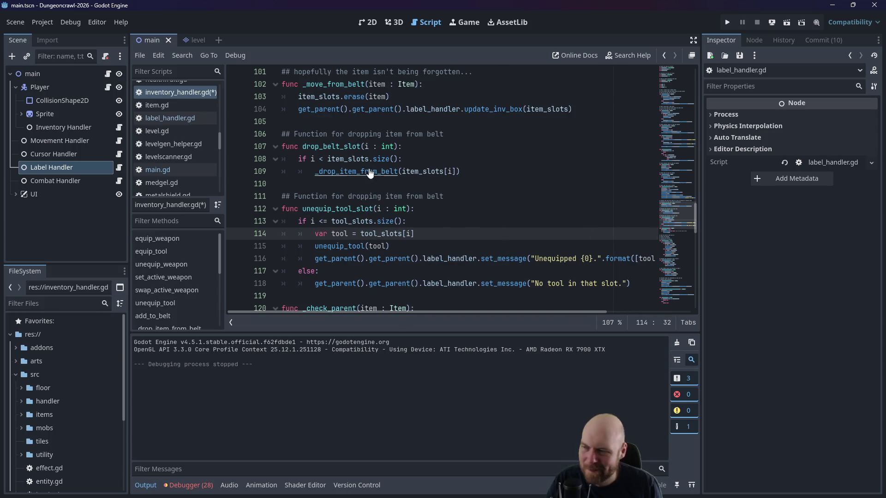
click(360, 133)
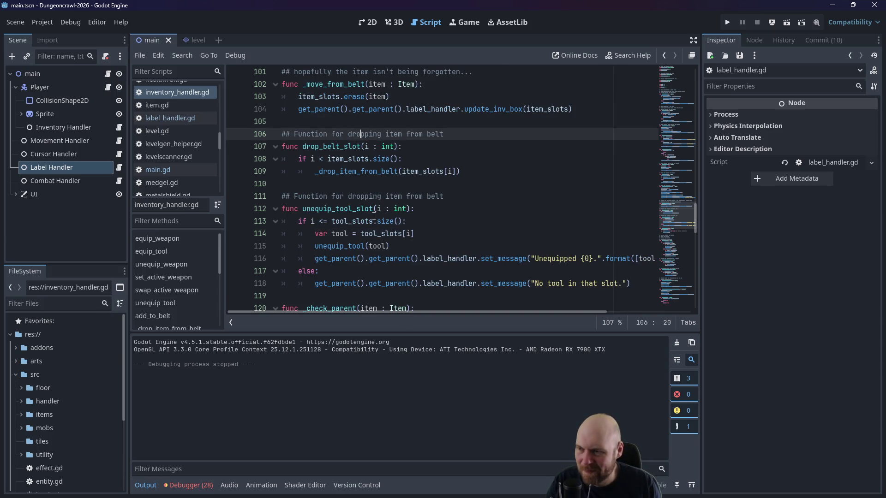
click(324, 220)
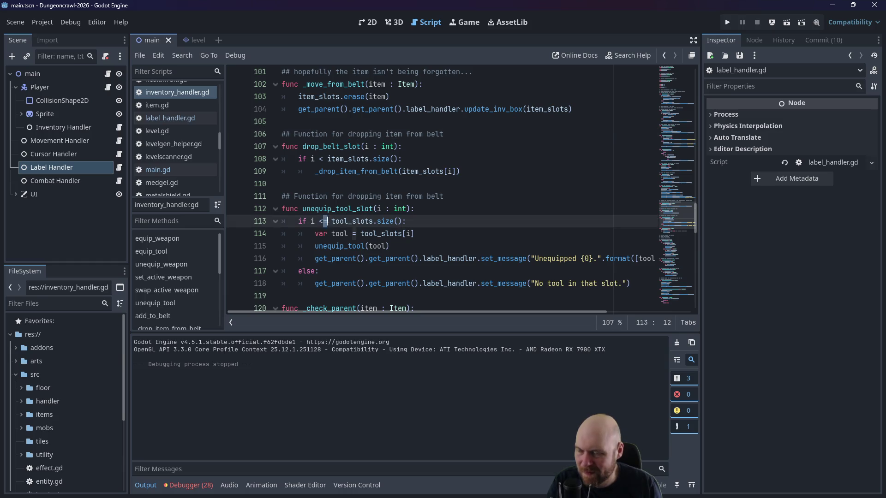
key(BackSpace)
key(ctrl+s)
Step: Reword the comment above unequip_tool_slot to 'Function for unequipping tools'
click(490, 144)
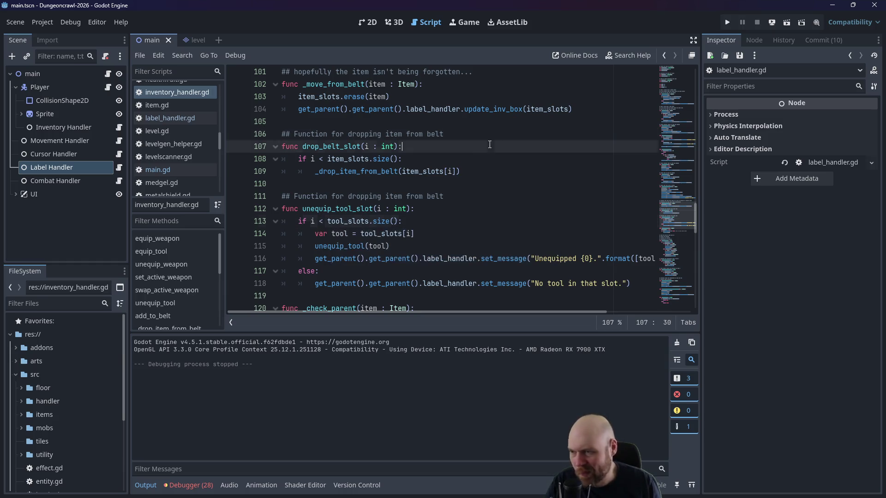
scroll(490, 144, down, 2)
mouse_move(636, 210)
mouse_down()
mouse_move(259, 142)
mouse_move(256, 124)
mouse_up()
click(339, 128)
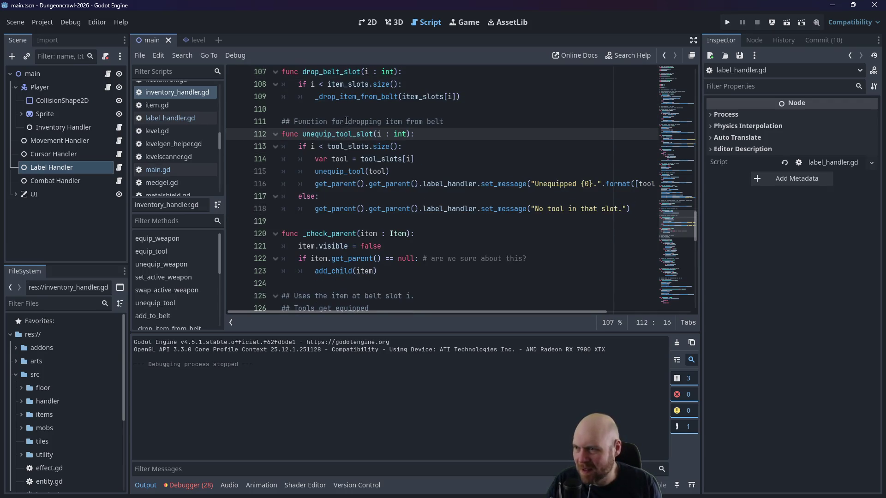
double_click(365, 121)
drag(365, 120, 459, 119)
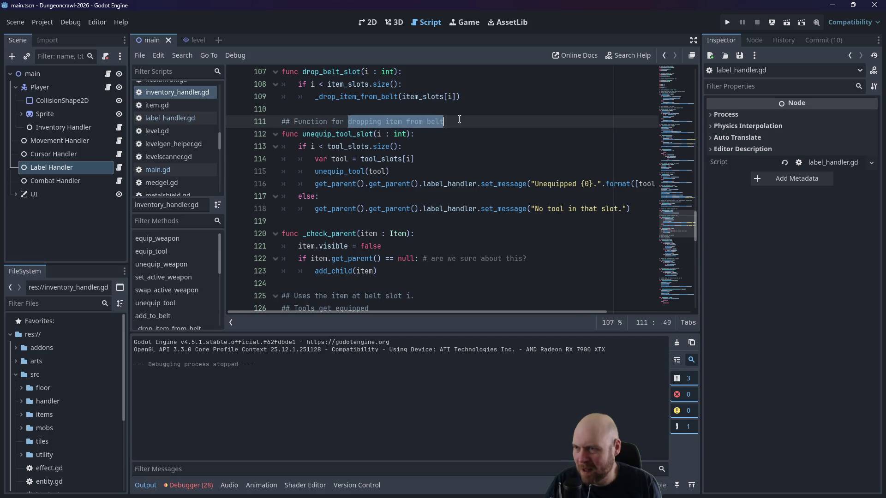
text(unequi)
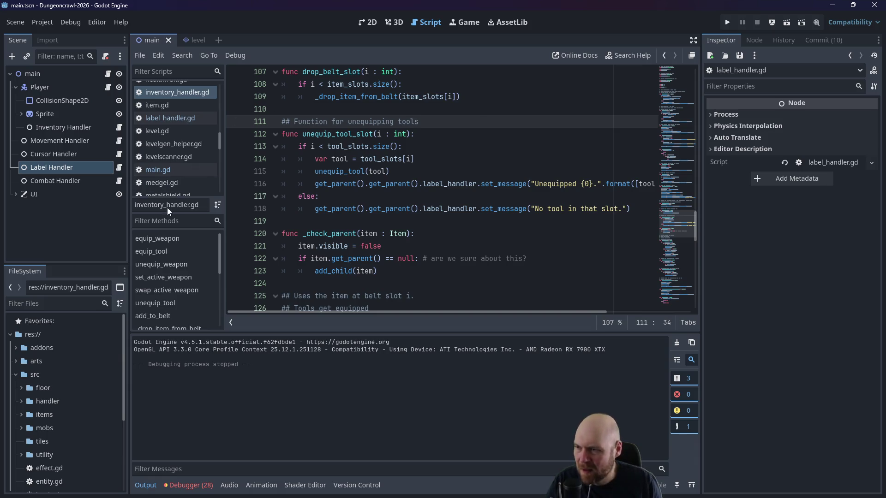
mouse_move(636, 208)
mouse_down()
mouse_move(507, 208)
mouse_move(267, 127)
mouse_up()
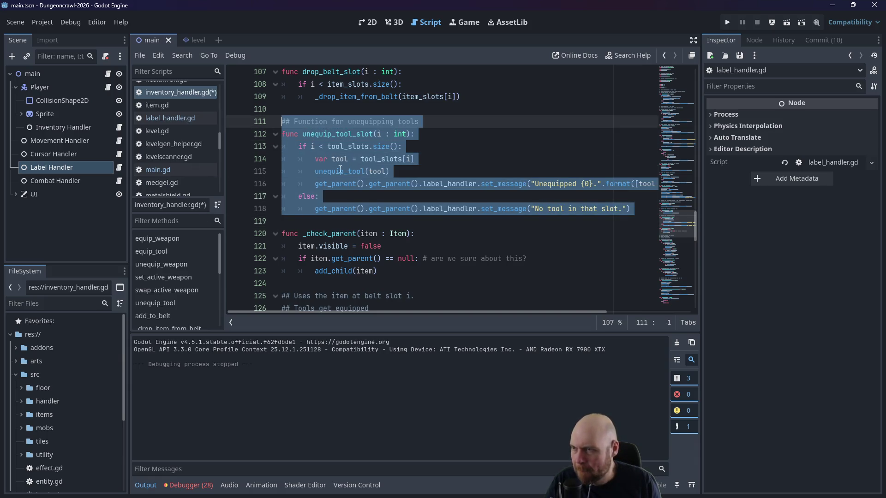
scroll(340, 169, up, 6)
click(403, 197)
key(ctrl+f)
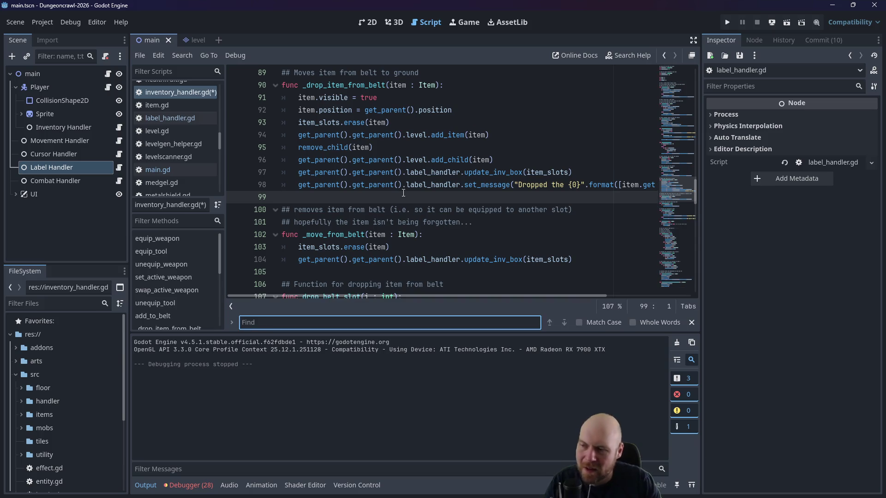
key(Escape)
mouse_move(696, 198)
mouse_down()
mouse_move(696, 96)
mouse_move(685, 154)
mouse_up()
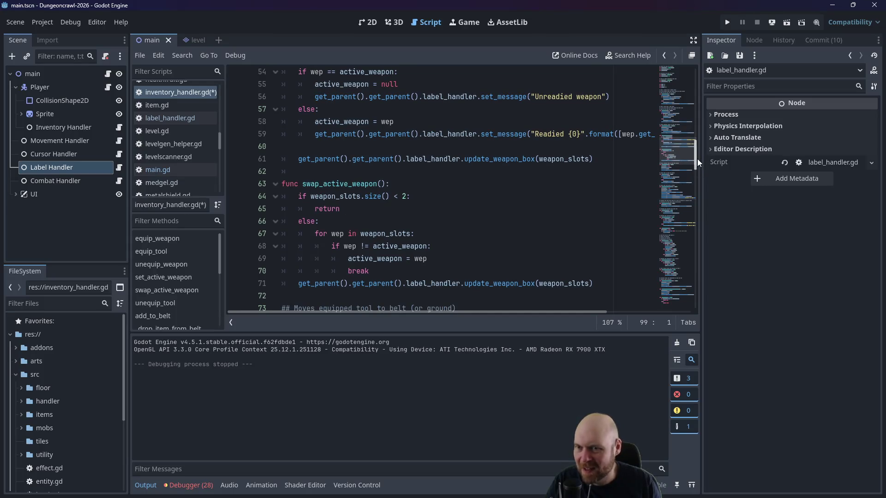
drag(696, 159, 688, 230)
click(359, 225)
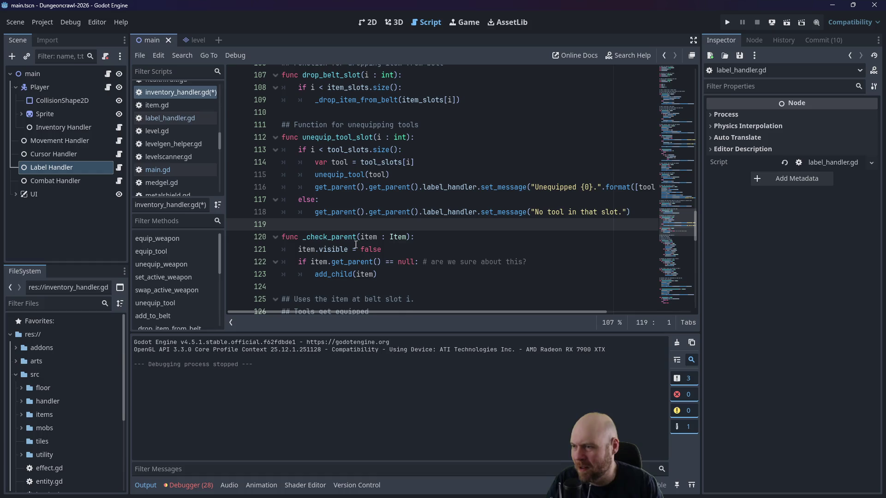
Step: Paste a copy of the tool function below it, renamed unequip_weapon_slot with a weapons comment
key(Return)
key(Return)
key(Up)
key(ctrl+v)
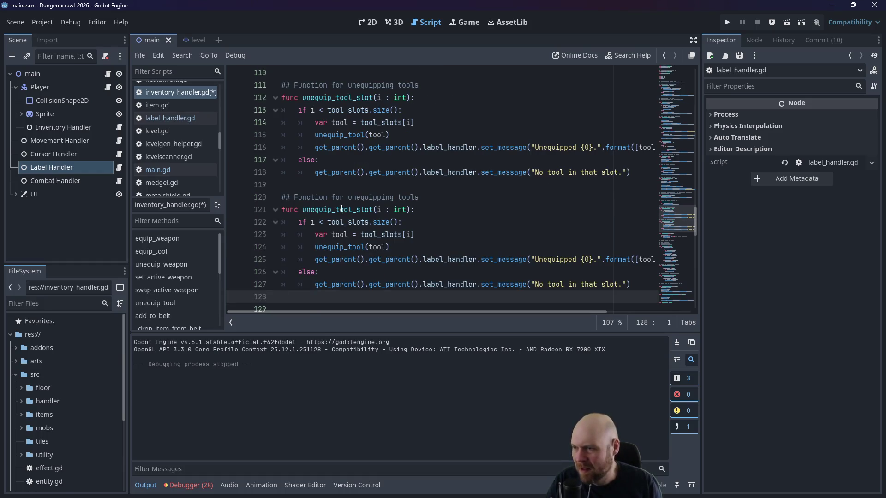
click(346, 209)
text(weapon)
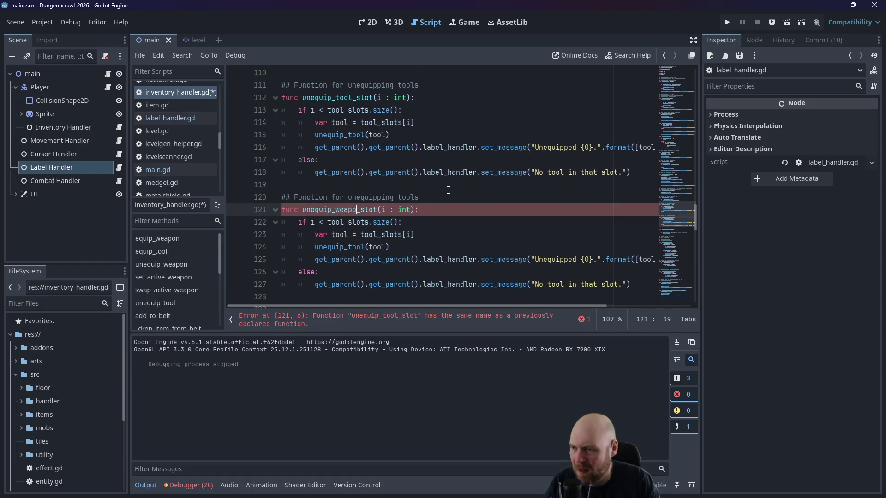
double_click(408, 197)
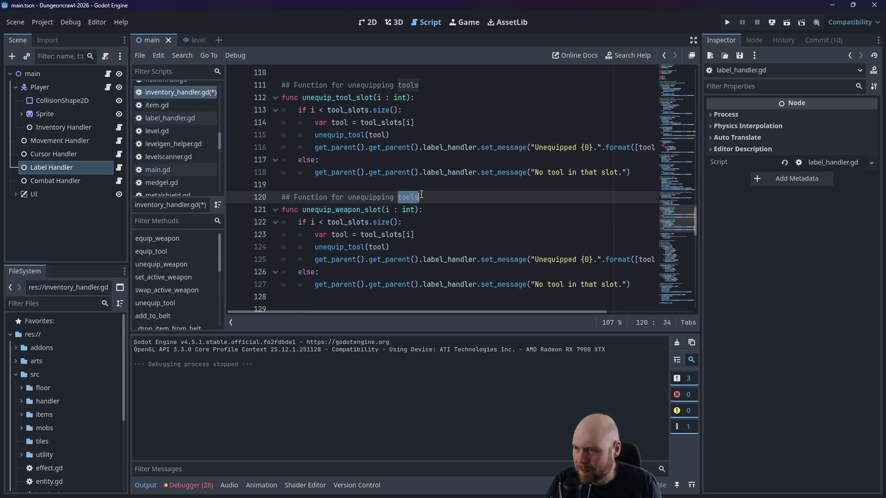
text(weapons)
Step: Switch the slot-count check, slot lookup and variable name from tool to weapon_slots/weapon
key(Down)
key(Down)
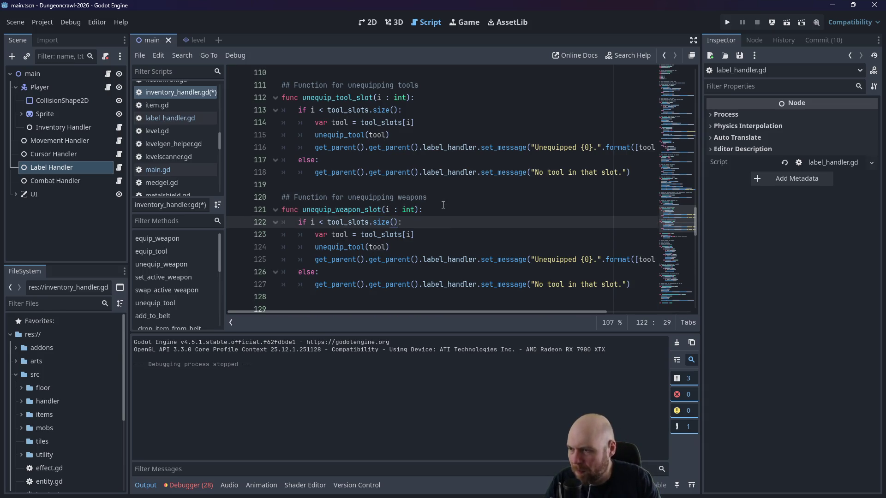
key(BackSpace)
key(BackSpace)
key(BackSpace)
text(weapon)
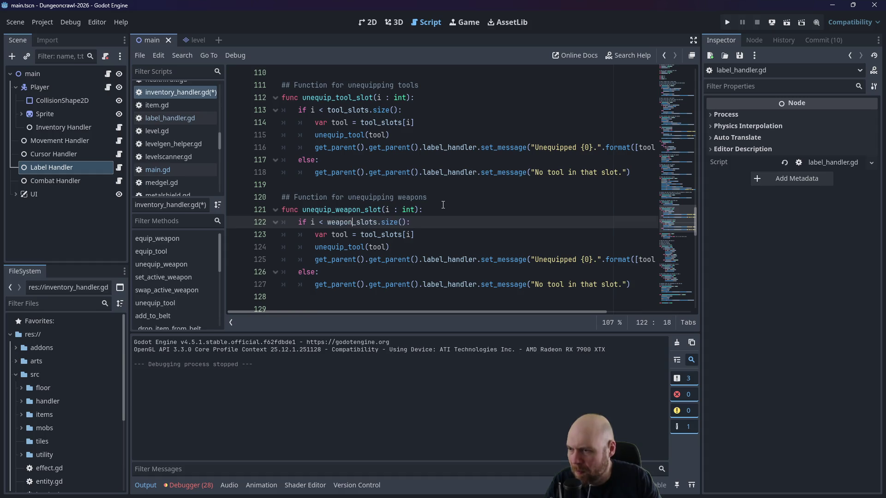
key(Down)
key(Delete)
key(Delete)
key(Delete)
text(weapon)
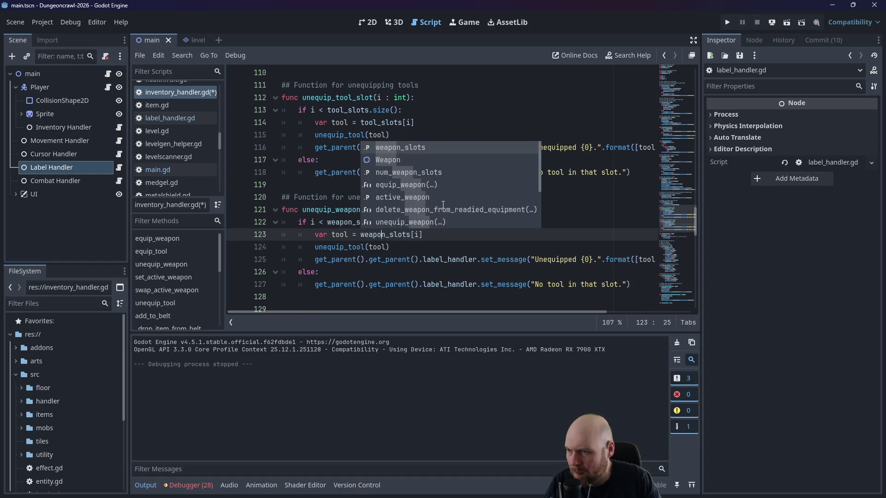
key(Left)
key(Left)
key(Left)
key(BackSpace)
key(BackSpace)
key(BackSpace)
text(weapon)
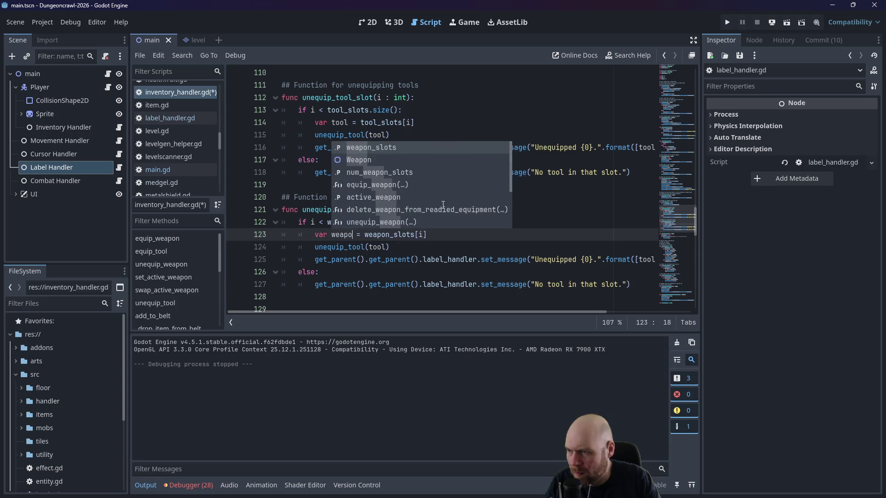
Step: Change the call to unequip_weapon with the weapon argument
key(Down)
key(Delete)
key(Delete)
key(Delete)
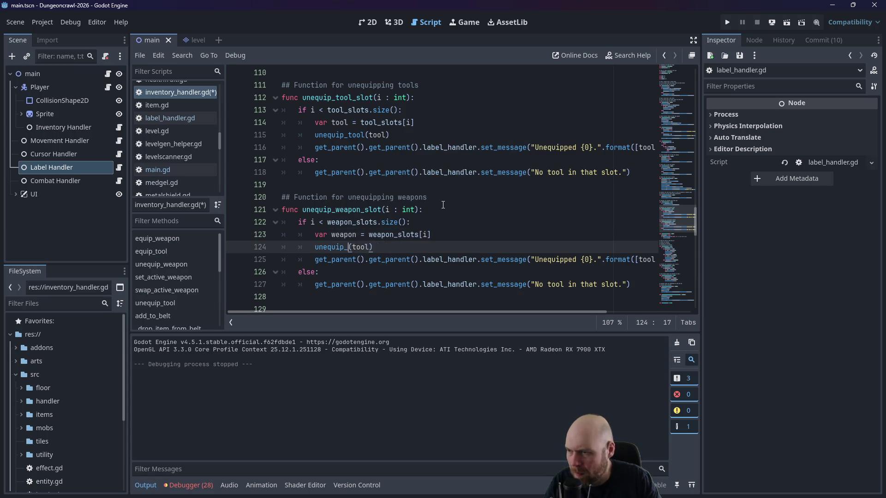
text(weapon)
key(Right)
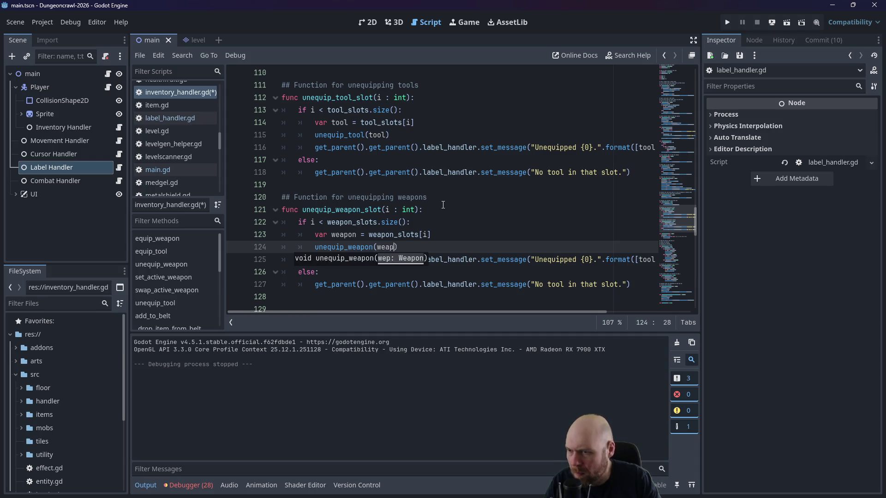
text(on)
Step: Make the messages read 'No weapon in that slot.' and name the weapon, then run the project
click(535, 284)
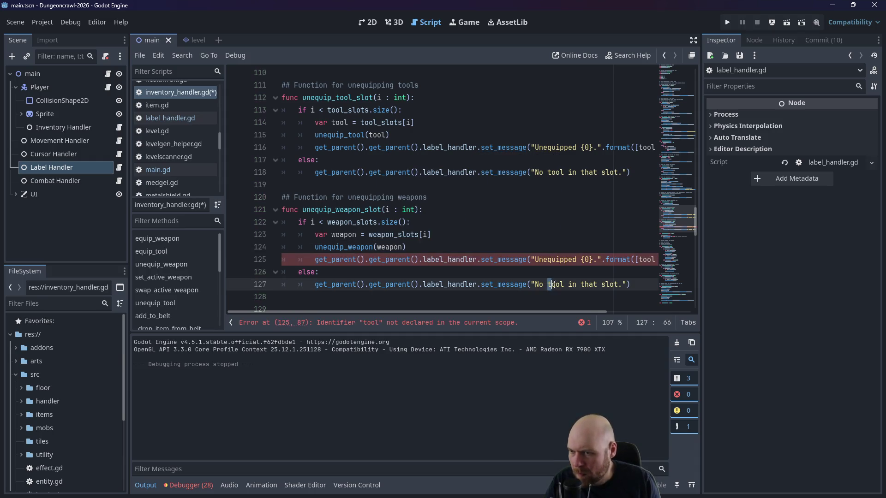
double_click(555, 284)
text(weapon)
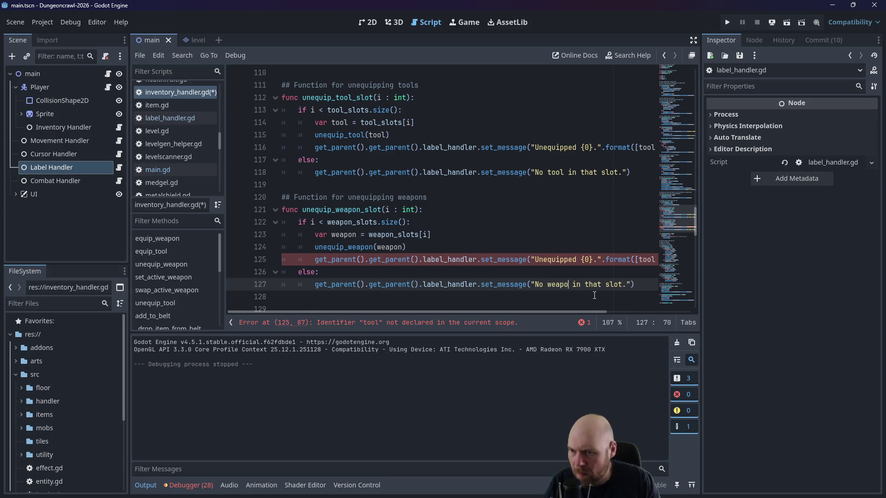
drag(575, 314, 612, 313)
click(600, 259)
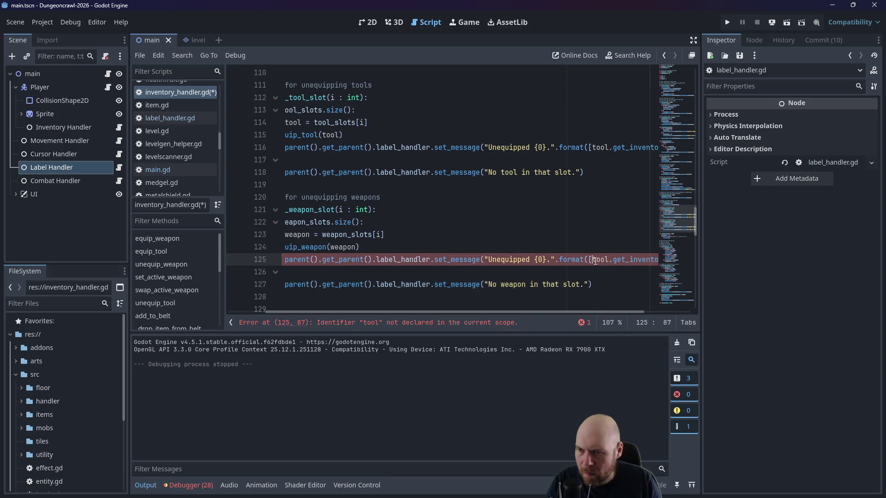
double_click(601, 259)
text(weapon)
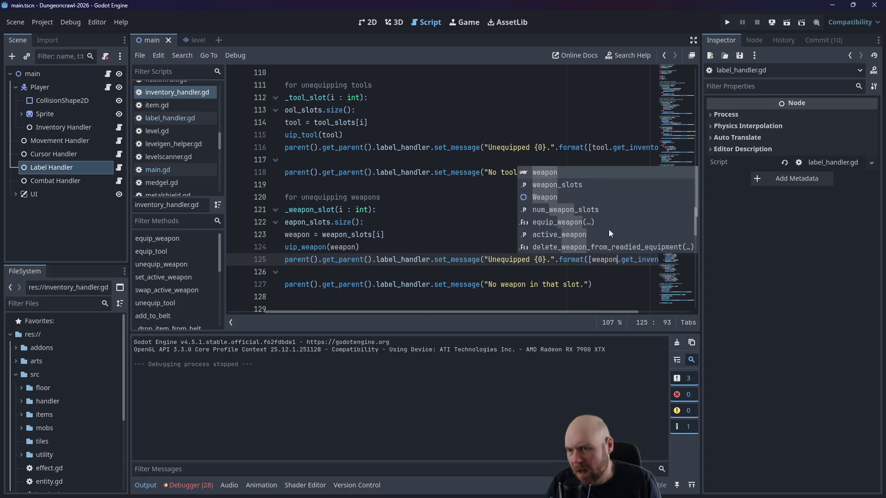
click(382, 172)
click(727, 23)
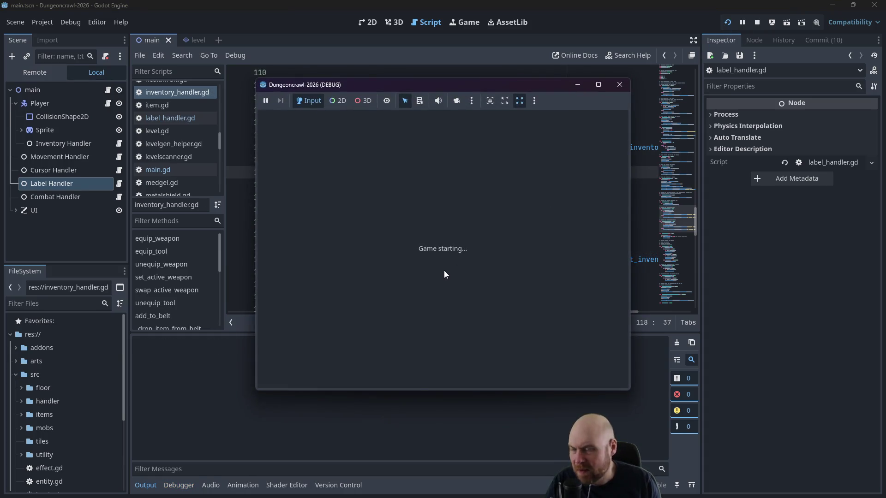
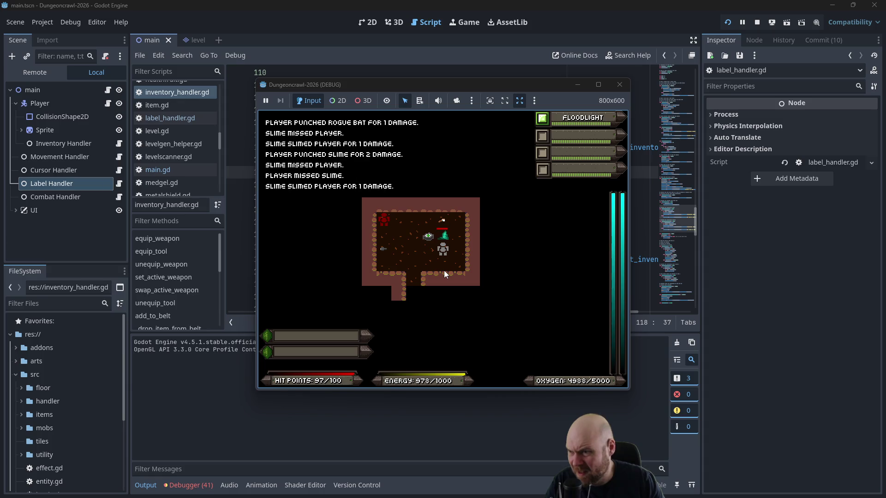
Step: Pick up Laser Pistol A, put it on the belt and ready it
key(Left)
key(Left)
key(Left)
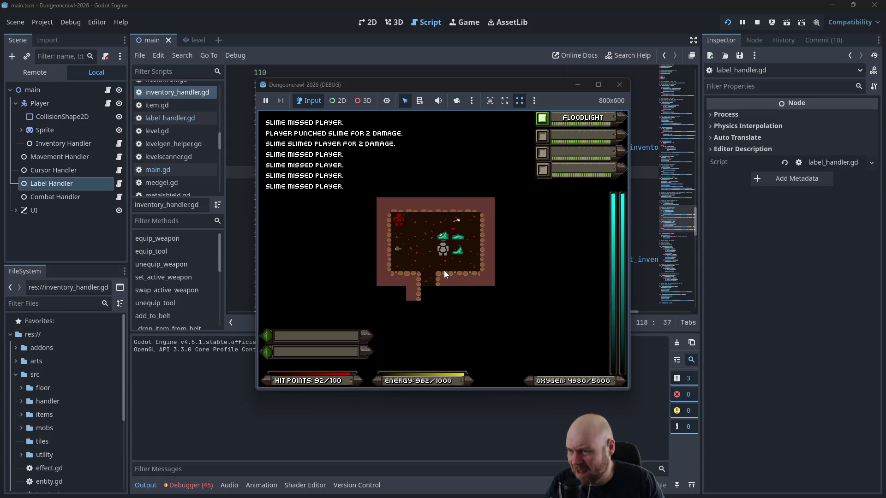
key(i)
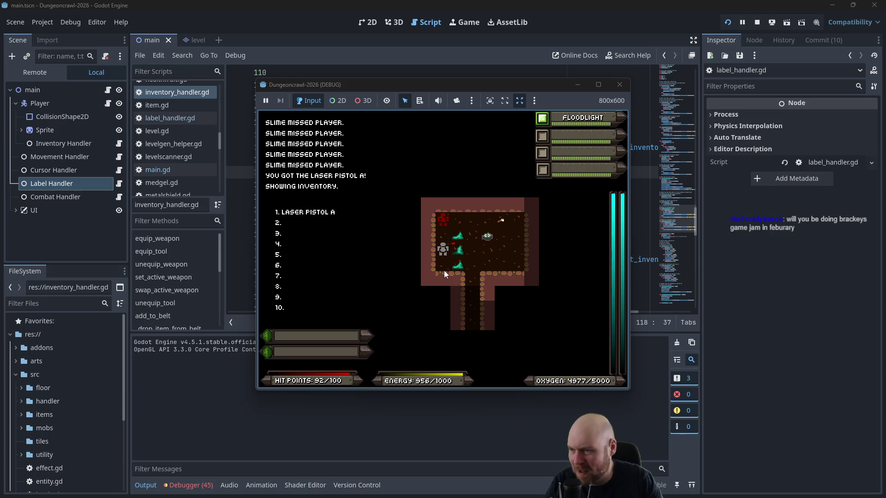
key(1)
key(r)
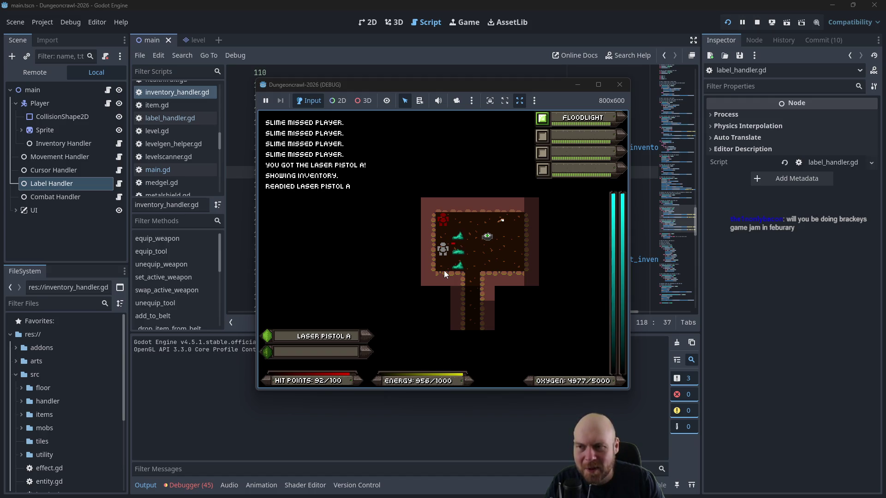
Step: Shoot and fight the nearby slimes with Laser Pistol A
key(f)
key(Right)
key(Right)
key(Right)
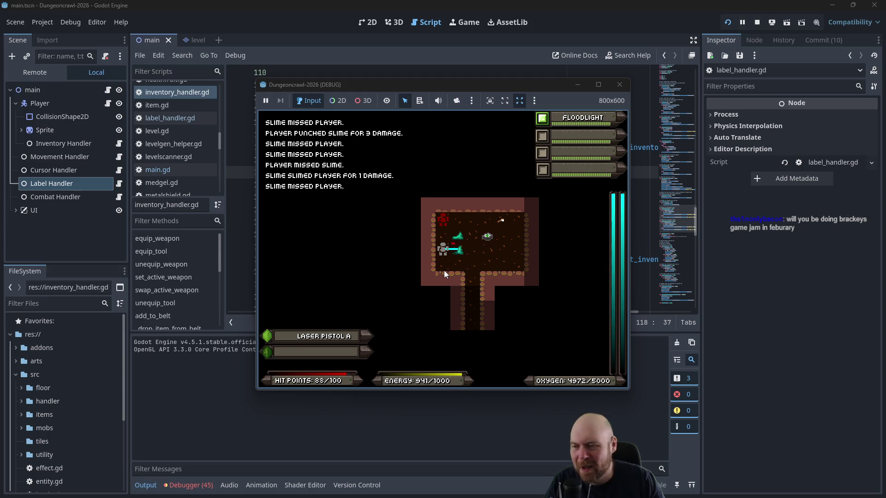
key(Right)
key(Right)
key(Right)
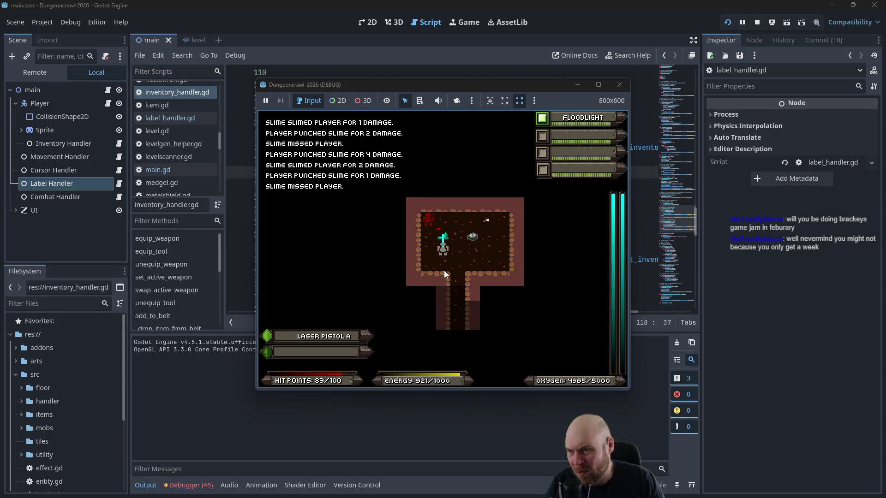
key(Up)
Step: Go down the corridor, defeat the Martian butterfly, and collect the oxygen tank and Laser Pistol B
key(Down)
key(Down)
key(Down)
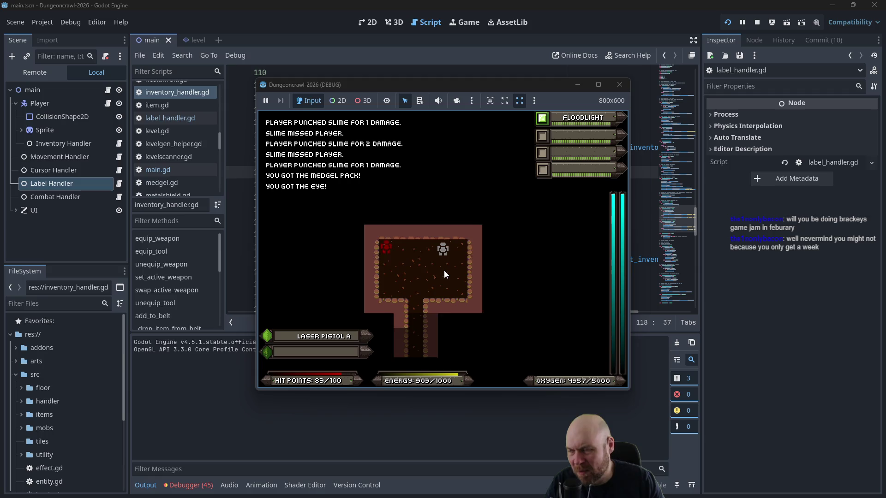
key(Down)
key(Down)
key(Down)
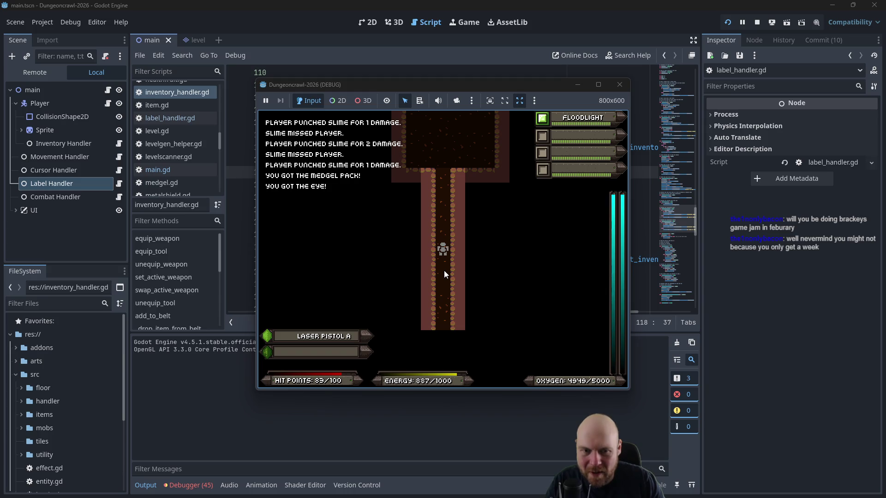
key(Down)
key(Down)
key(Down)
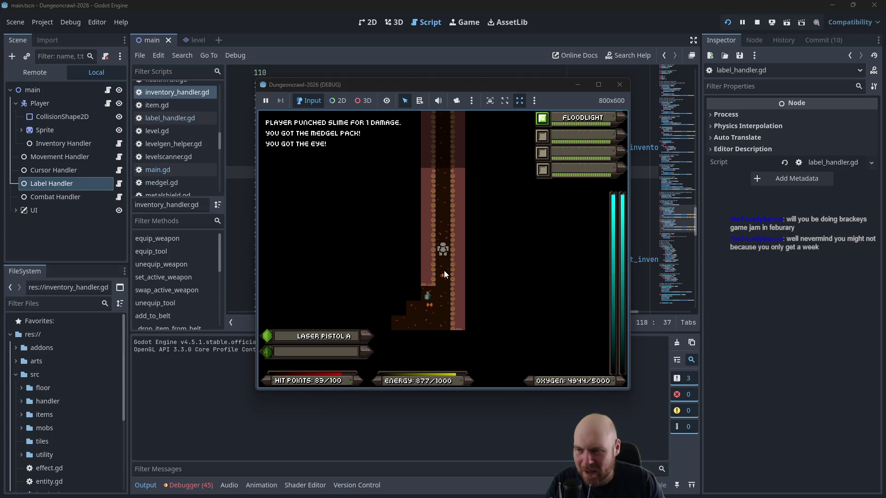
key(Down)
key(Down)
key(Down)
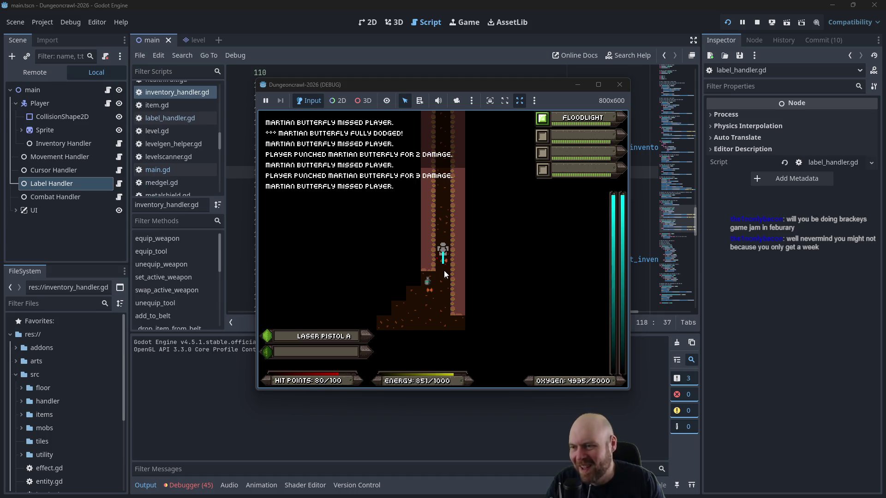
key(KP_1)
key(KP_1)
key(KP_1)
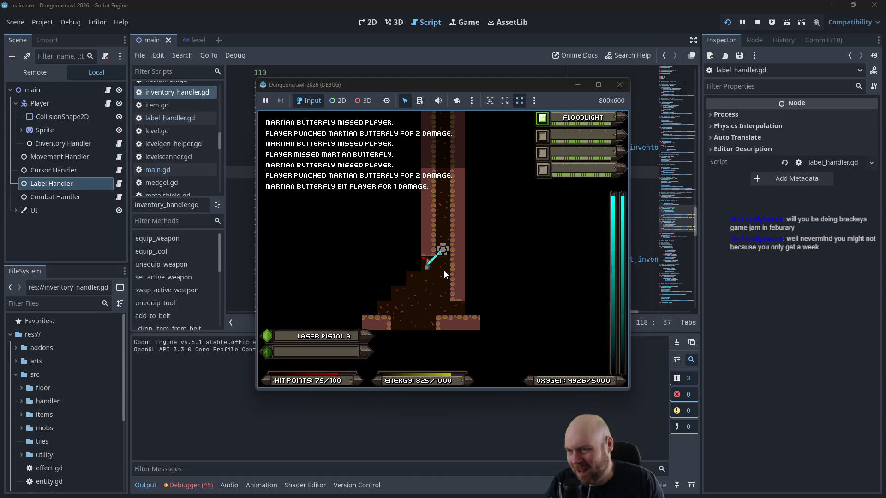
key(Left)
Step: Put Laser Pistol B on the belt and remove Laser Pistol A
key(i)
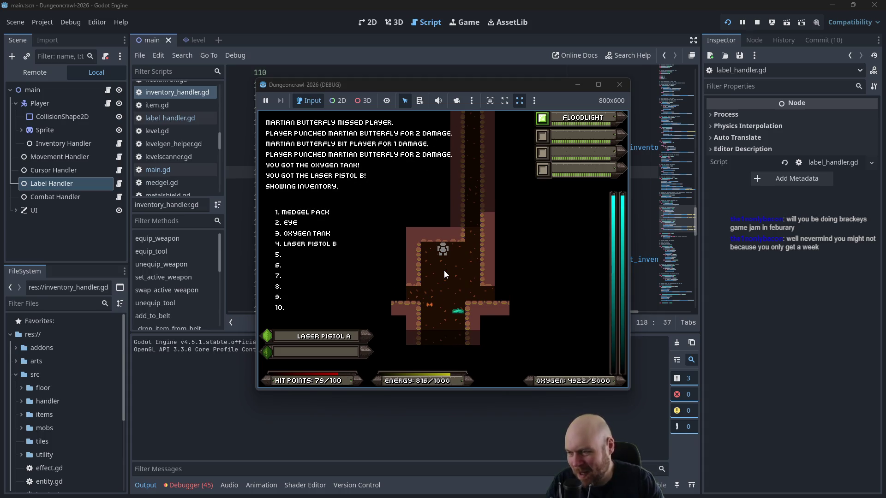
key(4)
key(Right)
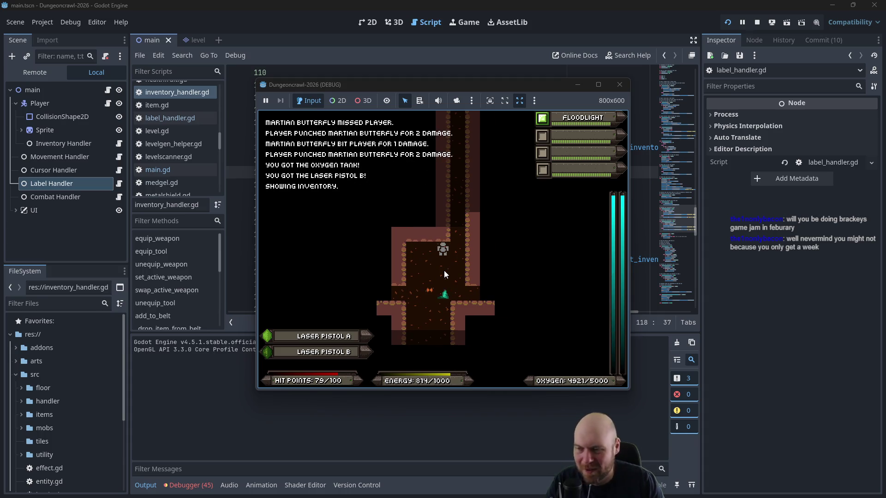
key(KP_9)
key(r)
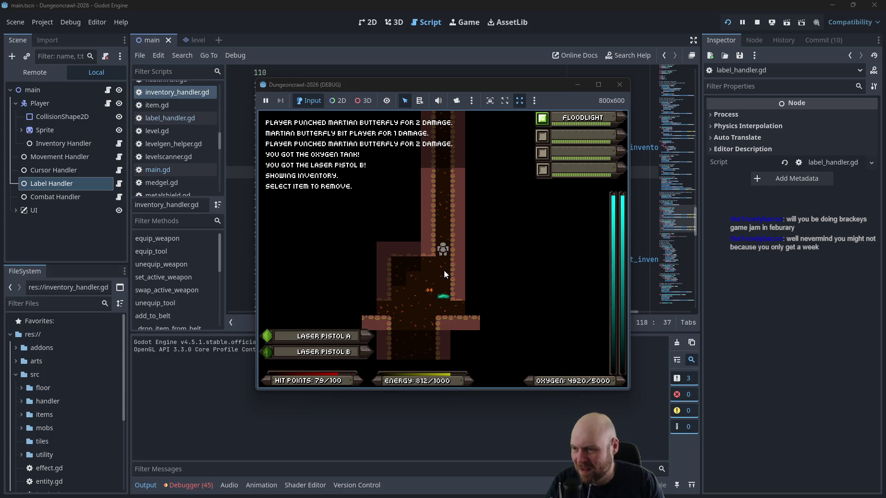
key(1)
key(Up)
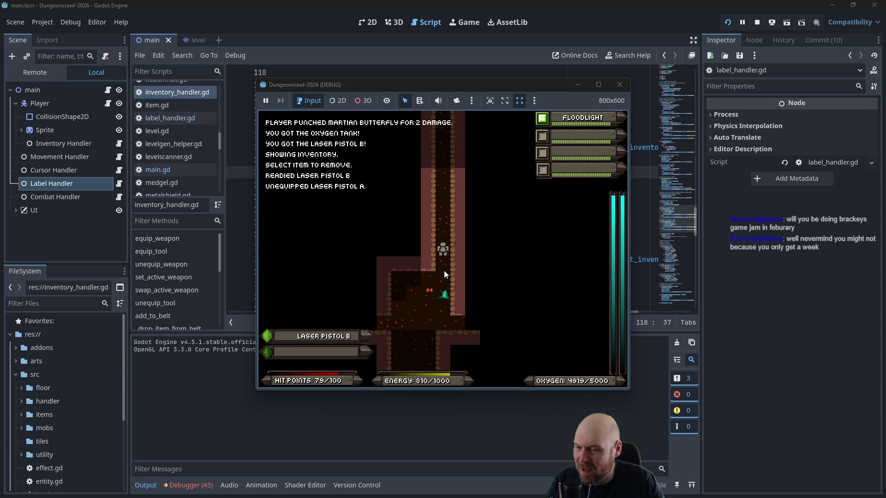
key(i)
Step: Shoot the Martian butterfly twice with the laser targeting
key(f)
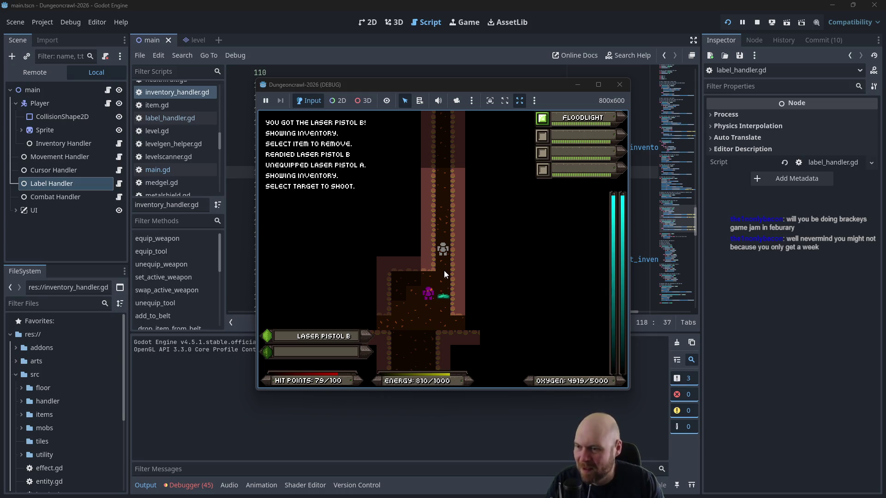
click(444, 275)
key(Up)
key(f)
click(444, 275)
Step: Laser the slime repeatedly, then walk down into the room onto the medgel pack
key(f)
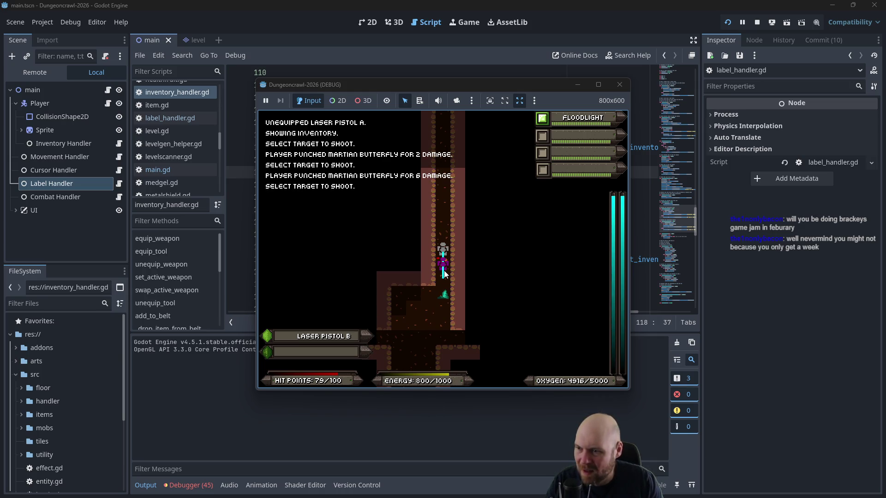
click(445, 275)
key(f)
click(444, 274)
key(f)
click(444, 271)
key(f)
click(443, 271)
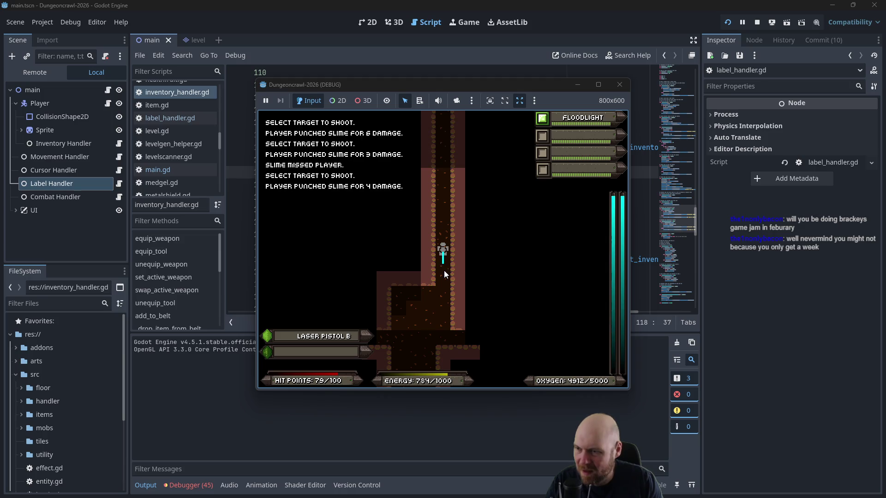
key(Down)
key(Down)
key(Down)
key(Left)
key(Left)
key(Down)
key(Down)
key(Down)
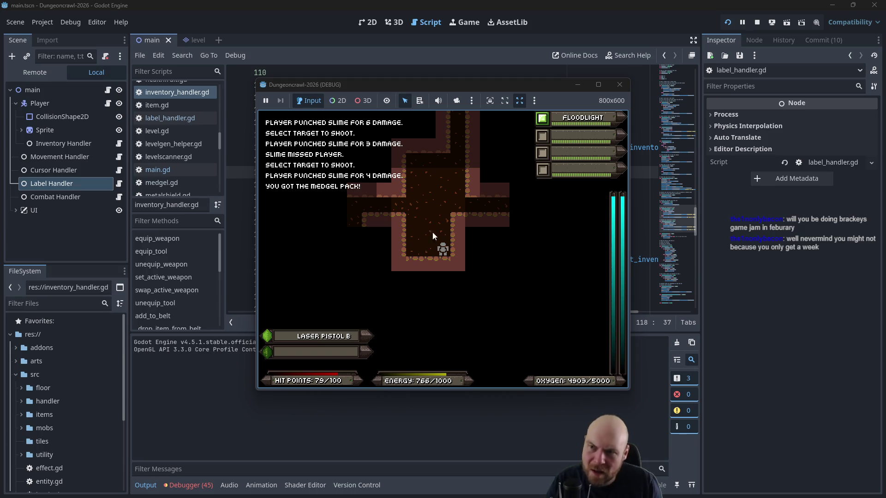
Step: Stop the debug run and open main.gd at the input slot checks
click(619, 84)
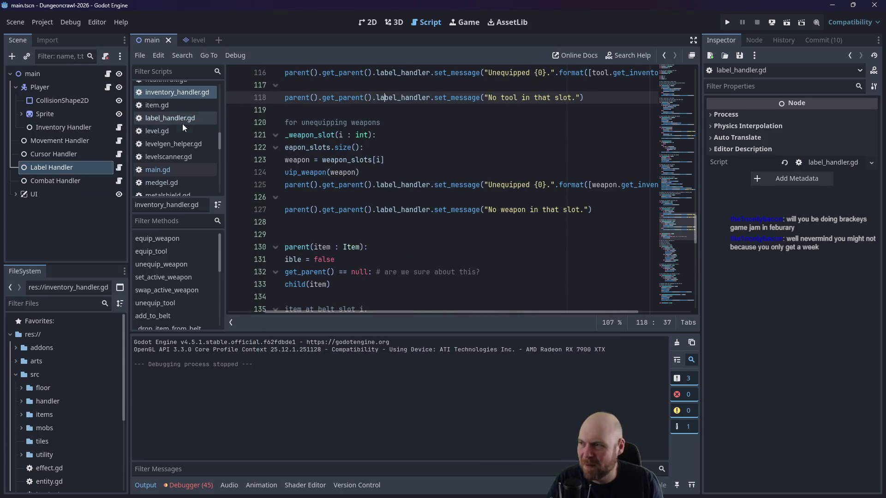
scroll(181, 123, up, 5)
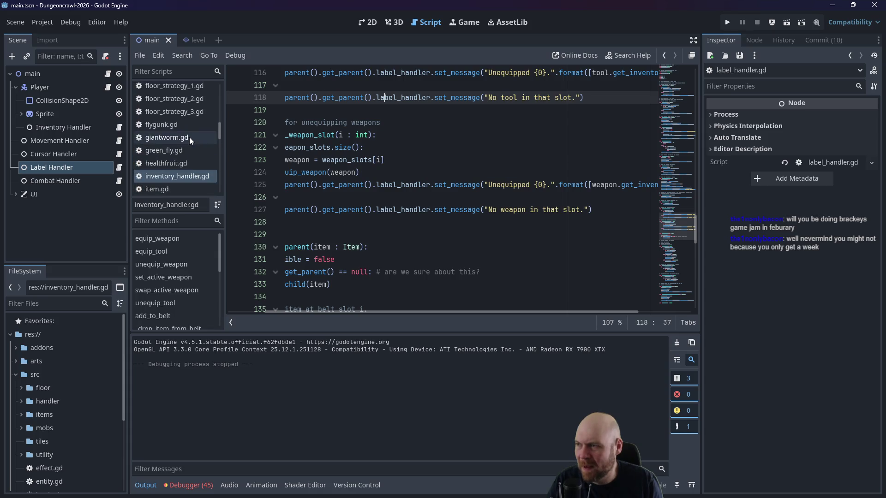
scroll(176, 180, down, 5)
click(172, 169)
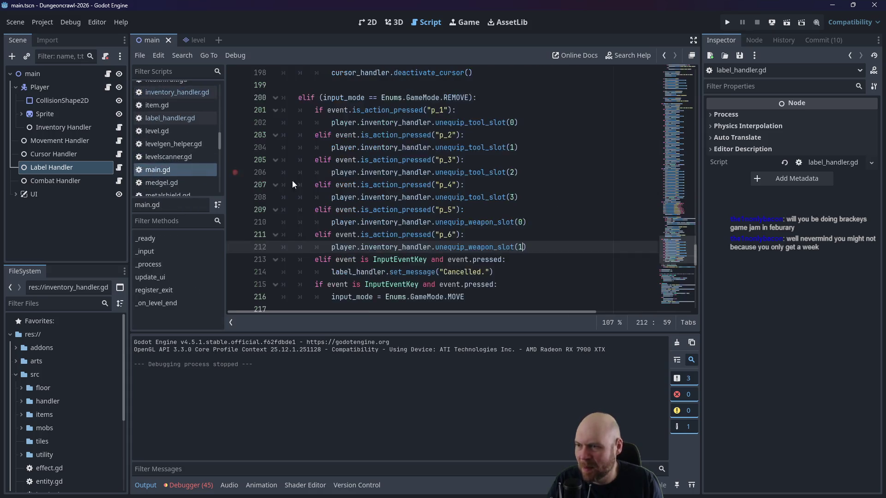
scroll(292, 181, up, 15)
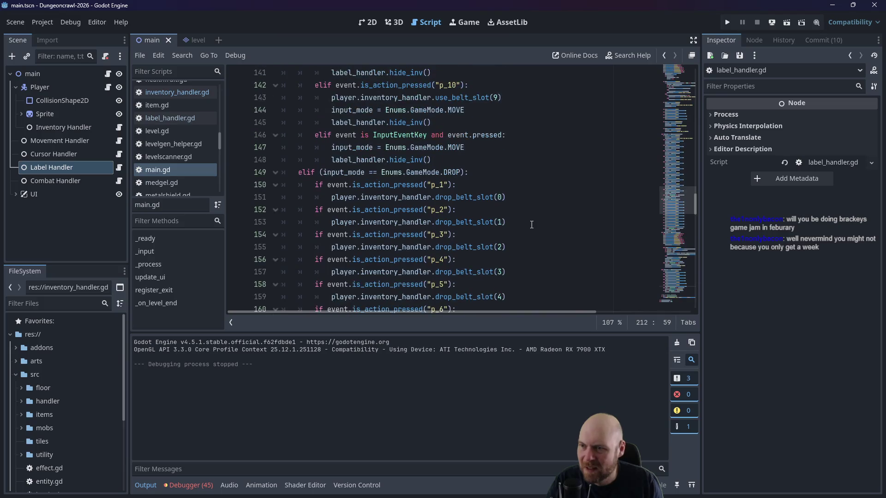
scroll(532, 224, up, 12)
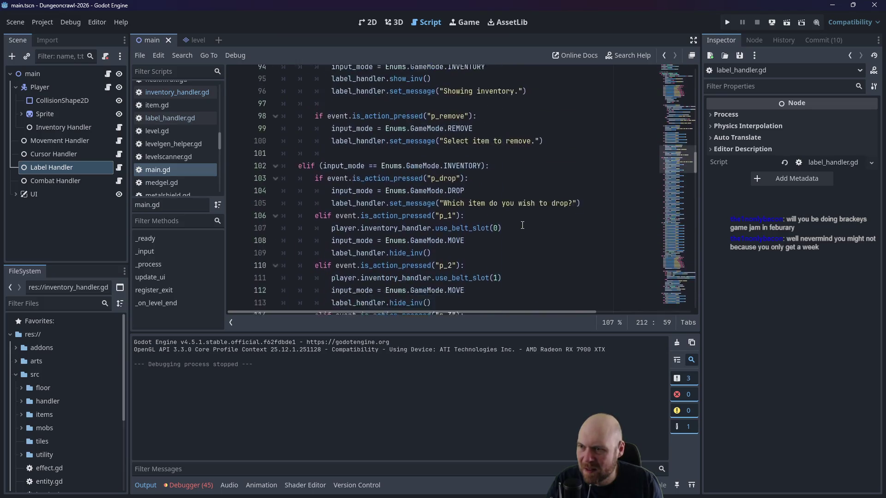
scroll(522, 225, up, 5)
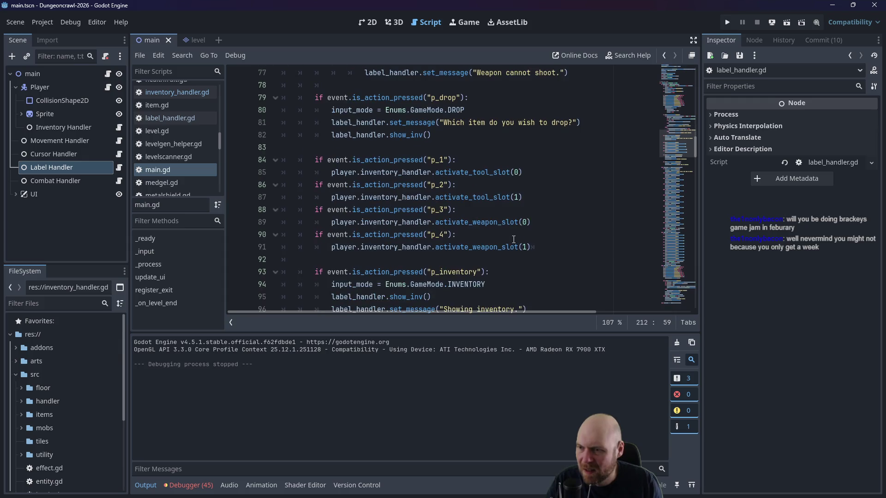
Step: Change line 89 to activate_tool_slot(2) and line 91 to activate_tool_slot(3)
click(527, 222)
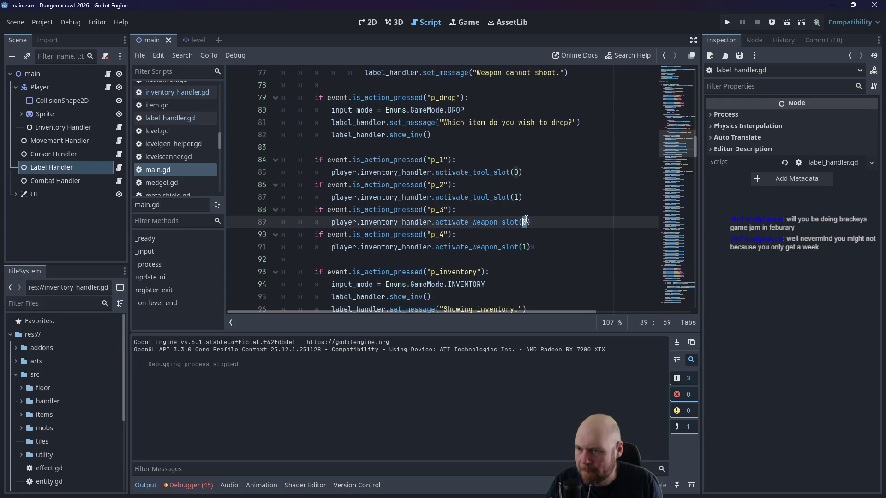
drag(472, 222, 501, 222)
text(t)
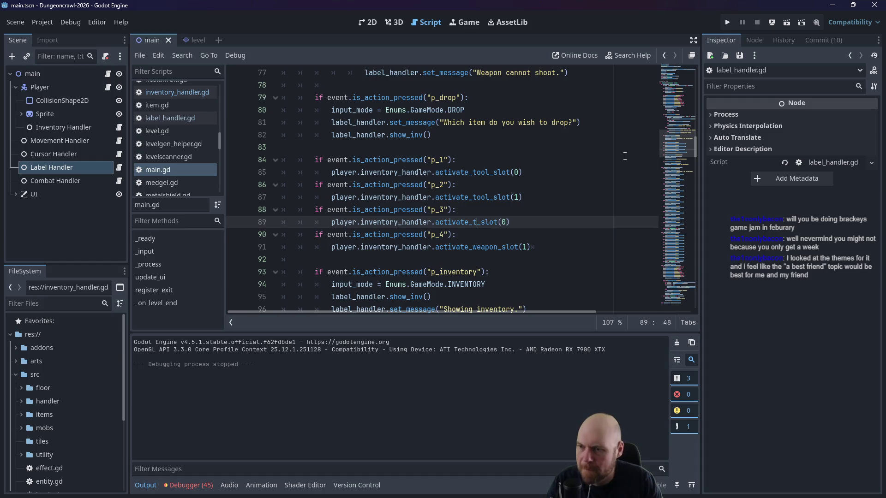
text(ool_slot()
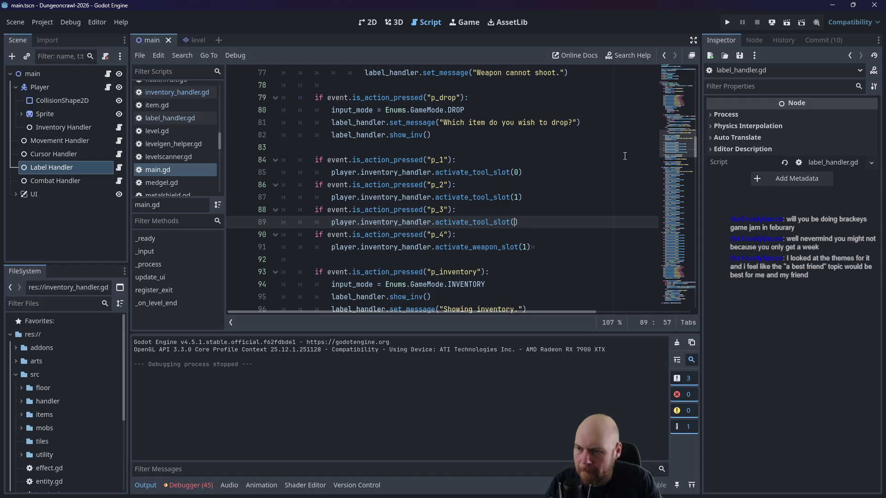
text(2)
key(Down)
key(Down)
key(BackSpace)
key(BackSpace)
key(BackSpace)
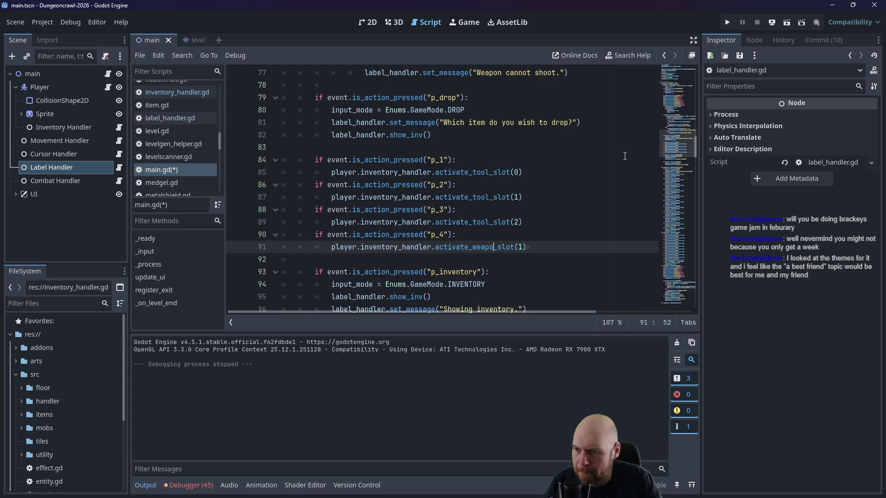
text(tool_)
key(BackSpace)
text(3)
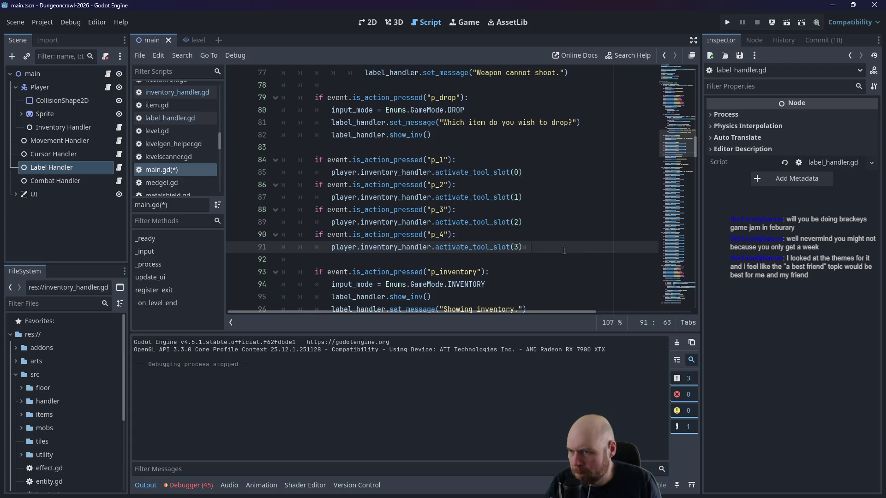
Step: Select the p_3 and p_4 checks on lines 88–91 for copying, ending at line 91
drag(563, 250, 244, 213)
key(ctrl+c)
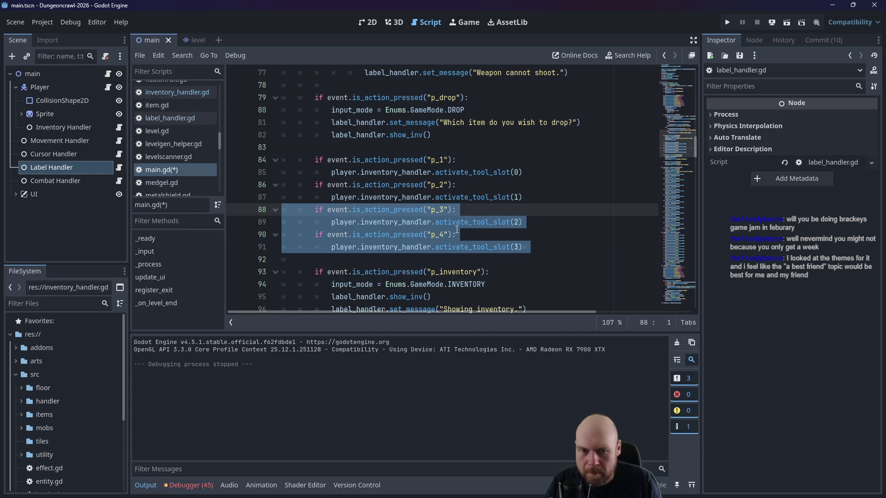
click(556, 257)
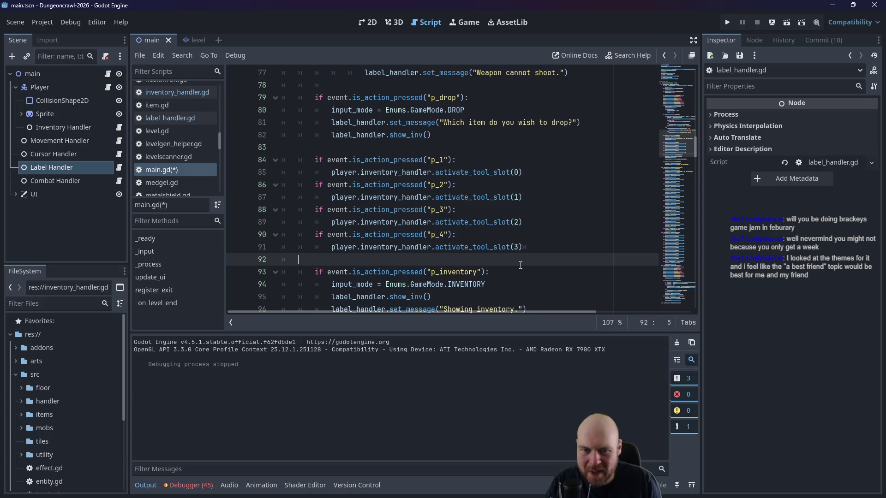
click(540, 248)
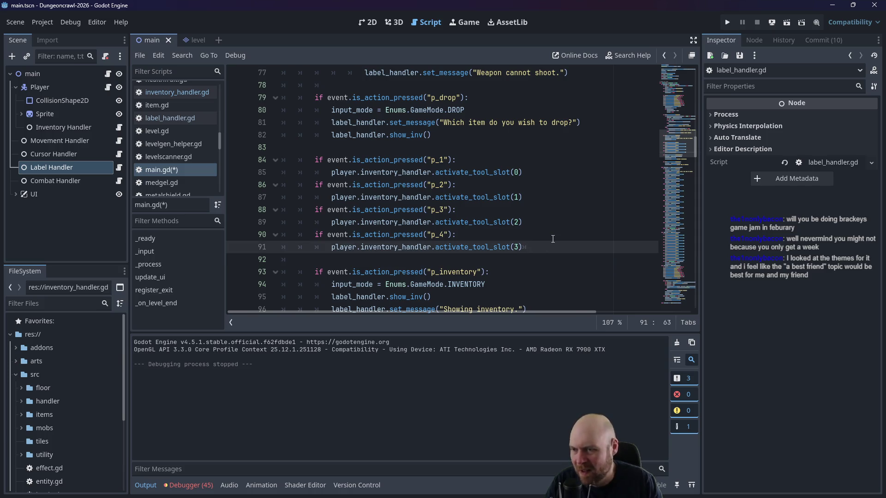
Step: Paste the copied p_3/p_4 checks below line 91 and remove the extra indentation
key(Return)
key(ctrl+v)
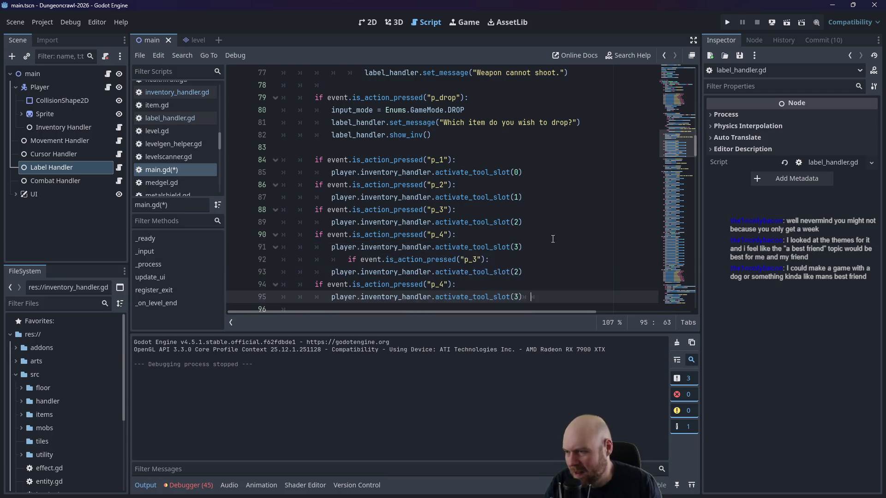
click(354, 264)
key(shift+Tab)
key(shift+Tab)
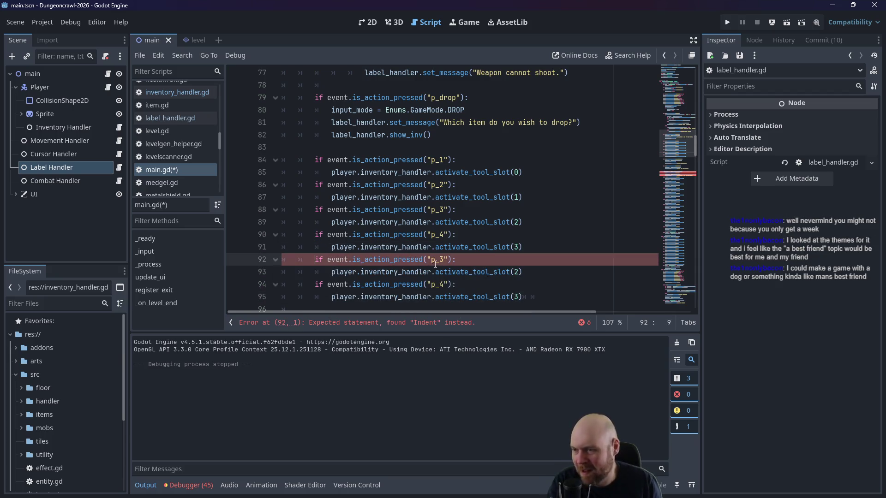
Step: Rename the pasted action checks to p_5 and p_6
click(444, 260)
key(BackSpace)
text(5)
click(440, 284)
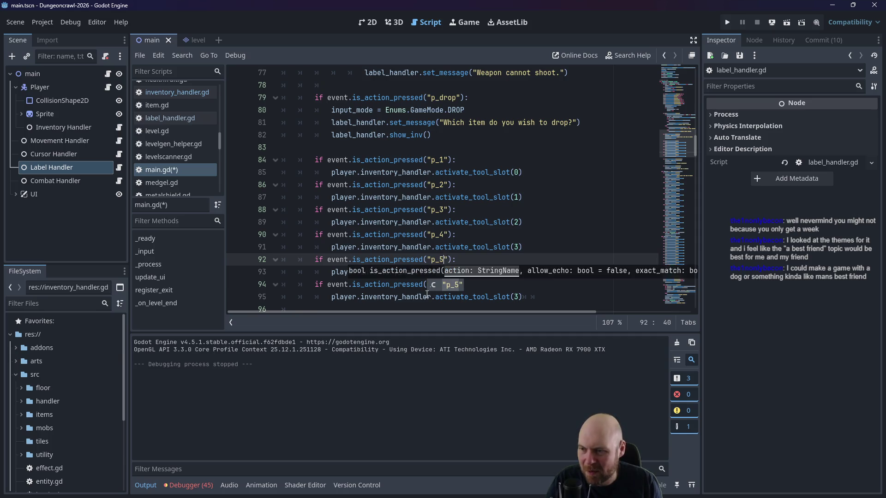
drag(440, 285, 442, 284)
text(6"):)
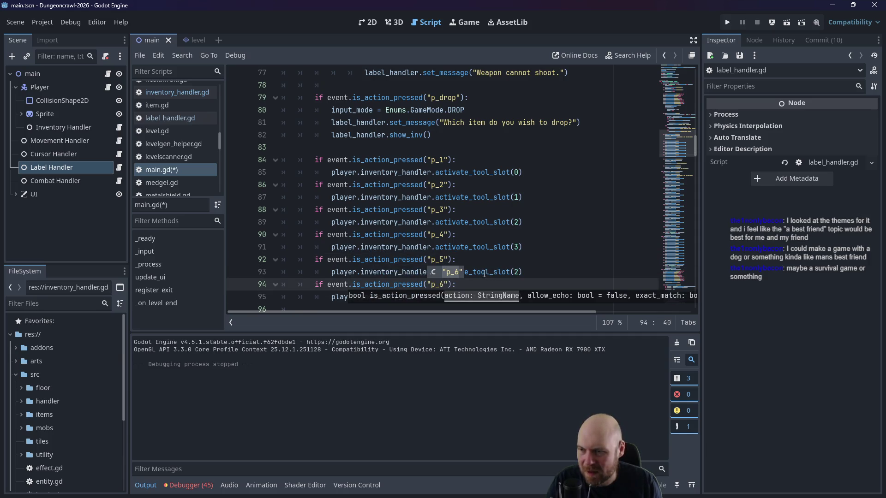
Step: Make the new checks call activate_weapon_slot(0) and activate_weapon_slot(1), then save main.gd
double_click(478, 271)
text(weapon_slot()
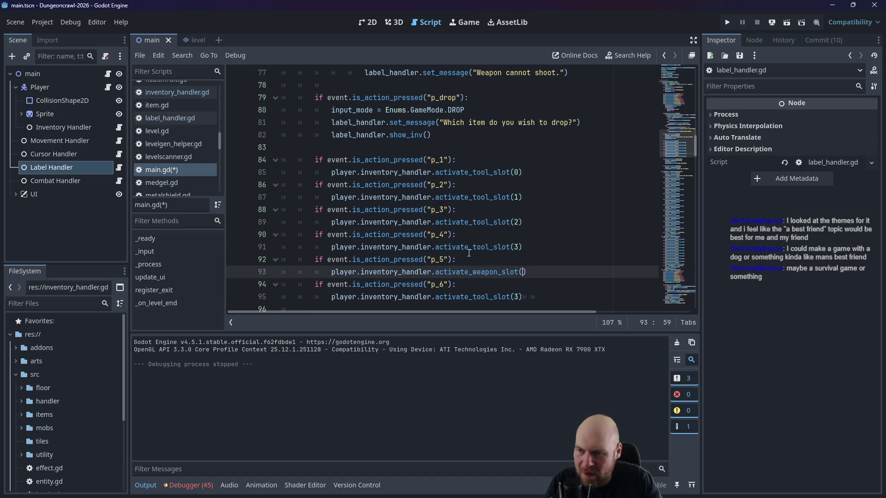
text(0)
key(Down)
key(Down)
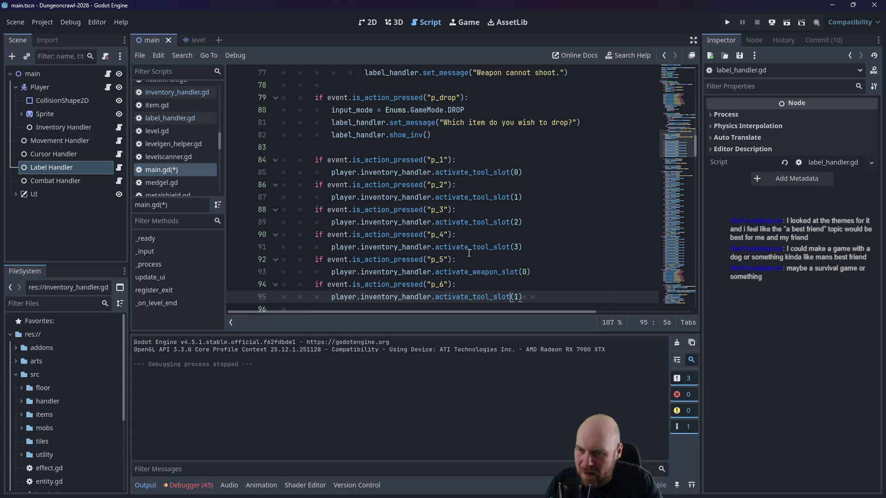
key(Left)
key(Left)
key(BackSpace)
key(BackSpace)
key(BackSpace)
text(weapon)
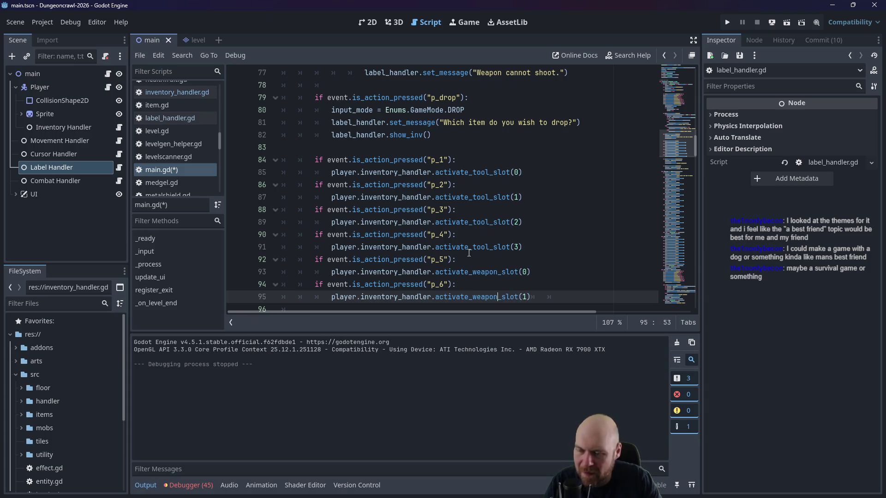
key(ctrl+s)
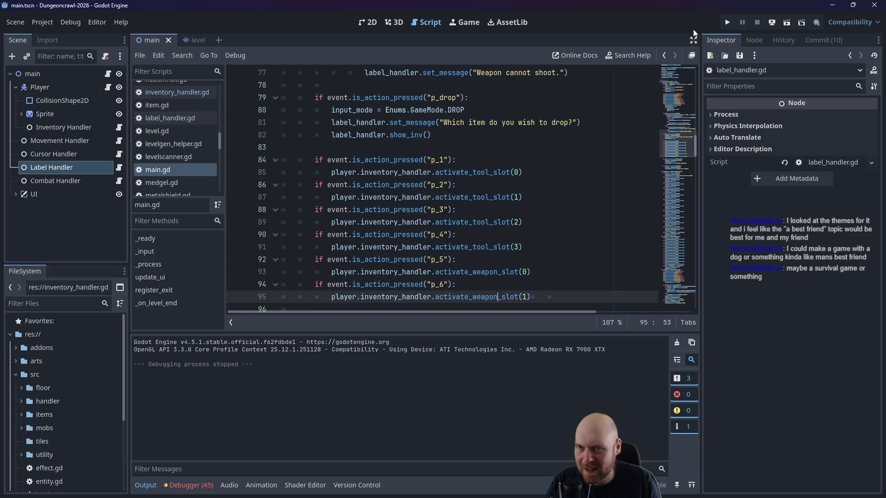
Step: Run the game, pick up the floodlight and switch it on
click(724, 23)
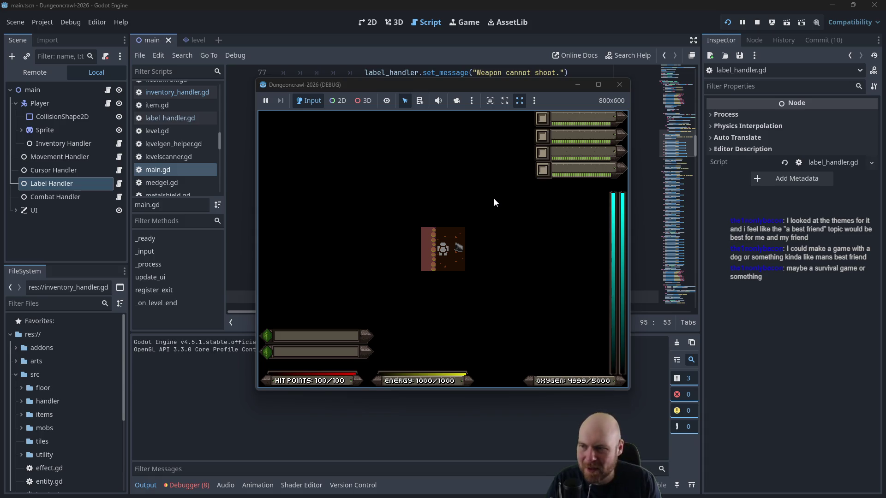
key(Right)
key(1)
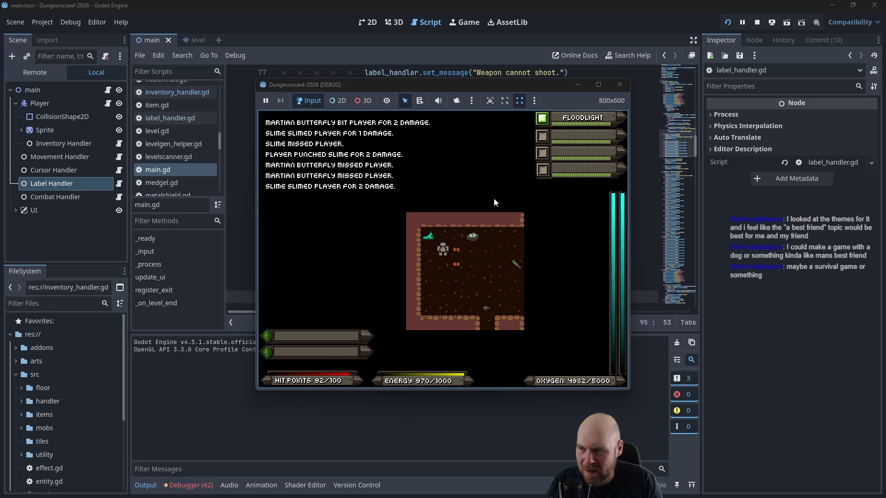
Step: Collect the medgel pack and stun baton, then leave through the room's top exit
key(Up)
key(Right)
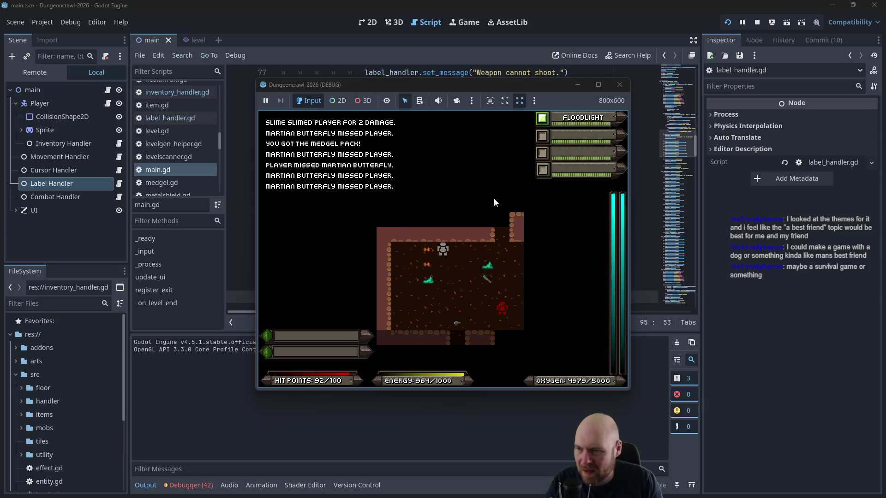
key(Down)
key(Right)
key(Down)
key(Right)
key(Right)
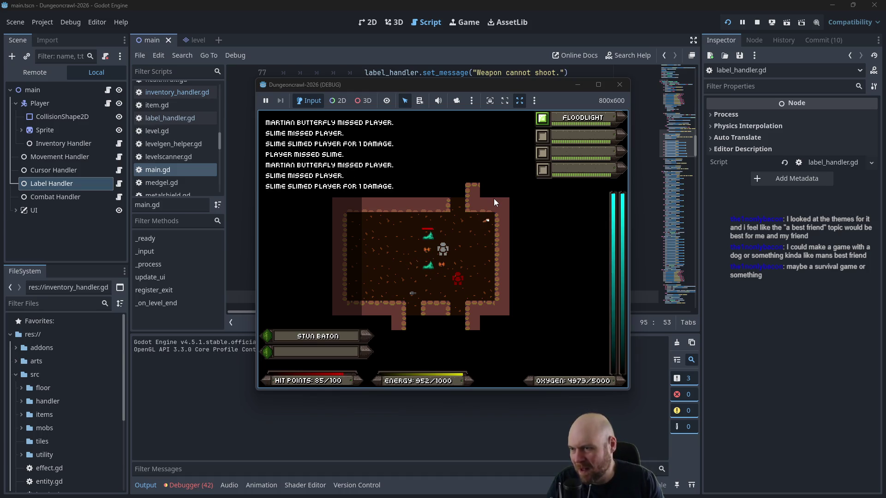
key(Right)
key(Up)
key(Up)
key(Up)
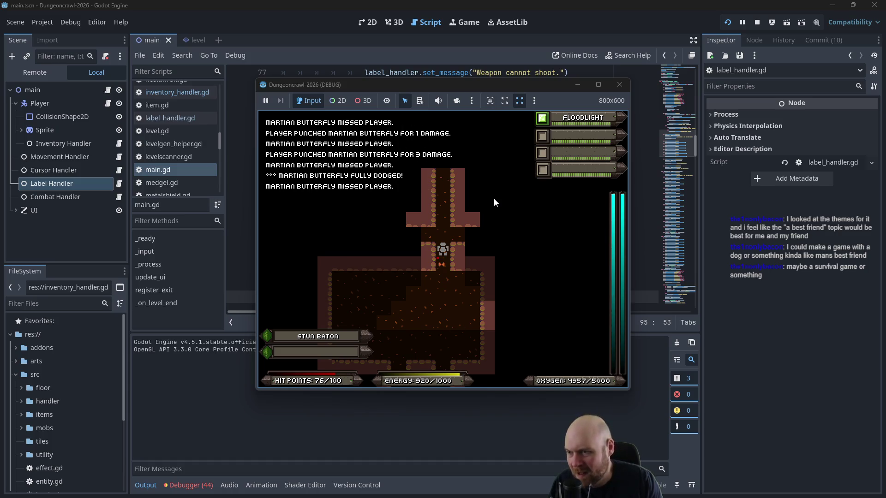
Step: Punch down the Martian butterfly and slime, then pick up the eye
key(Down)
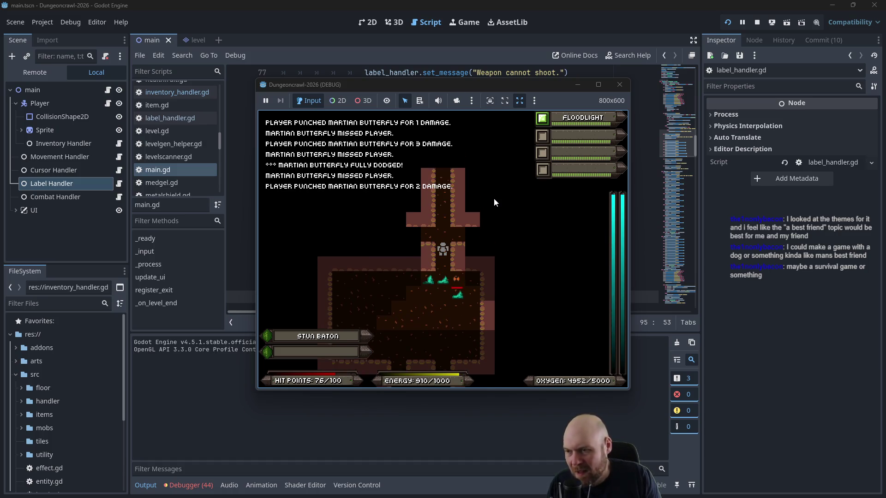
key(Down)
key(Down)
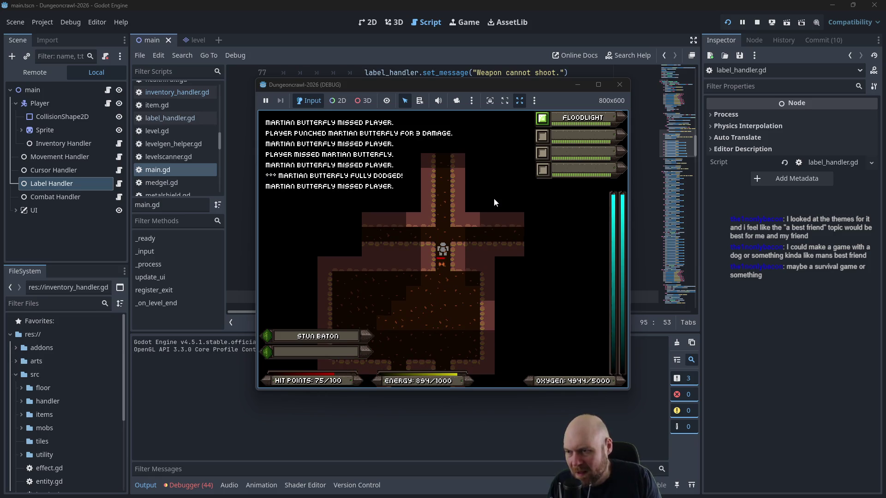
key(Down)
key(Down)
key(Down)
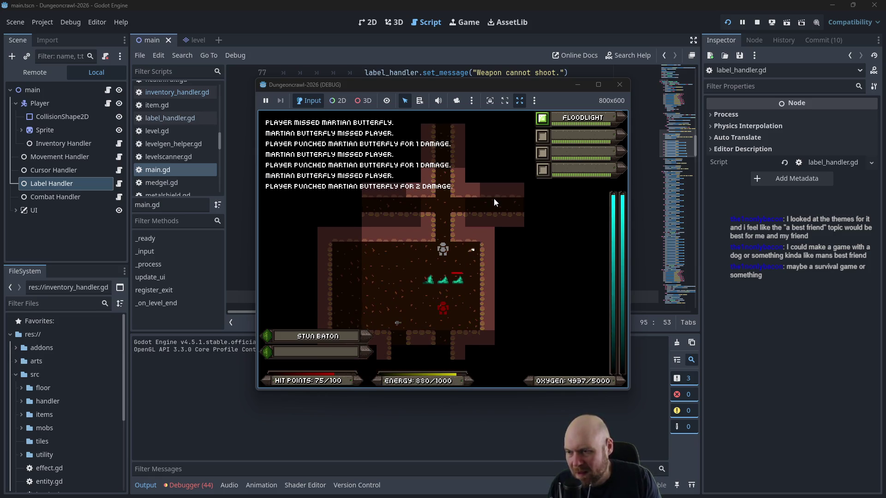
key(Up)
key(Up)
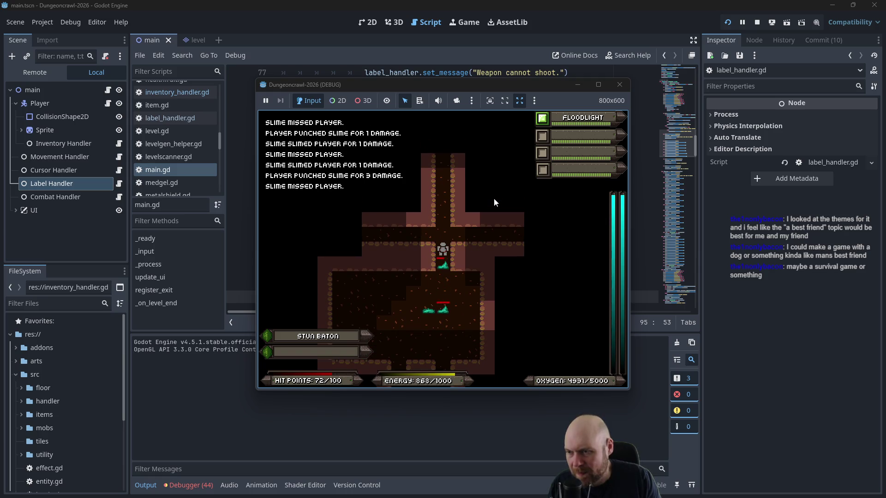
key(Down)
key(Down)
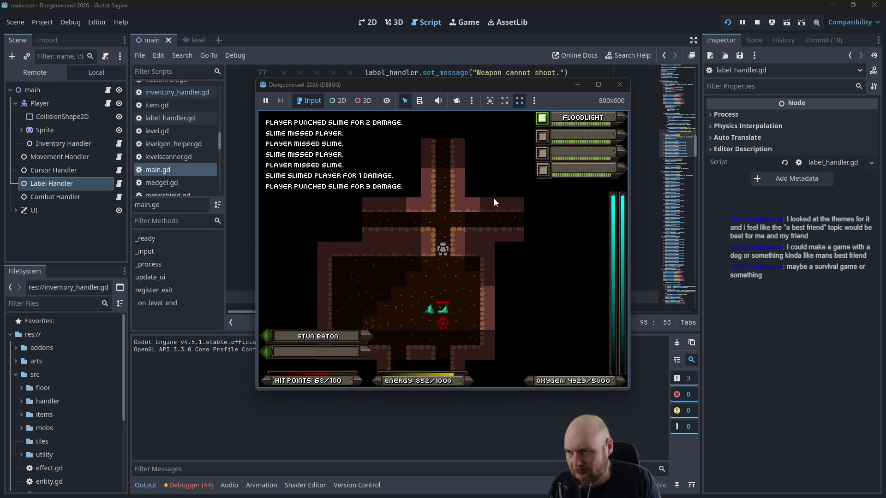
key(Right)
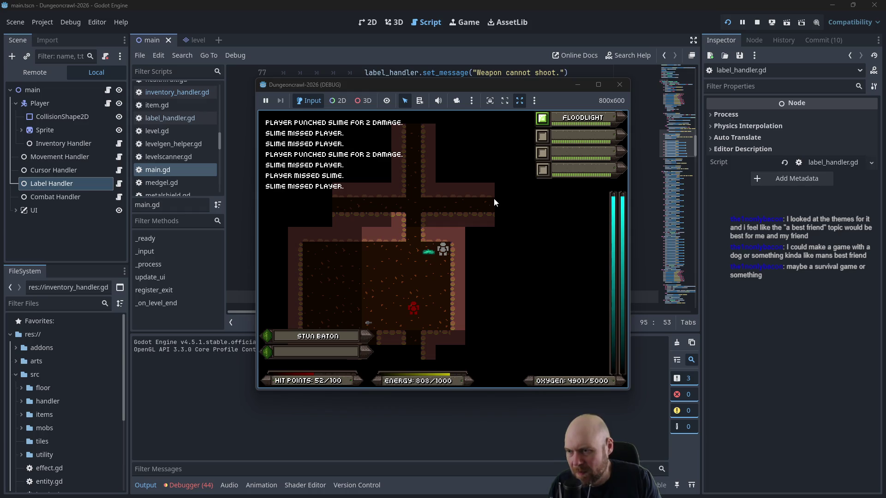
Step: Pick up Laser Pistol A, fight the rogue bat, and collect another eye and medgel pack
key(Left)
key(Left)
key(Down)
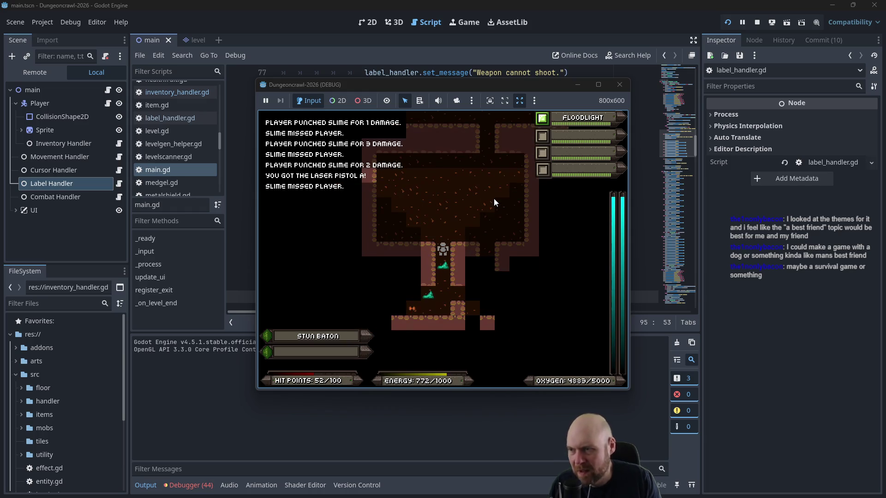
key(Down)
key(Down)
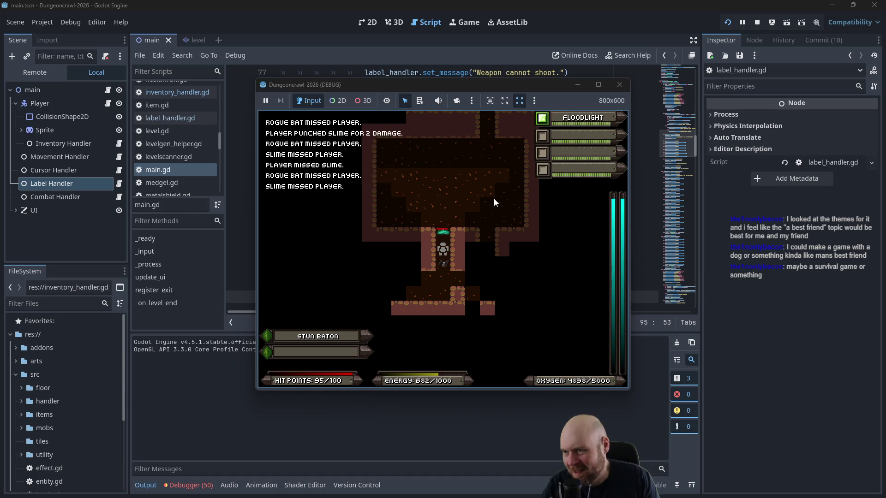
key(Down)
key(Down)
key(Down)
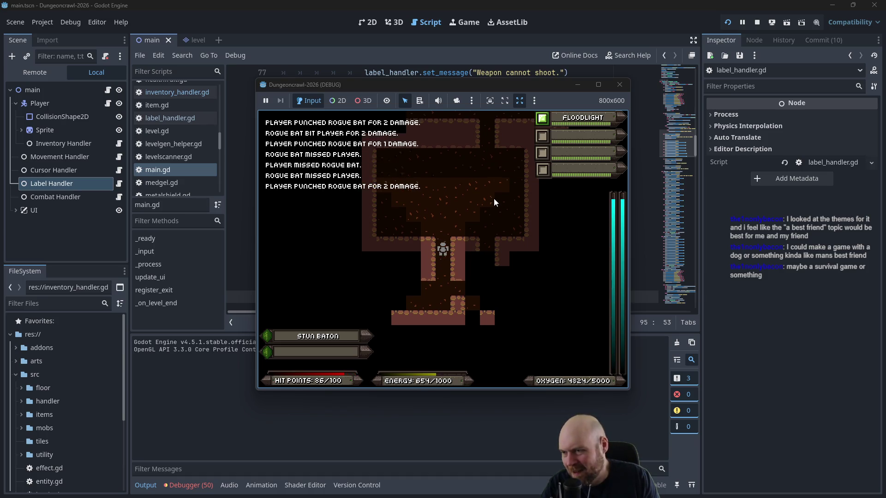
key(Left)
key(Left)
key(Left)
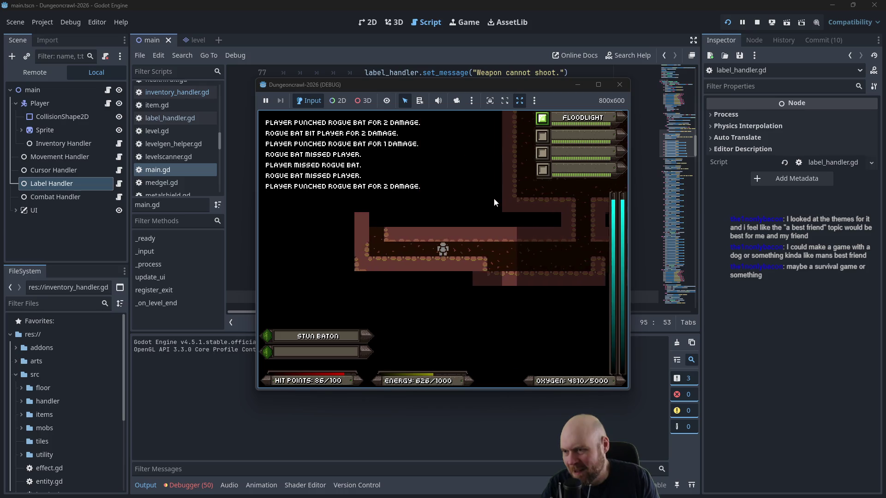
key(Up)
key(Up)
key(Up)
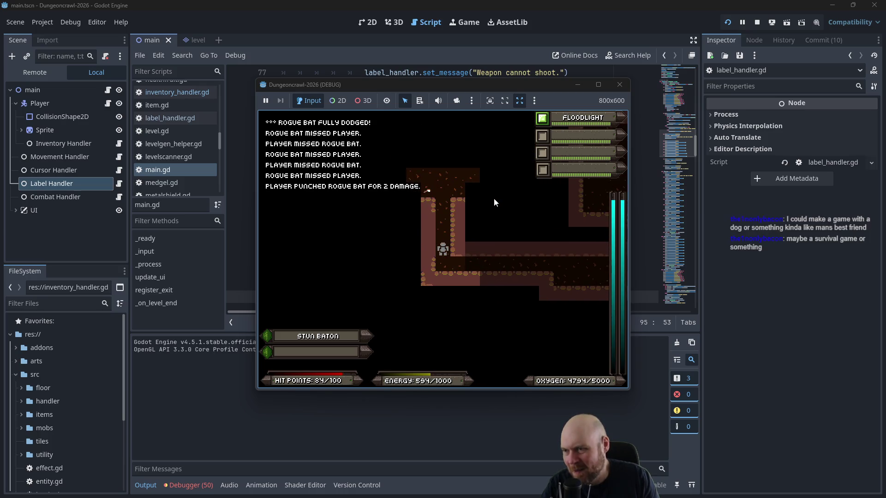
key(Up)
key(Up)
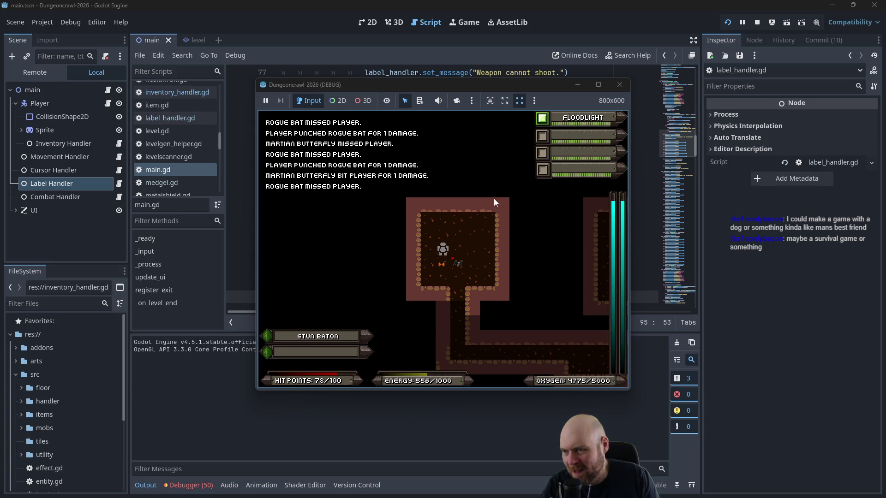
Step: Fight off the rogue bat and butterfly, then walk right onto the terrain scanner
key(Right)
key(Down)
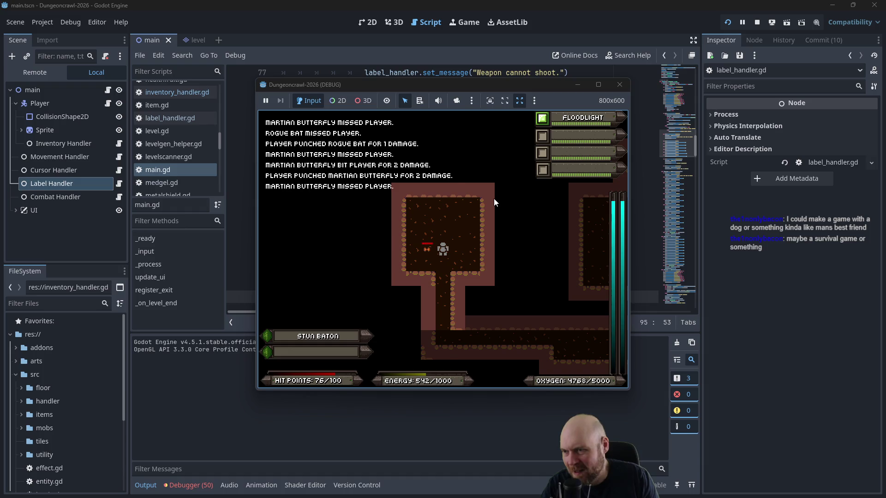
key(Left)
key(Left)
key(Left)
key(Down)
key(Down)
key(Down)
key(Right)
key(Right)
key(Right)
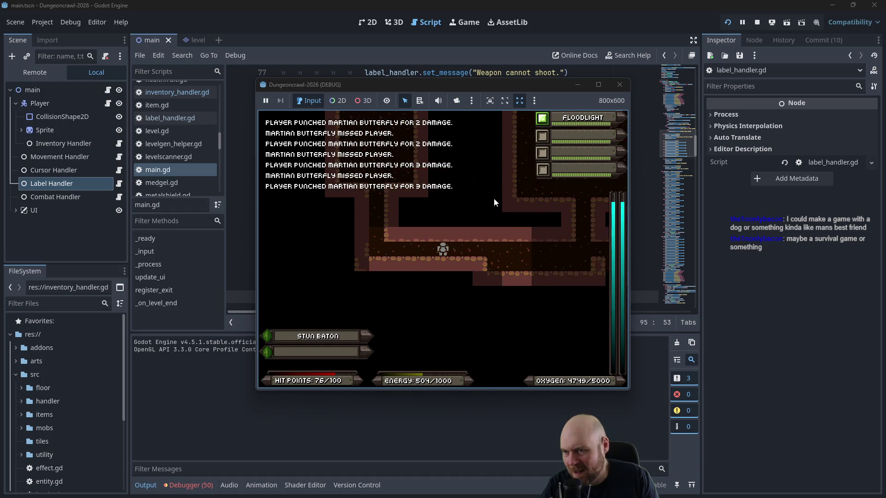
key(Right)
key(Right)
key(Right)
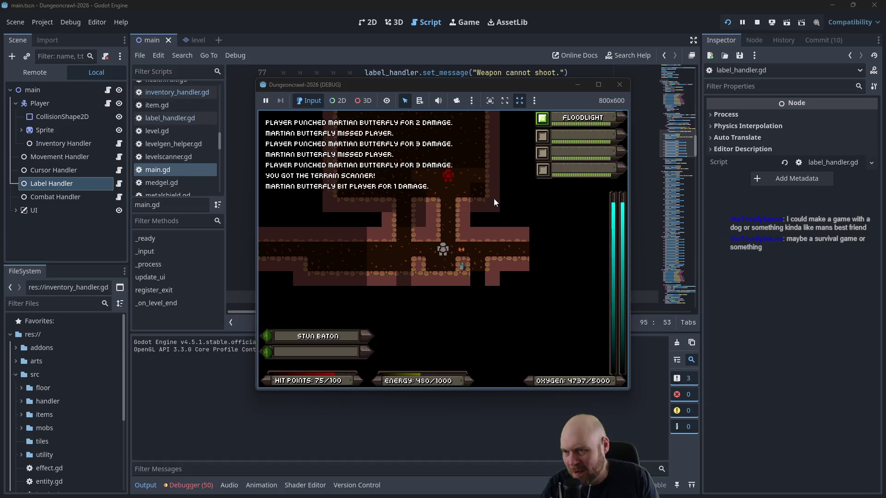
Step: Slot the terrain scanner from the inventory, then advance right and up the revealed shaft
key(i)
key(6)
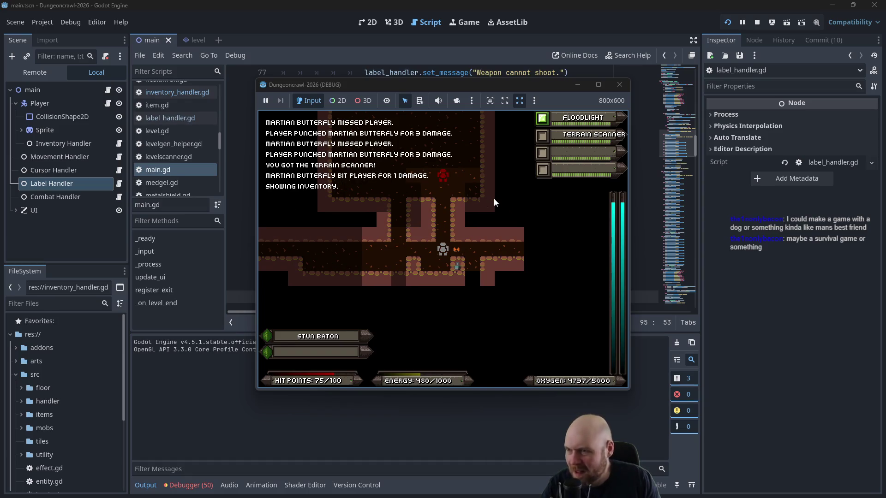
key(Right)
key(Right)
key(Right)
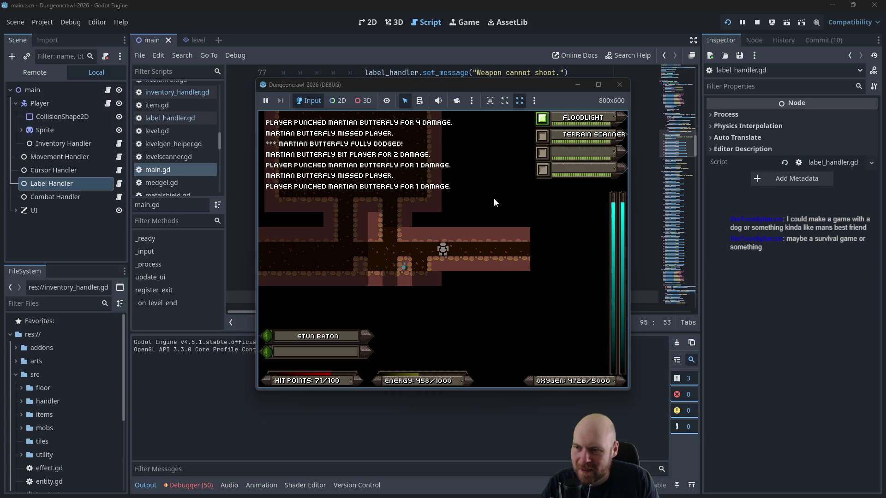
key(Right)
key(Right)
key(Right)
key(Up)
key(Up)
key(Up)
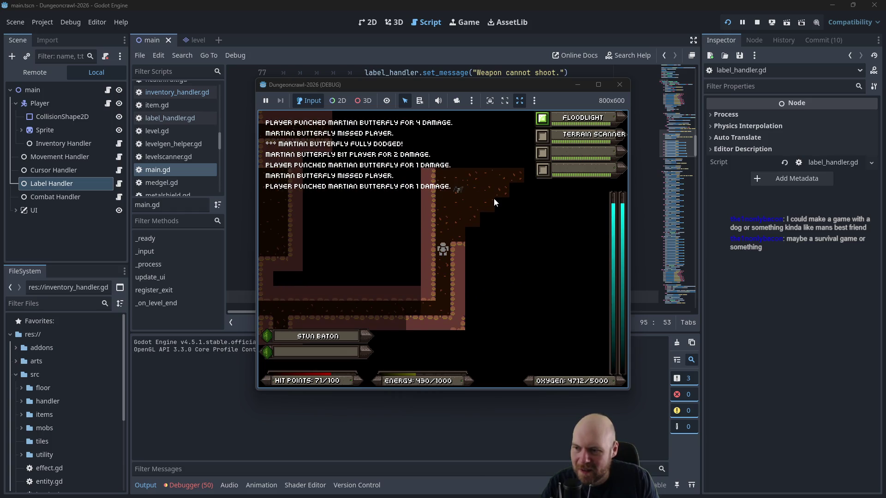
key(Up)
key(Up)
Step: Move through the narrow shaft, fighting the slime and the rogue bat
key(Left)
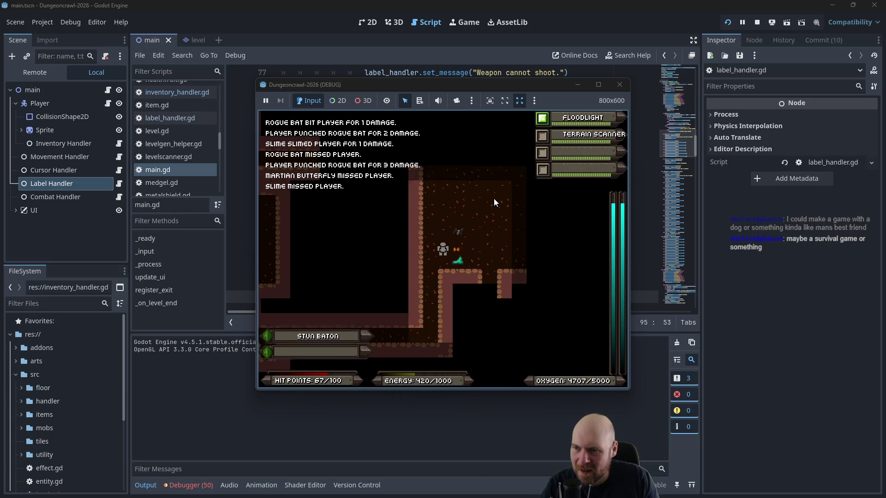
key(Down)
key(Down)
key(Down)
key(Up)
key(Up)
key(Up)
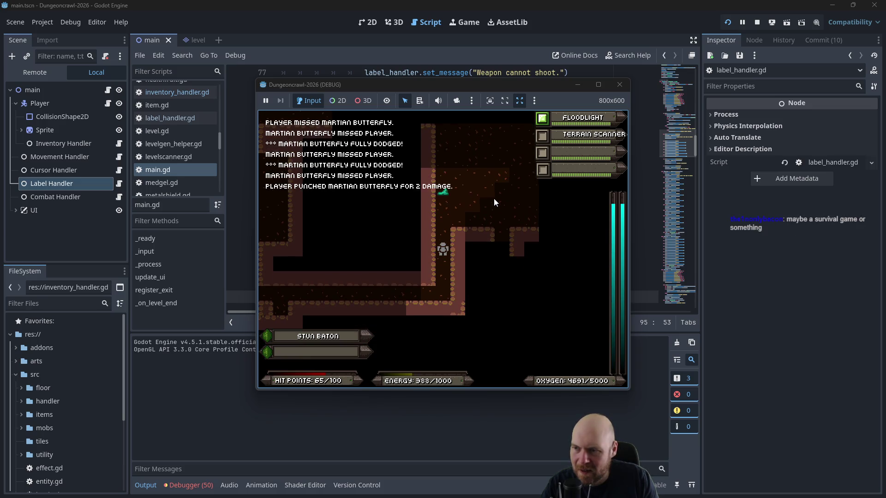
key(Down)
key(Down)
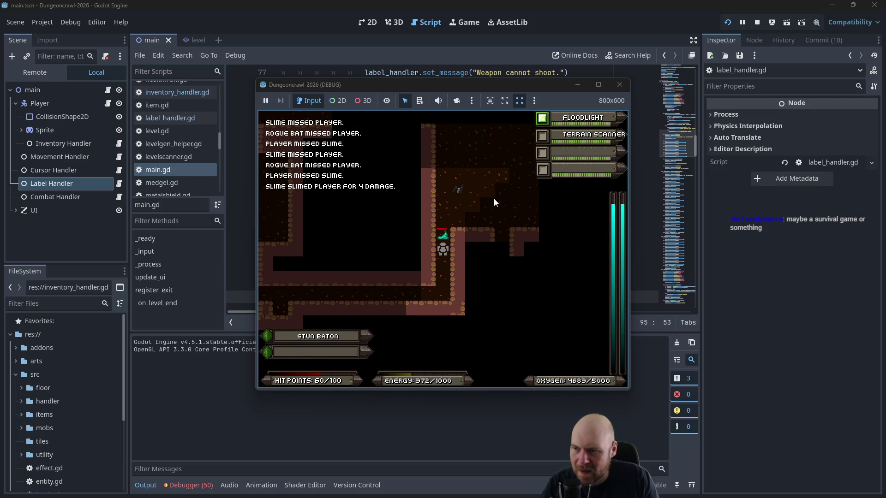
key(Up)
key(Up)
key(Up)
key(Right)
key(Right)
key(Up)
Step: Finish off the slime and pick up the motion tracker in the top-right corner
key(Right)
key(Right)
key(Up)
key(Up)
key(Up)
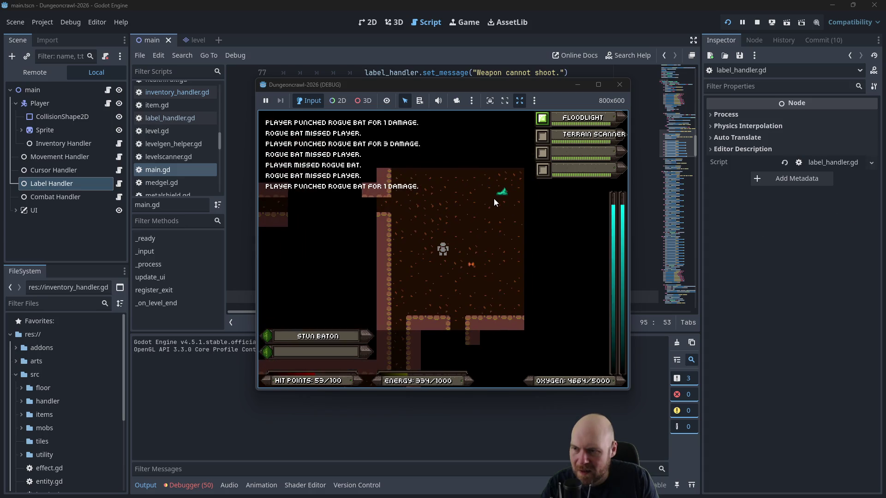
key(Right)
key(Right)
key(Right)
key(Up)
key(Up)
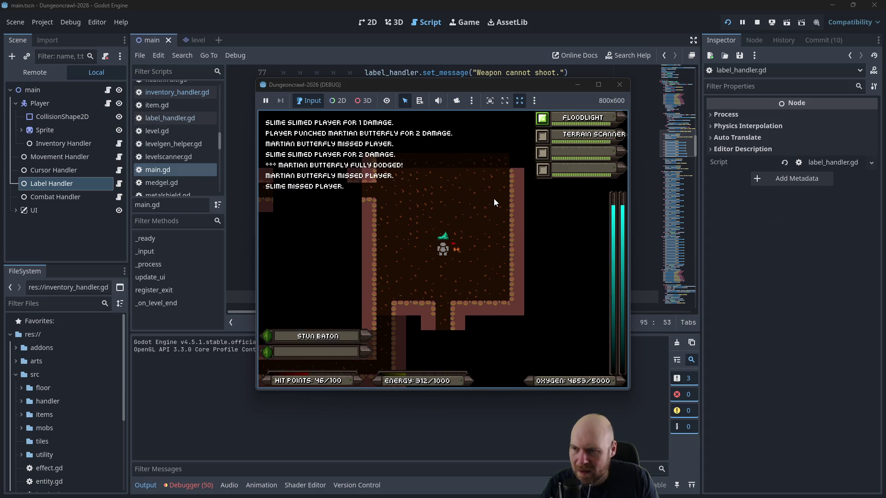
key(Down)
key(Left)
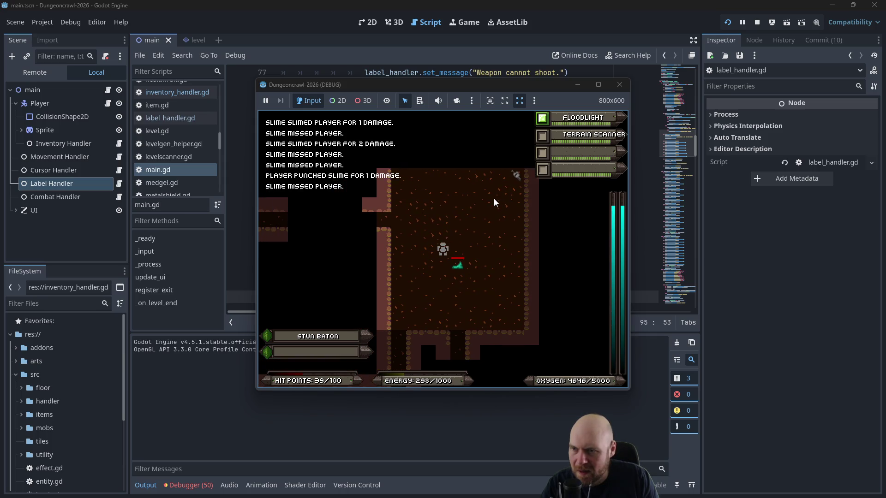
key(Right)
key(Right)
key(Up)
key(Up)
key(Right)
key(Up)
key(Right)
key(Up)
key(Right)
key(Up)
key(Right)
key(Up)
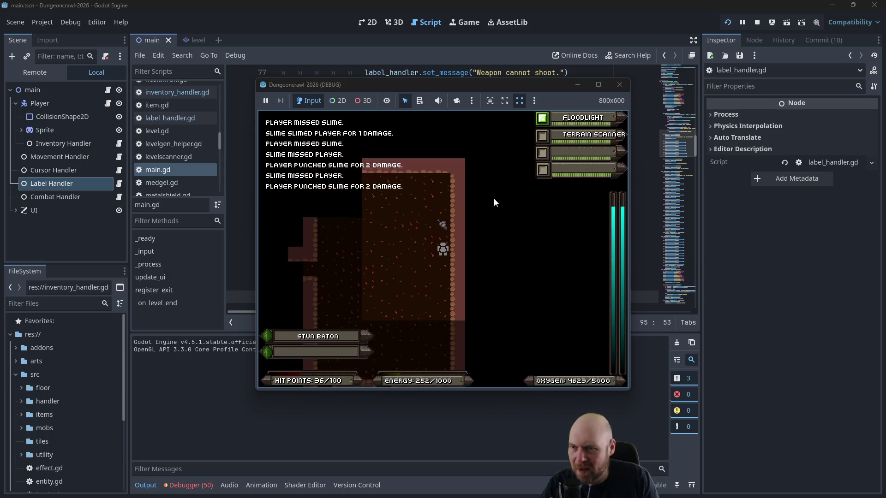
Step: Activate the terrain scanner and motion tracker from the inventory, then step down-left
key(i)
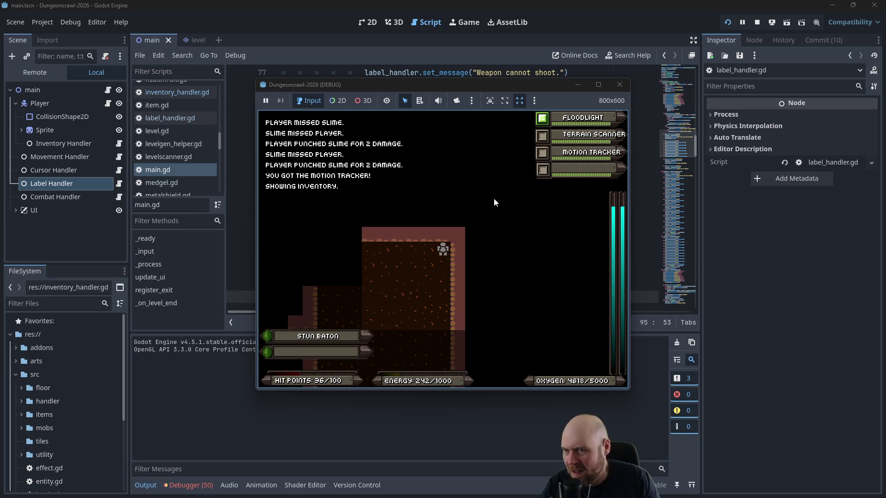
key(2)
key(3)
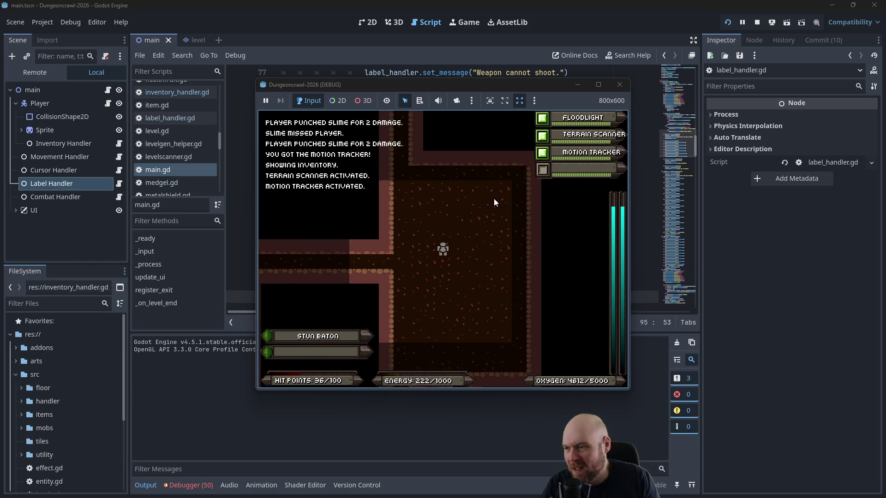
key(Left)
key(Down)
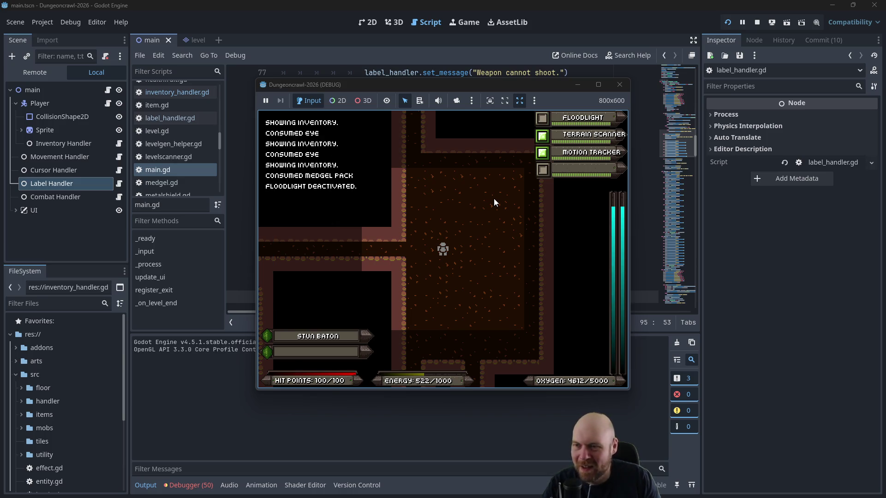
Step: Walk up the corridor, fight the butterfly, defeat the rogue eye and collect its medgel pack and oxygen tank
key(Left)
key(Left)
key(Left)
key(Up)
key(Up)
key(Up)
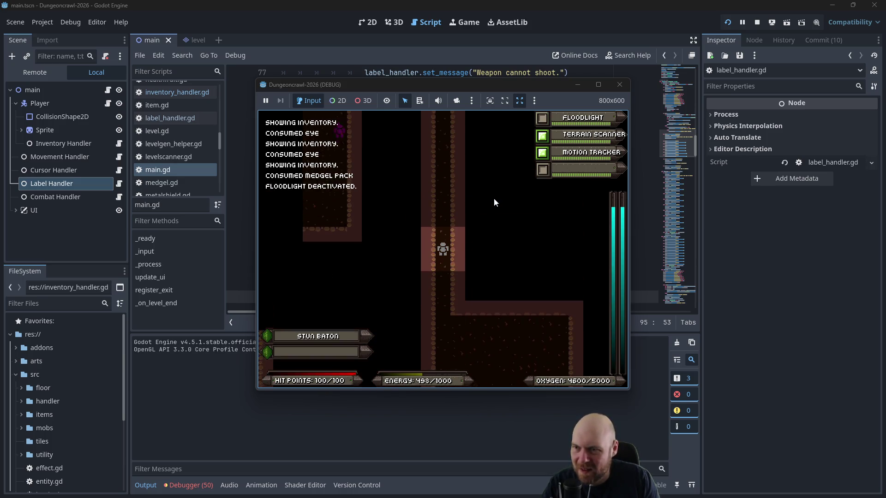
key(Up)
key(Up)
key(Up)
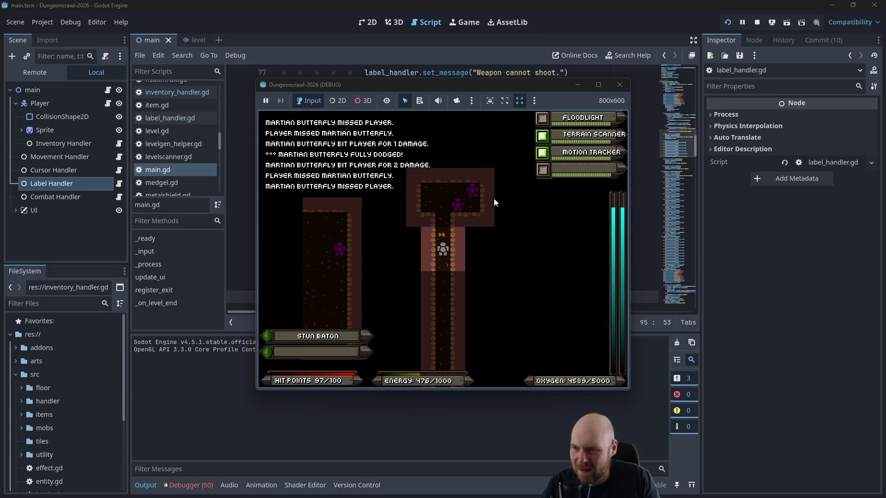
key(Up)
key(Up)
key(Up)
key(Up)
key(Up)
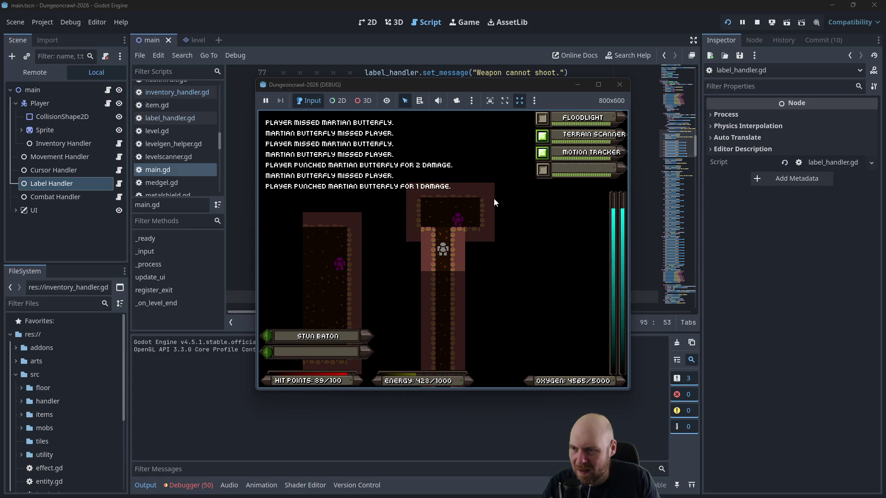
key(Up)
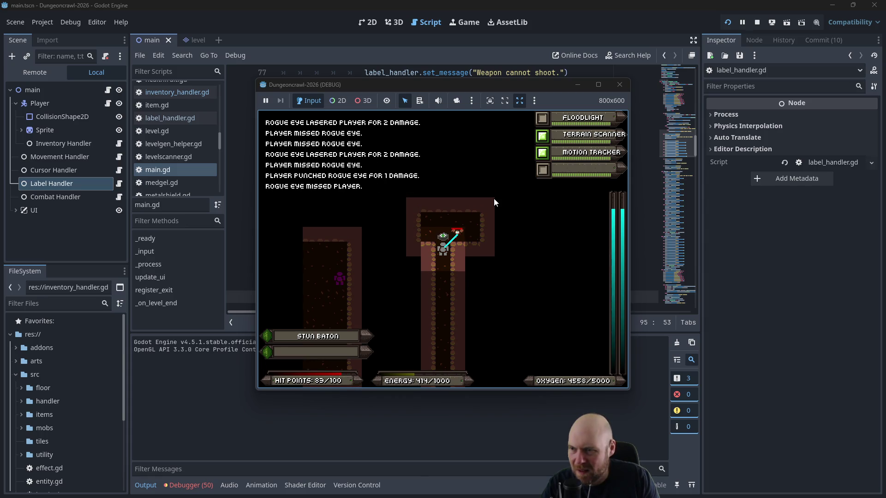
key(Up)
key(Right)
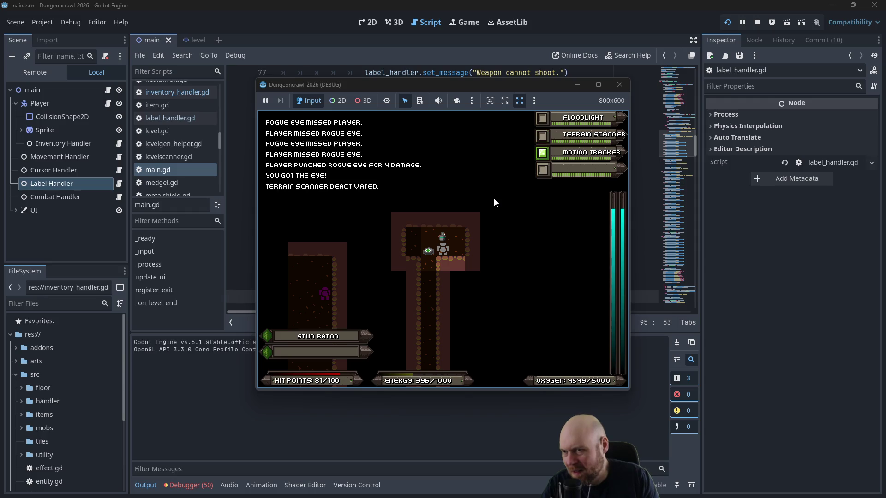
key(Left)
key(Right)
key(Up)
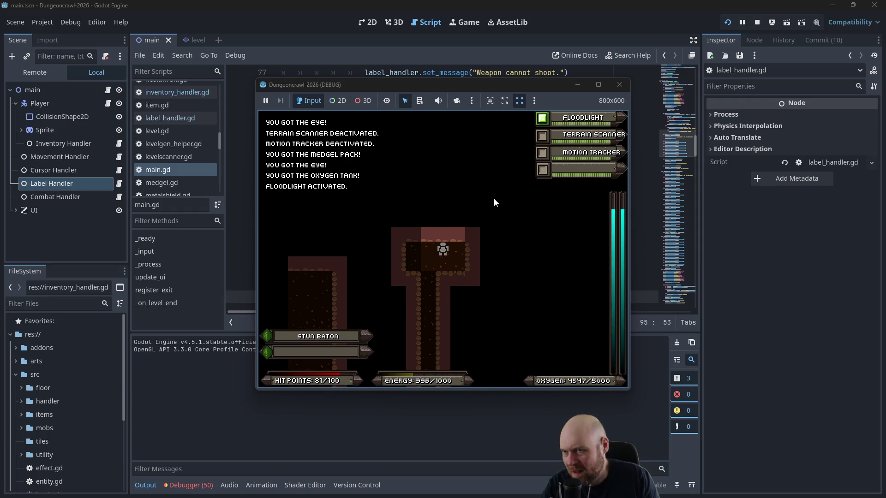
Step: Head down through the rooms, punch the rogue bat, switch off the floodlight and reach the corridor crossing
key(Left)
key(Down)
key(Down)
key(Down)
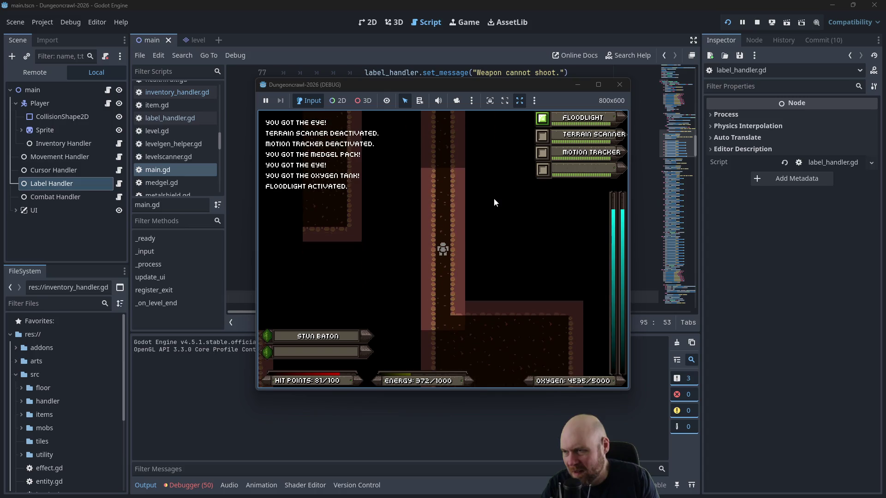
key(Down)
key(Down)
key(Down)
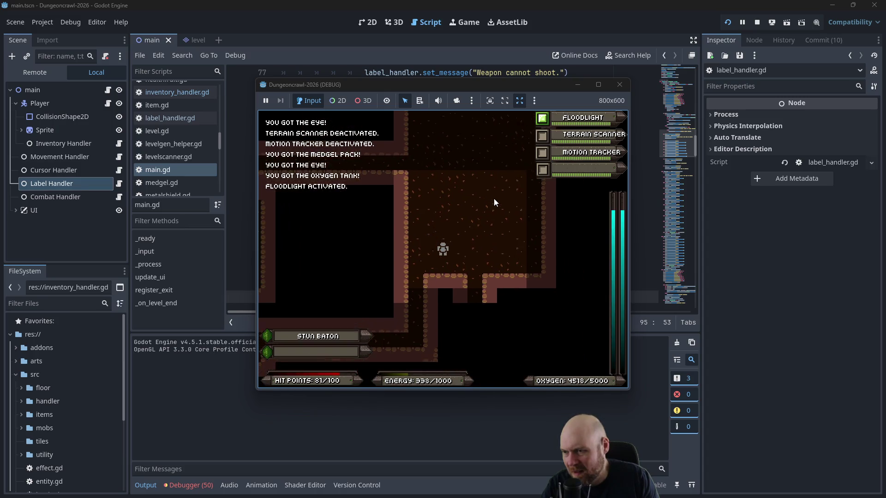
key(Down)
key(Down)
key(Down)
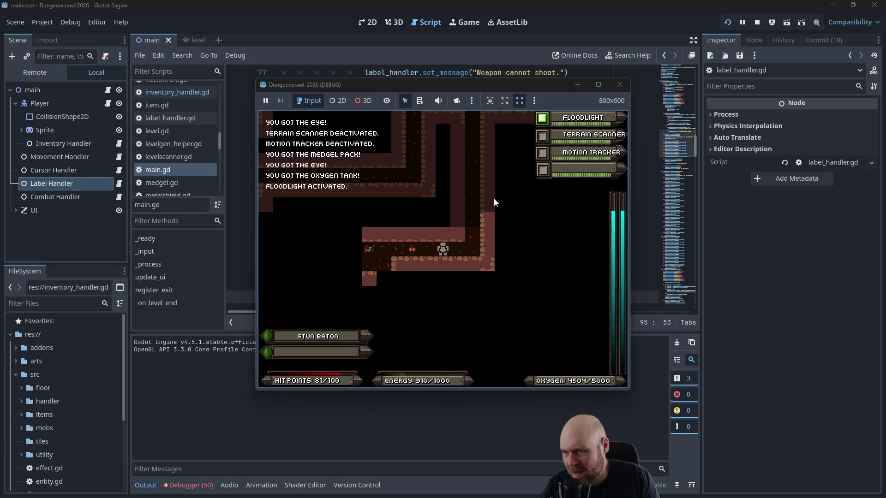
key(Left)
key(Left)
key(Left)
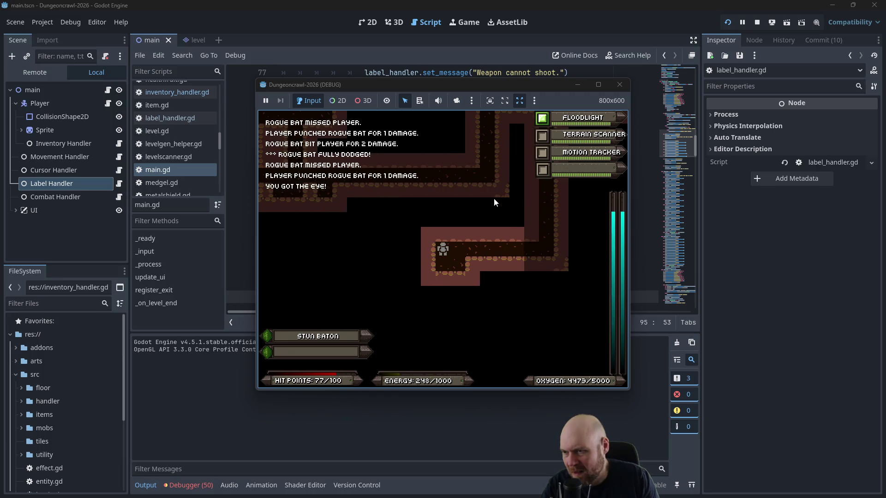
key(Up)
key(Up)
key(Up)
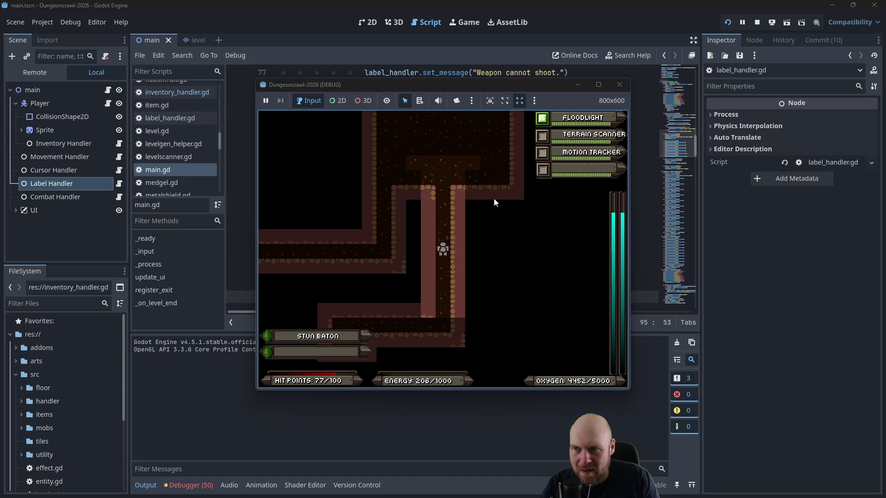
key(1)
key(Up)
key(Up)
key(Up)
key(Left)
key(Left)
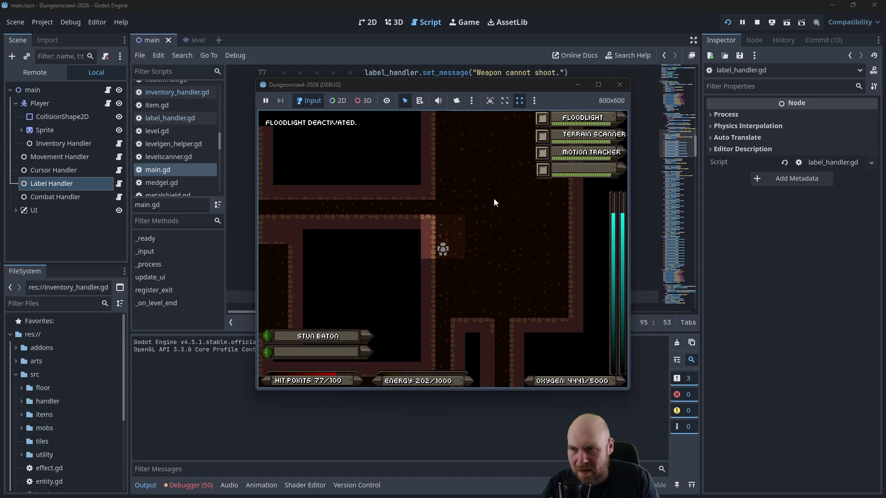
key(Left)
key(Left)
key(Left)
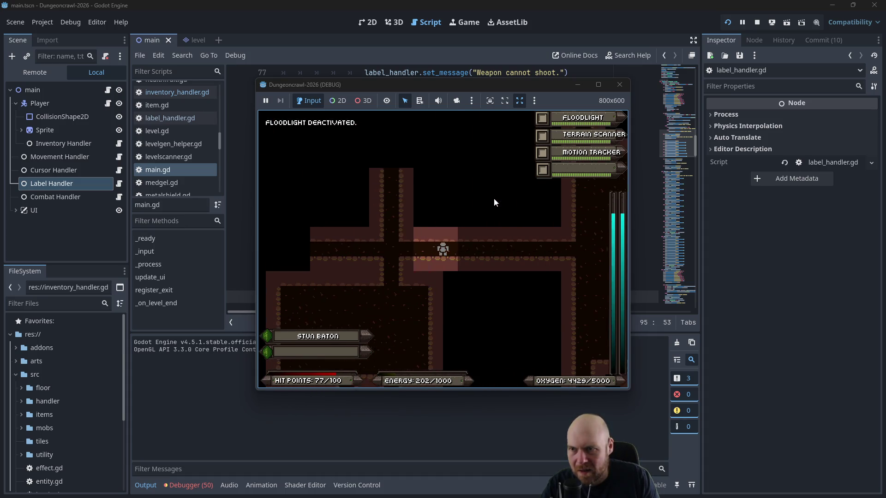
Step: Turn on the Motion Tracker and consume the Eye from the inventory for energy
key(3)
key(Up)
key(Up)
key(Up)
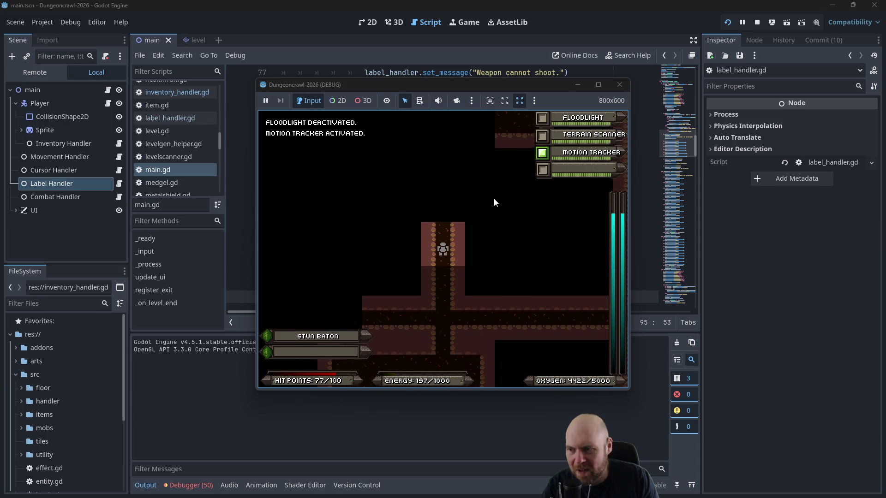
key(i)
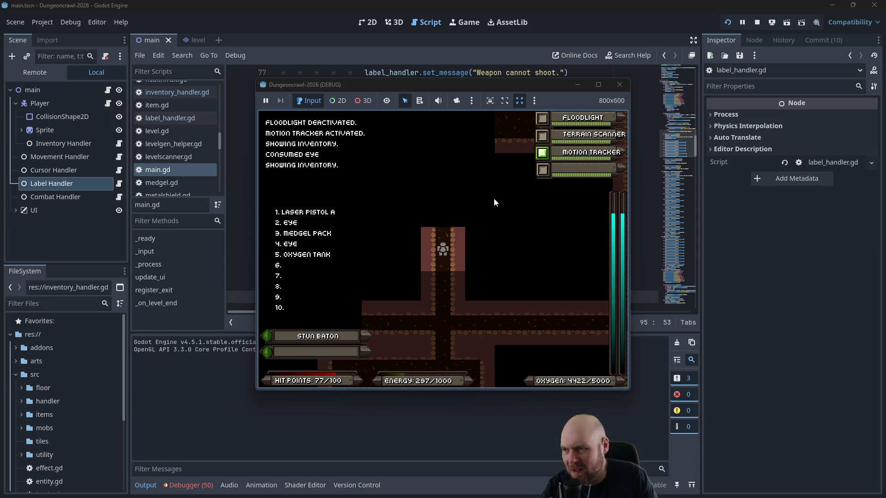
key(2)
key(i)
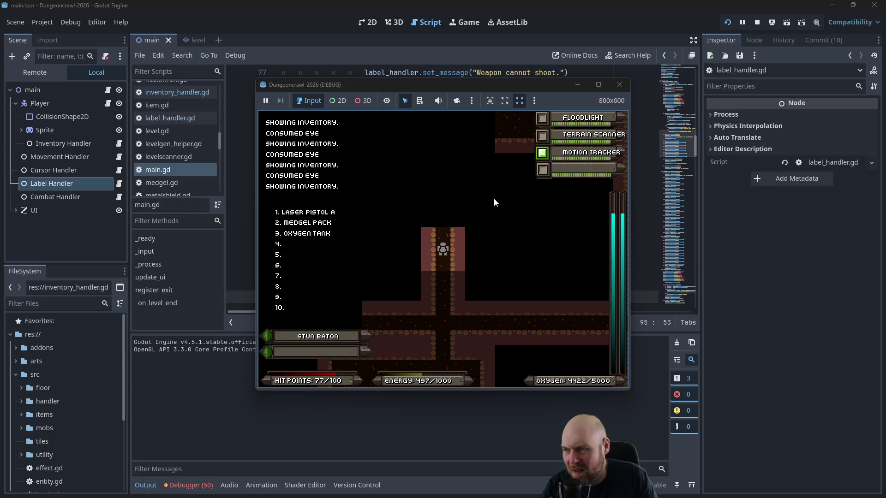
key(i)
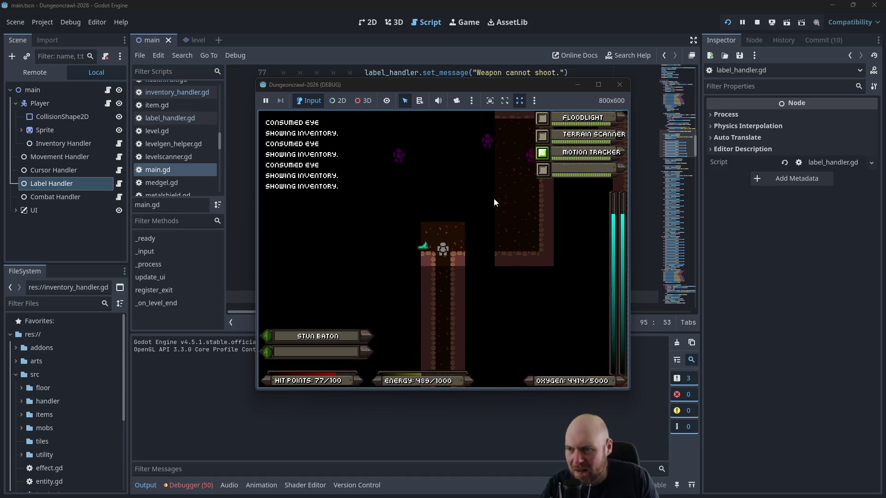
Step: Fight the slime beside the player, then head left along the corridor toward the shaft
key(Left)
key(Left)
key(Left)
key(Left)
key(Left)
key(Left)
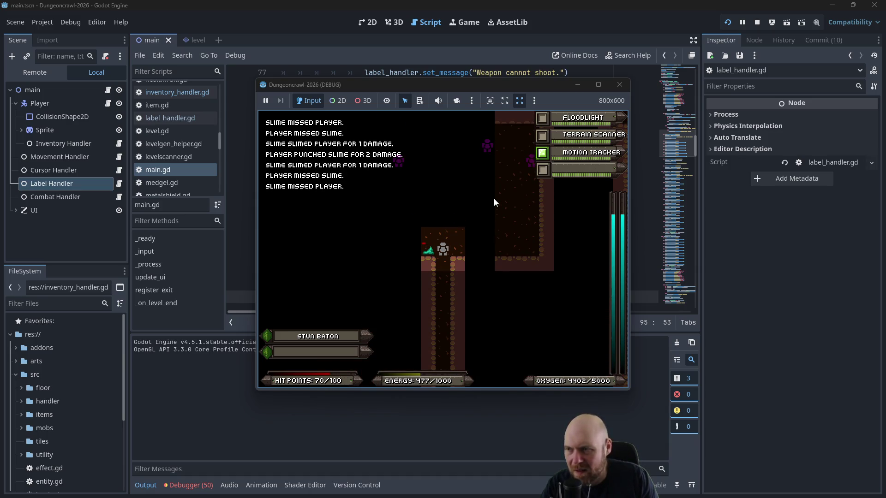
key(Left)
key(Left)
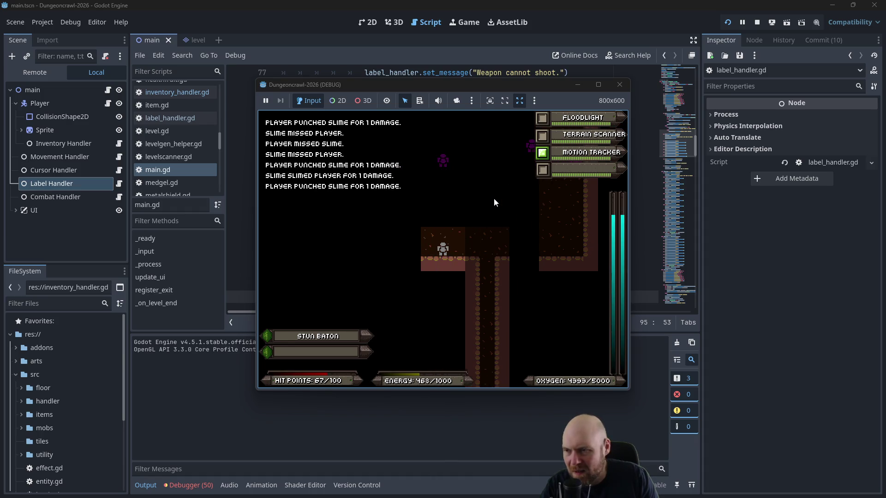
key(Right)
key(Right)
key(Right)
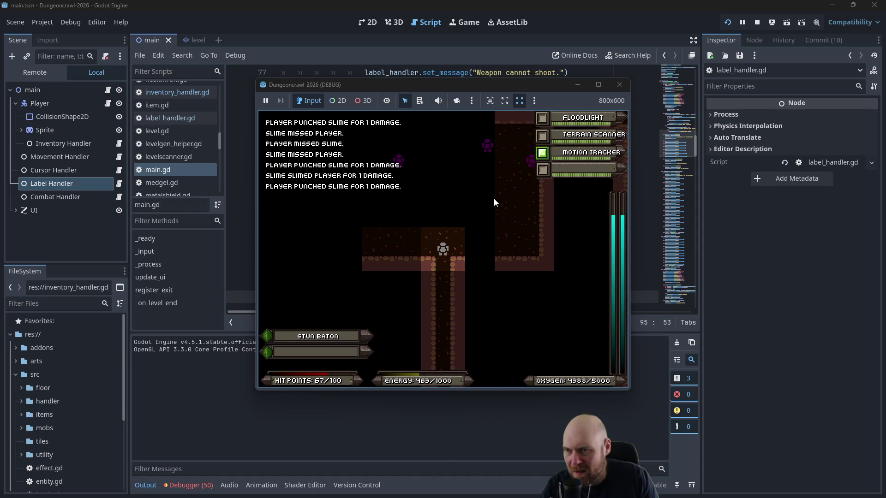
key(Left)
key(Down)
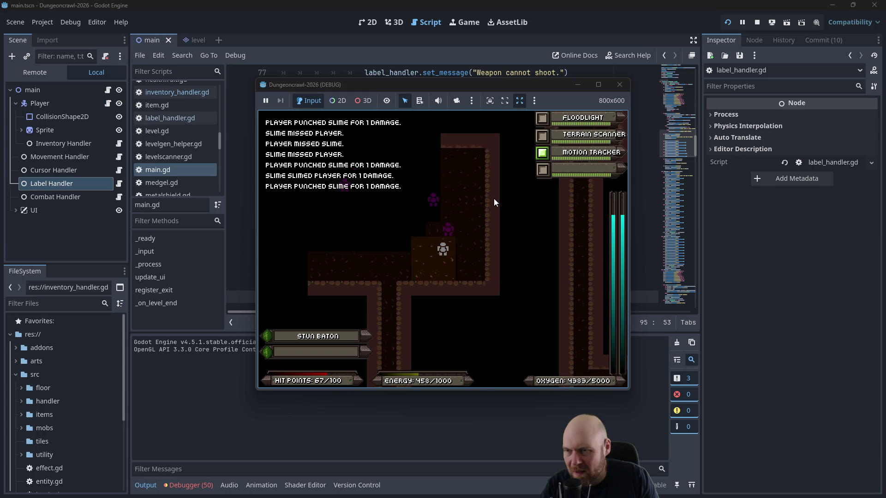
key(Left)
key(Left)
Step: Descend the shaft fighting the butterfly and a slime, dropping to 30/100 hit points
key(Down)
key(Down)
key(Down)
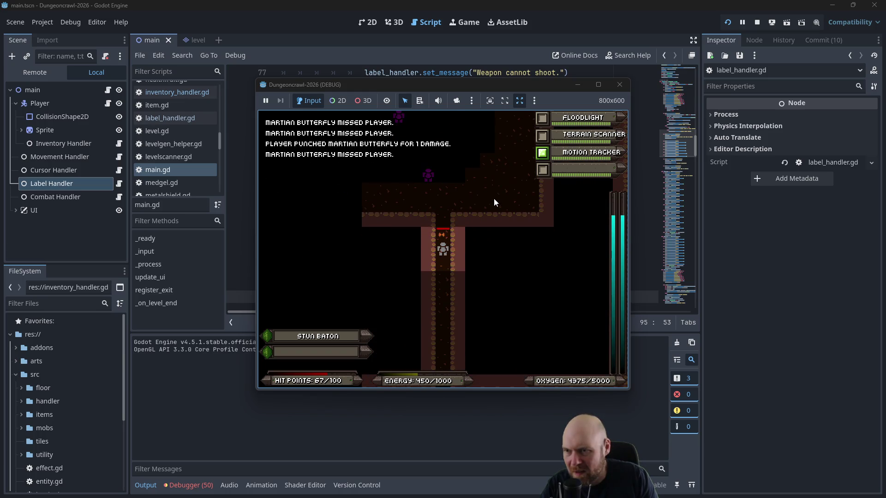
key(Up)
key(Up)
key(Up)
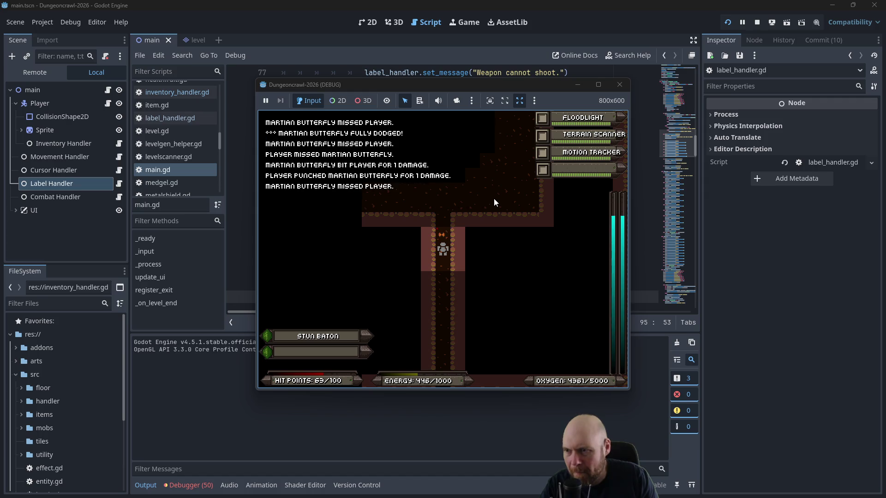
key(Down)
key(Down)
key(Down)
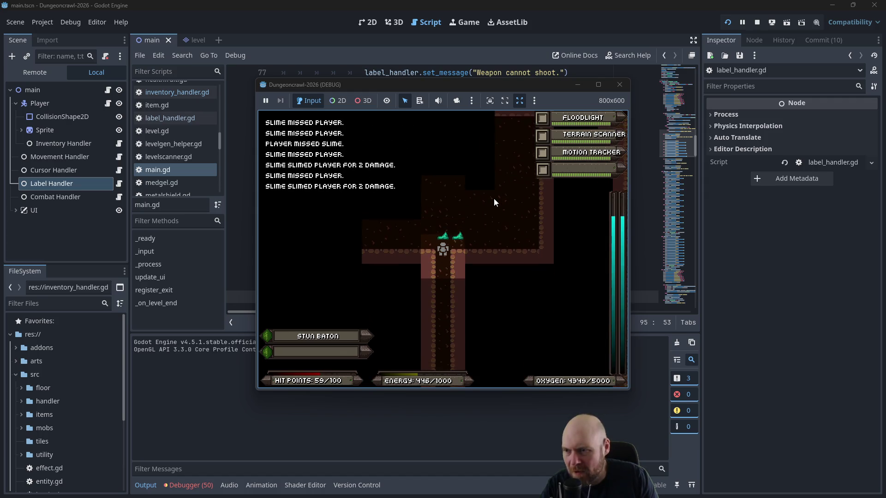
key(Up)
key(Up)
key(Up)
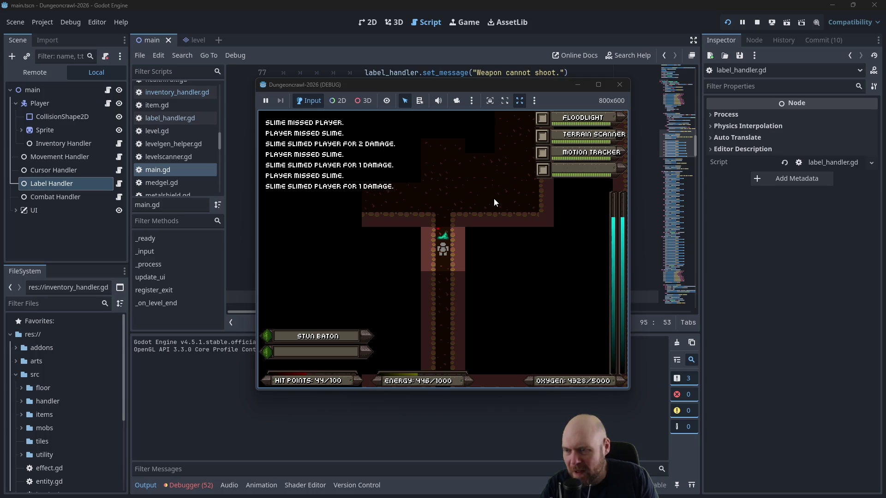
key(Left)
key(Down)
key(Down)
key(Down)
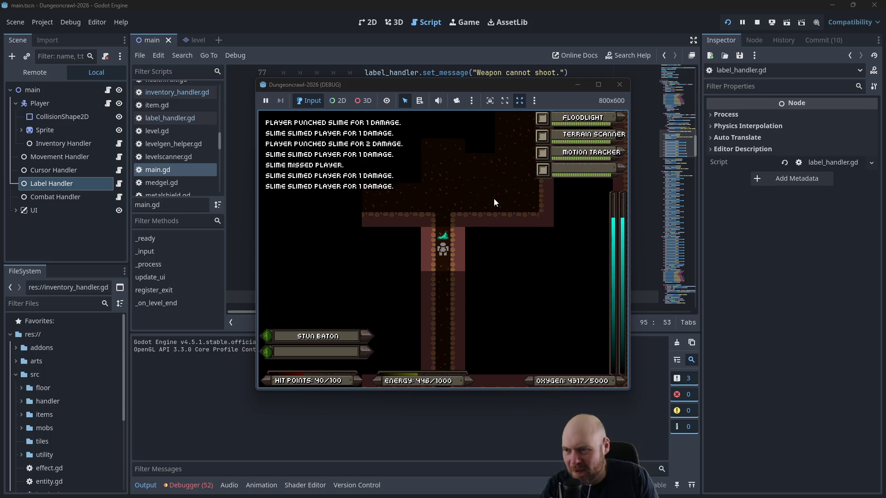
key(Up)
key(Up)
key(Up)
Step: Unequip the Motion Tracker, Floodlight and Terrain Scanner gadgets
key(r)
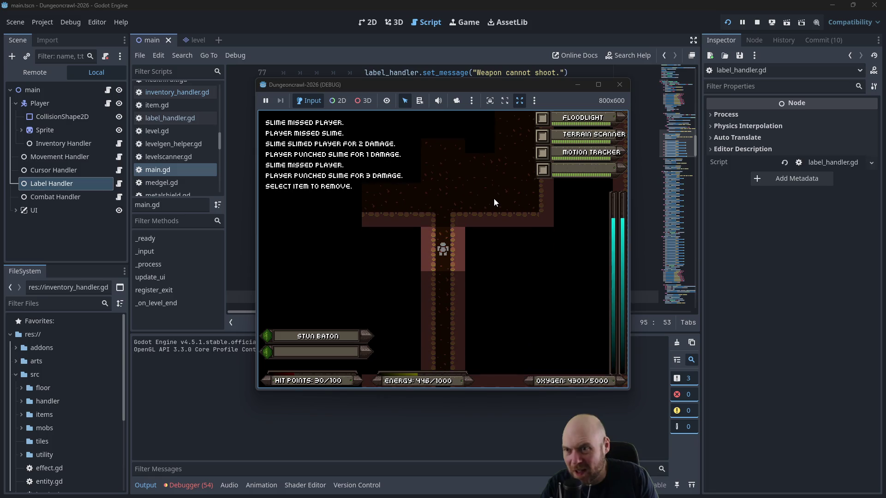
key(3)
key(i)
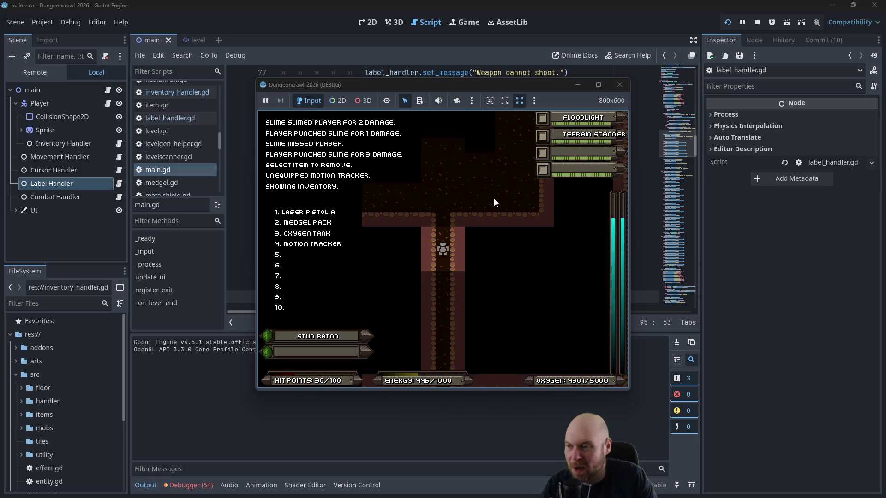
key(4)
key(r)
key(1)
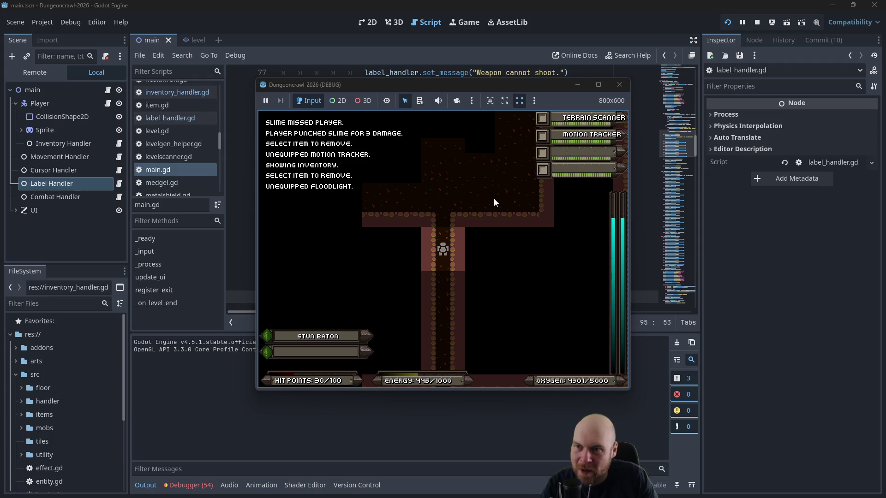
key(r)
key(1)
key(r)
key(1)
key(i)
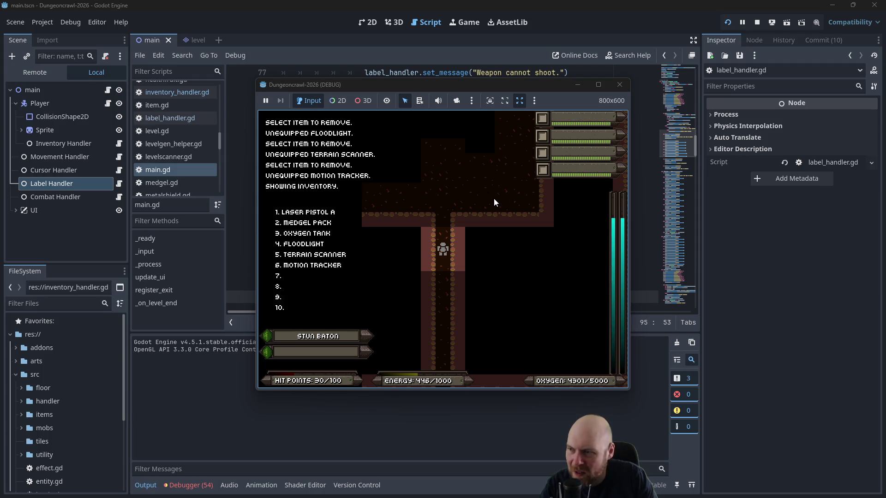
Step: Use the oxygen tank to refill oxygen and re-equip the Floodlight, Terrain Scanner and Motion Tracker
key(3)
key(i)
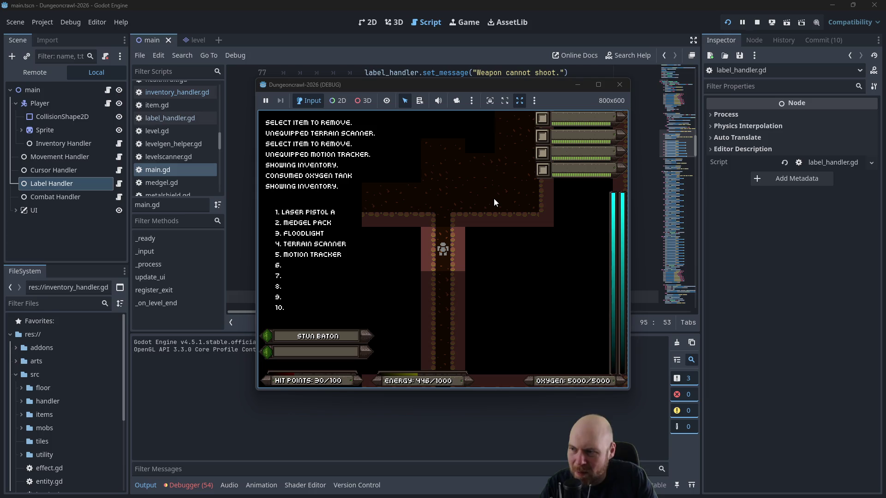
key(3)
key(i)
key(3)
key(i)
key(3)
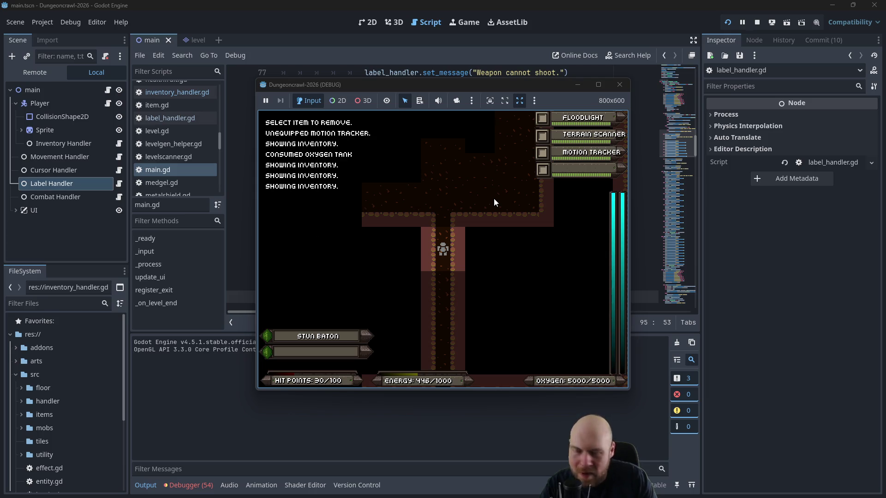
key(1)
key(2)
key(3)
key(3)
key(2)
key(1)
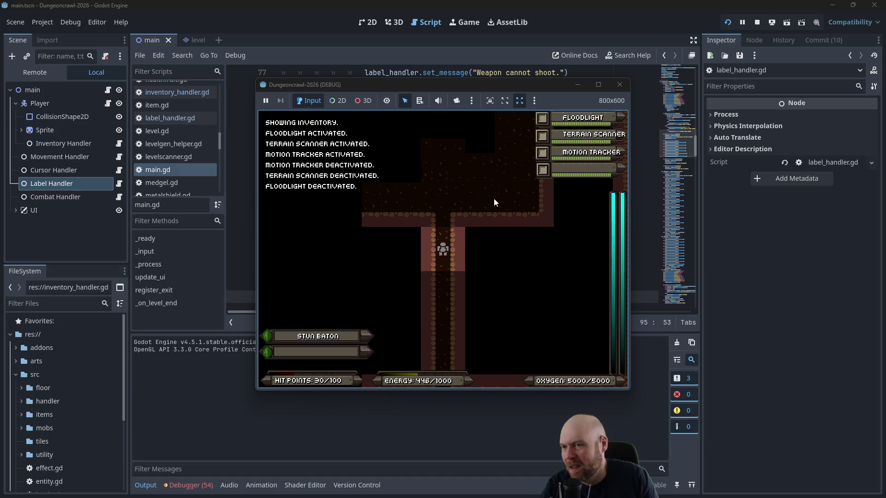
Step: Punch the slime, then consume the medgel pack to restore health and toggle the gadgets back on
key(Up)
key(Up)
key(Up)
key(Up)
key(Up)
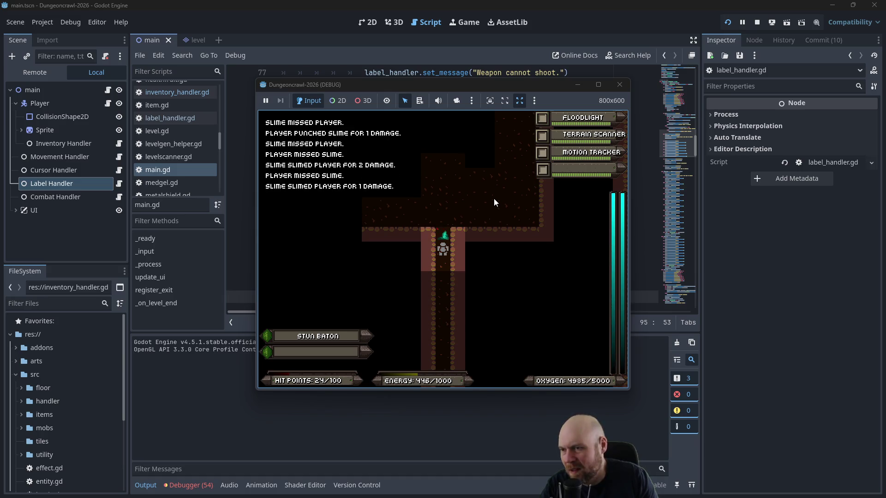
key(Up)
key(i)
key(2)
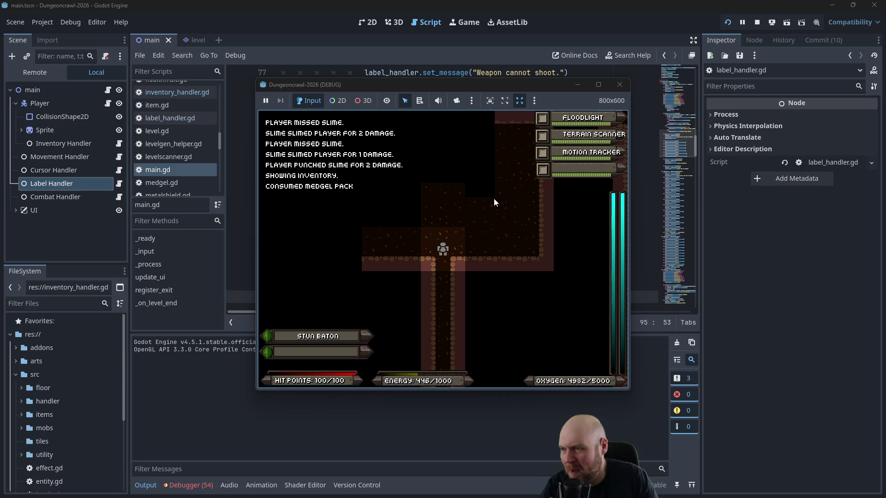
key(1)
key(2)
key(3)
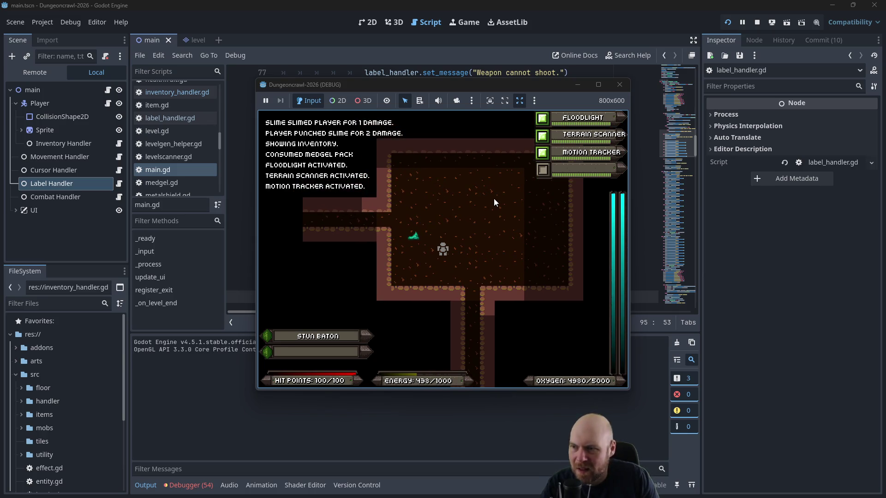
key(1)
Step: Explore west, fight the rogue bat and a slime, and pick up Laser Pistol B
key(Left)
key(Left)
key(Left)
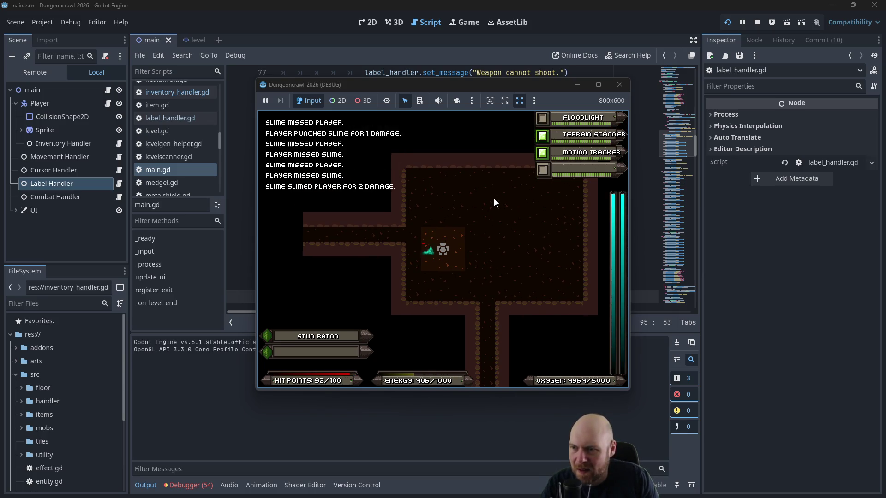
key(Left)
key(Left)
key(Left)
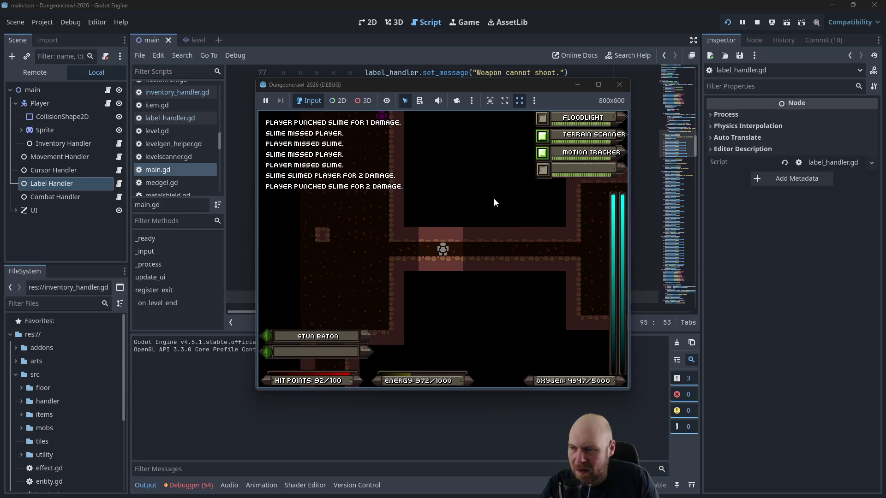
key(Left)
key(Left)
key(Left)
key(1)
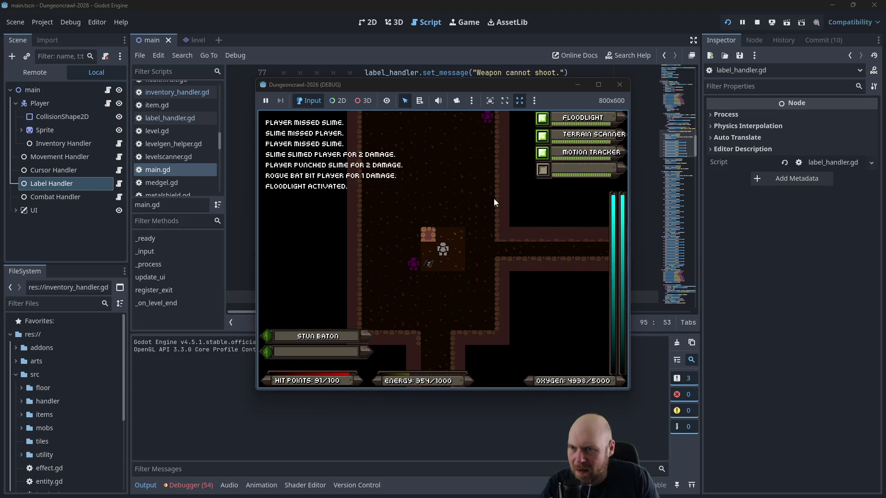
key(2)
key(3)
key(Left)
key(Left)
key(Left)
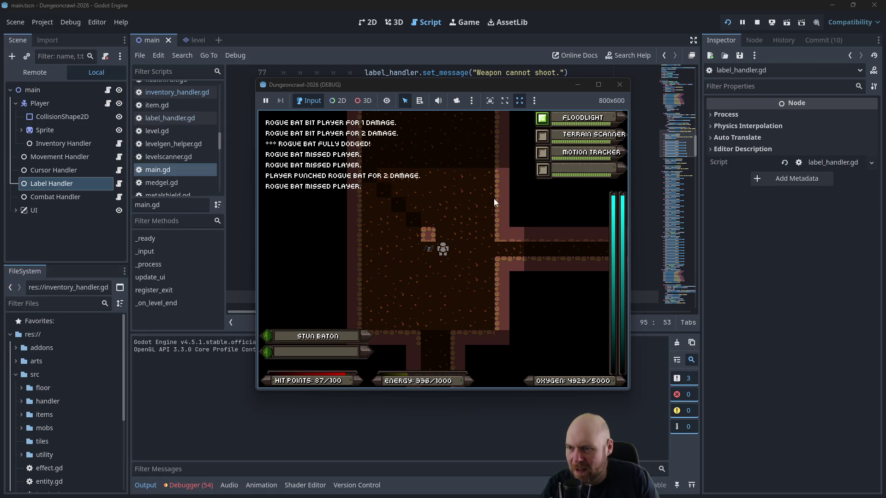
key(Up)
key(Up)
key(Up)
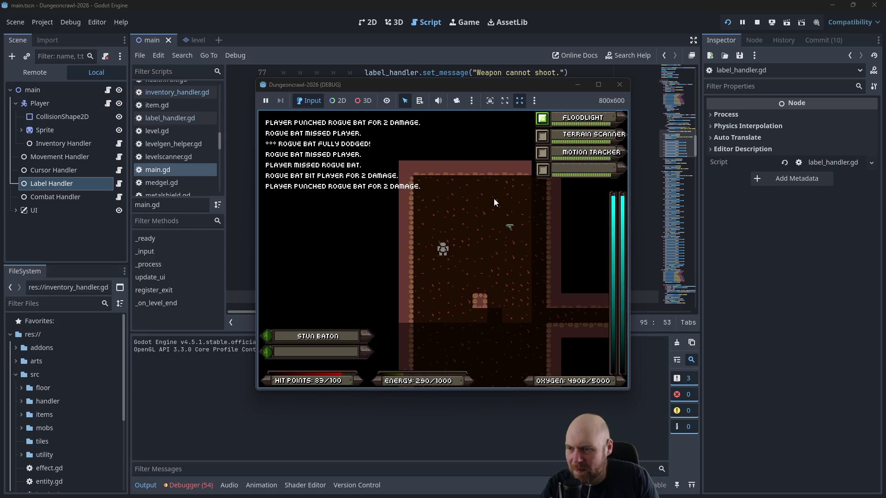
key(Right)
key(Right)
key(Right)
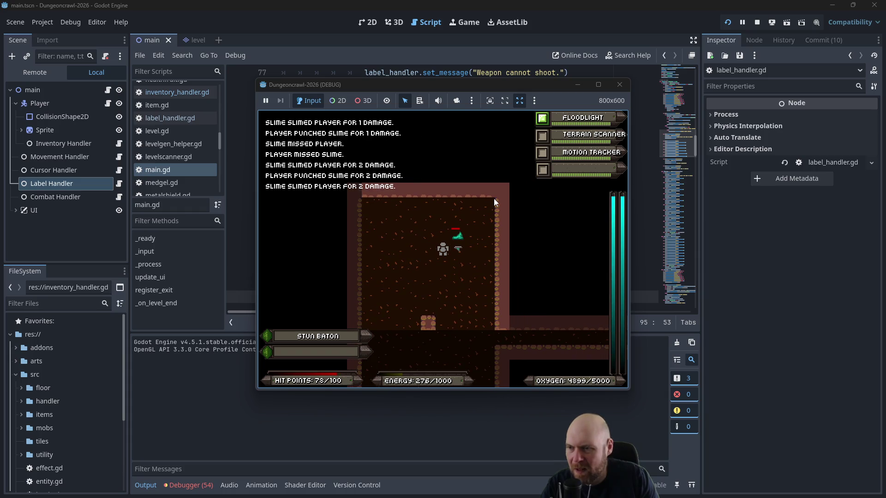
key(Right)
Step: Ready Laser Pistol B, walk down the south corridor past a rogue bat and collect an oxygen tank
key(i)
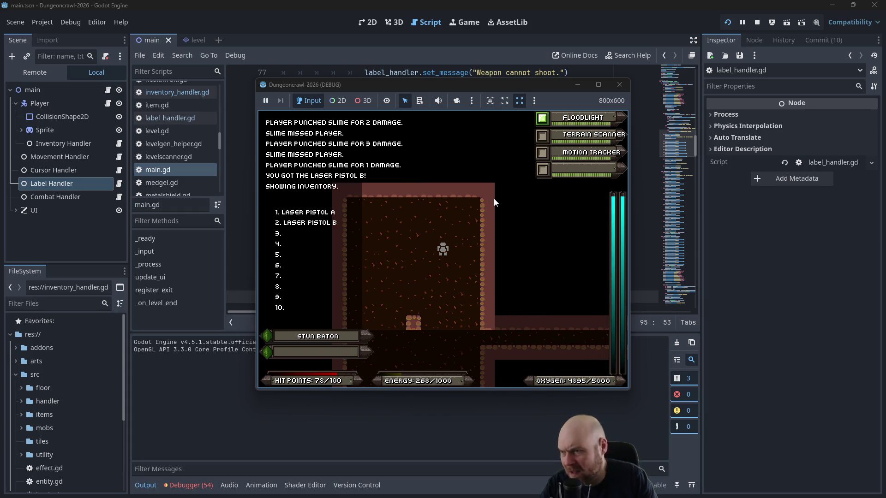
key(Down)
key(Down)
key(Down)
key(r)
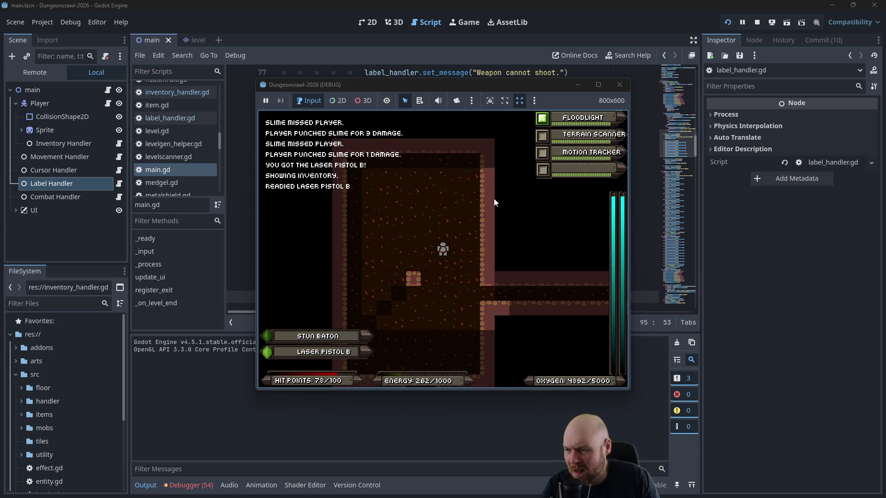
key(Left)
key(Down)
key(Down)
key(Down)
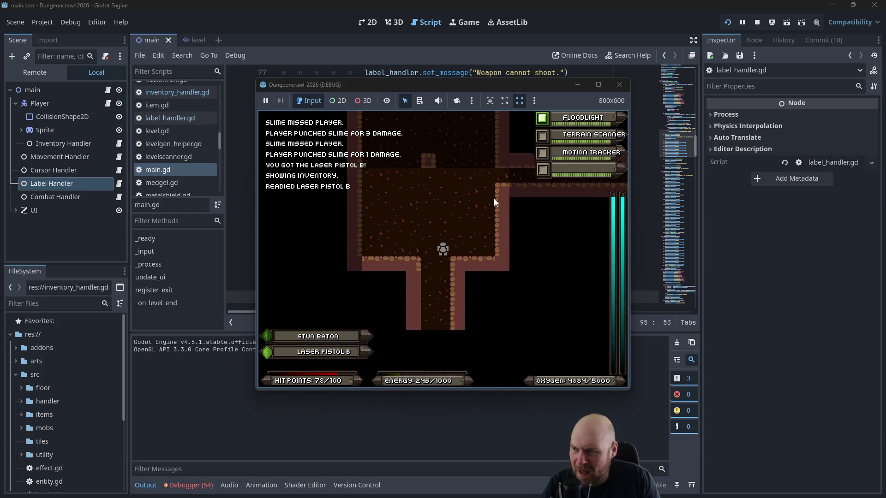
key(Down)
key(Down)
key(Down)
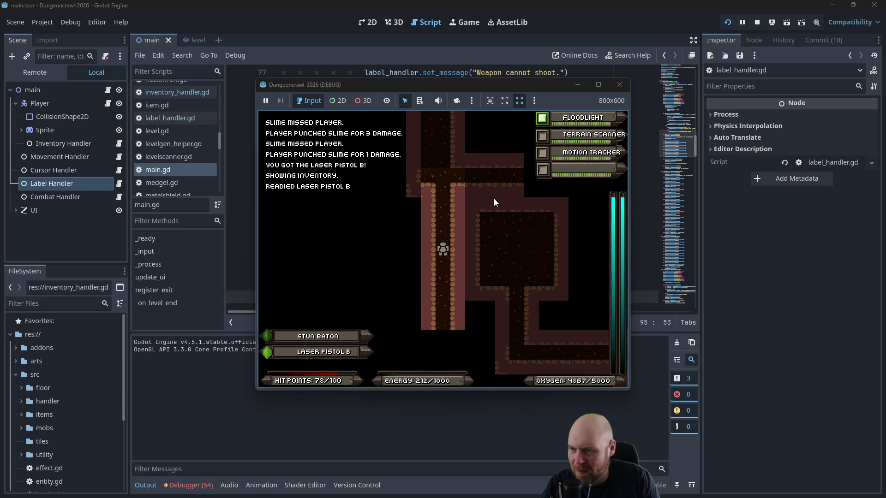
key(Down)
key(Down)
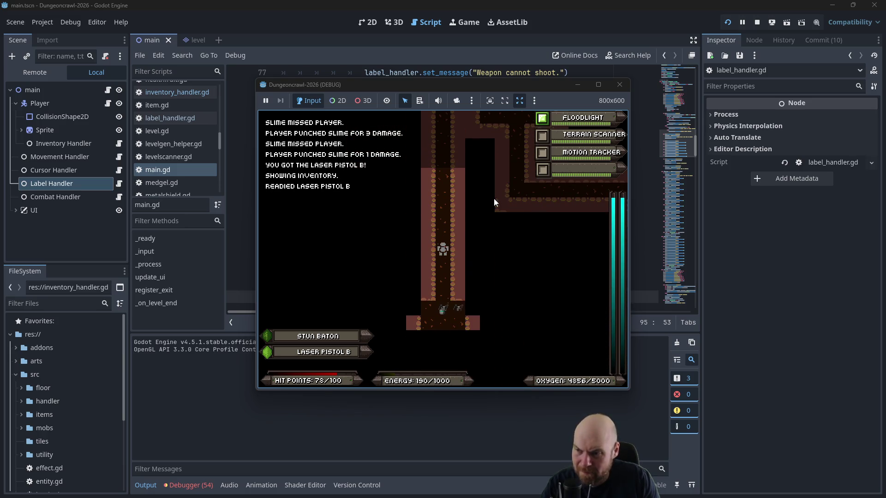
key(Down)
key(Down)
key(Down)
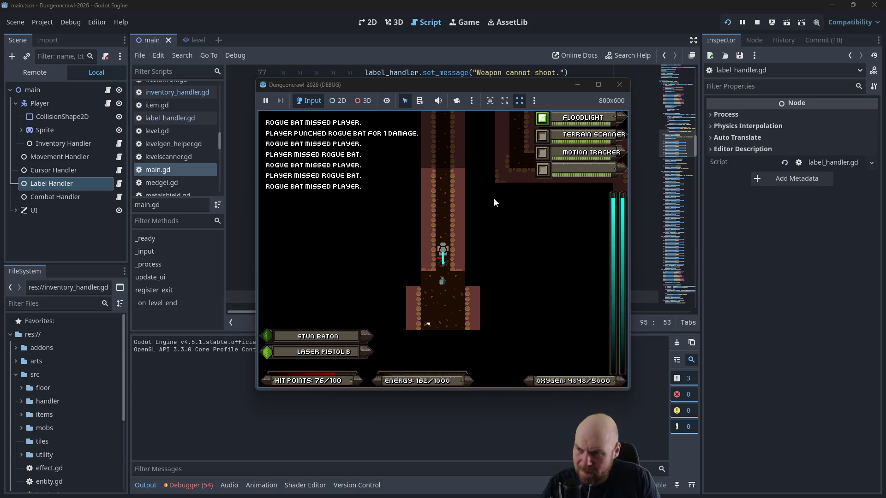
key(Down)
key(Down)
key(Down)
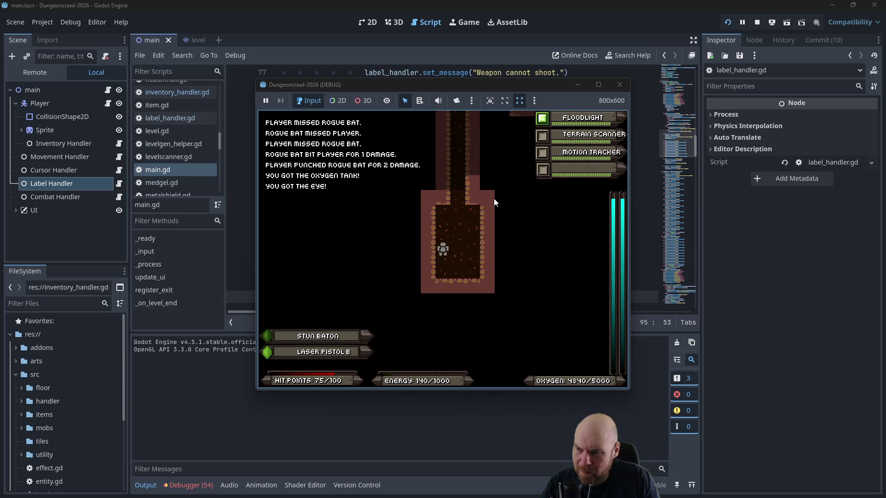
Step: Switch off the floodlight and walk through the dark corridors into the next room
key(Down)
key(Down)
key(Down)
key(1)
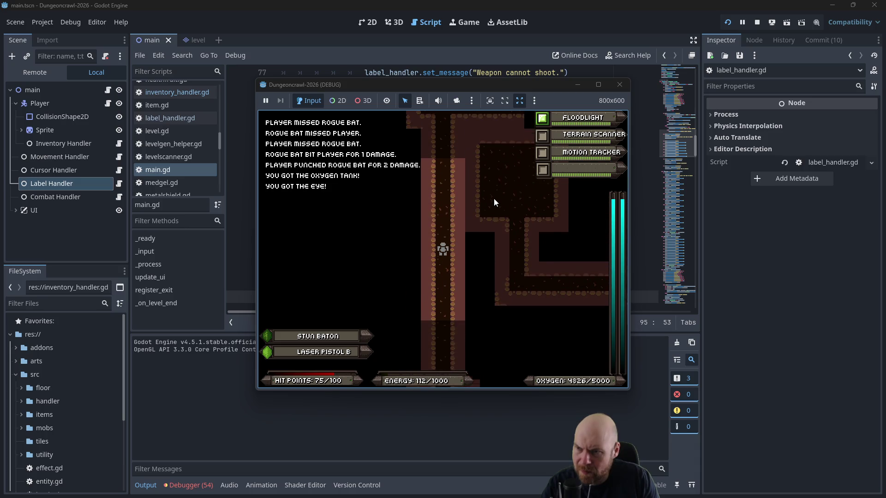
key(Up)
key(Up)
key(Up)
key(Right)
key(Right)
key(Right)
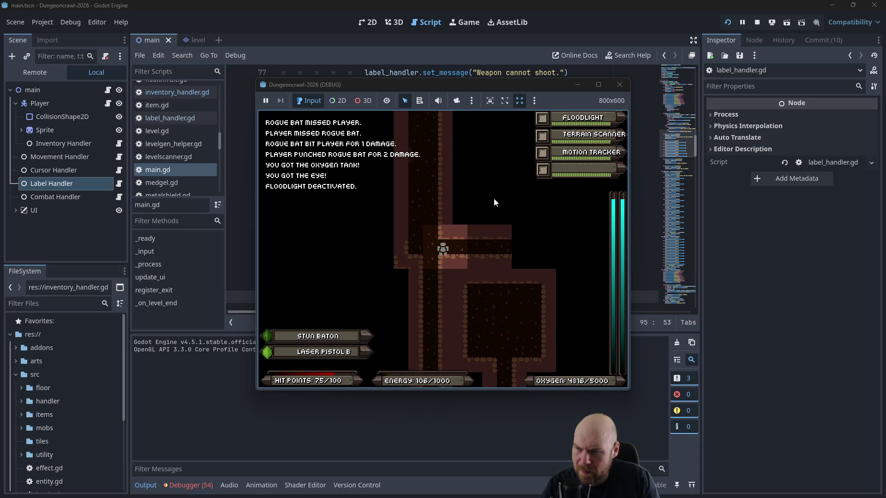
key(Right)
key(Right)
key(Right)
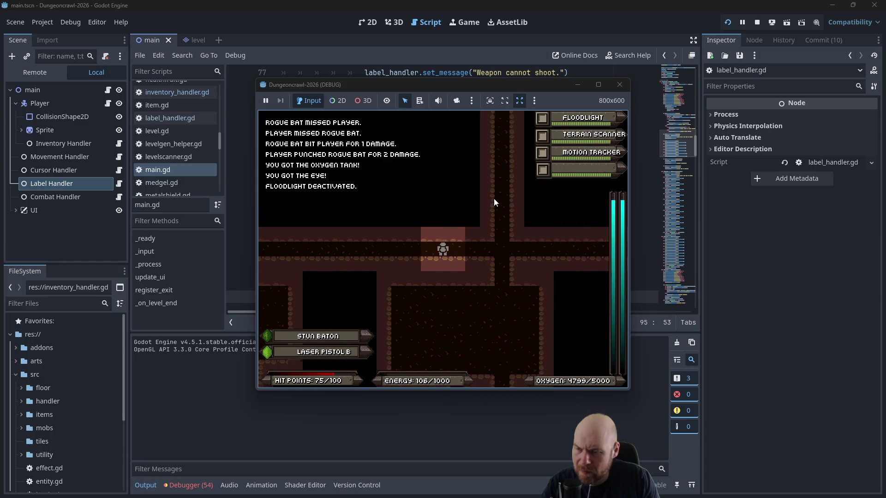
key(Left)
key(Down)
key(Down)
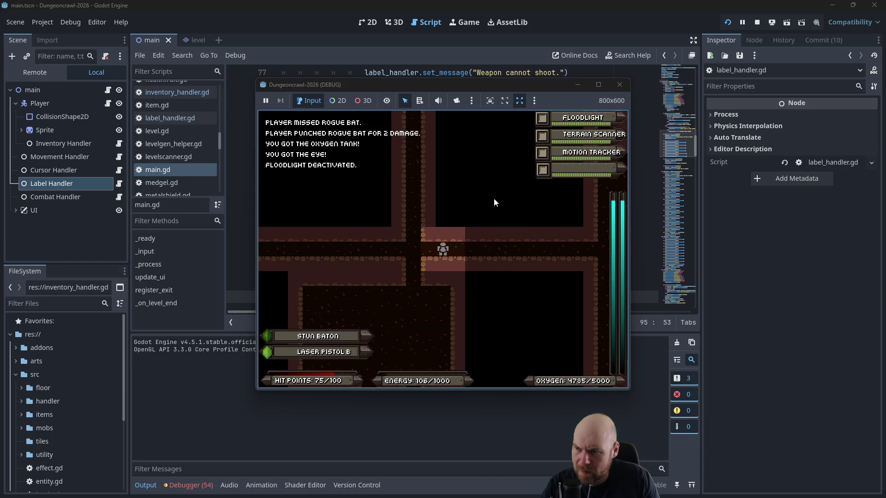
key(Down)
key(Down)
key(Down)
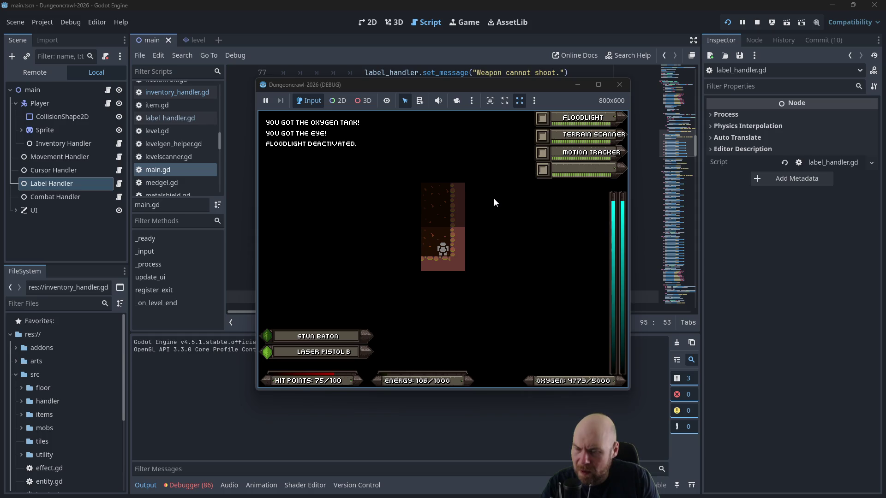
Step: Defeat the scout orb, hit the martian butterfly, and collect an eye and a medgel pack
key(Left)
key(Up)
key(Up)
key(Up)
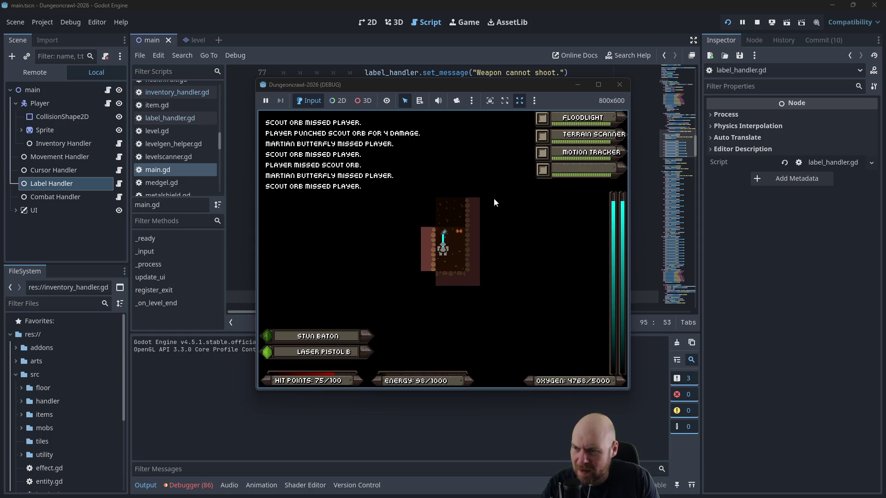
key(Right)
key(Right)
key(Right)
key(Right)
key(Right)
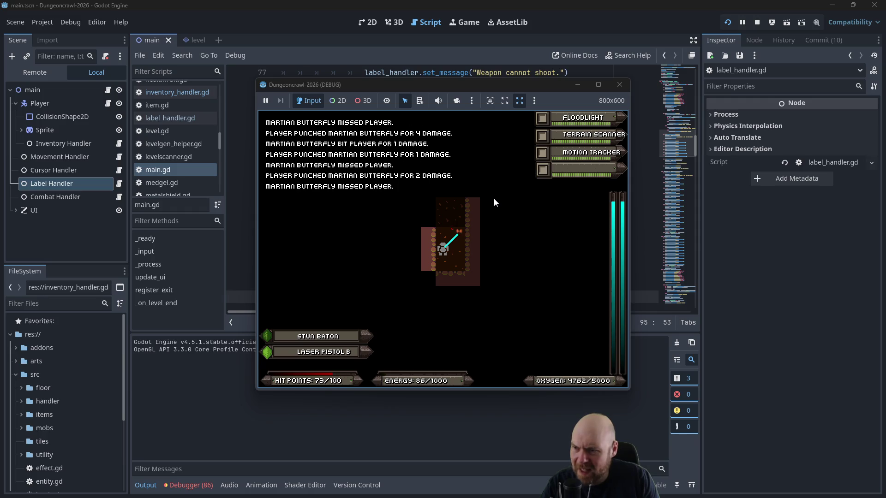
key(1)
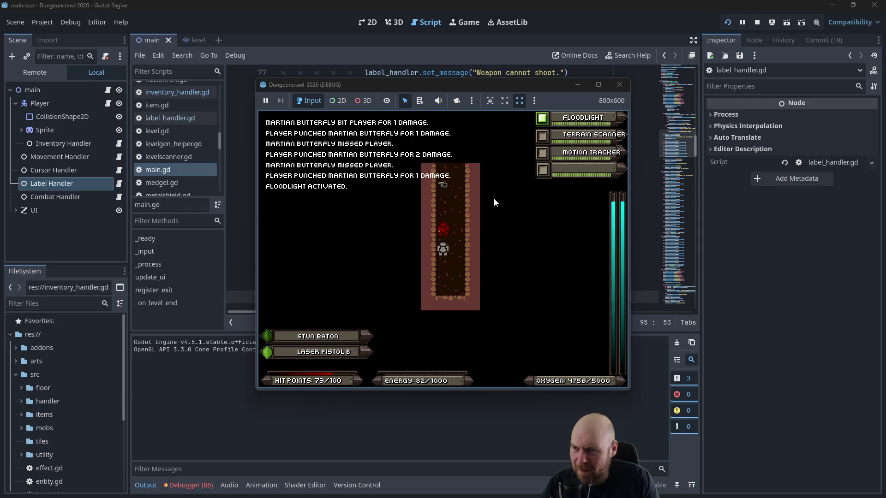
key(Up)
key(Left)
key(Left)
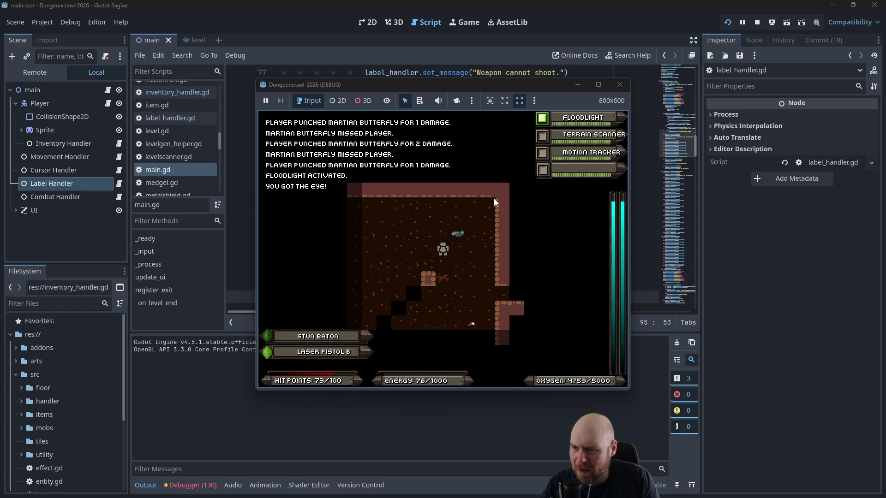
key(Down)
key(Down)
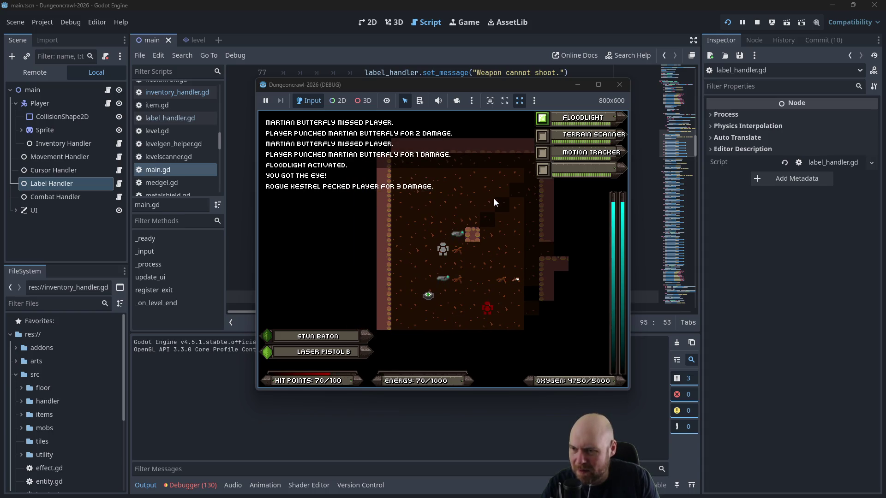
key(Down)
key(Down)
key(Down)
key(Right)
key(Down)
key(Down)
key(Down)
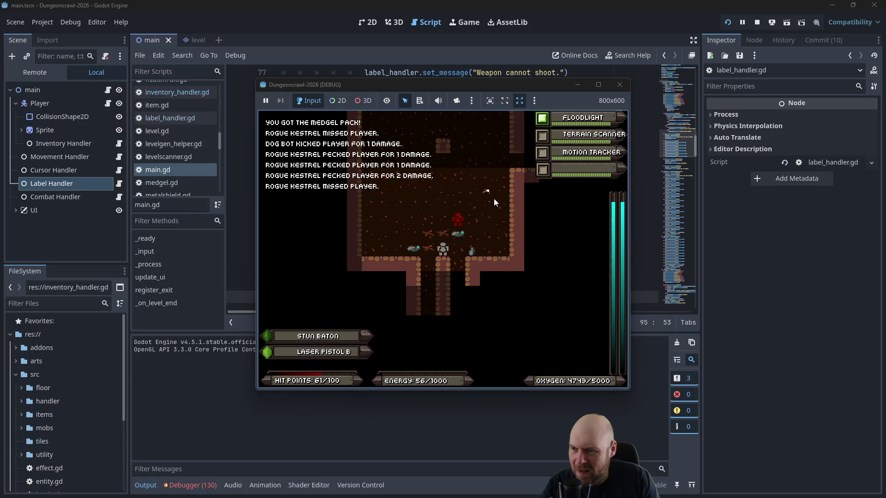
Step: Consume two Eyes from the inventory for energy and attack the rogue kestrel
key(i)
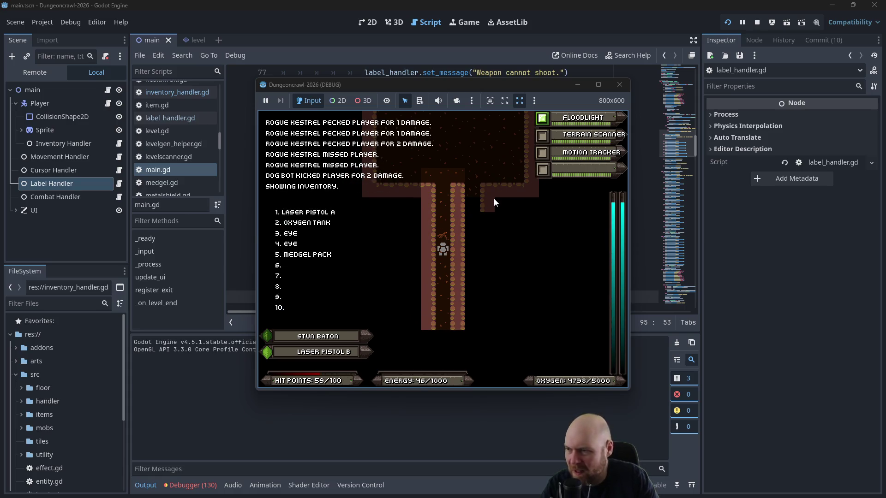
key(3)
key(i)
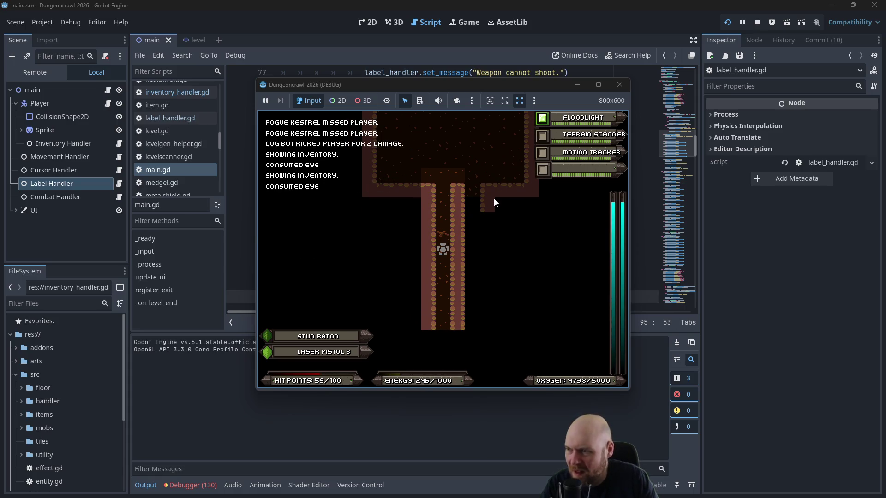
key(Up)
key(Up)
key(Up)
key(Up)
key(Up)
key(Up)
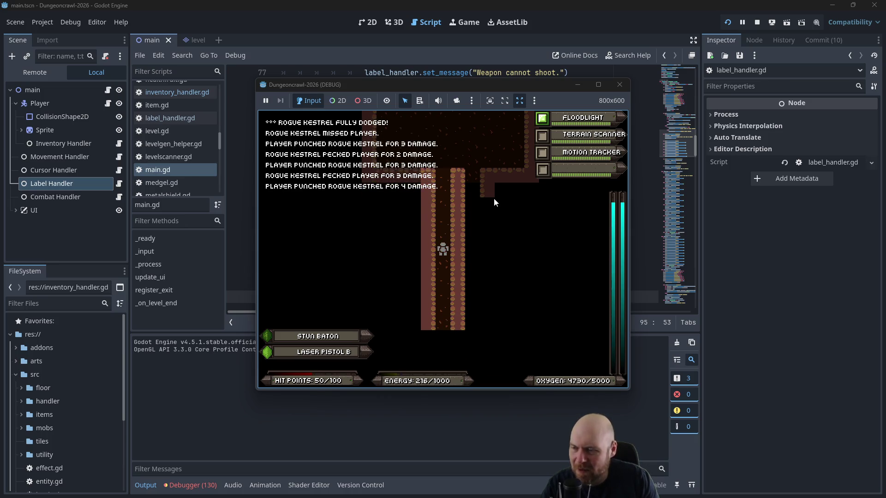
Step: Fight the crab bot in the corridor until it is destroyed, trying laser pistol shots between punches
key(Down)
key(Down)
key(Down)
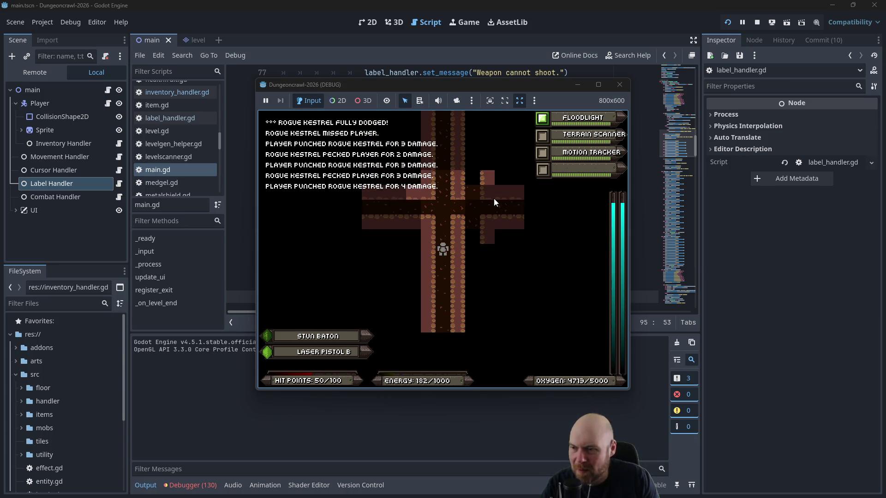
key(Down)
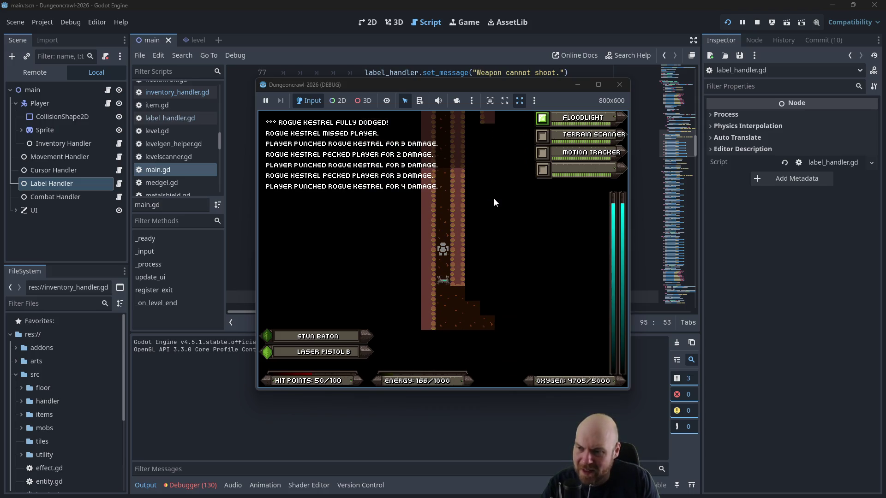
key(f)
key(Down)
key(f)
key(Down)
key(f)
key(Down)
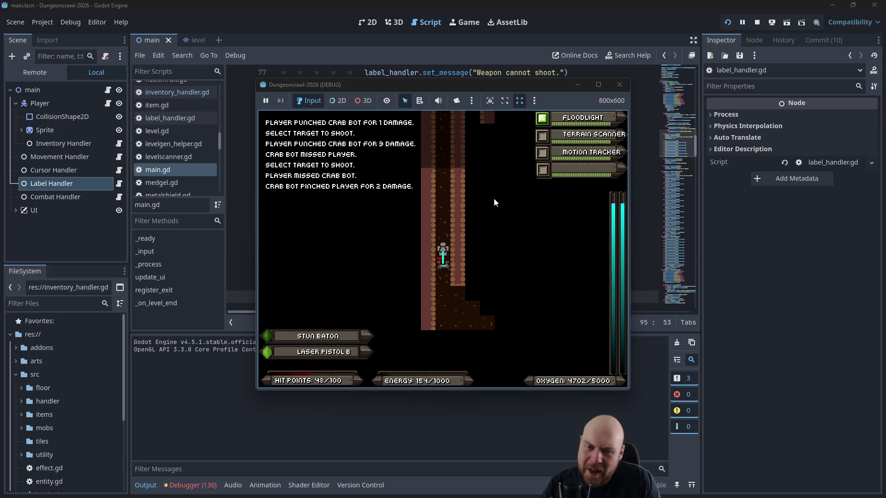
key(f)
key(Down)
key(f)
key(Down)
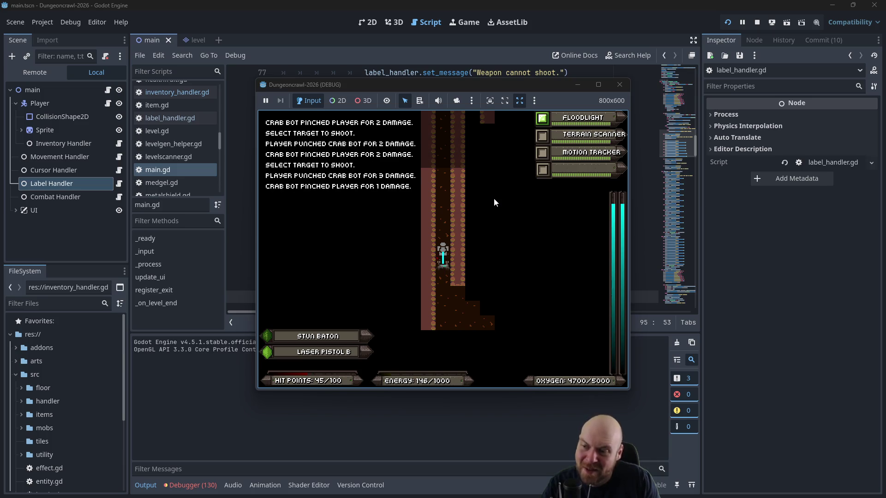
key(f)
key(Down)
key(Down)
Step: Fight the martian butterfly and rogue kestrel with the floodlight switched off
key(Down)
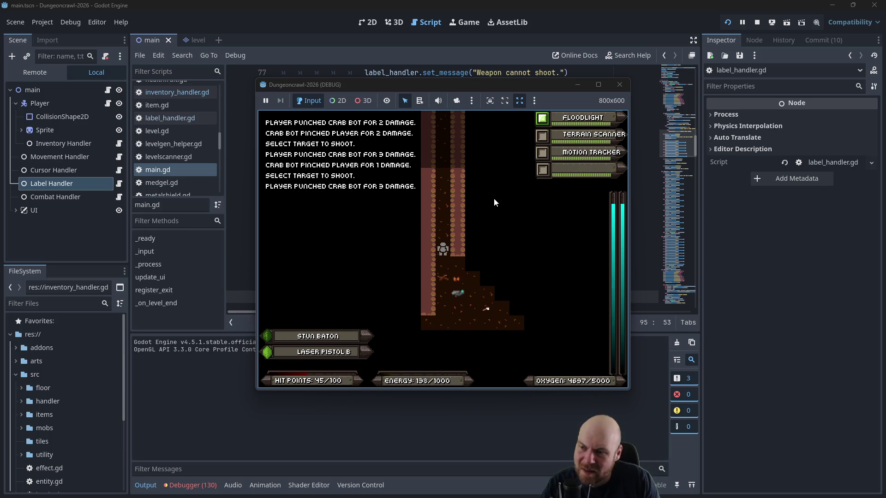
key(Down)
key(f)
key(Down)
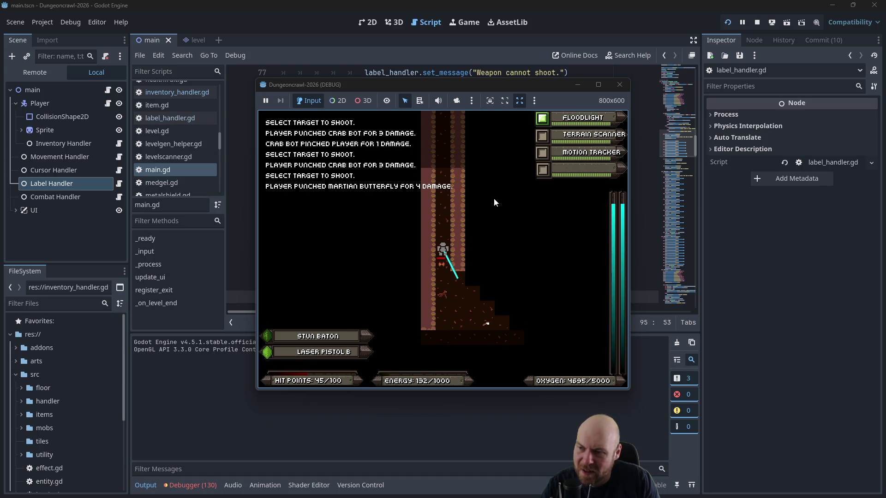
key(1)
key(Down)
key(Down)
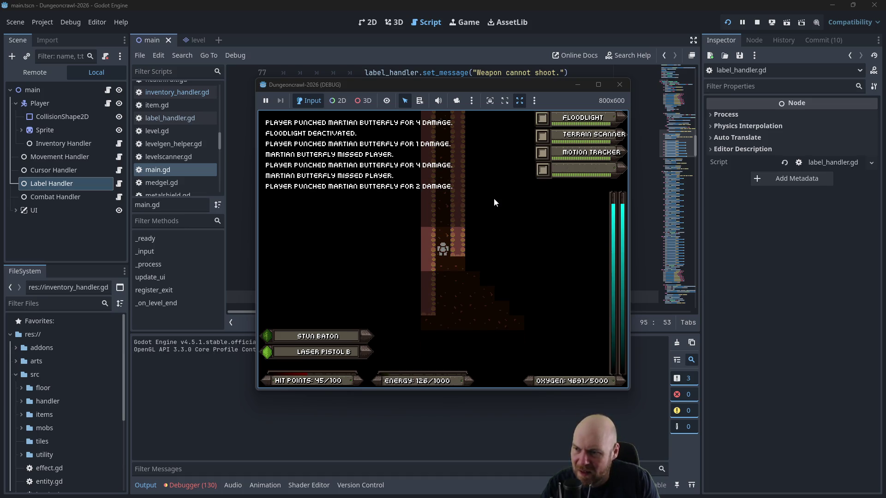
key(Down)
key(Down)
key(Down)
key(Down)
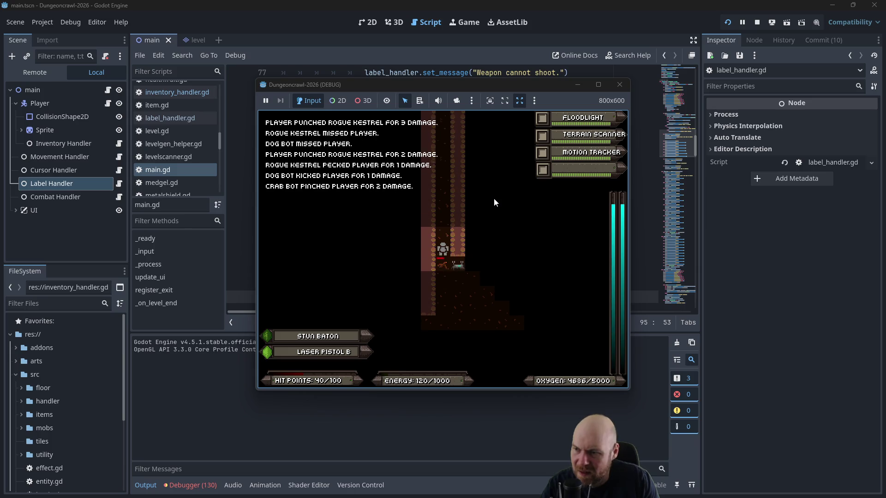
key(Down)
key(Down)
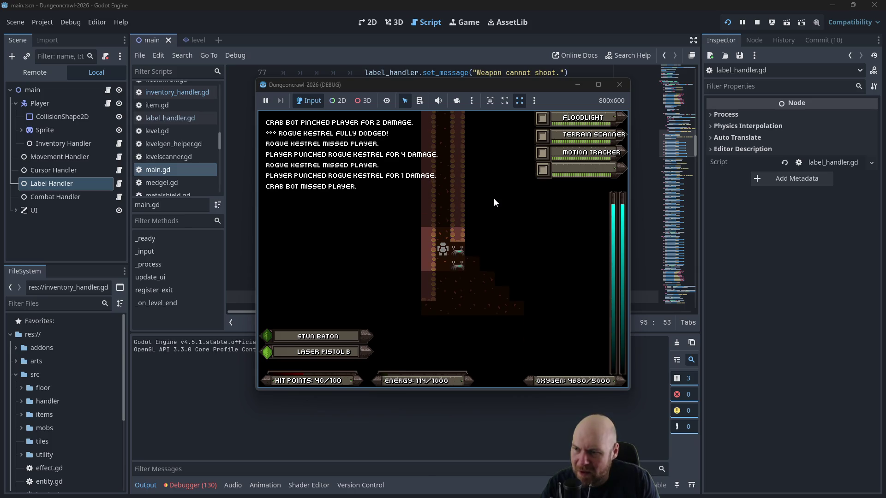
key(Down)
key(Down)
key(Down)
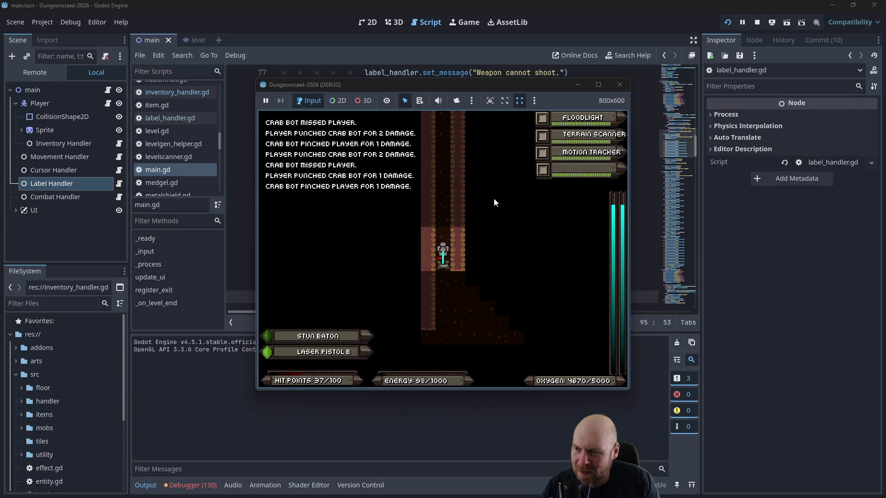
Step: Check the inventory, then step toward and punch the attacking dog bot
key(i)
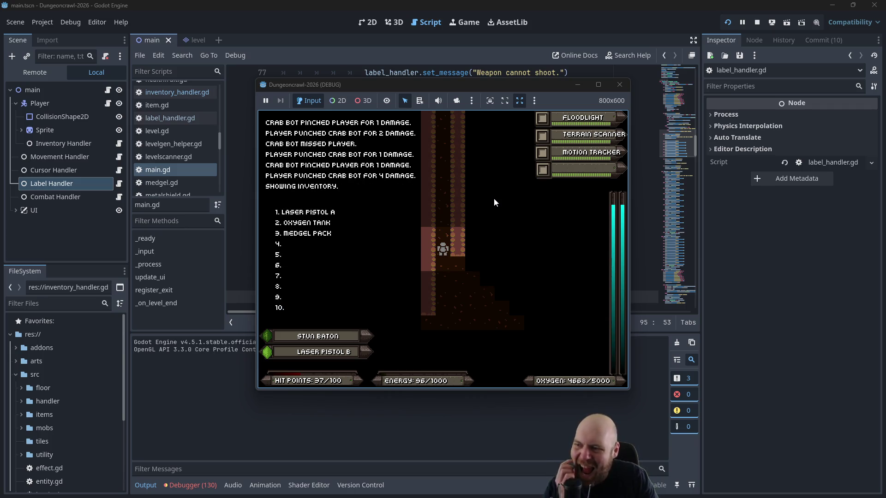
key(Escape)
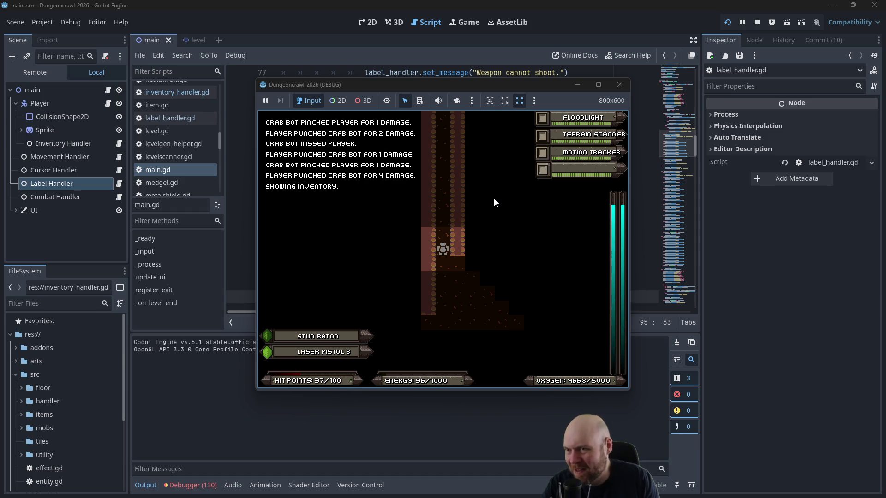
key(Down)
key(Down)
key(Down)
key(Down)
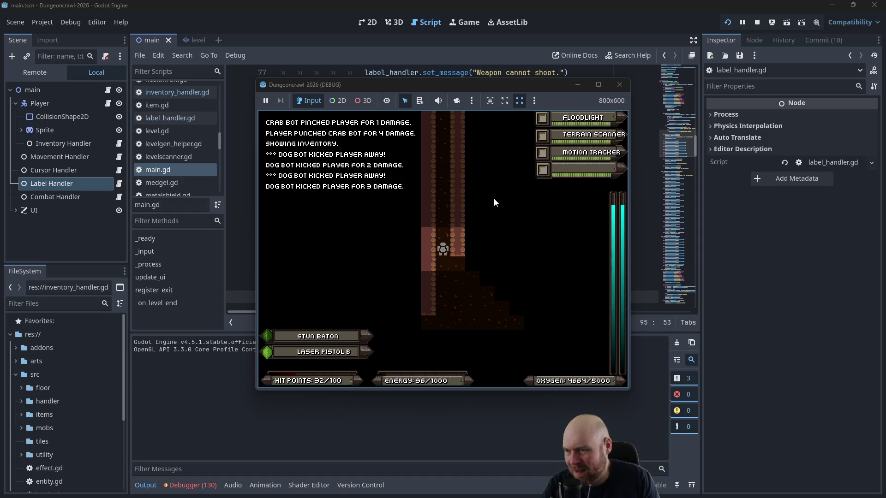
key(Down)
key(Down)
key(Down)
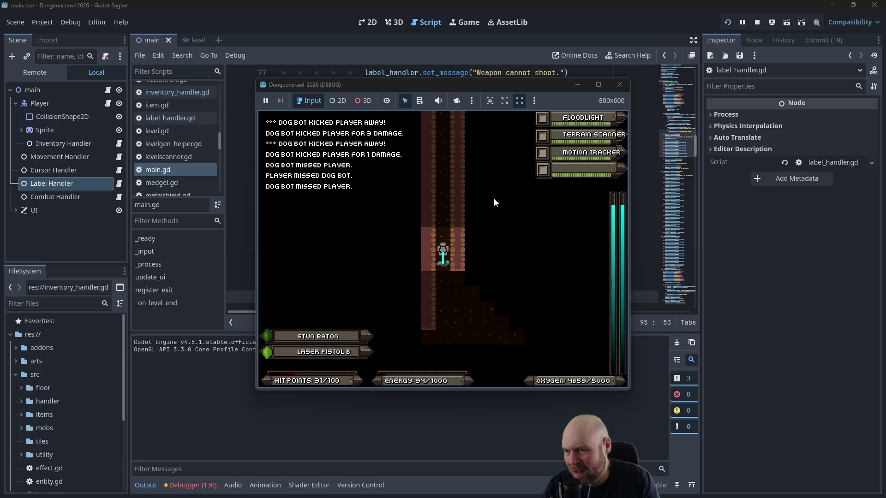
key(Down)
key(Down)
key(Down)
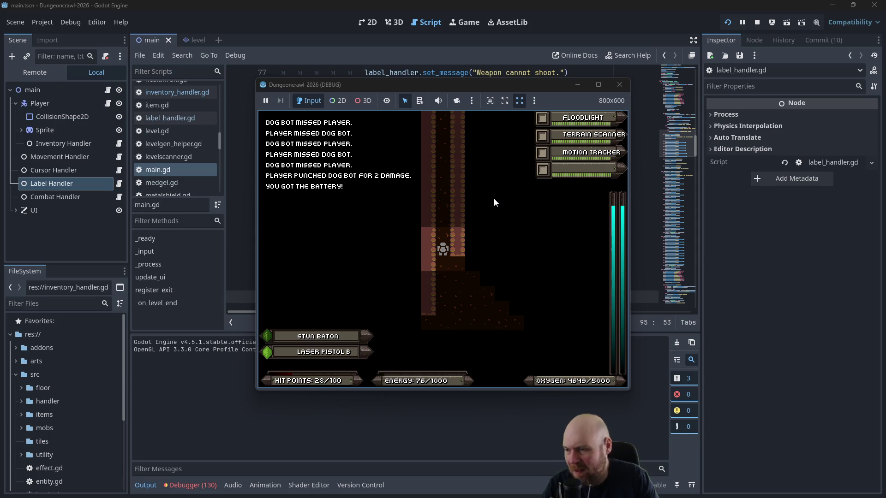
Step: Consume the battery from the inventory to restore energy, then turn on the floodlight
key(i)
key(4)
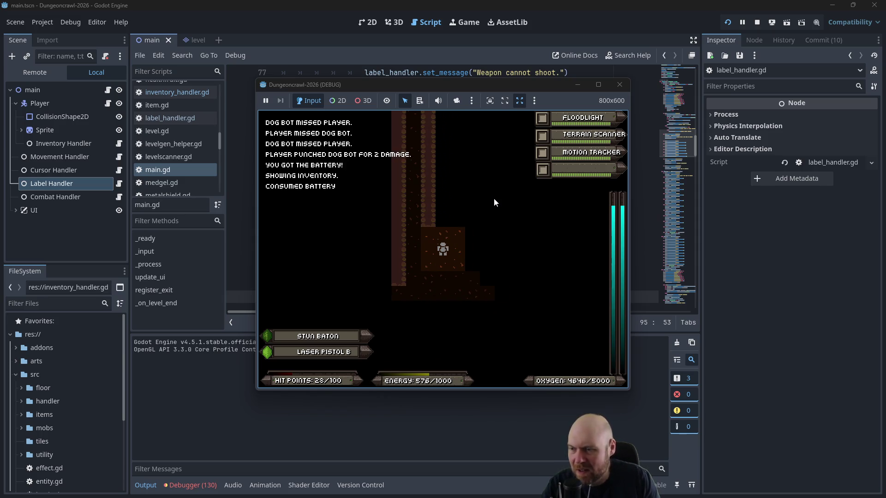
key(1)
key(Down)
key(Down)
key(Down)
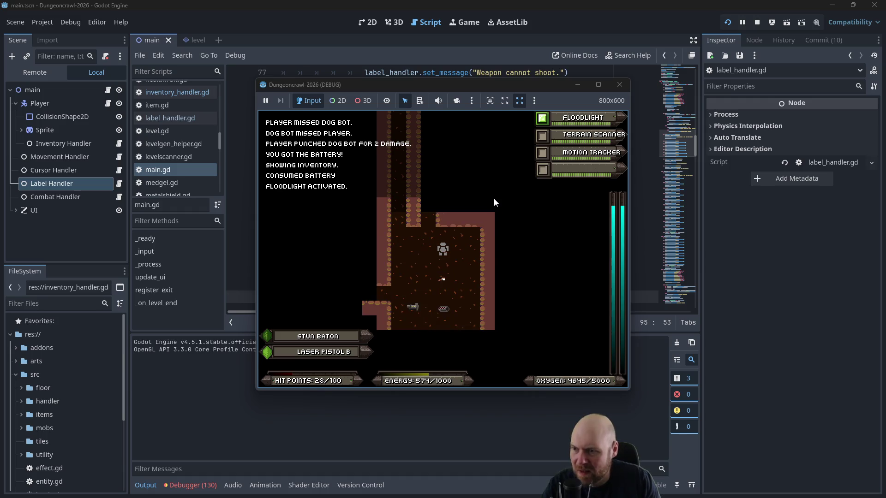
Step: Activate the portable fusion cell from the inventory and grab the oxygen tank
key(Right)
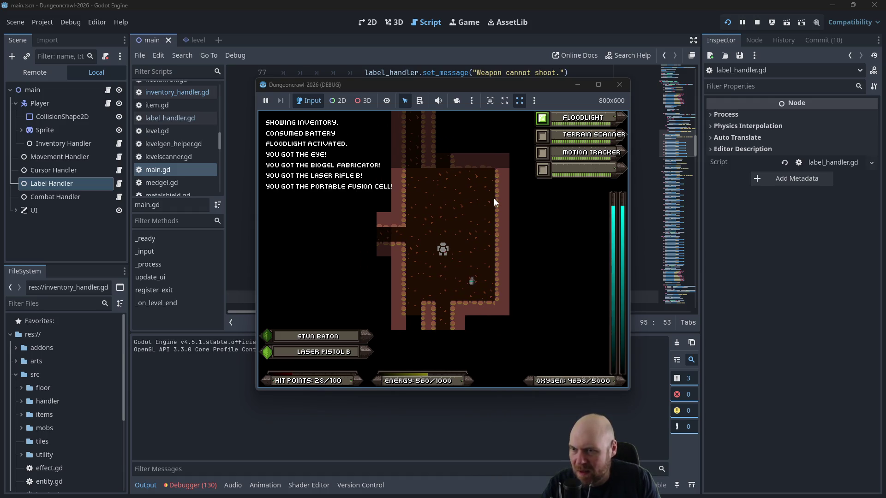
key(i)
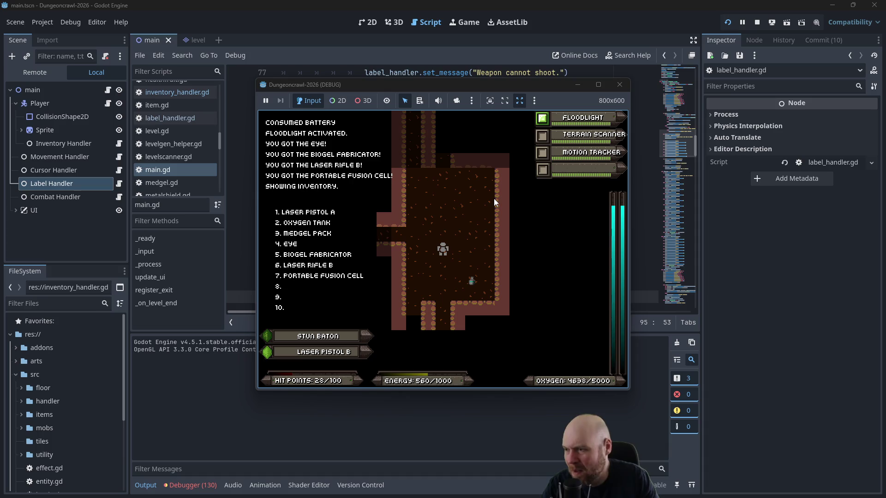
key(4)
key(Right)
key(Down)
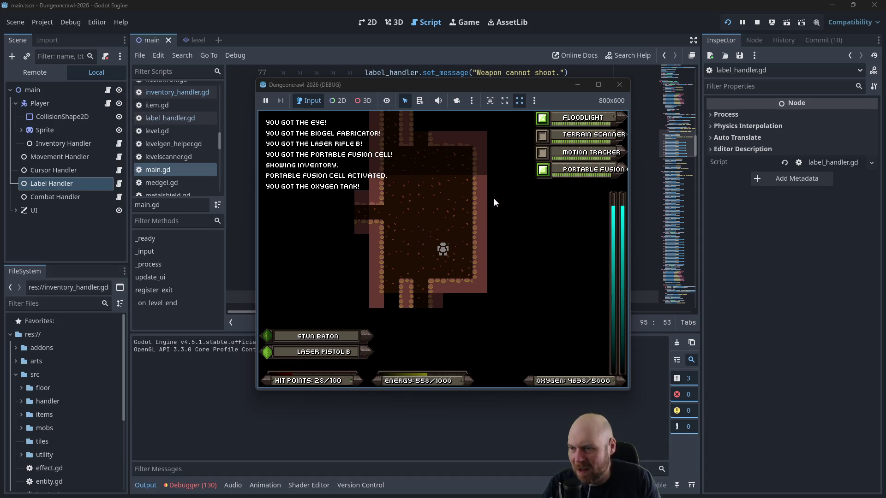
Step: Switch off the floodlight and walk through the corridors and crossroads toward the next room
key(Left)
key(Left)
key(Left)
key(Up)
key(Up)
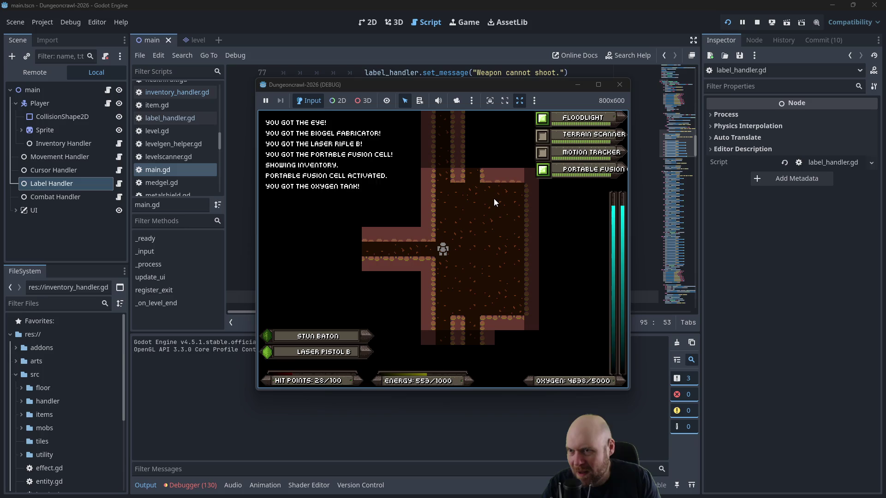
key(1)
key(Up)
key(Up)
key(Up)
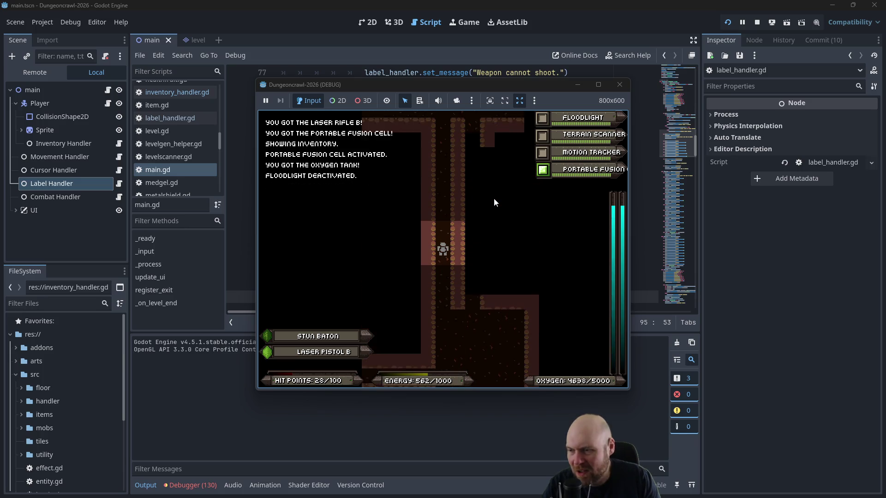
key(Down)
key(Down)
key(Down)
key(Right)
key(Right)
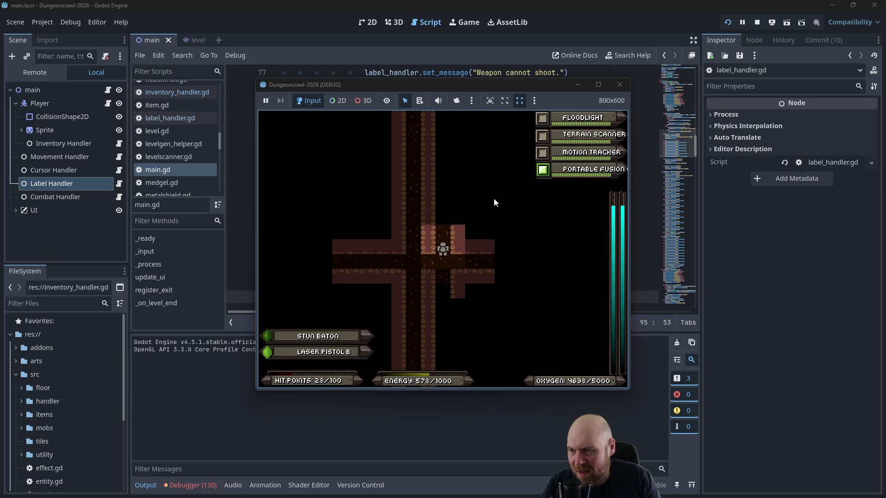
key(Up)
key(Up)
key(Up)
Step: Turn on the floodlight, terrain scanner and motion tracker, and attack the rogue kestrel
key(1)
key(2)
key(3)
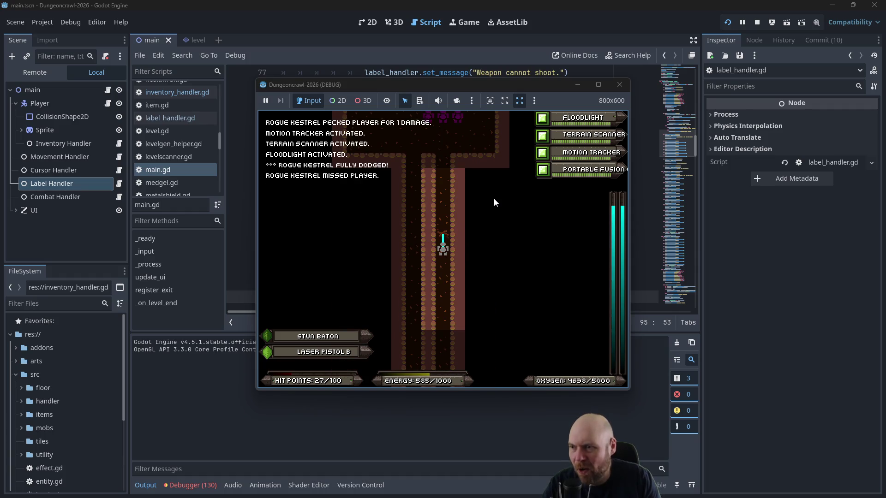
key(Up)
key(Up)
key(Up)
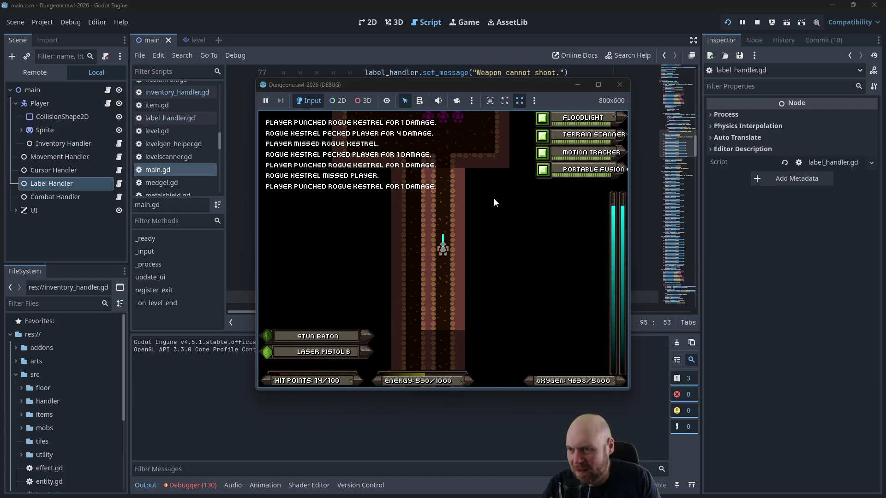
Step: Return through the crossroads into the new room and pick up another oxygen tank
key(Down)
key(Down)
key(Down)
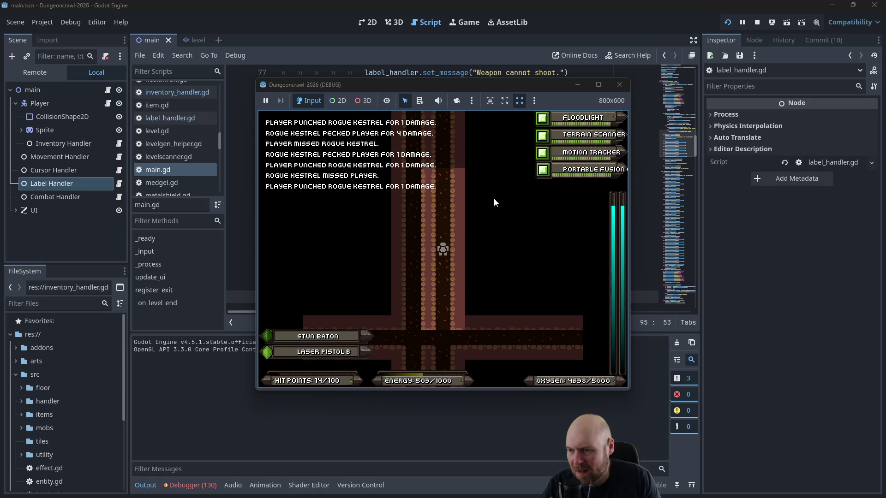
key(Down)
key(Down)
key(Down)
key(Right)
key(Right)
key(Right)
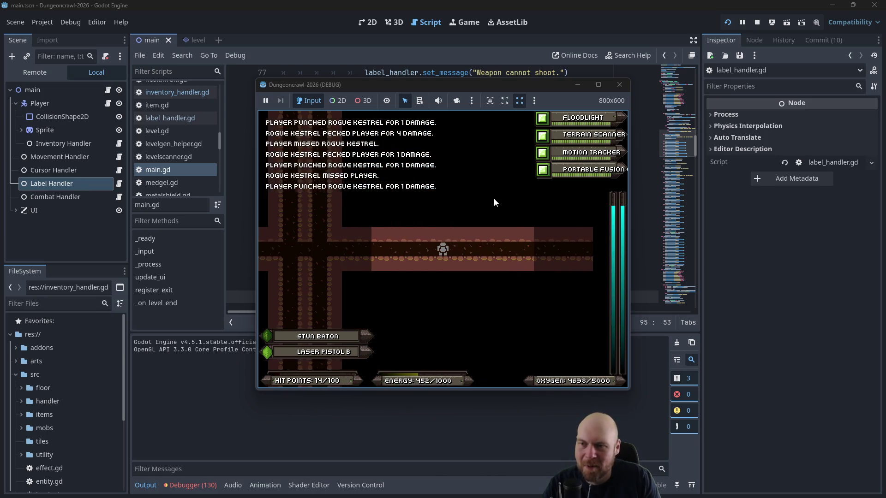
key(Right)
key(Right)
key(Right)
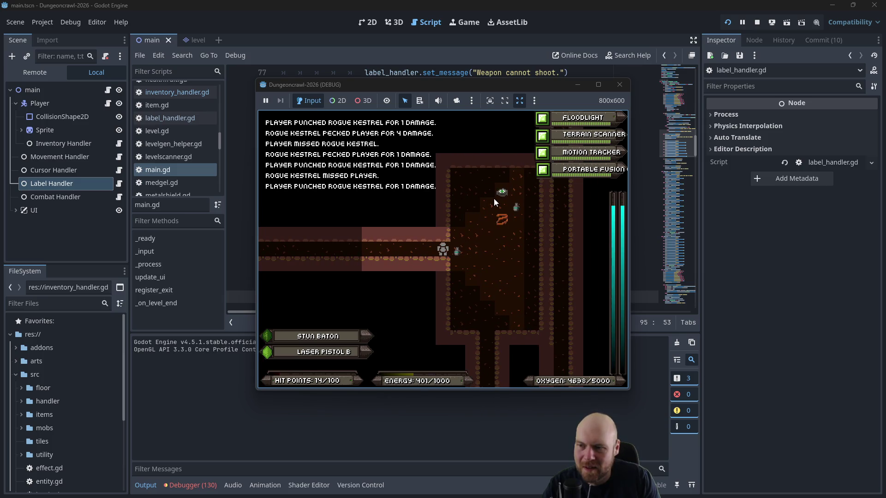
key(Right)
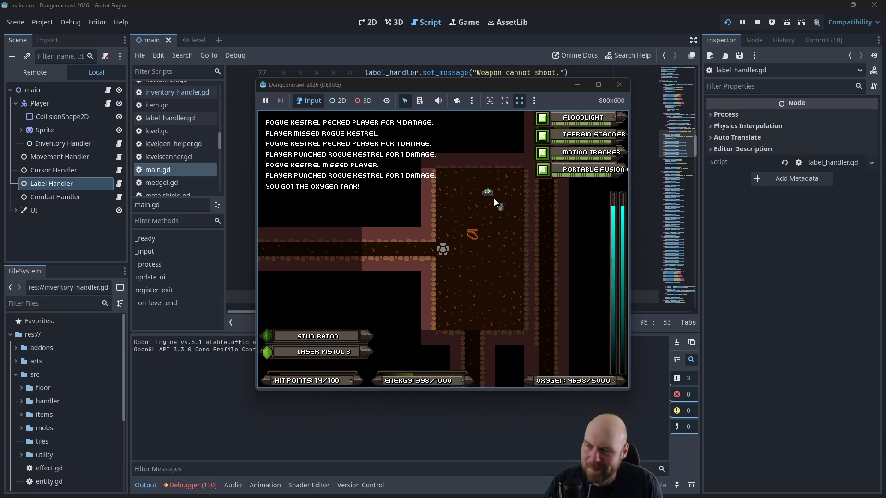
Step: Stop the game and append ' - DONE' to 'Make 4 tool slots' in the Plan note
click(620, 84)
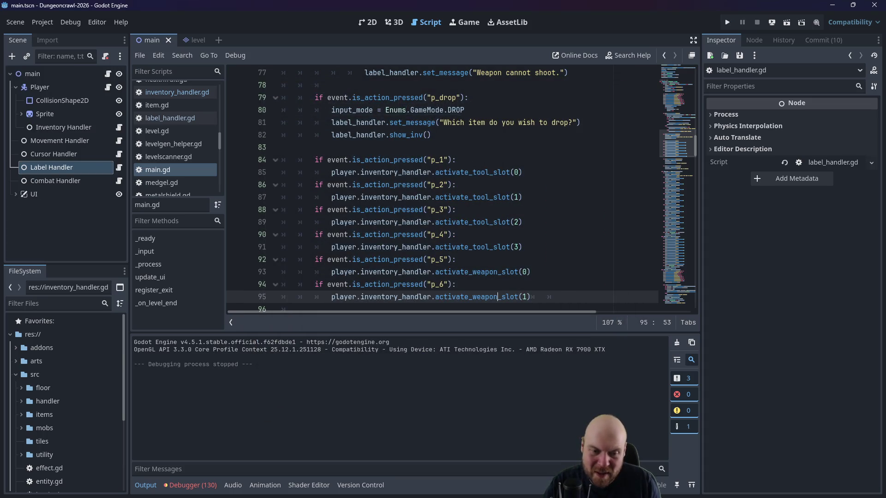
key(alt+Tab)
scroll(376, 313, down, 5)
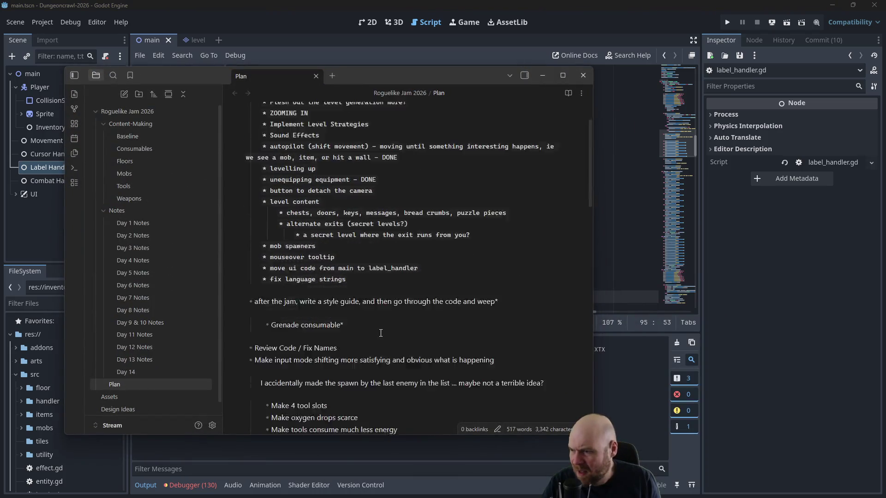
text( - DONE)
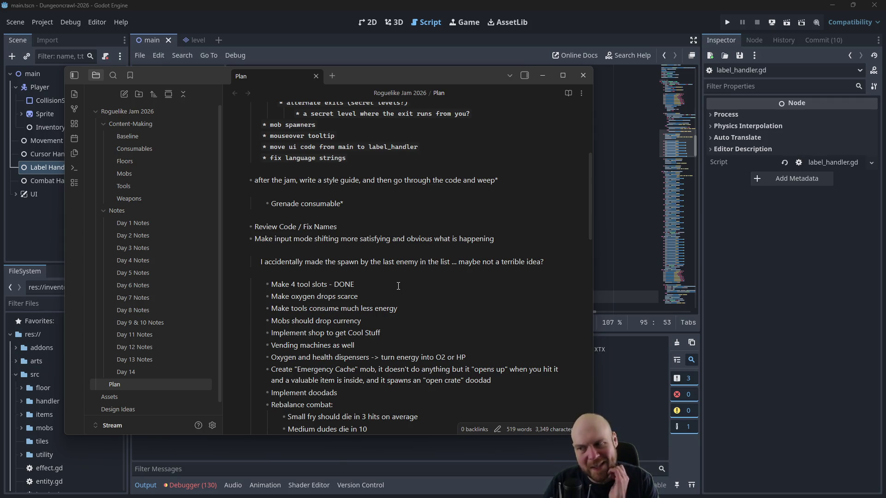
Step: Scroll through the Plan note and back up to the top
scroll(372, 349, down, 5)
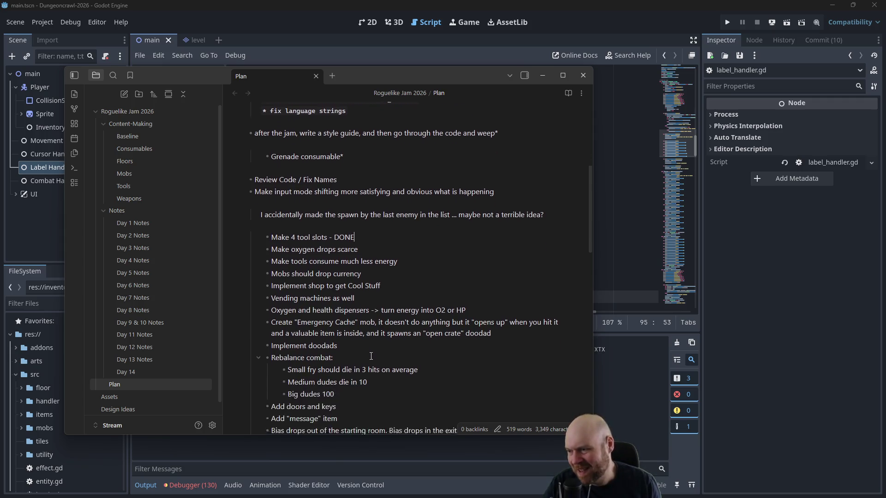
scroll(356, 372, down, 2)
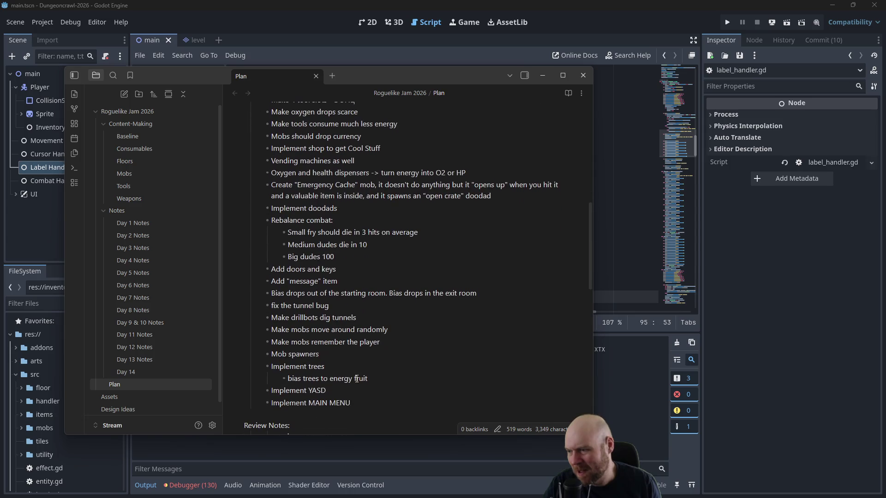
scroll(364, 338, up, 2)
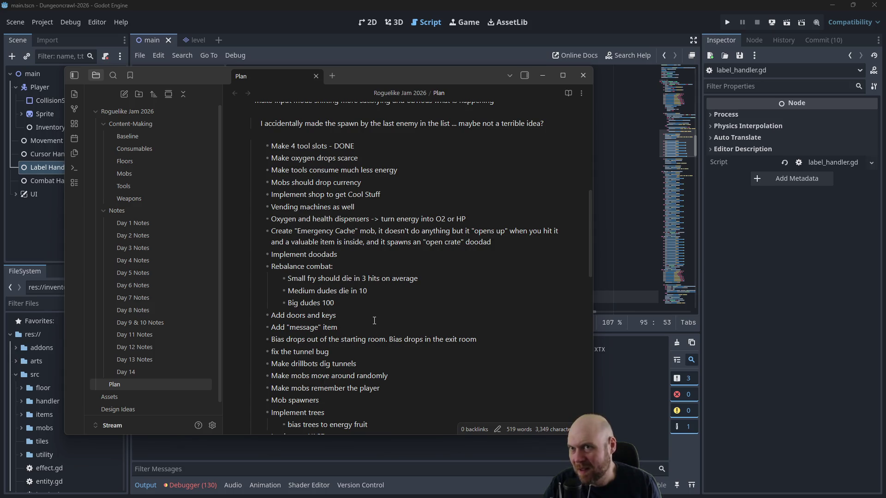
scroll(373, 314, up, 12)
scroll(368, 313, up, 2)
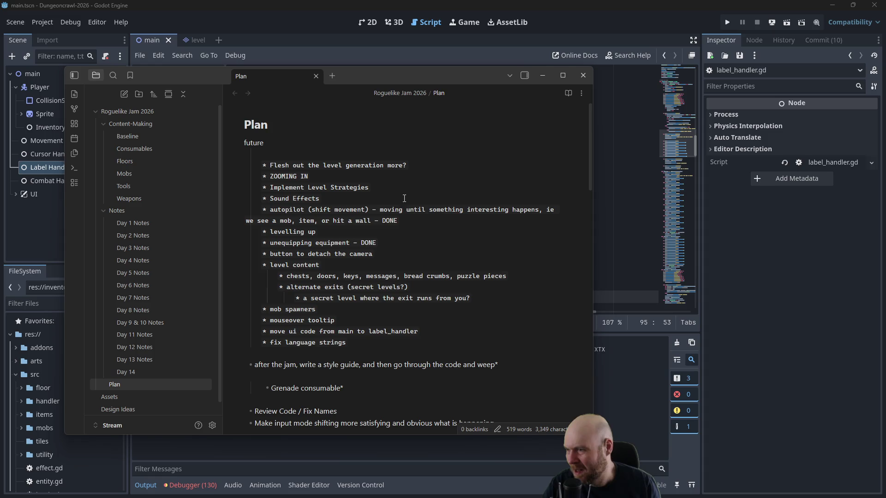
Step: Search the Plan note for 'exit' and step through the matches
key(ctrl+f)
text(exit)
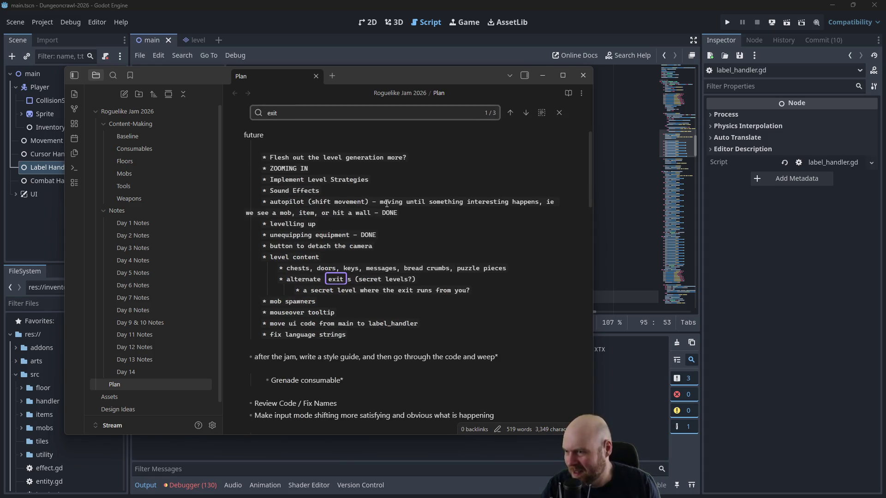
key(Return)
key(Return)
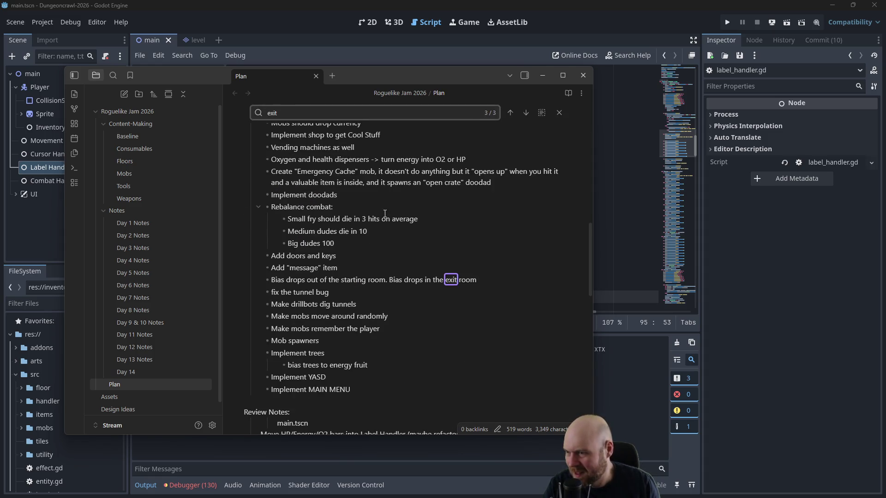
key(Return)
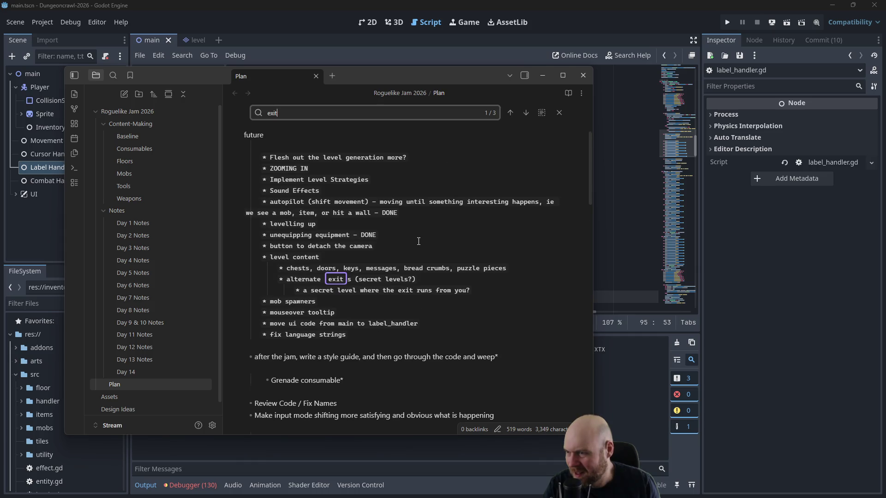
key(Return)
key(Return)
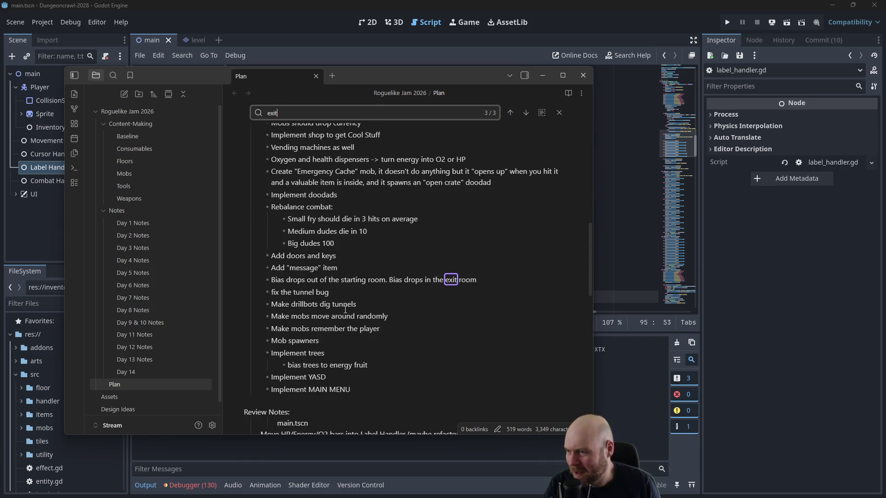
Step: Add the bullet 'Exits don't become hidden outside of LoS' after Implement MAIN MENU, then return to Godot
click(387, 388)
key(Return)
text(Exits don't become hidden outside)
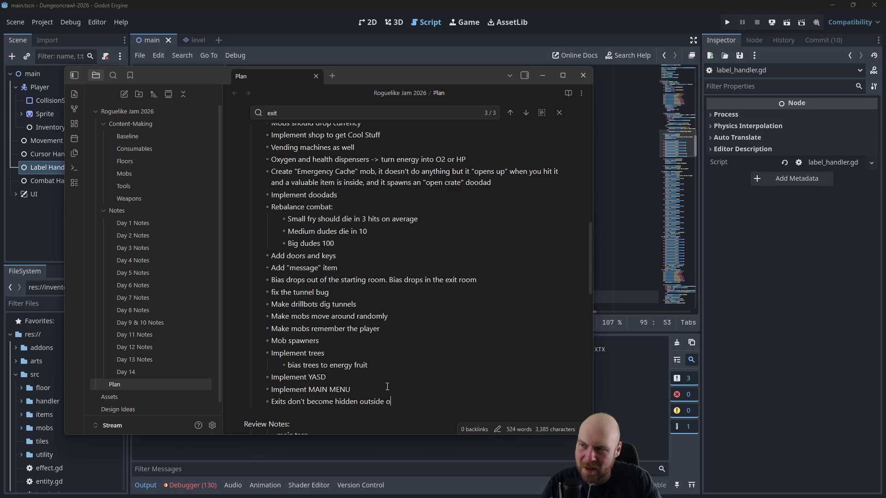
text(oS)
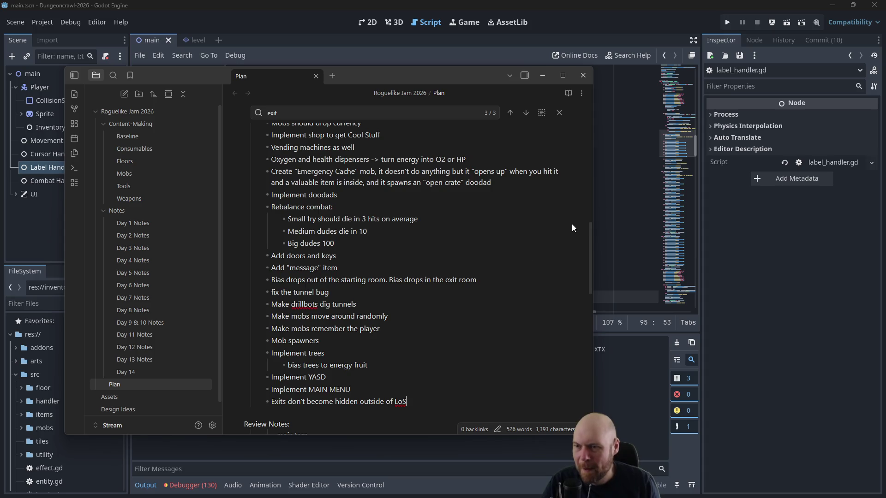
click(620, 203)
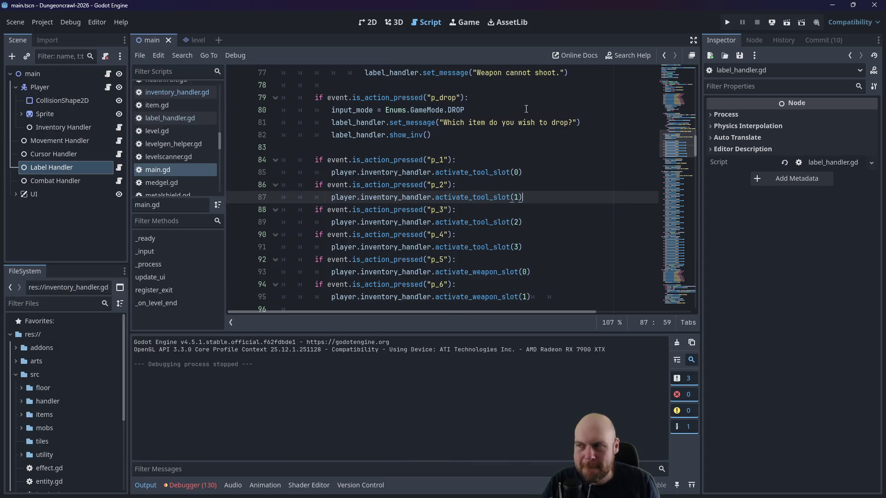
scroll(198, 159, down, 3)
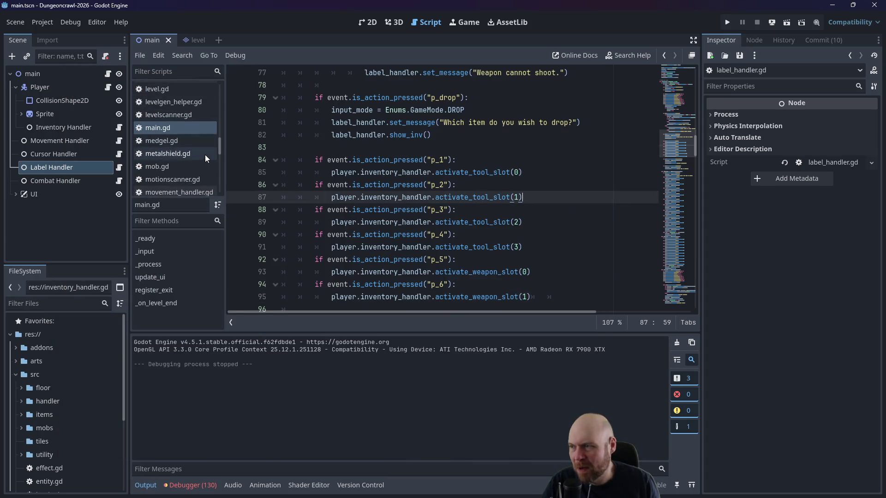
Step: Open visibility_handler.gd and start an 'if item is Exit' condition inside the else branch
scroll(210, 166, down, 15)
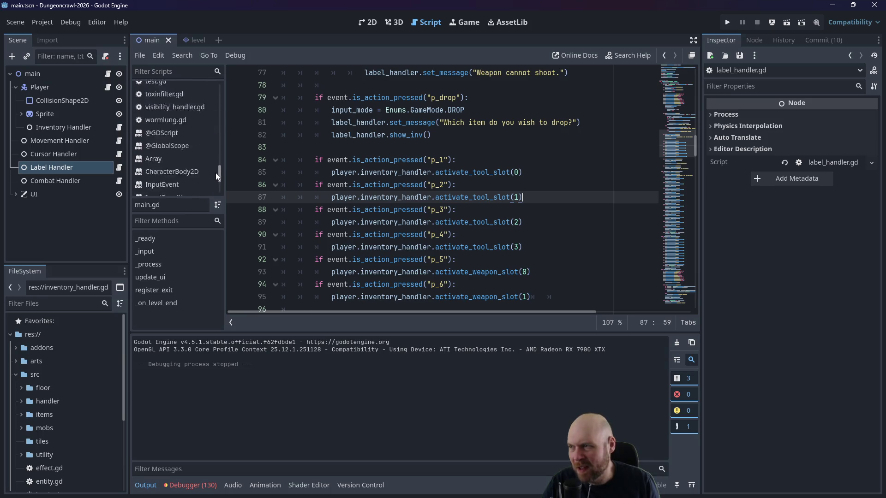
scroll(203, 168, up, 5)
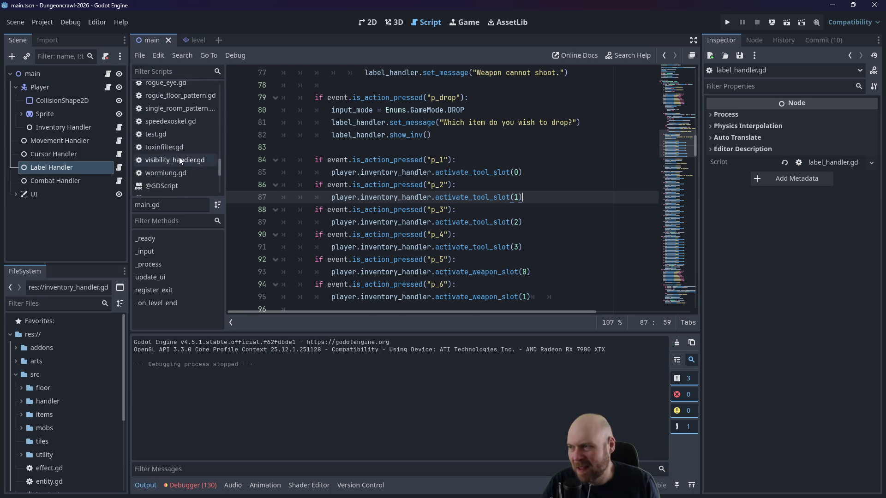
click(180, 161)
scroll(362, 172, up, 1)
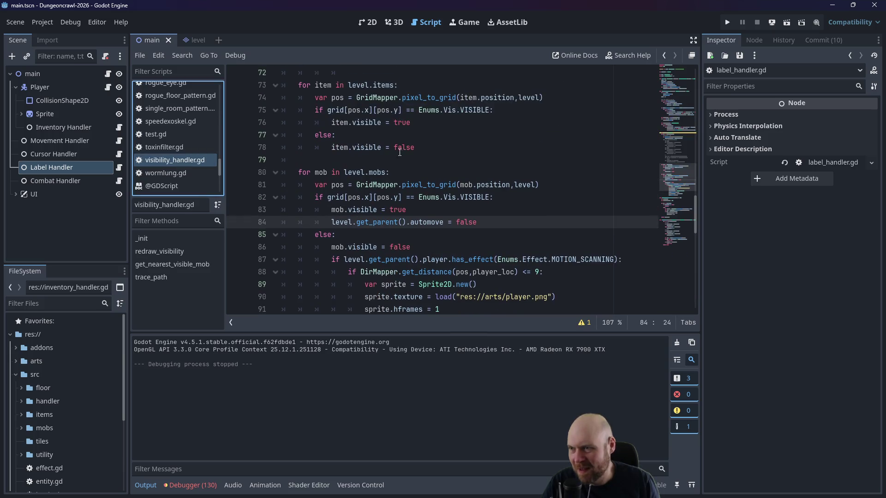
click(400, 151)
click(428, 137)
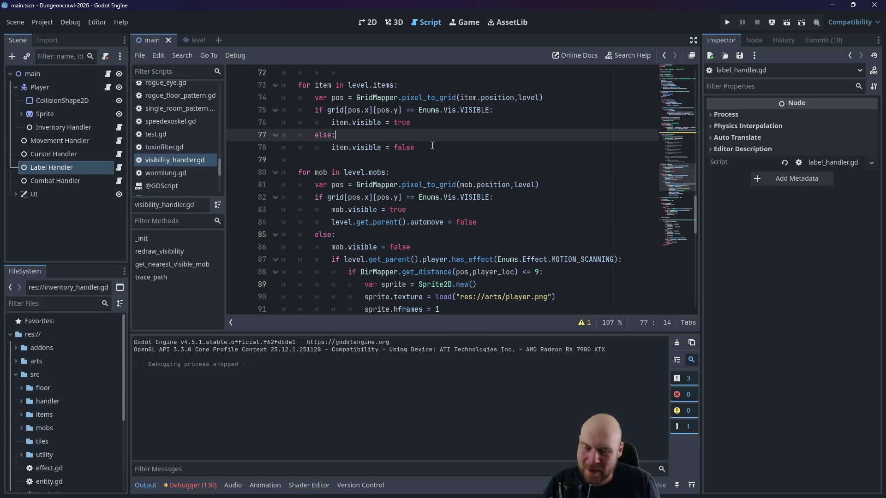
key(Return)
text(if )
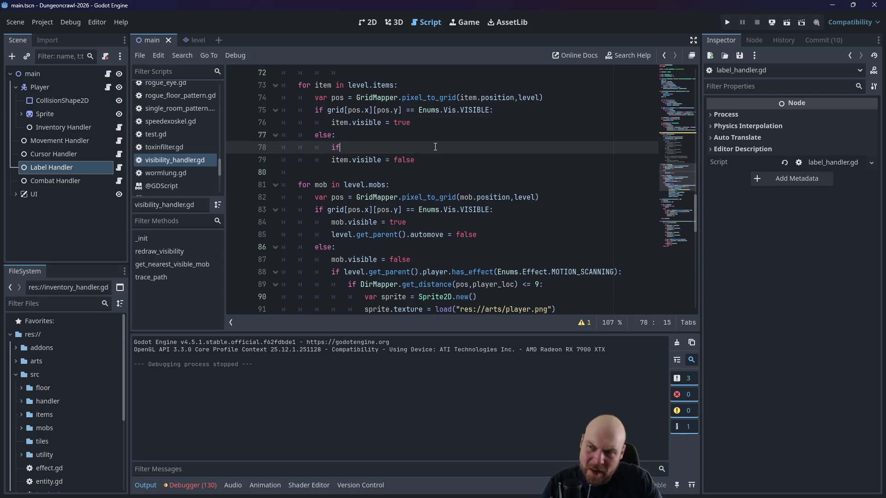
text(item i)
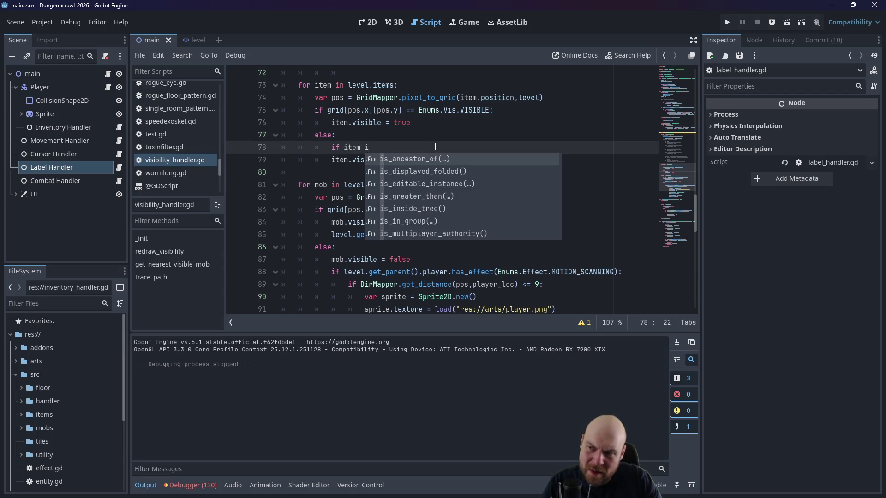
text(s Exit()
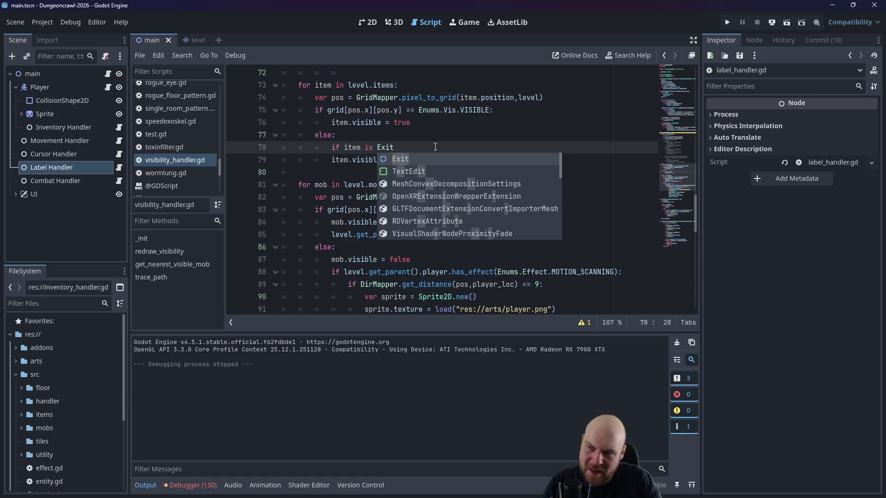
Step: Make the condition 'if item is not Exit:', indent item.visible = false, save, and run the game
key(Left)
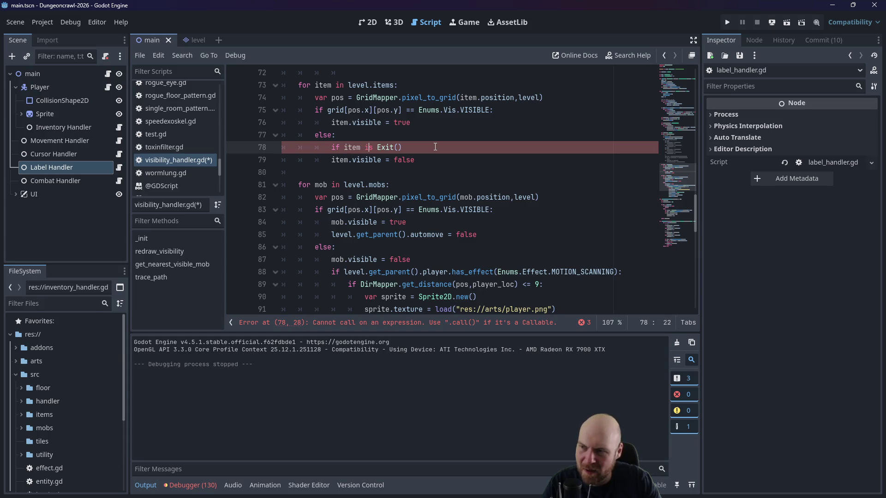
key(Left)
key(Left)
key(Left)
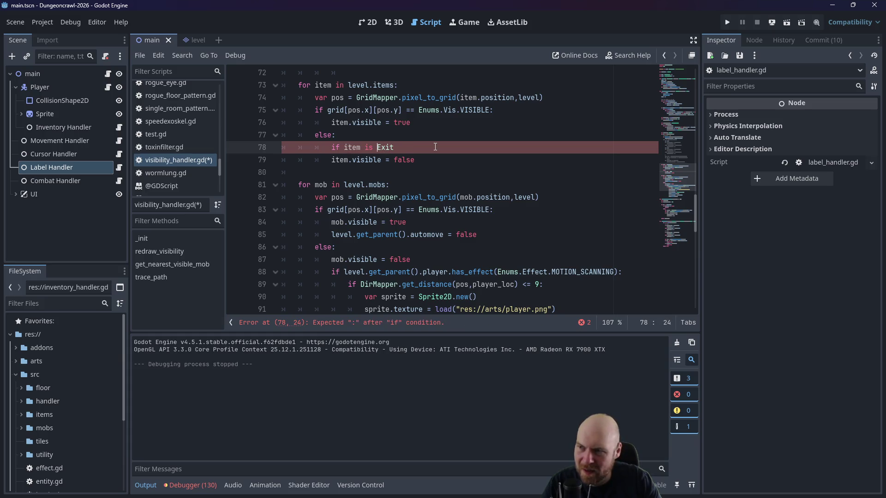
text(not)
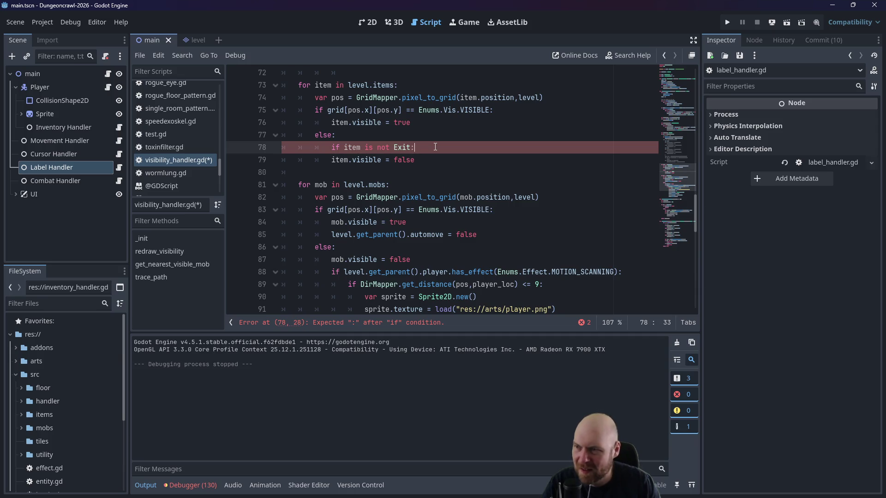
click(325, 157)
key(Tab)
key(ctrl+s)
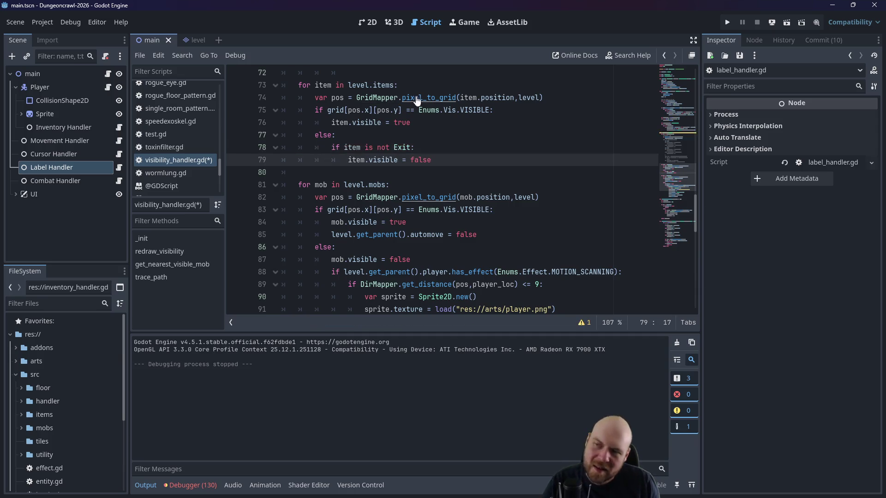
click(726, 23)
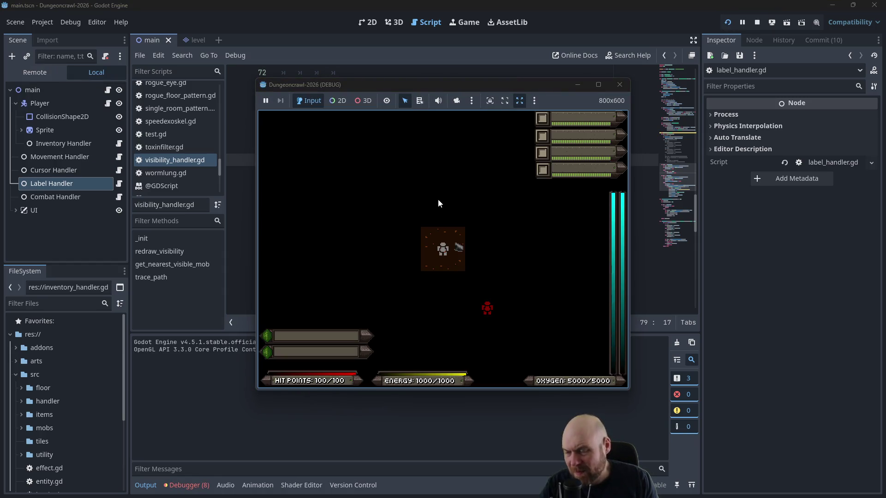
Step: Stop the debug run and scroll back up through visibility_handler.gd's line-of-sight loop
click(619, 84)
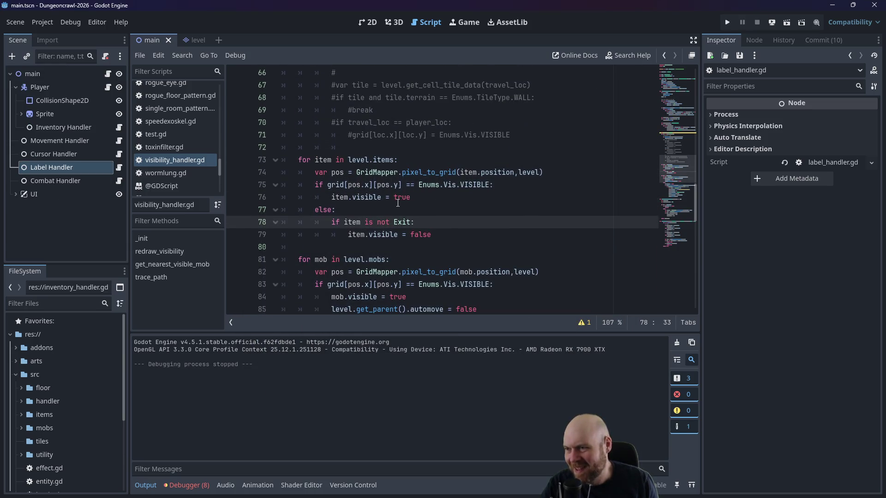
scroll(398, 217, up, 5)
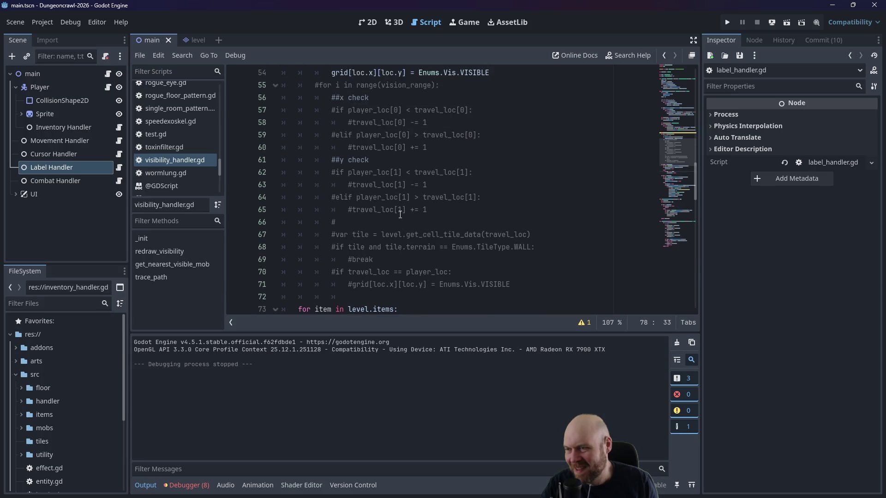
scroll(400, 214, up, 2)
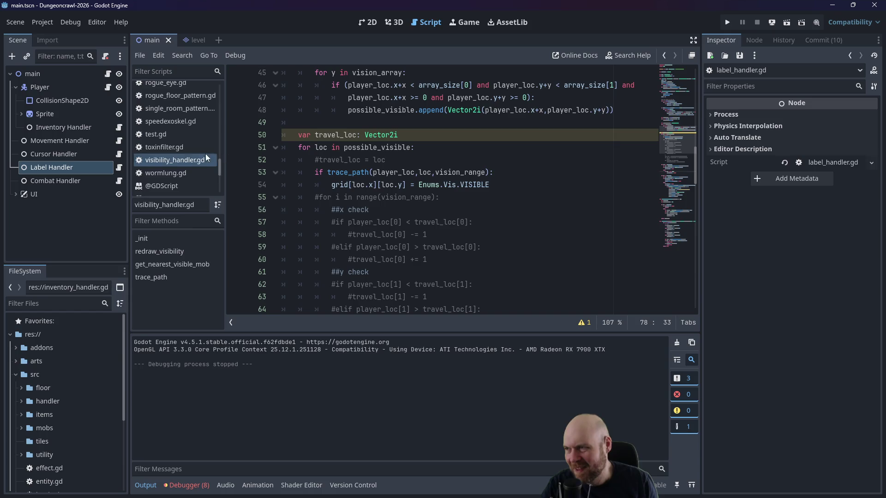
scroll(198, 157, up, 3)
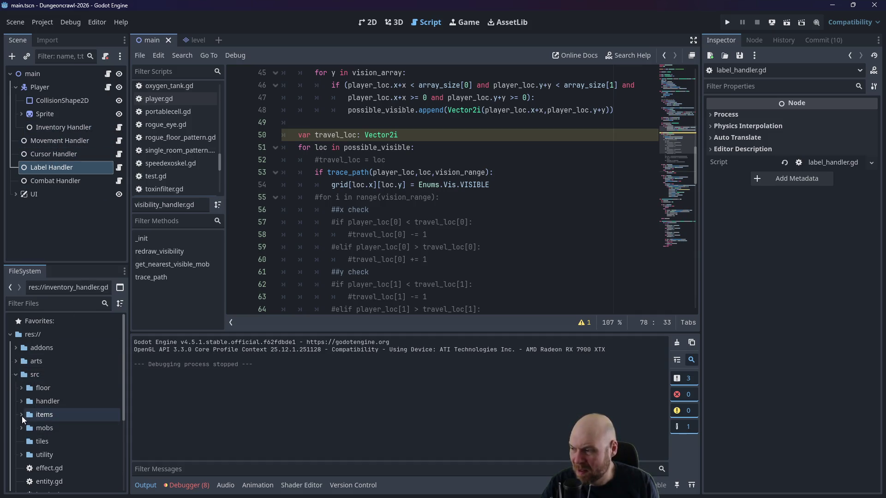
Step: Expand the floor, handler and floor_strategies folders and open floor_strategy.gd
click(21, 388)
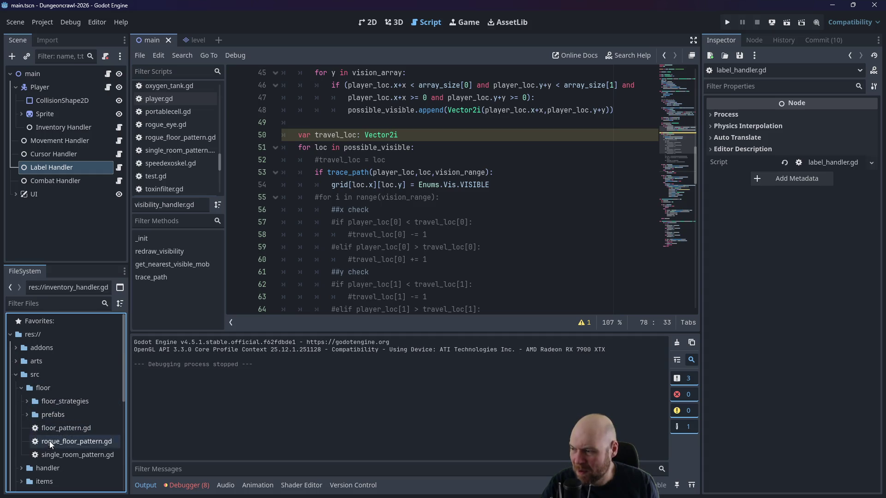
click(21, 468)
scroll(59, 450, down, 3)
double_click(59, 451)
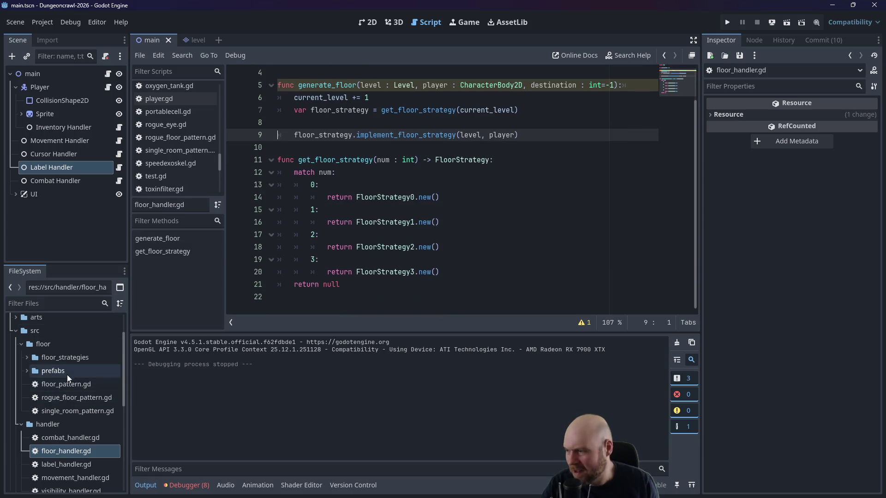
click(27, 358)
double_click(52, 371)
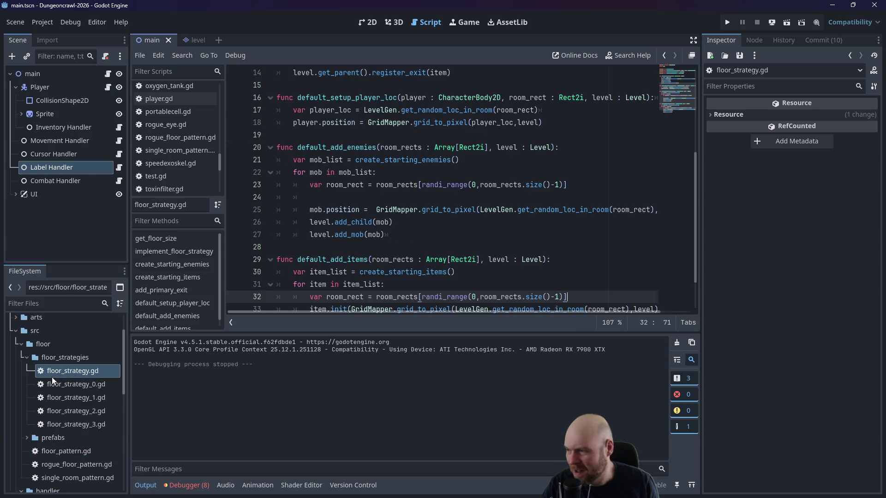
scroll(369, 238, up, 2)
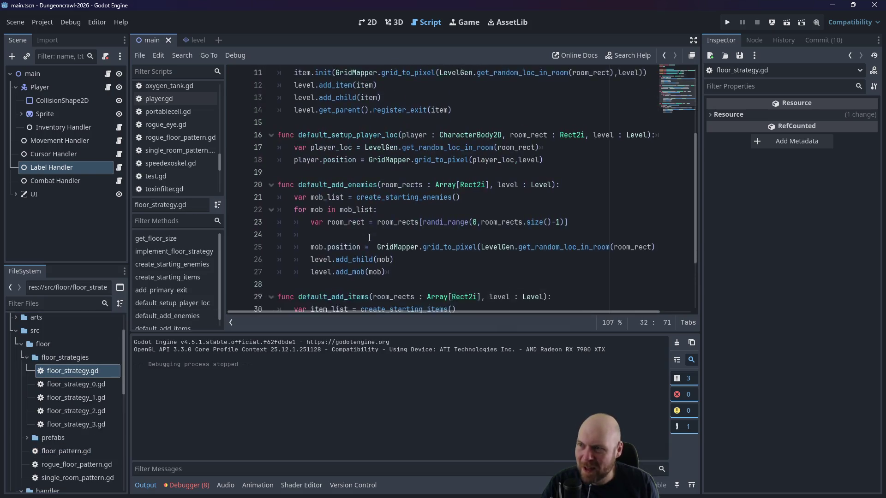
scroll(369, 237, up, 1)
Step: Add 'item.visible = false' after item.init in add_primary_exit, save, and run the project
click(420, 174)
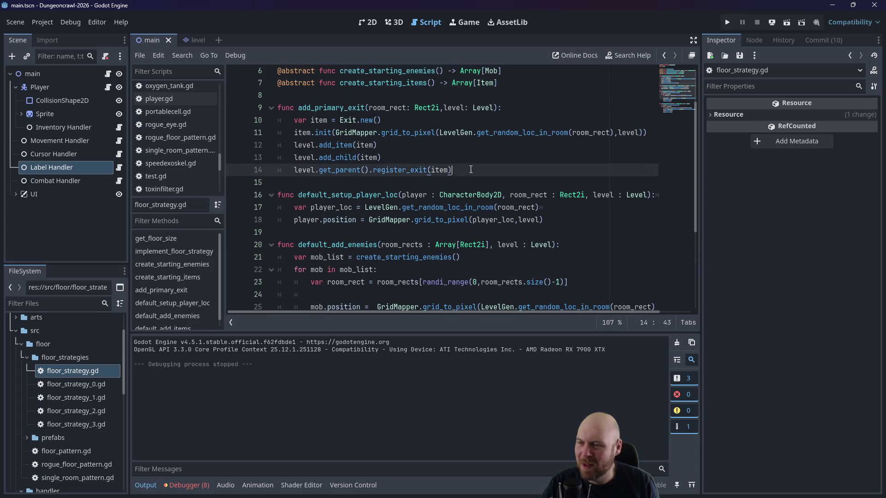
click(489, 160)
key(Up)
key(Up)
key(Up)
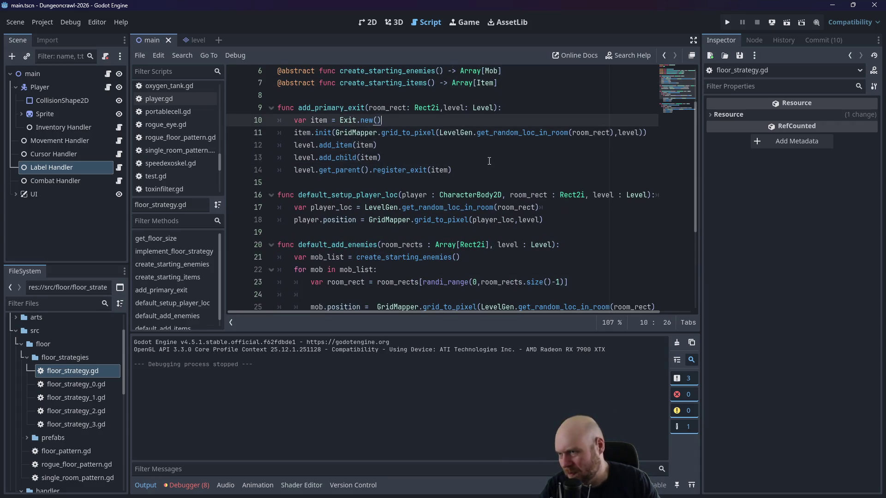
key(Down)
key(Down)
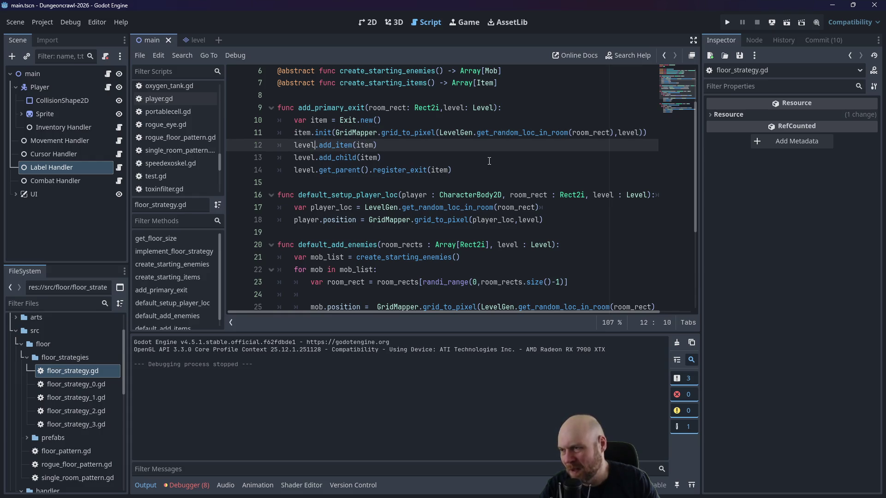
key(Return)
key(Up)
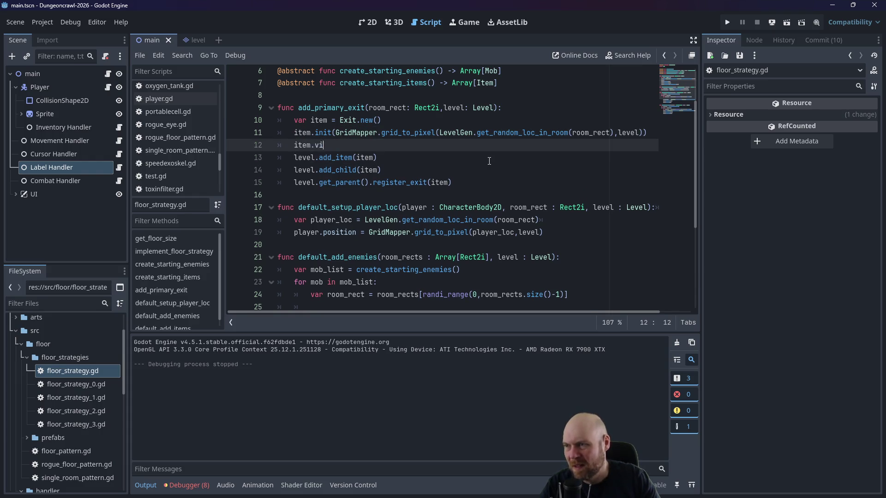
text(= false)
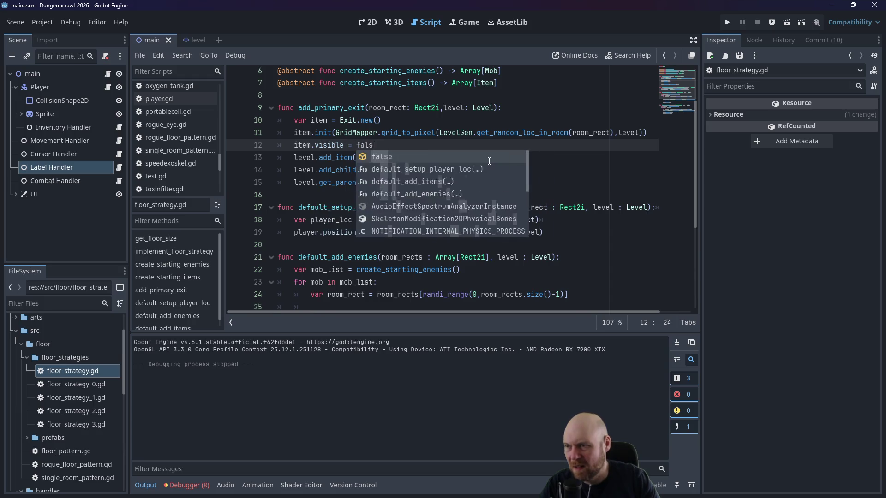
key(ctrl+s)
click(726, 22)
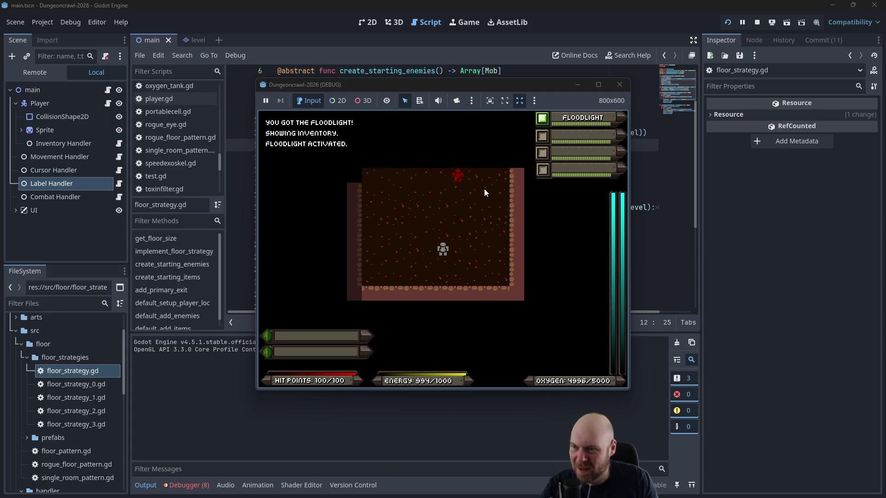
Step: Explore with the floodlight off, collect the medgel pack, fight the martian butterfly, then stop the game
key(1)
key(Up)
key(Up)
key(Up)
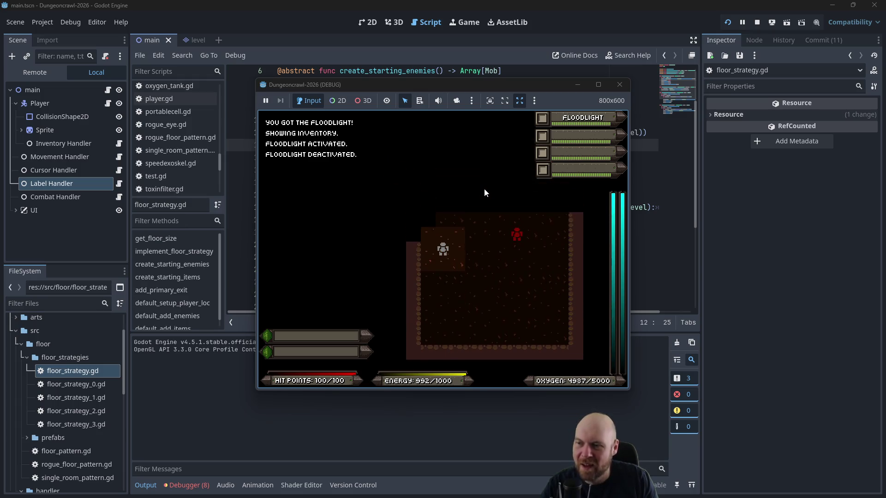
key(Left)
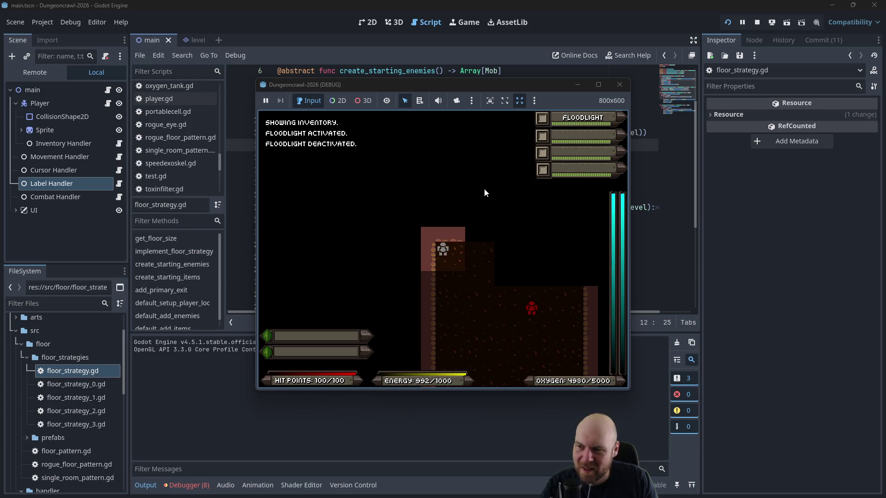
key(Right)
key(Right)
key(Right)
key(Left)
key(Left)
key(Left)
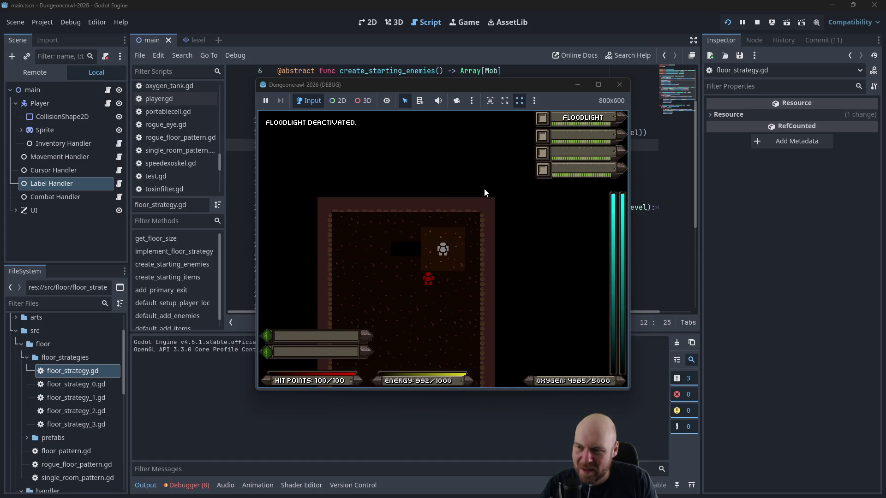
key(Down)
key(Down)
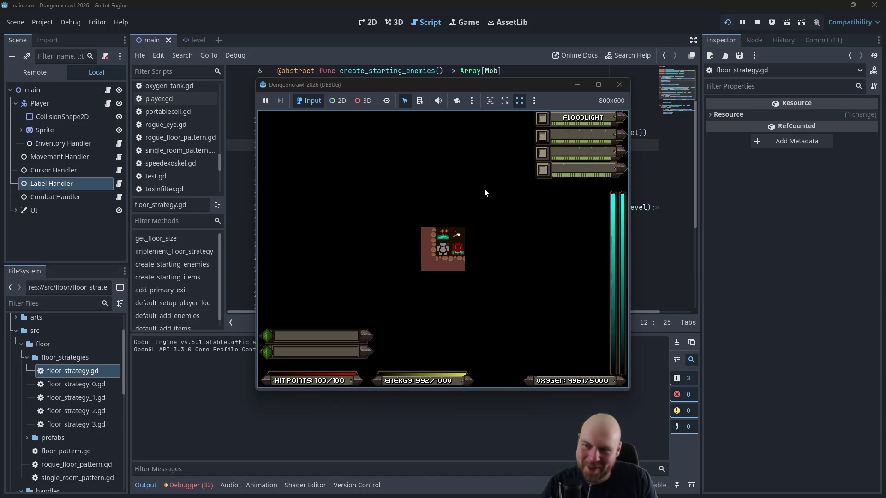
key(Up)
key(Right)
key(Right)
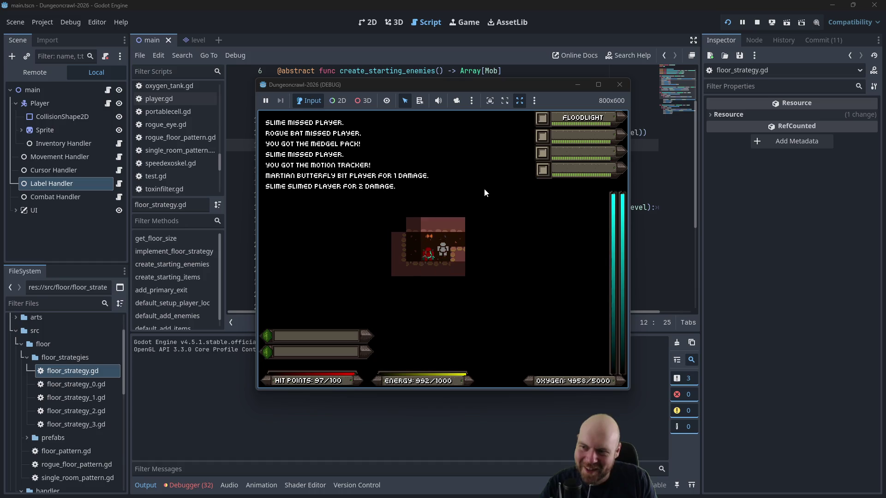
key(Left)
key(Left)
key(Left)
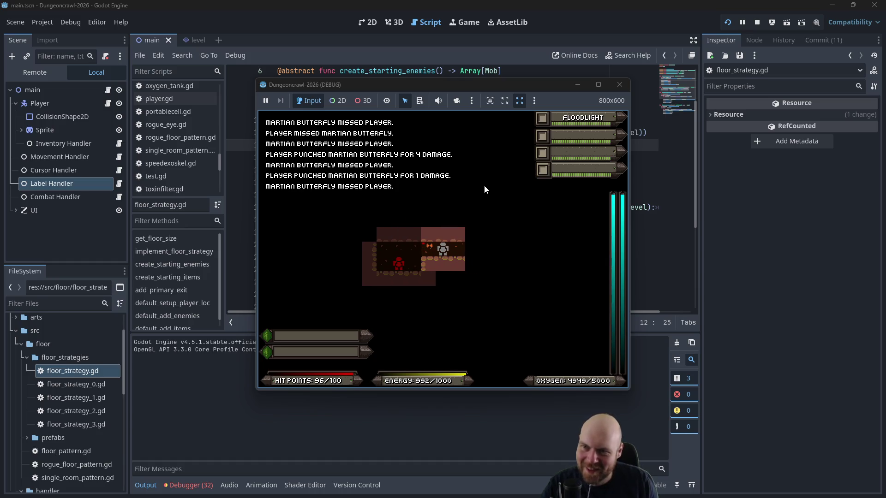
click(620, 84)
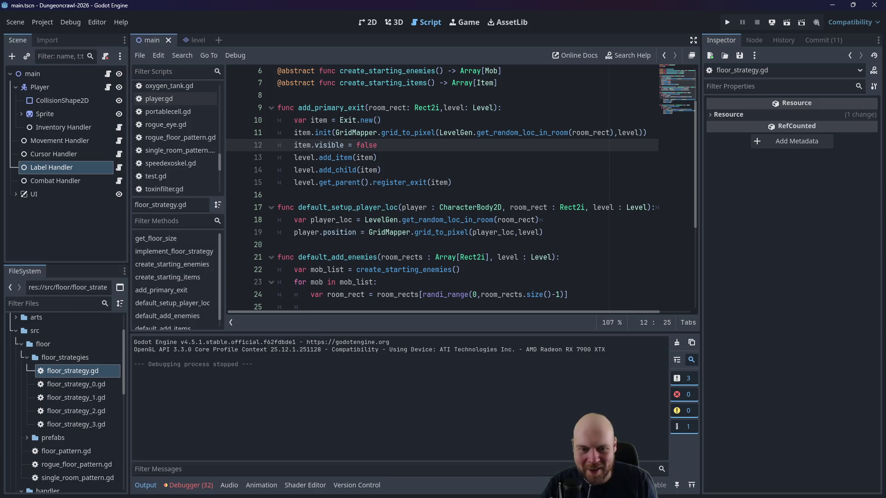
Step: Append '- DONE' to the 'Exits don't become hidden outside of LoS' bullet and return to Godot
key(alt+Tab)
scroll(431, 355, down, 2)
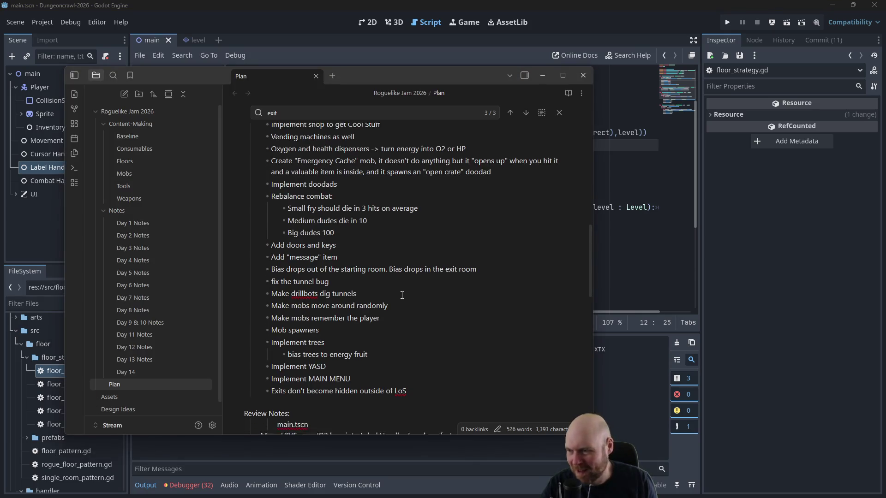
text( - DONE)
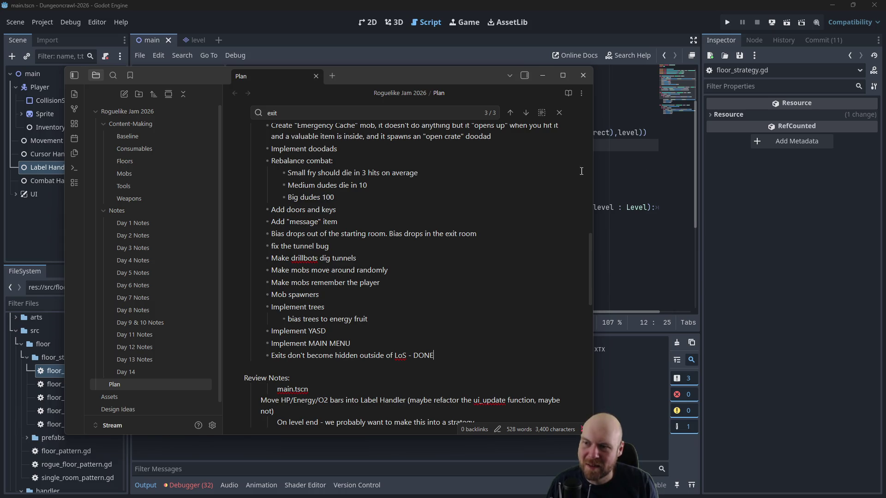
click(647, 185)
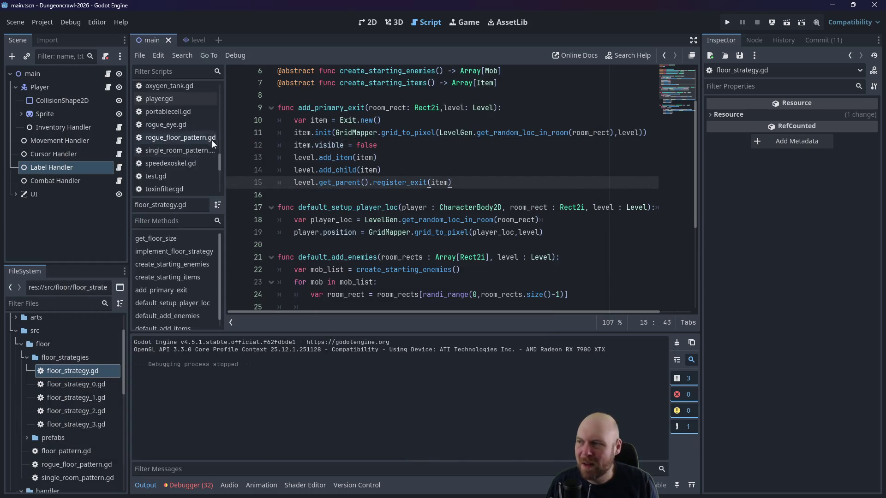
Step: Reopen visibility_handler.gd and scroll through the trace_path loop that marks possible_visible tiles VISIBLE
scroll(166, 180, down, 3)
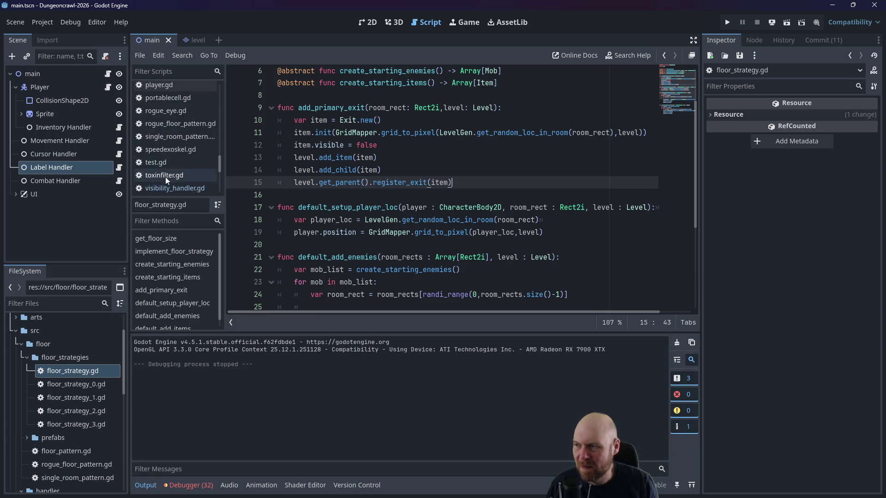
click(176, 146)
scroll(462, 208, up, 1)
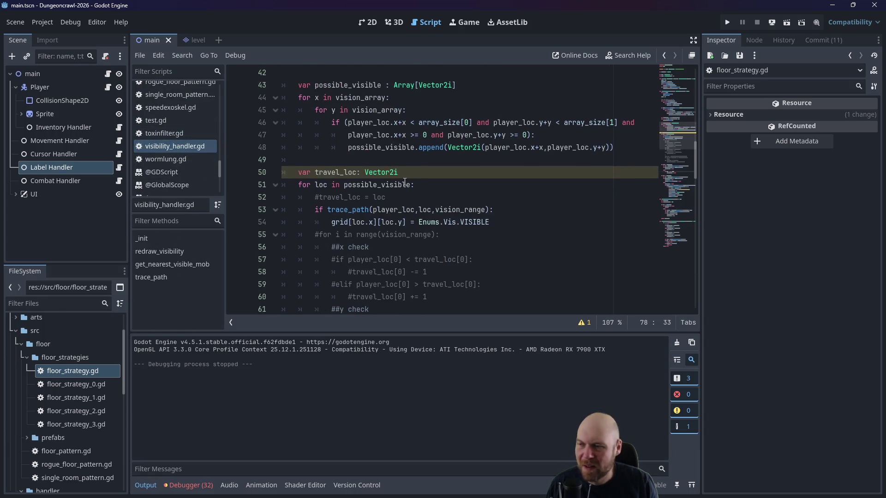
click(547, 226)
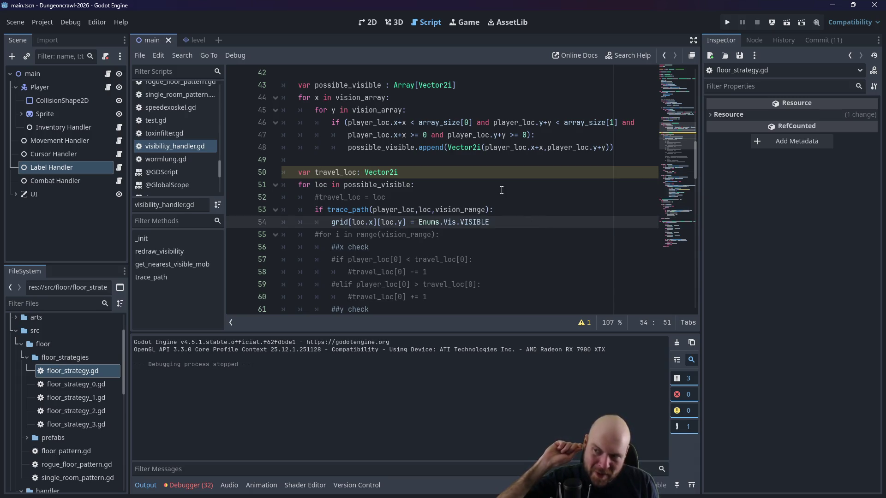
scroll(502, 190, up, 4)
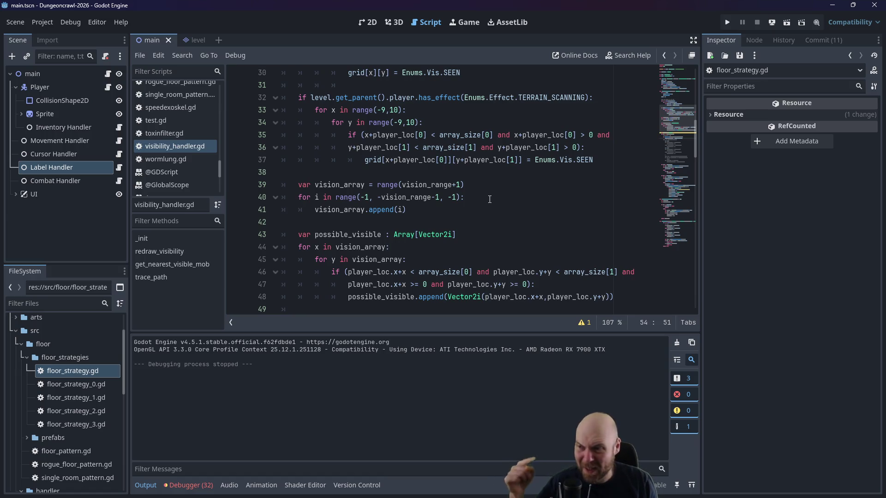
scroll(490, 199, up, 1)
scroll(491, 205, down, 3)
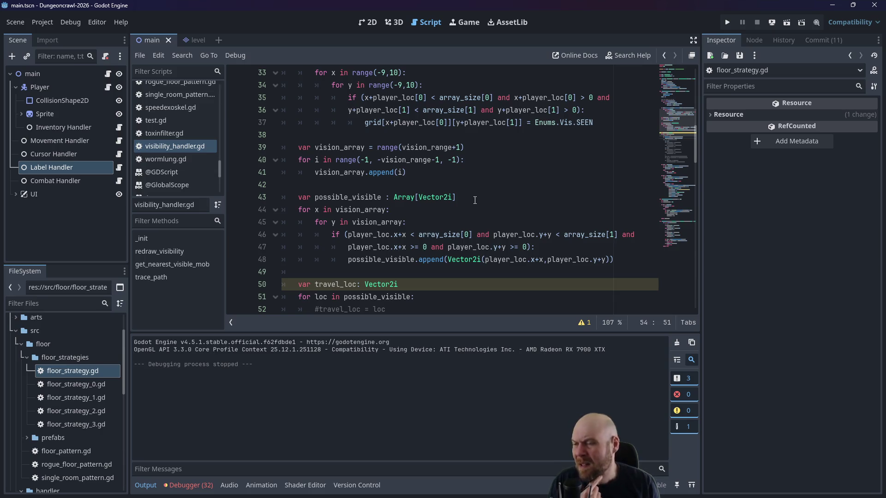
scroll(475, 200, down, 2)
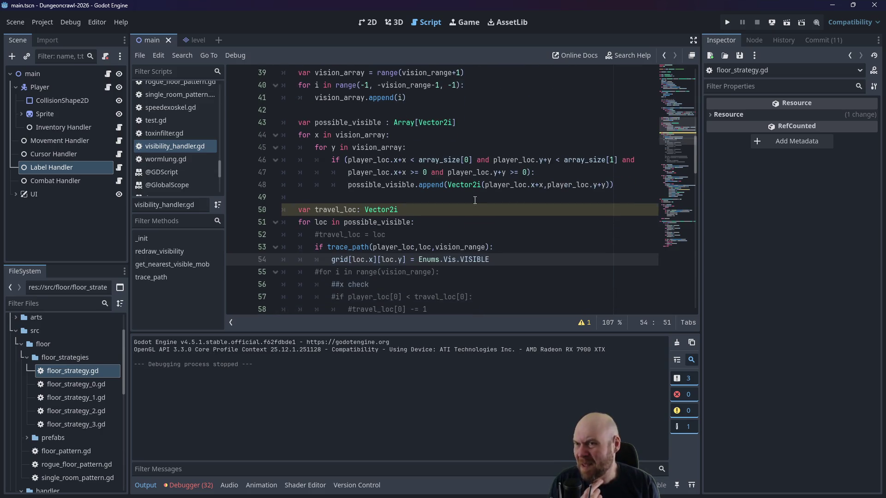
scroll(474, 201, down, 2)
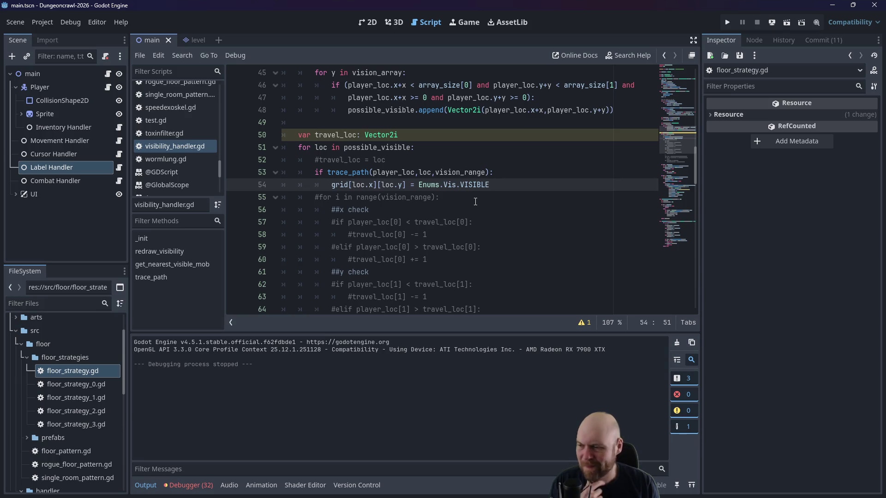
scroll(473, 202, down, 2)
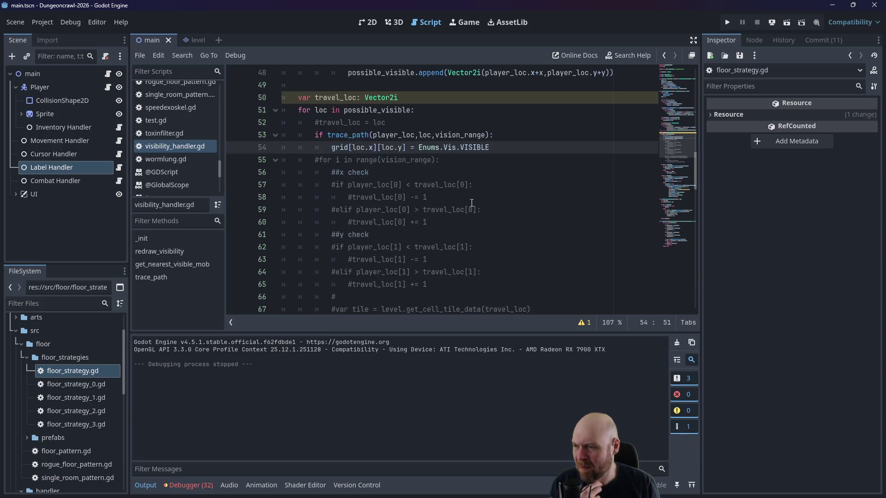
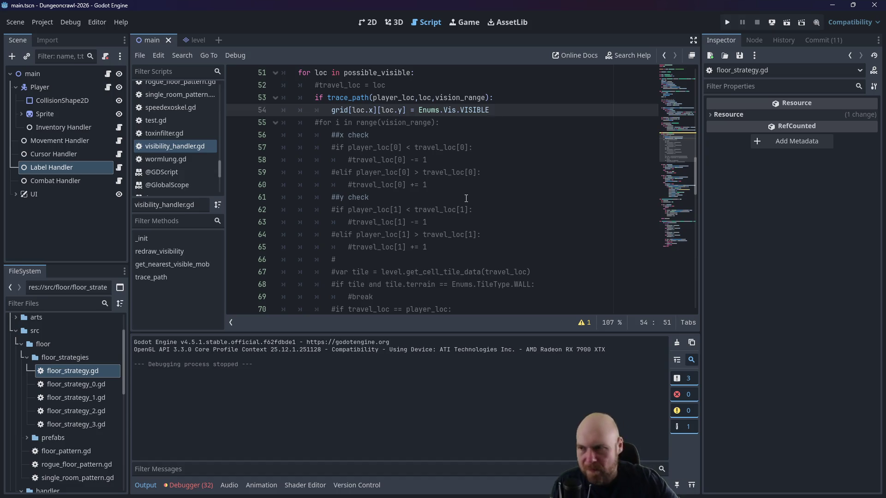
Step: Launch a quick test run of the game, then close the debug game window
scroll(446, 219, up, 7)
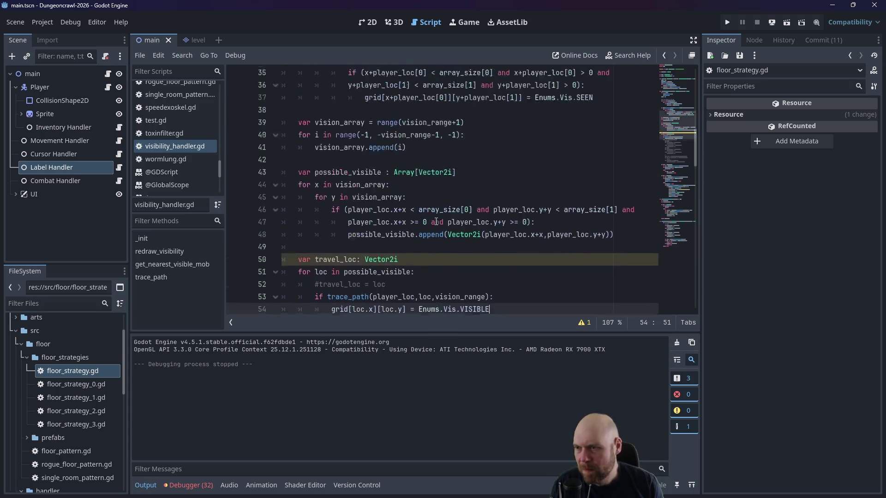
scroll(433, 227, up, 2)
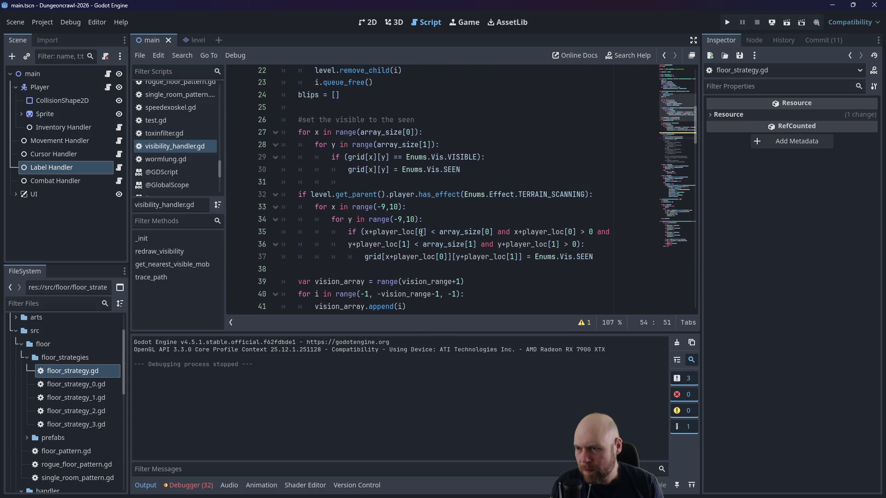
scroll(418, 233, up, 2)
scroll(417, 233, down, 3)
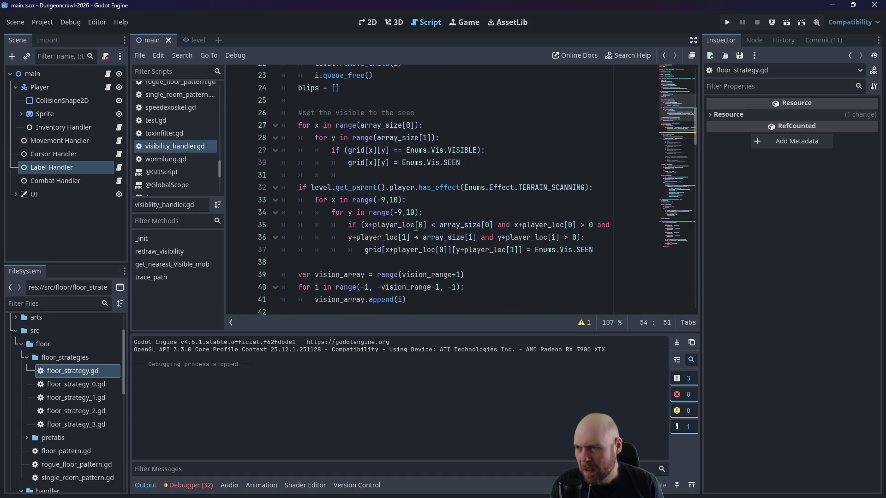
scroll(415, 234, up, 2)
scroll(412, 236, up, 2)
scroll(375, 262, up, 2)
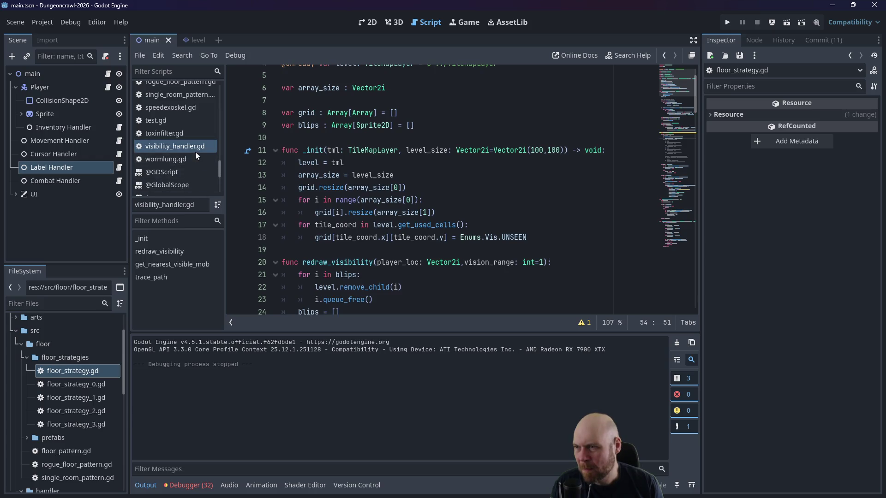
scroll(194, 152, up, 5)
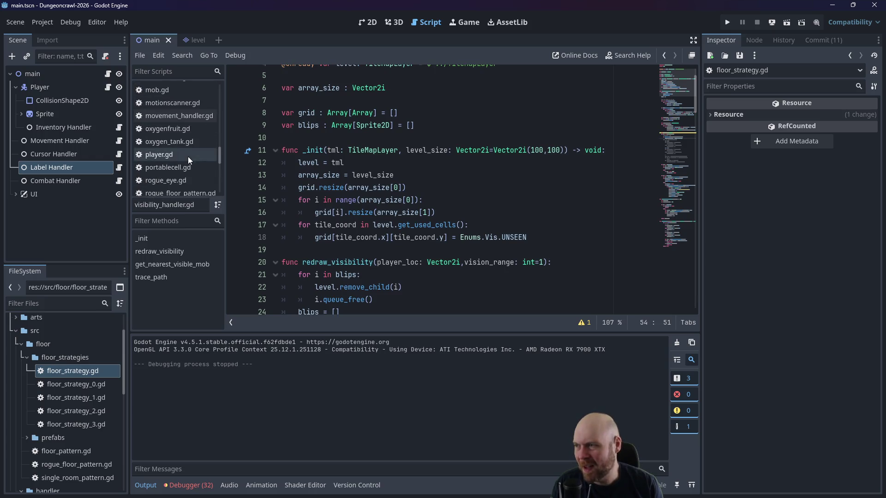
scroll(188, 156, up, 3)
scroll(175, 155, up, 3)
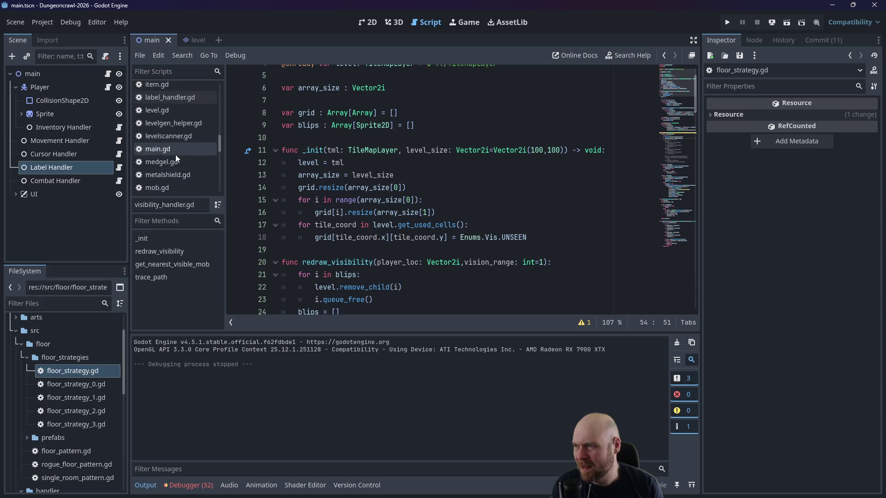
mouse_move(220, 125)
mouse_down()
mouse_move(217, 135)
mouse_move(220, 110)
mouse_up()
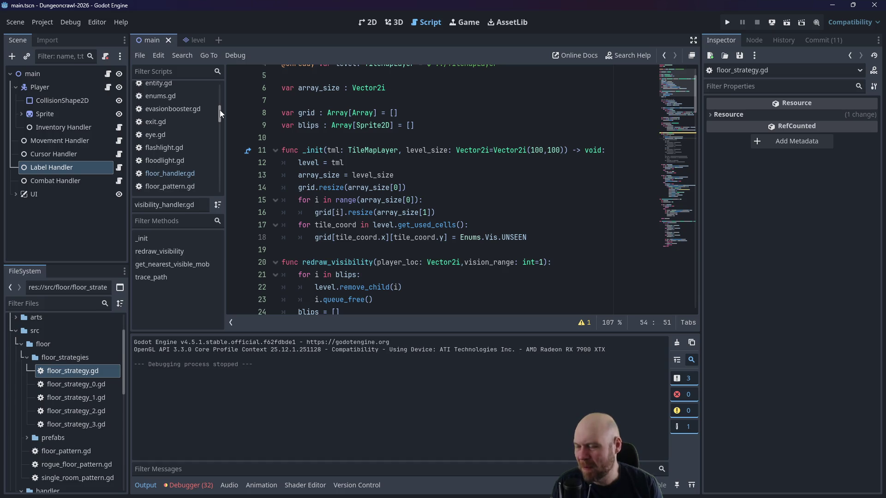
drag(219, 110, 215, 186)
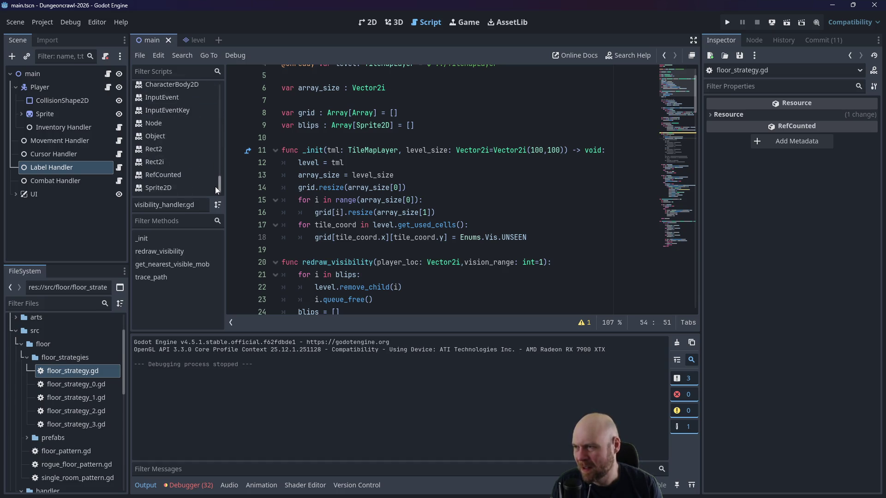
click(425, 150)
click(727, 22)
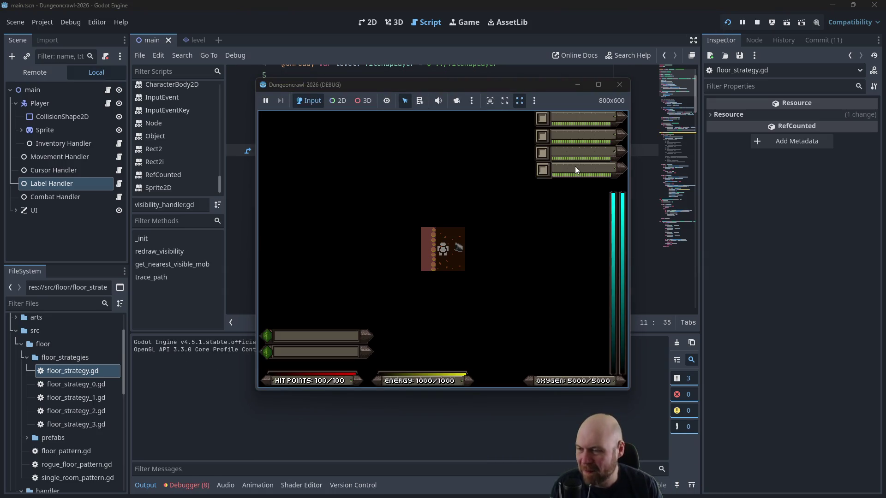
click(619, 84)
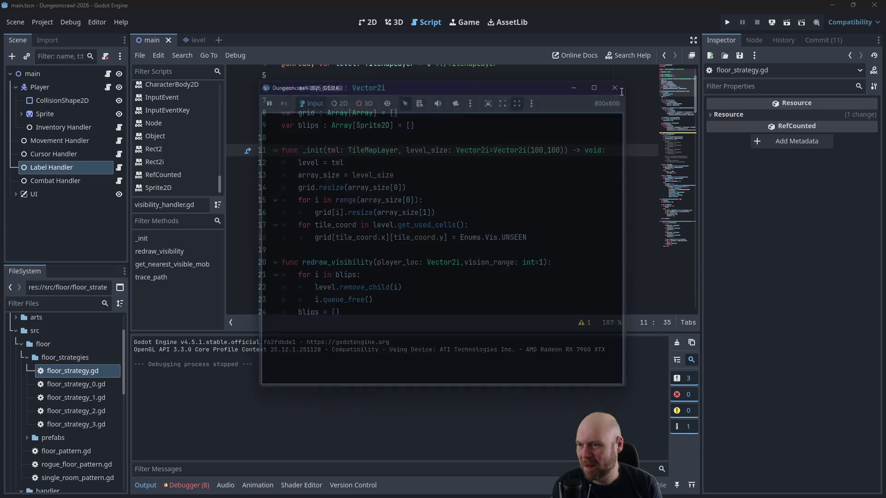
Step: Open levelscanner.gd, the LevelScanner terrain scanner script, from the Scripts list
scroll(172, 161, down, 8)
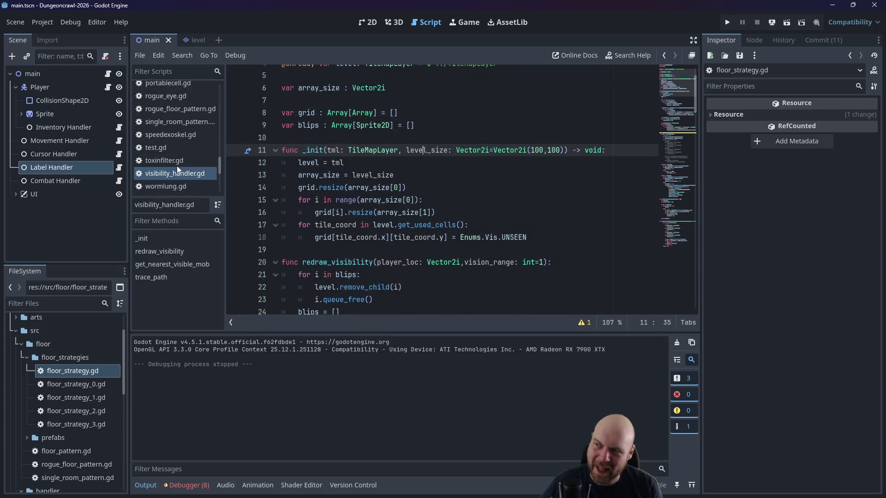
scroll(174, 174, up, 5)
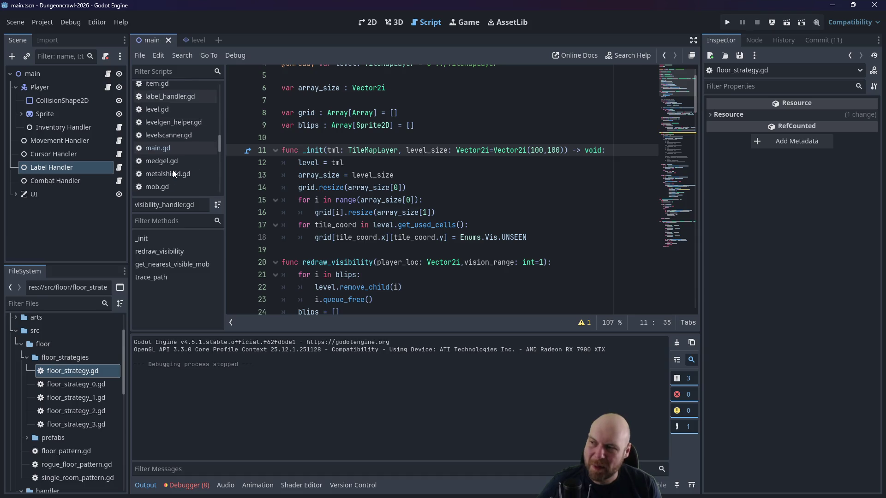
scroll(173, 164, up, 3)
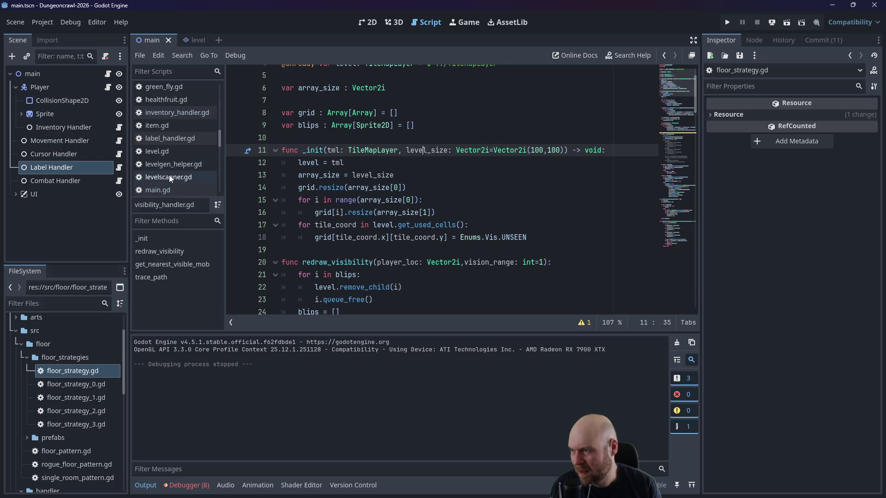
scroll(169, 176, down, 1)
click(176, 166)
scroll(176, 165, up, 4)
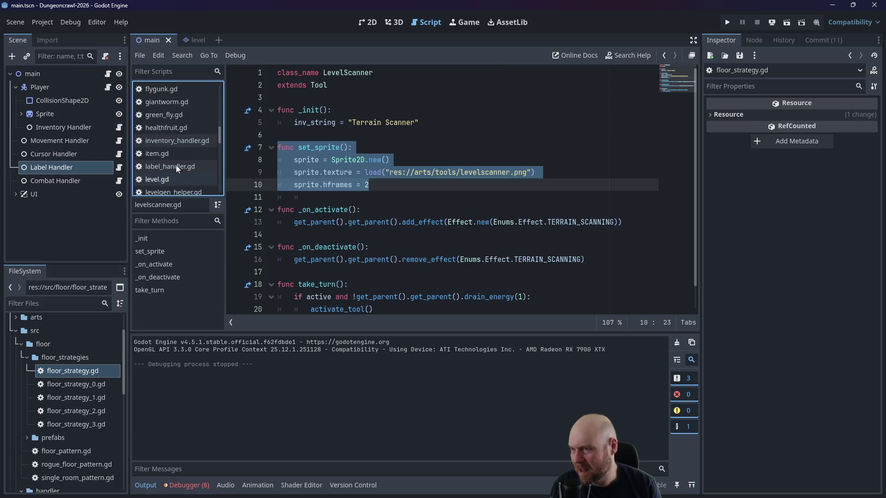
Step: In floor_strategy.gd, add item.visible = false above level.add_child(item) and save
double_click(82, 375)
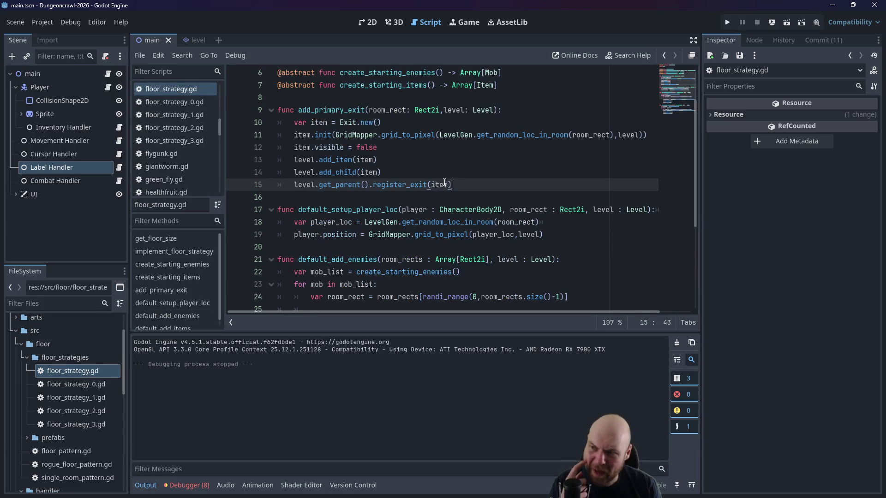
scroll(429, 194, down, 4)
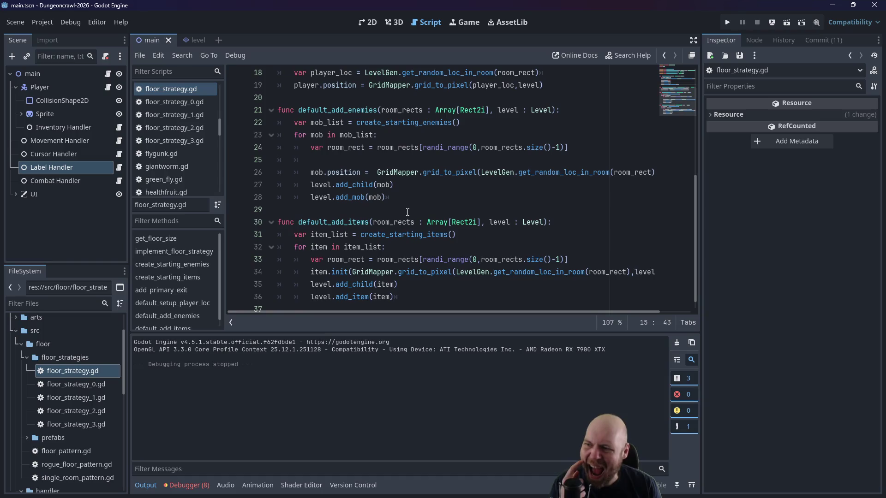
scroll(407, 212, down, 1)
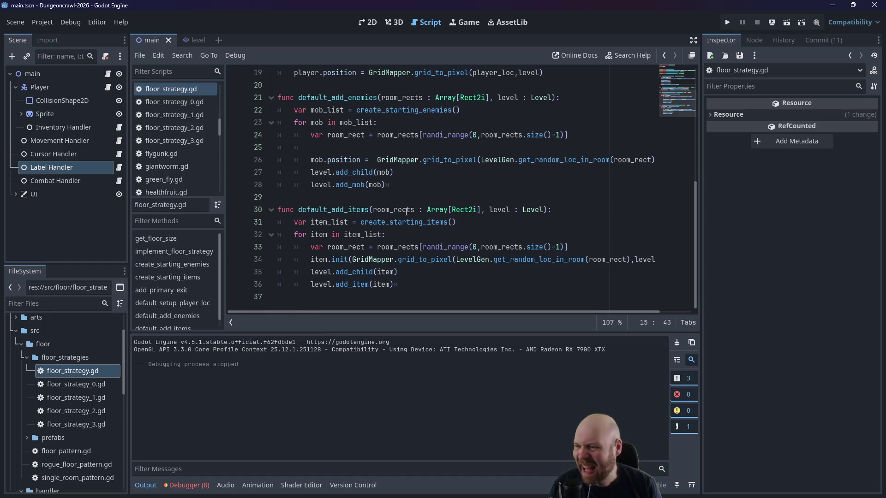
click(311, 272)
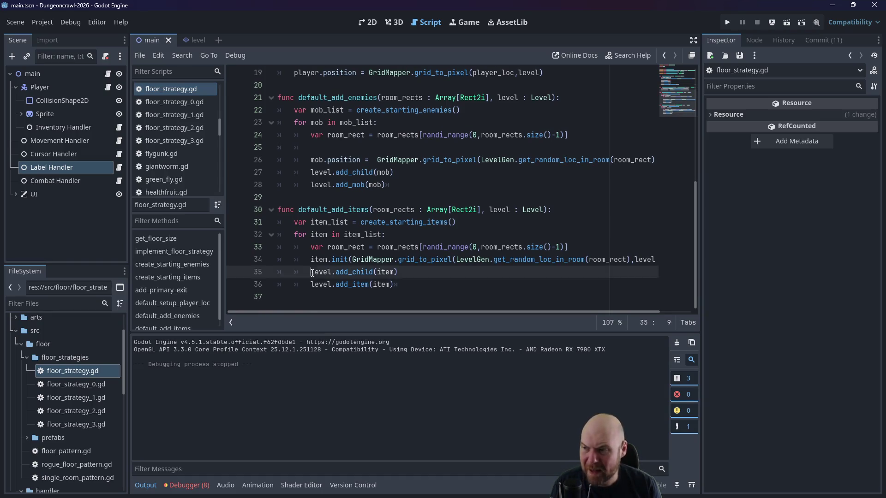
key(Return)
key(Up)
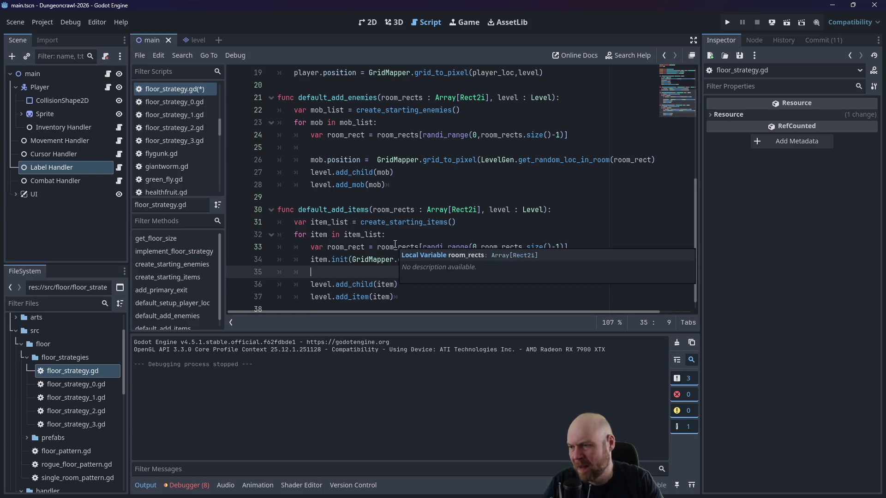
text(item.visi)
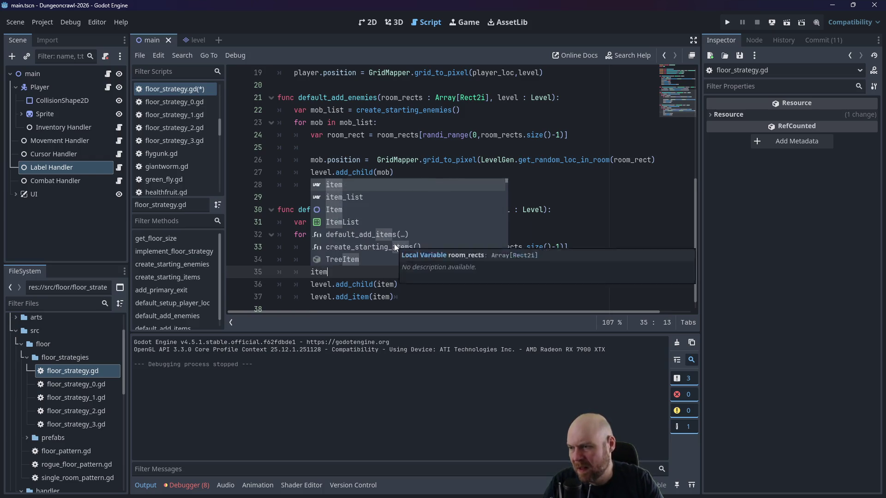
text(ble = false)
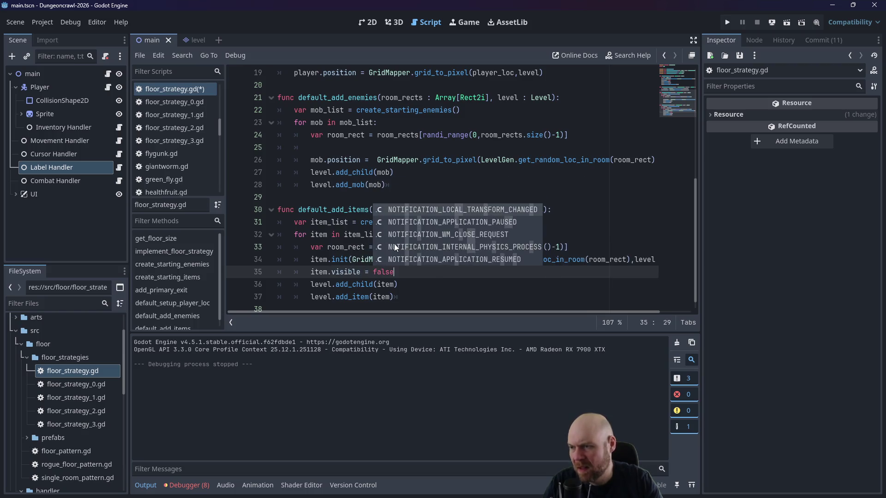
click(519, 209)
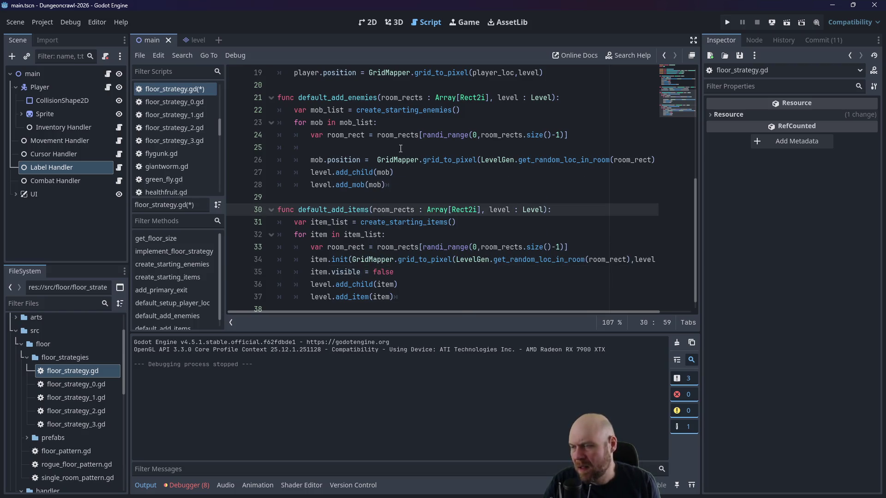
key(ctrl+s)
Step: Set mob.visible = false on line 25 of the enemy loop, save, and run the game
click(375, 148)
text(mob)
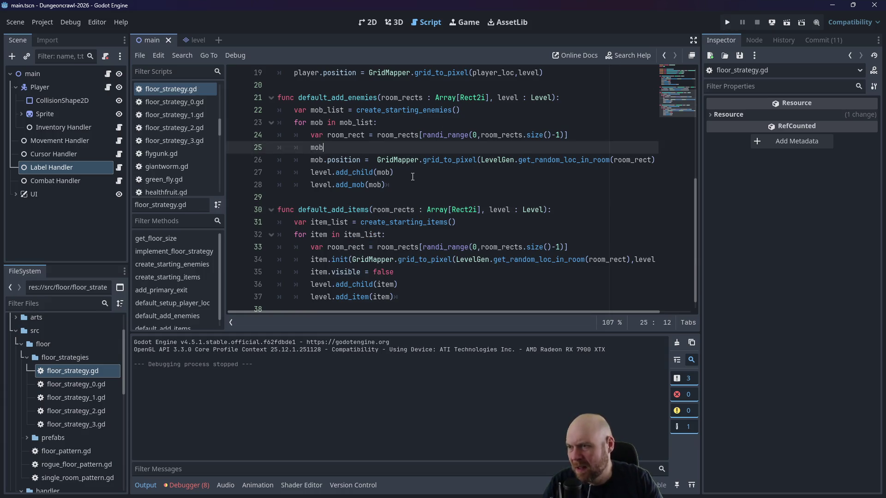
text(.visible = )
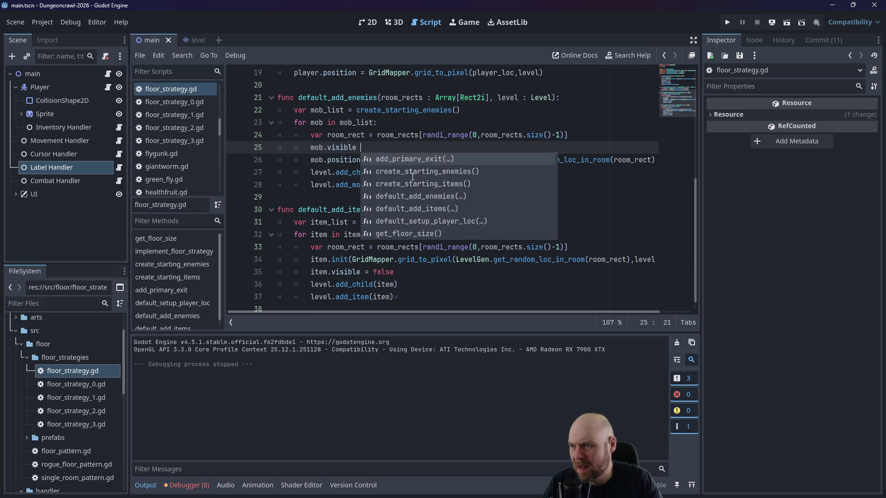
text(false)
key(ctrl+s)
click(424, 160)
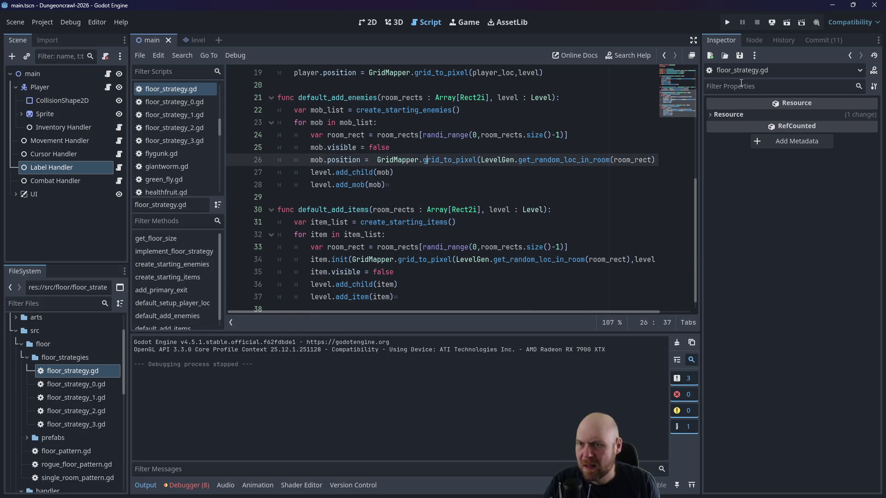
click(733, 21)
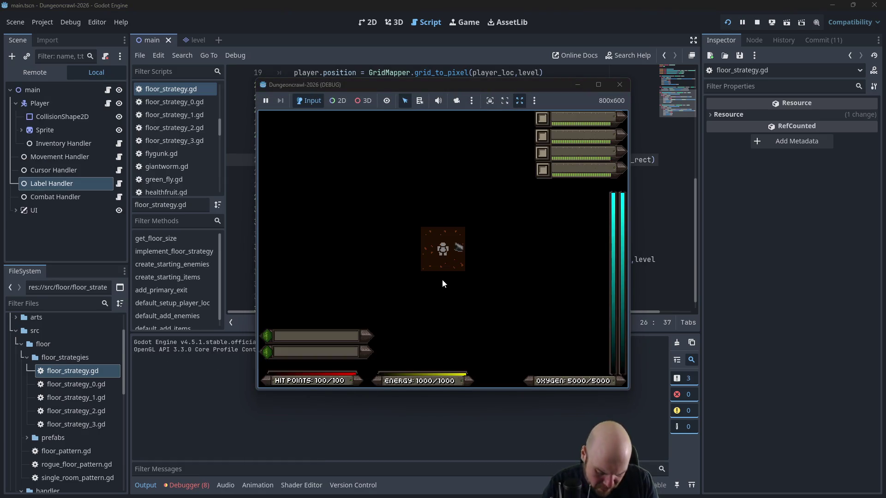
Step: Move the player onto the floodlight, then close and restart the game
key(Right)
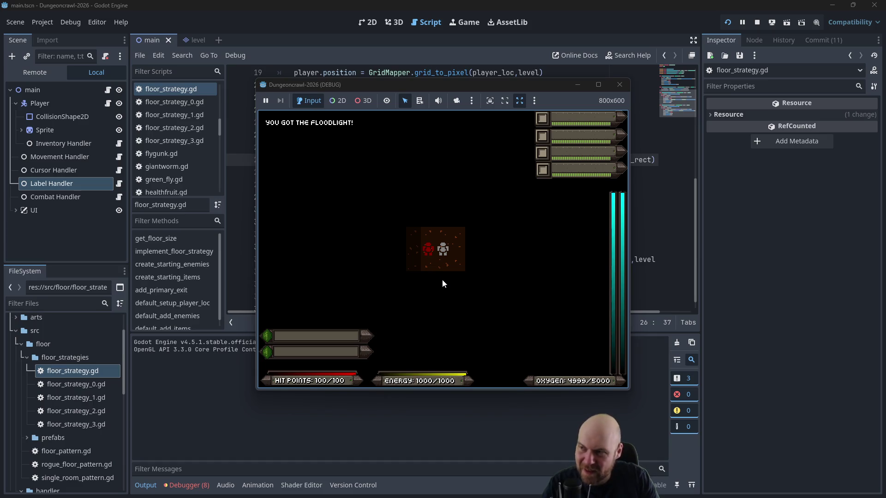
click(619, 85)
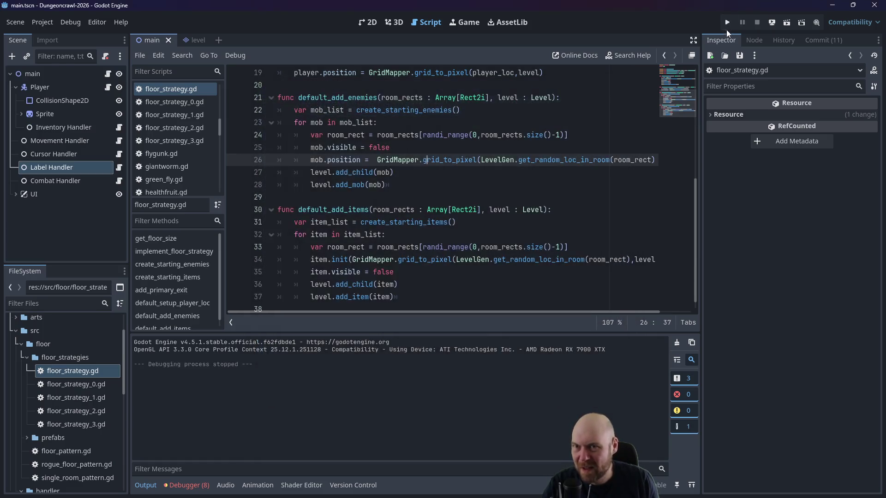
click(728, 26)
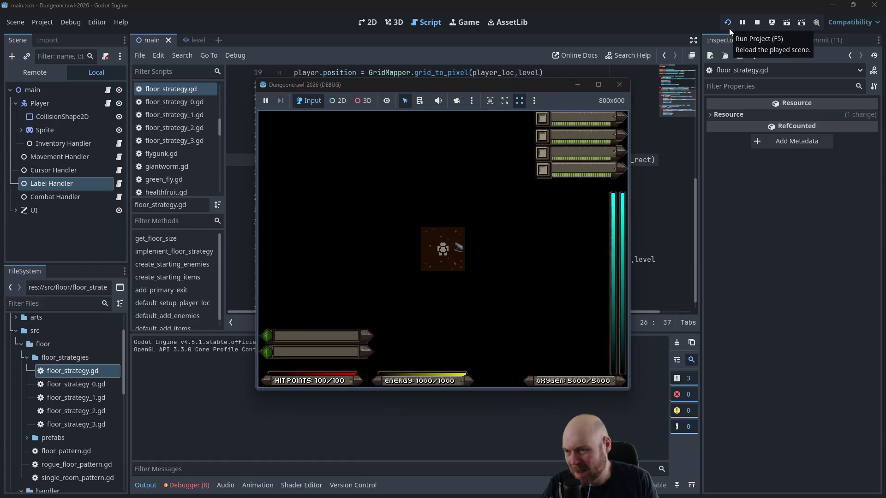
Step: Turn on the floodlight, fight the Martian Butterfly, pick up the Eye, and battle the Rogue Bat and crab bot
key(1)
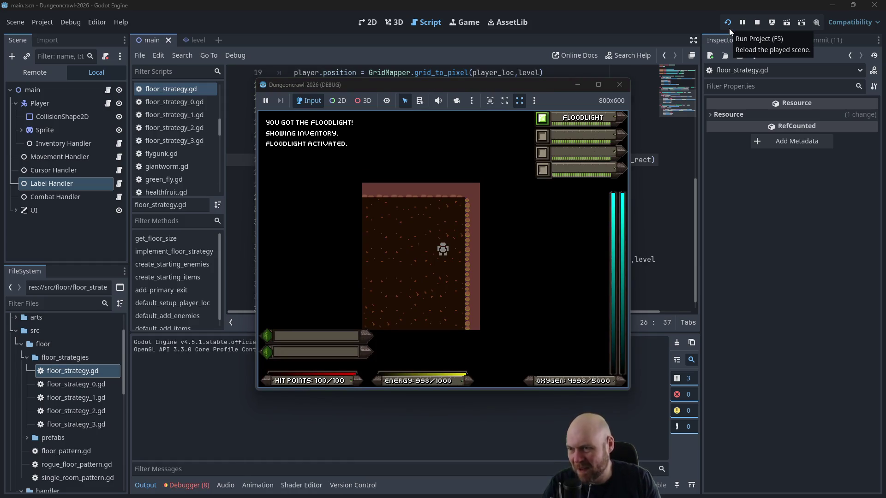
key(Up)
key(Right)
key(Up)
key(Right)
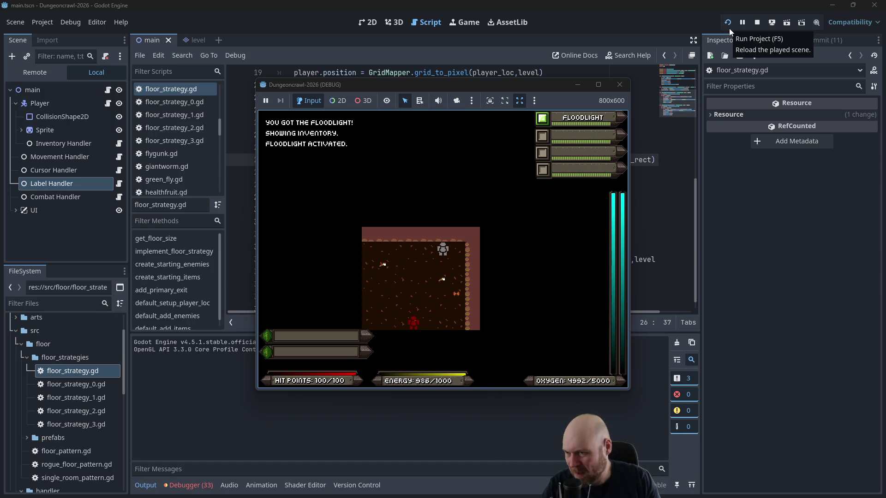
key(KP_3)
key(Down)
key(Down)
key(Down)
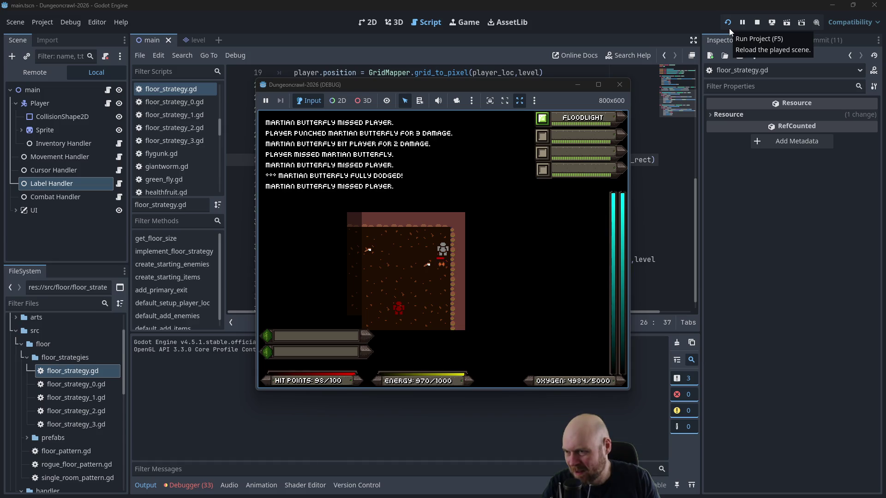
key(Down)
key(Down)
key(KP_1)
key(Down)
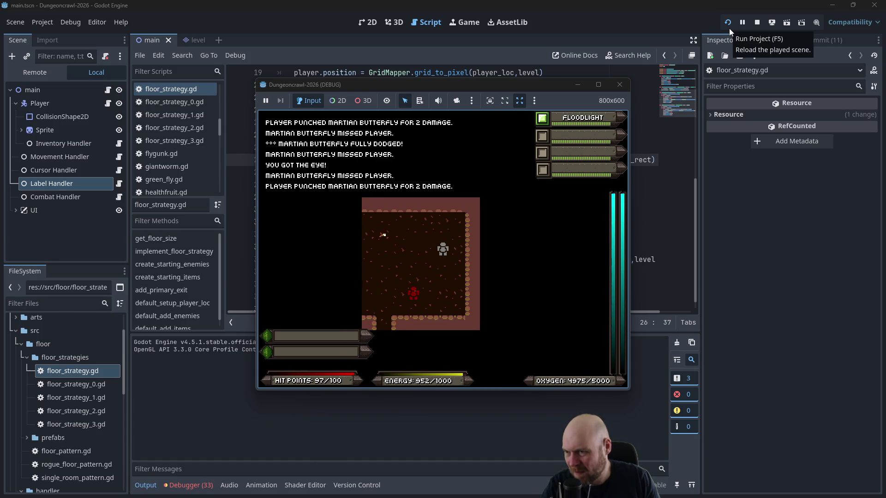
key(Left)
key(Left)
key(Left)
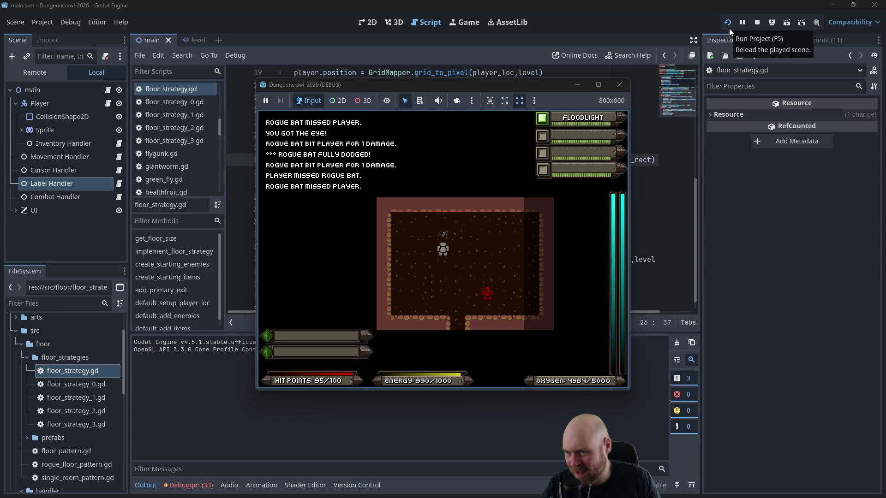
key(Up)
key(Up)
key(Up)
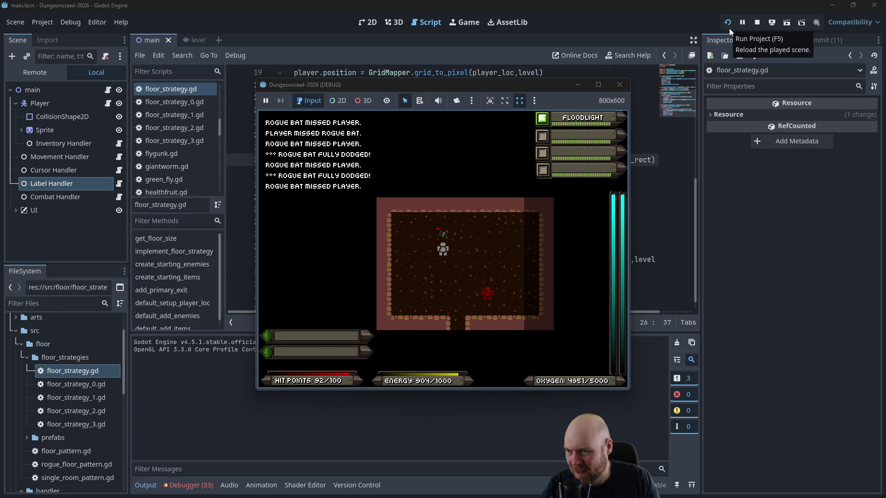
key(Up)
key(KP_3)
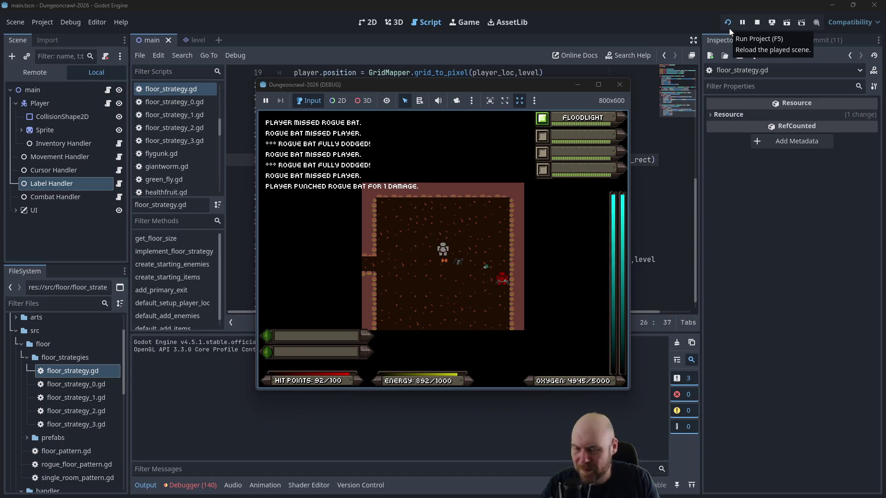
key(KP_3)
key(KP_3)
key(KP_3)
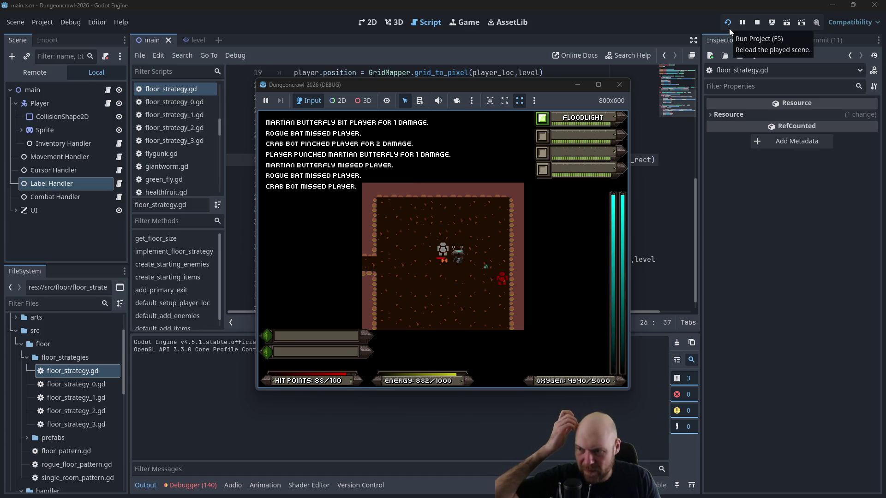
key(KP_3)
key(KP_3)
key(KP_3)
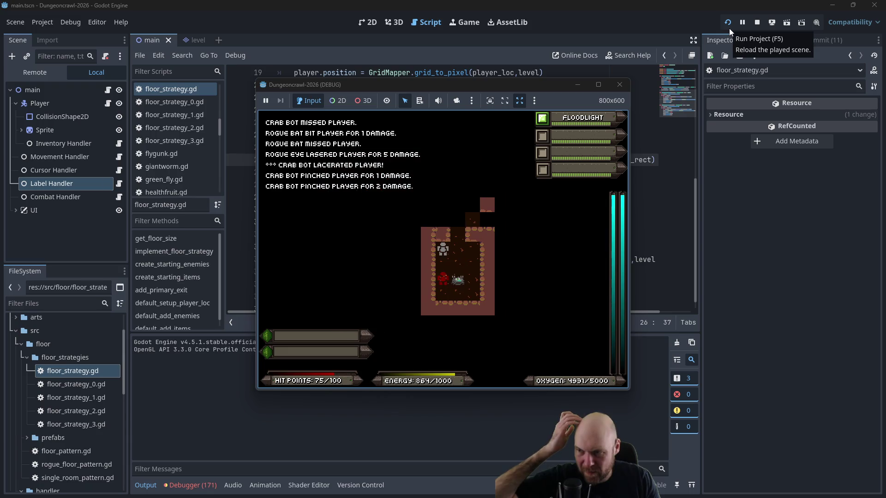
Step: Finish the crab bot, use a Medgel Pack from the inventory, and fight the Bonesnapper
key(Right)
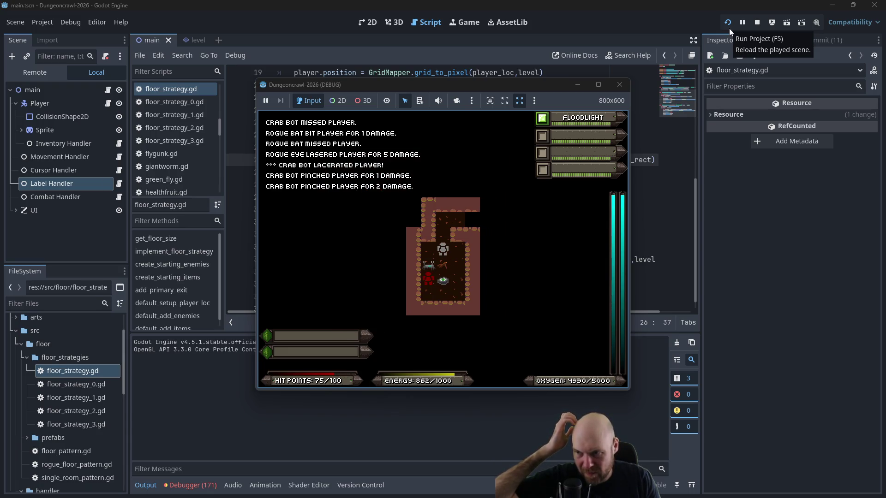
key(Down)
key(Down)
key(Up)
key(Up)
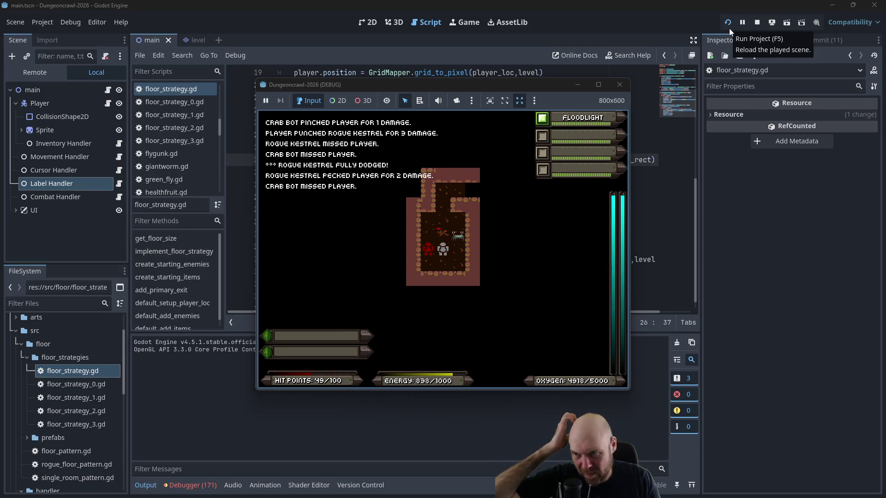
key(Up)
key(Up)
key(Up)
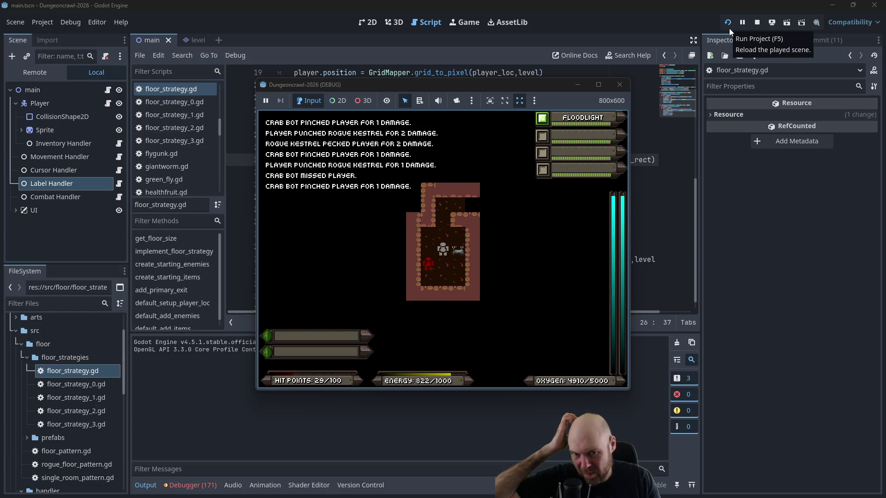
key(Right)
key(Right)
key(Right)
key(Up)
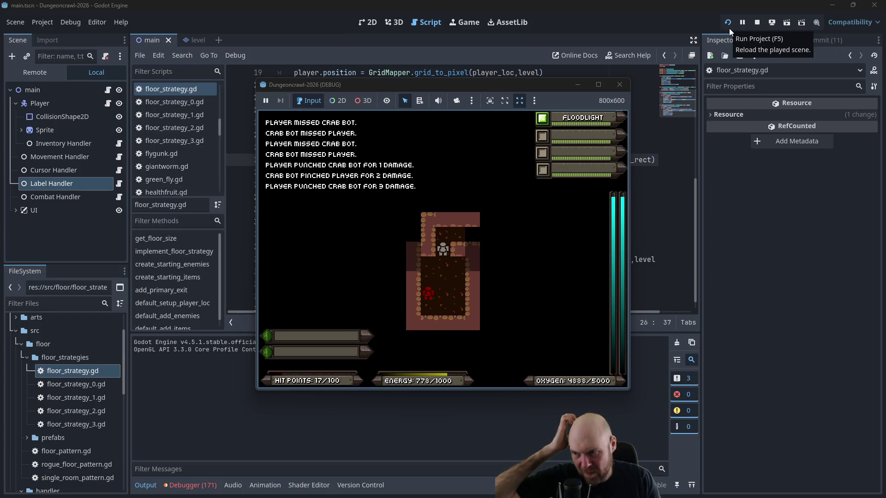
key(Up)
key(Right)
key(Right)
key(i)
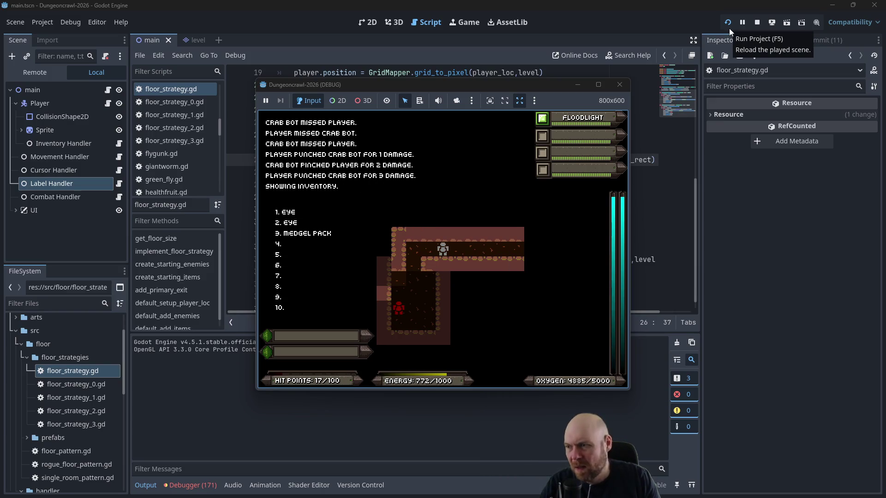
key(3)
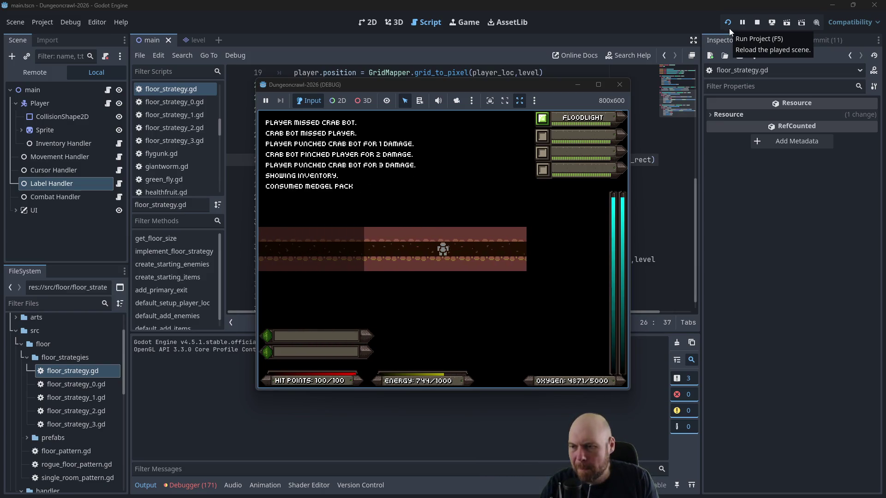
key(Right)
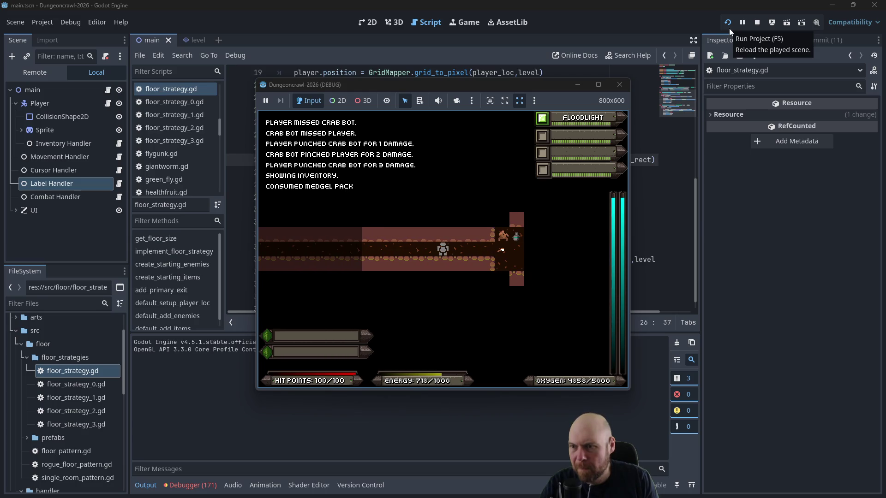
key(Right)
key(Right)
key(Right)
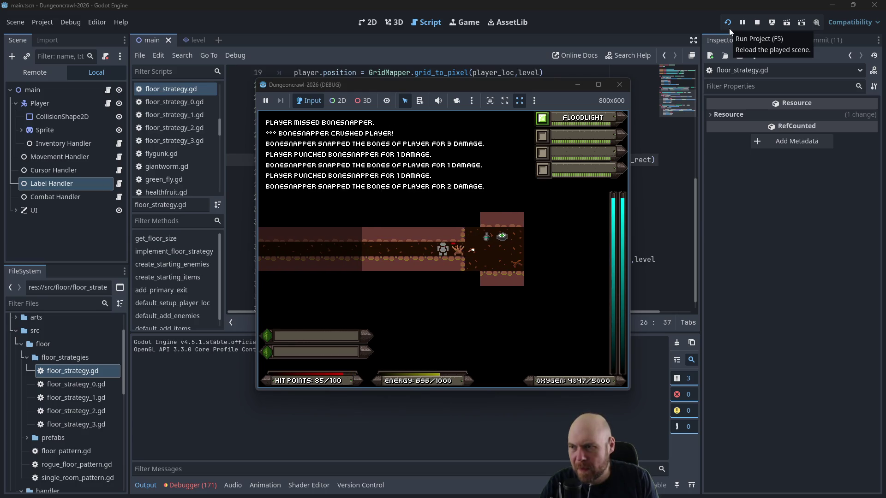
key(Right)
key(Right)
key(Right)
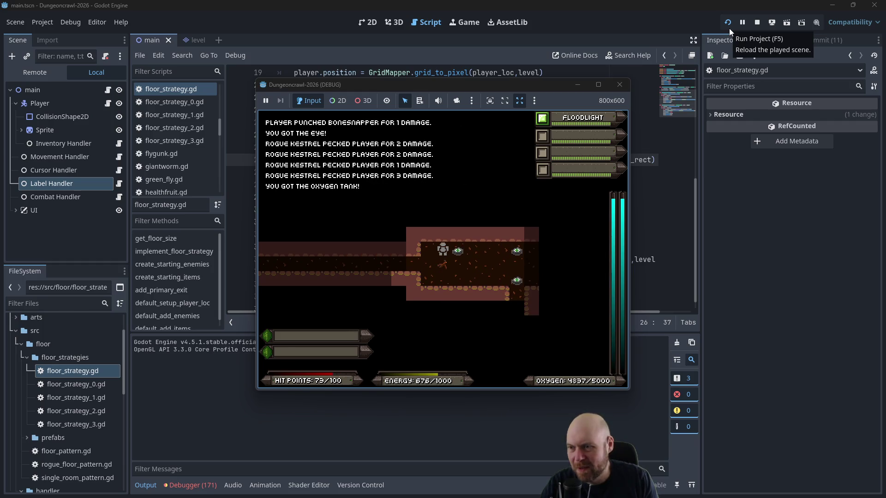
key(Right)
key(Right)
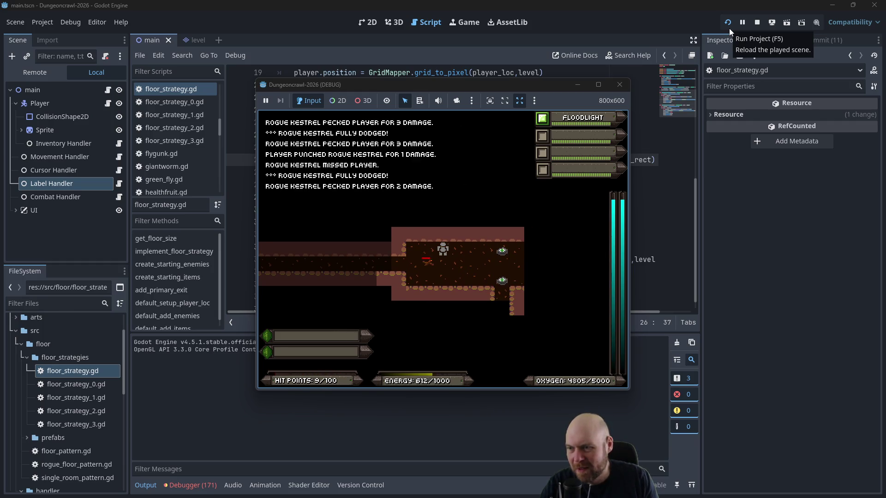
Step: Stop the game with F8 and switch to the Obsidian Plan note
key(F8)
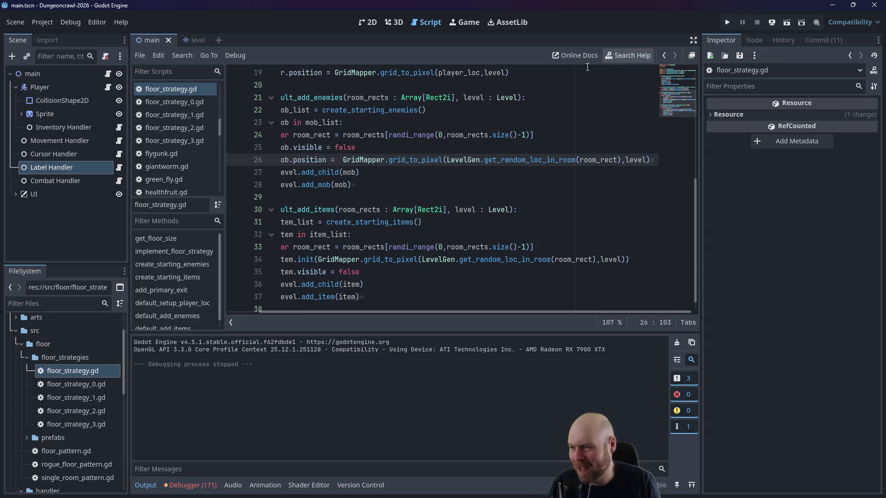
click(420, 153)
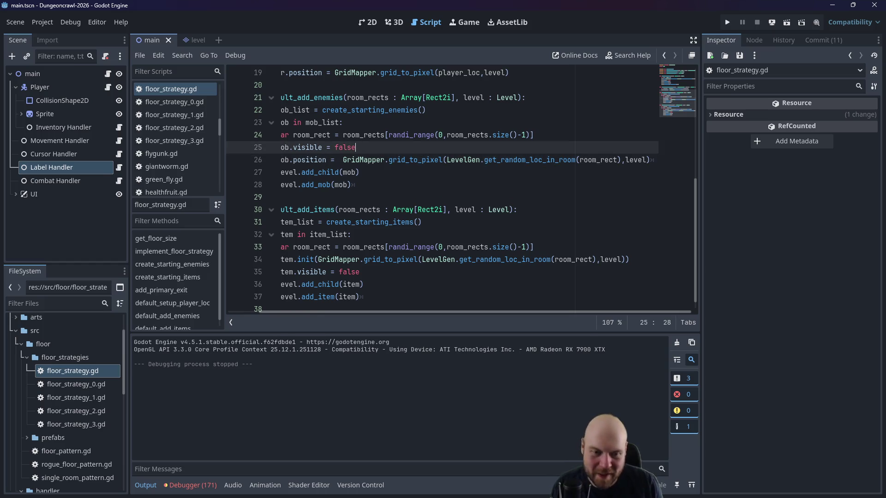
key(alt+Tab)
scroll(393, 320, down, 1)
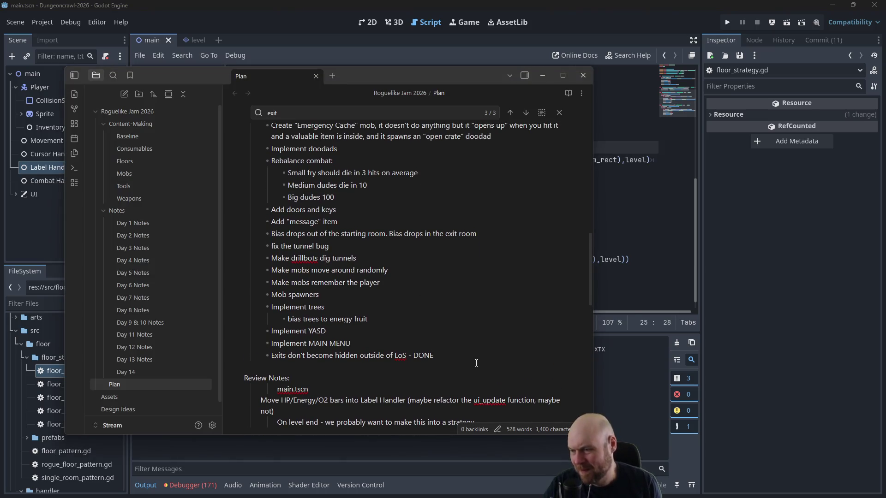
Step: Add a DEBUFF ICONS bullet below the last DONE item, then return to Godot's floor_strategy.gd
key(Return)
text(DEB)
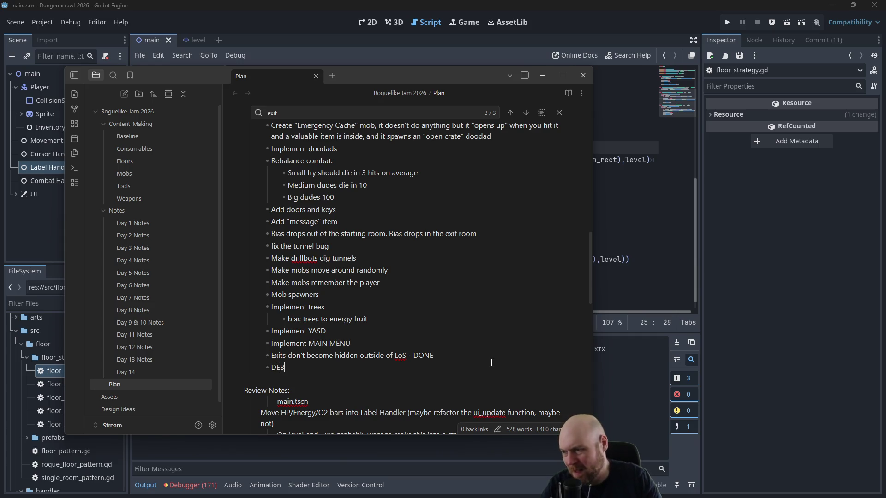
text(UFITEMS)
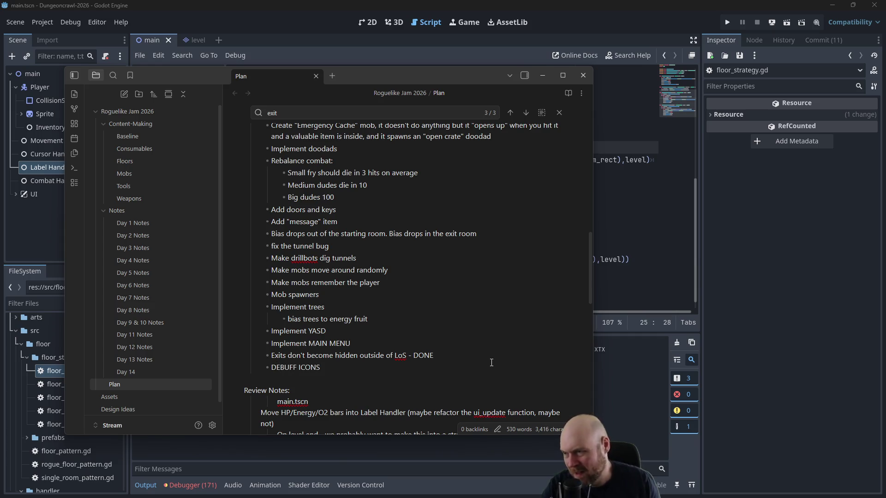
scroll(485, 353, up, 5)
scroll(485, 353, up, 3)
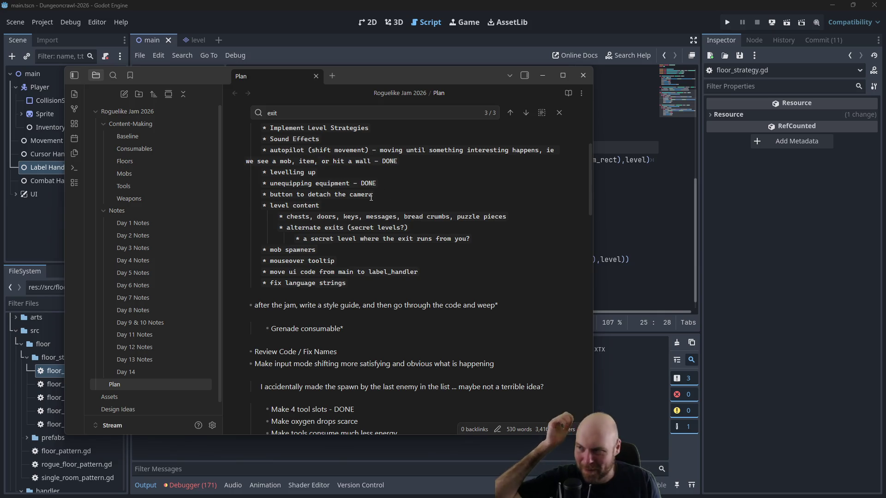
scroll(394, 201, down, 2)
scroll(395, 201, down, 7)
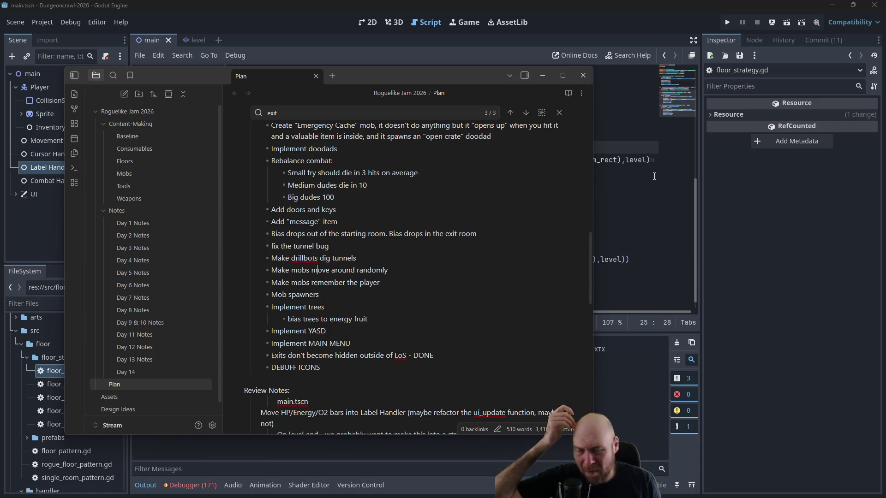
click(628, 204)
scroll(628, 204, up, 4)
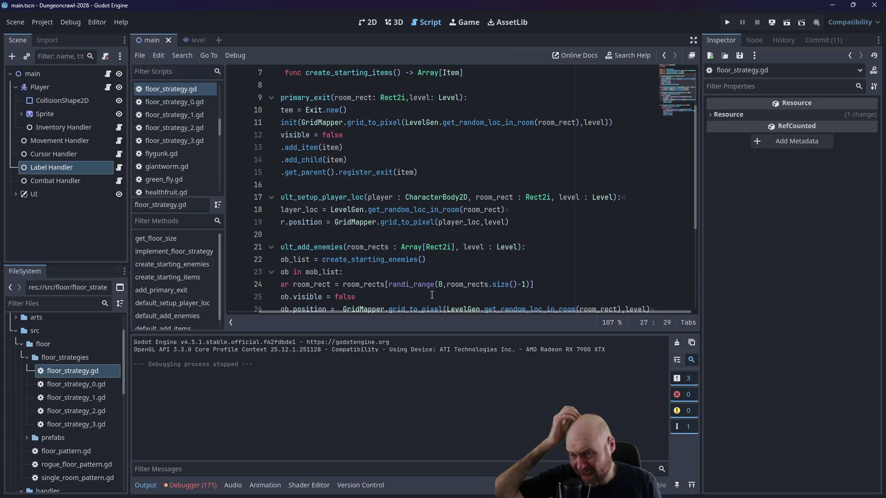
Step: Open entity.gd and look through its code
scroll(417, 311, left, 3)
scroll(165, 144, up, 2)
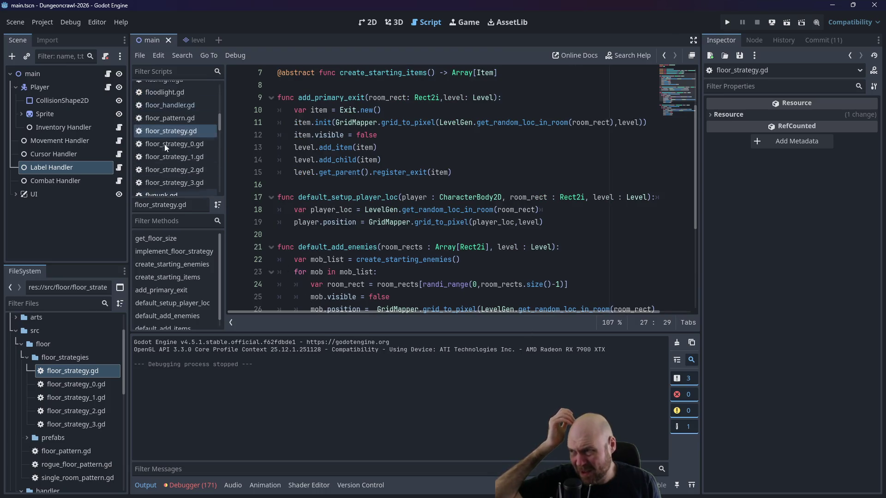
scroll(164, 144, up, 5)
click(173, 101)
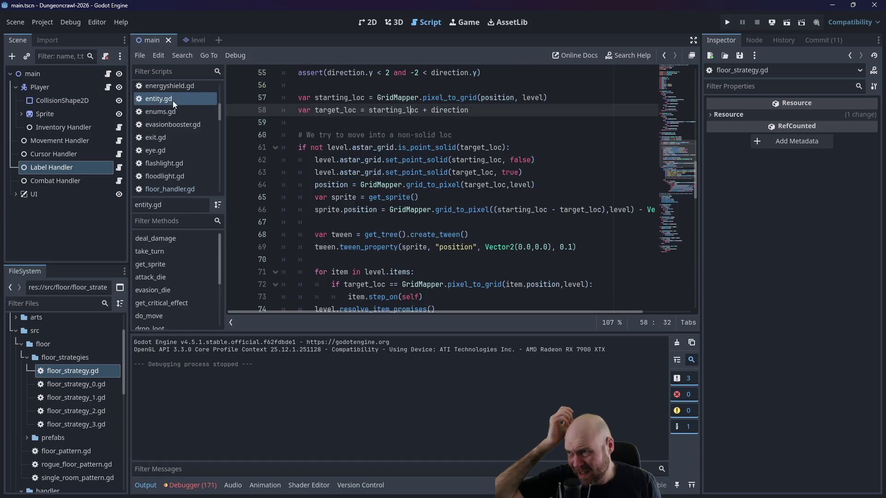
scroll(446, 210, down, 12)
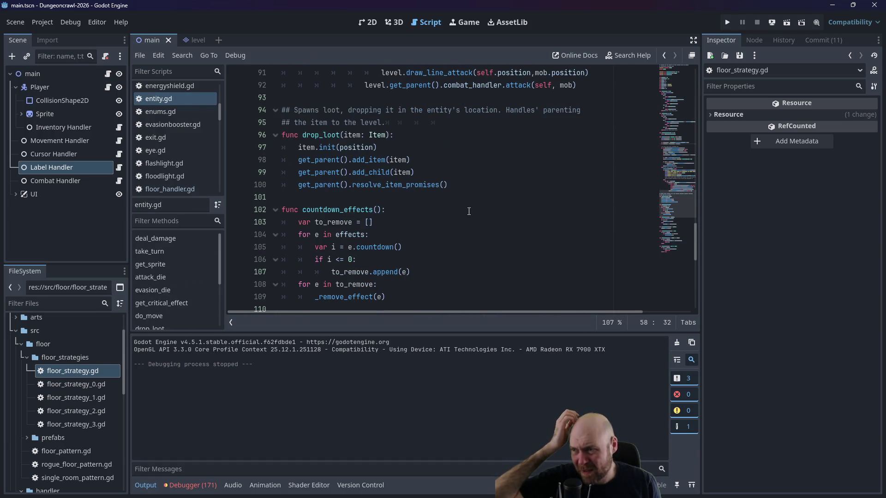
scroll(468, 211, up, 3)
drag(696, 237, 697, 86)
mouse_move(677, 216)
mouse_down()
mouse_move(679, 185)
mouse_move(680, 242)
mouse_move(683, 185)
mouse_up()
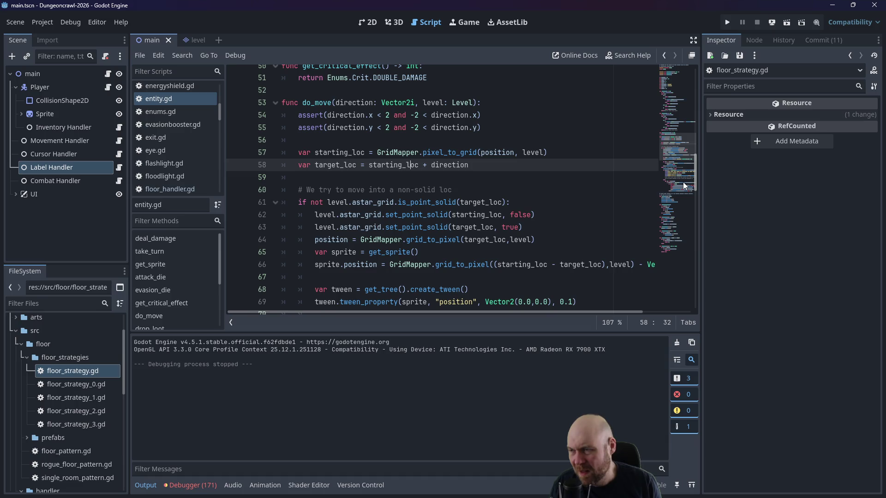
Step: Scroll the scripts list and open movement_handler.gd with its do_movement function
scroll(178, 178, down, 2)
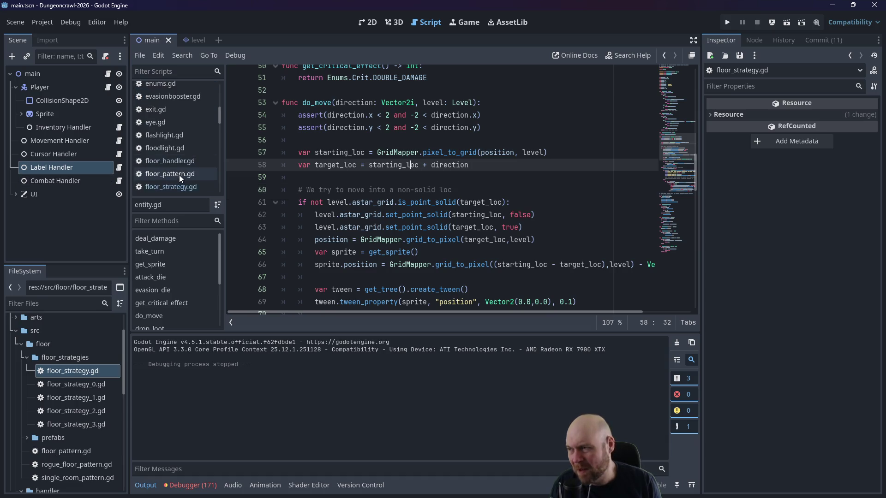
scroll(179, 175, down, 5)
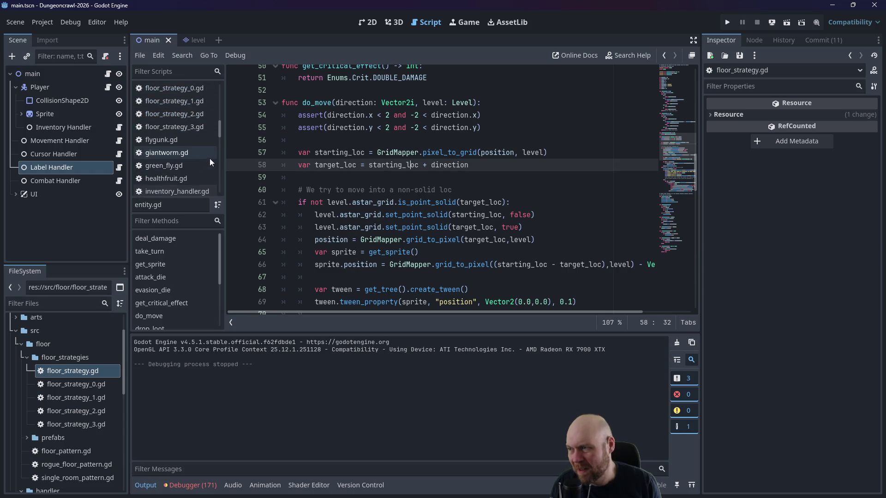
scroll(218, 152, down, 3)
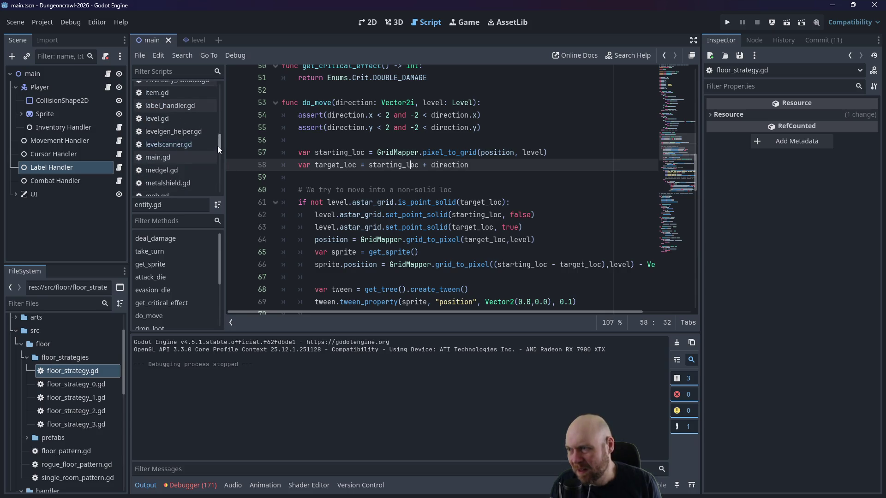
scroll(216, 153, down, 2)
click(199, 152)
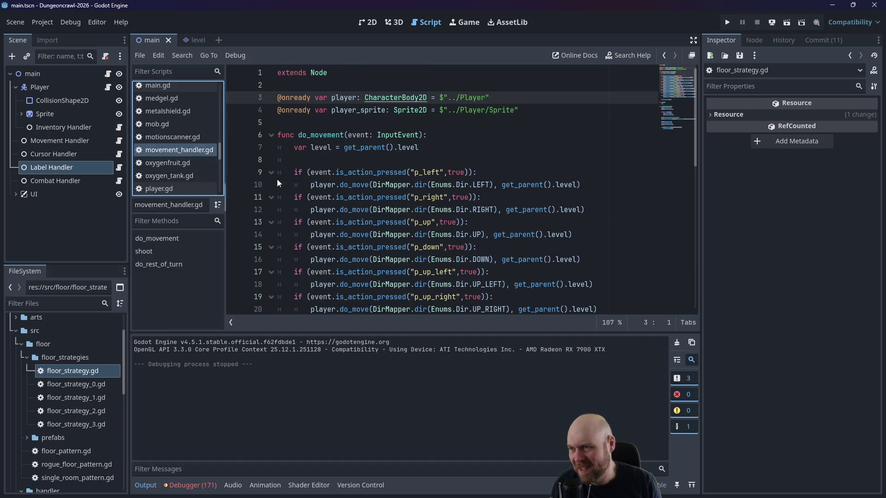
Step: Locate the mob.take_turn call on line 36 of movement_handler.gd
scroll(300, 199, down, 4)
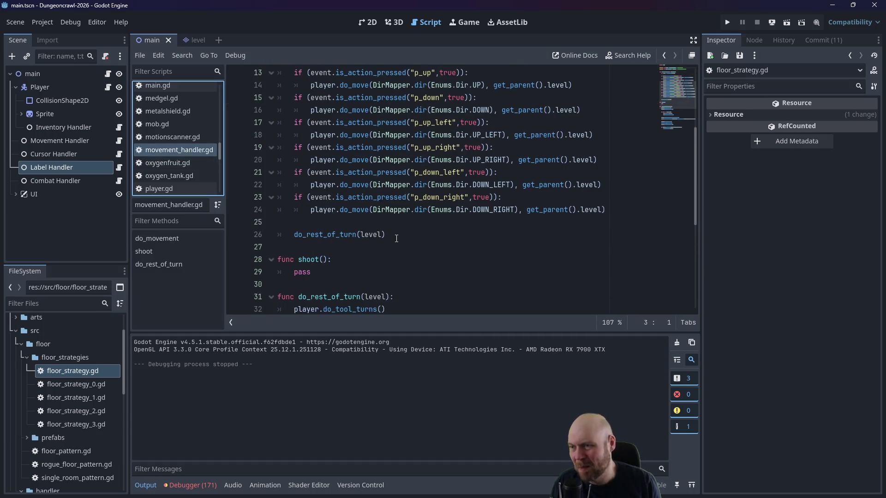
scroll(397, 238, down, 5)
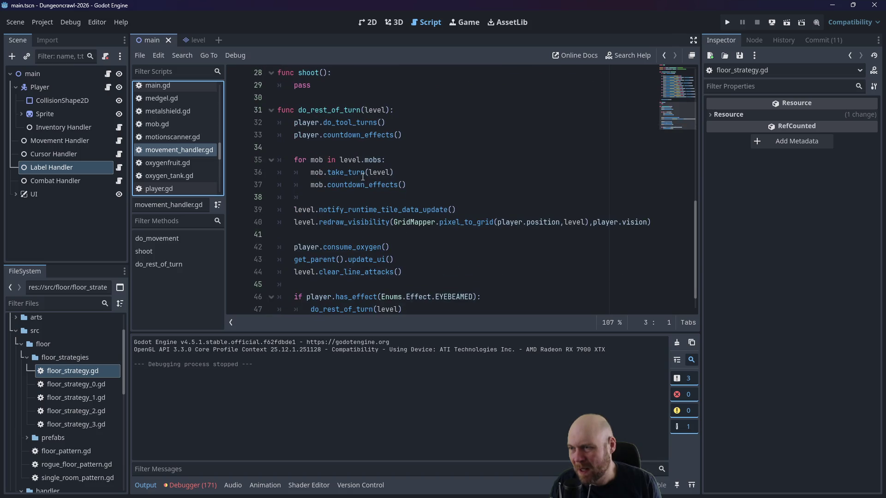
click(351, 176)
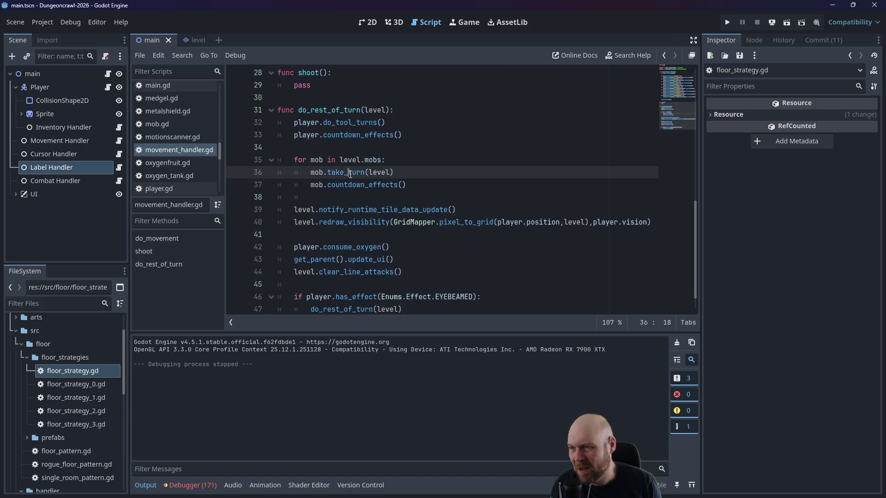
Step: Open mob.gd and scroll through it to the take_turn logic
click(167, 127)
scroll(370, 177, up, 2)
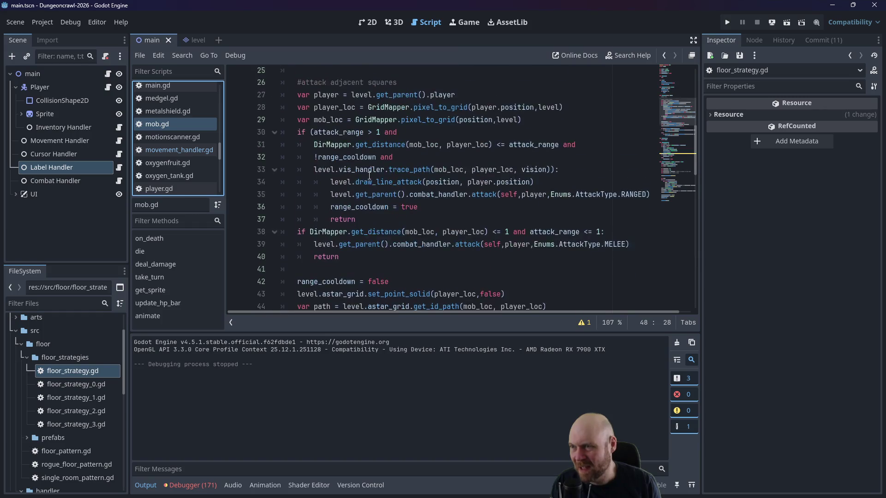
scroll(370, 176, down, 2)
scroll(370, 176, up, 3)
scroll(373, 136, down, 4)
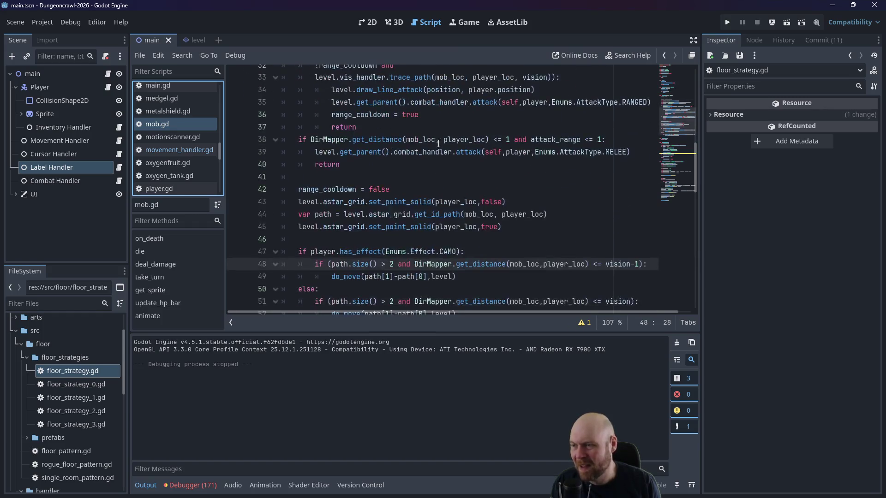
scroll(453, 176, down, 1)
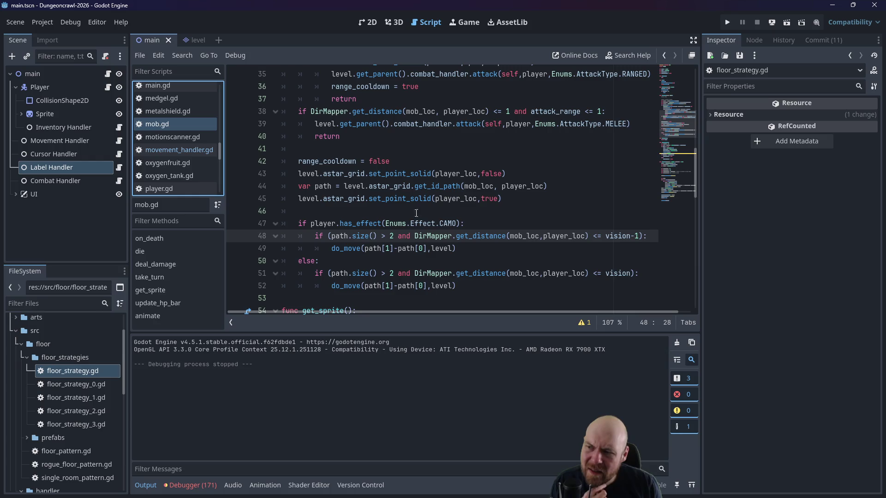
scroll(416, 213, down, 2)
scroll(380, 213, up, 2)
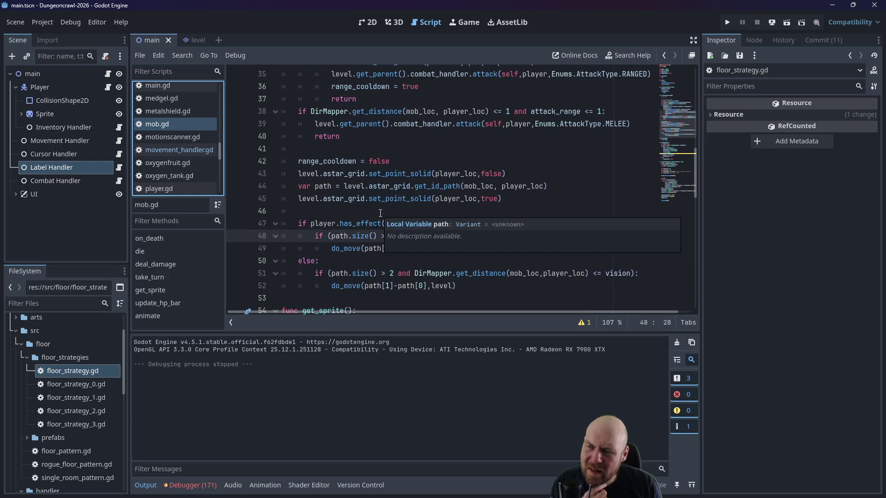
scroll(380, 213, up, 5)
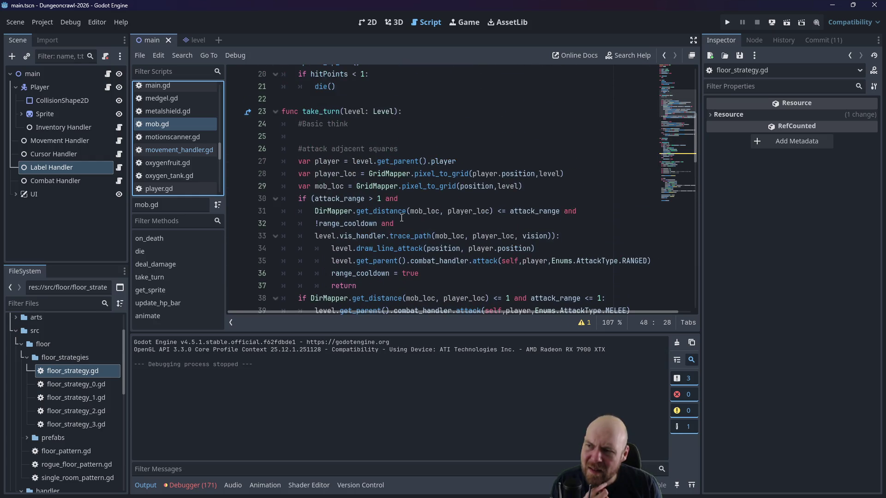
scroll(382, 216, down, 1)
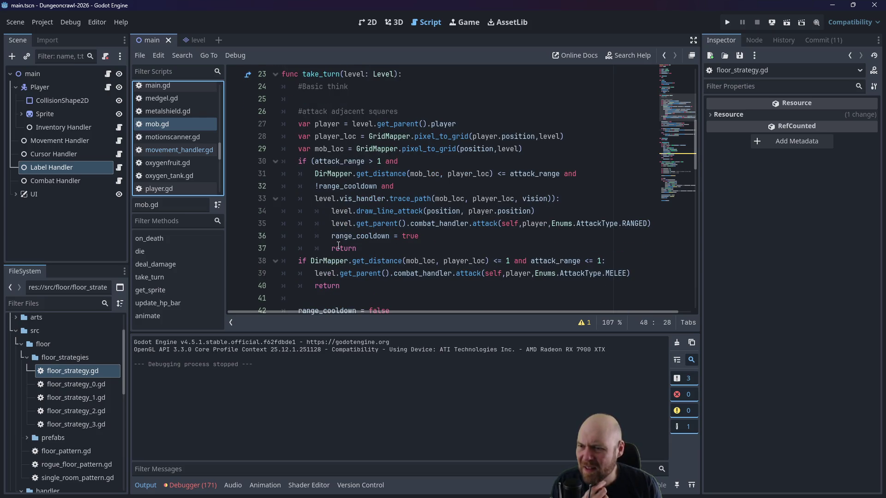
scroll(338, 246, down, 2)
scroll(366, 161, down, 2)
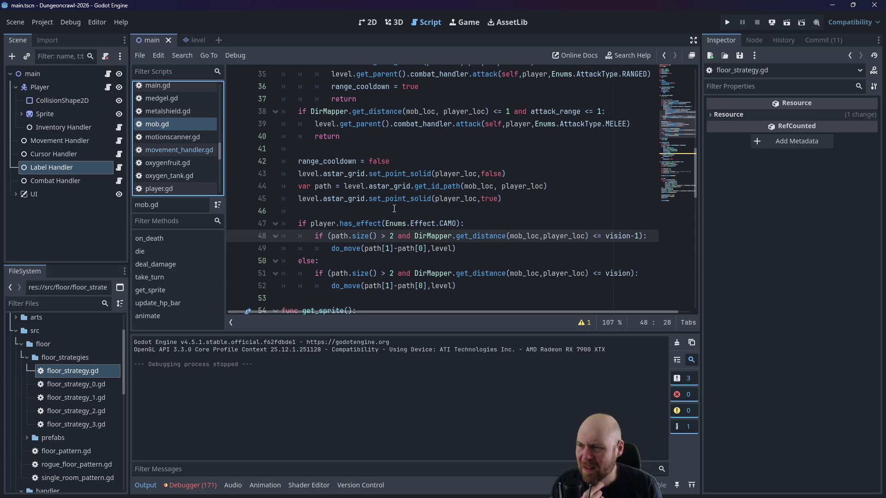
scroll(392, 207, down, 1)
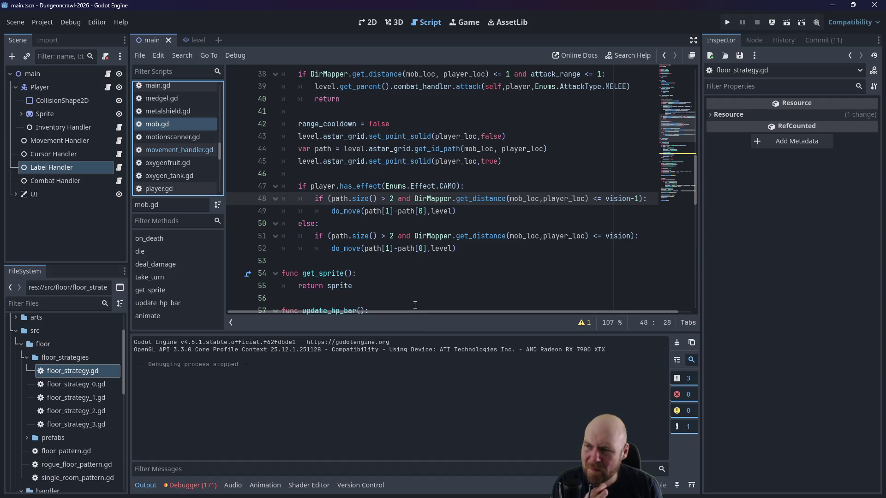
Step: Select the CAMO vision check on line 47, then place the cursor on the blank line above it
click(300, 186)
drag(300, 185, 459, 186)
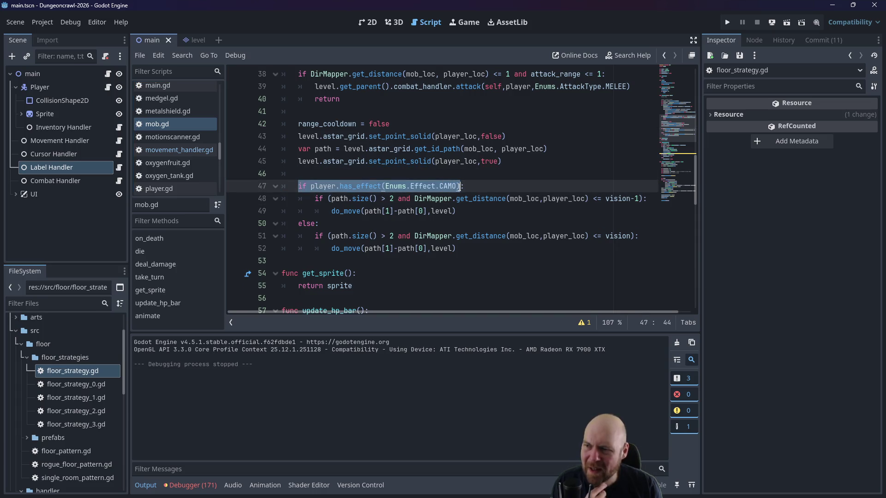
click(459, 186)
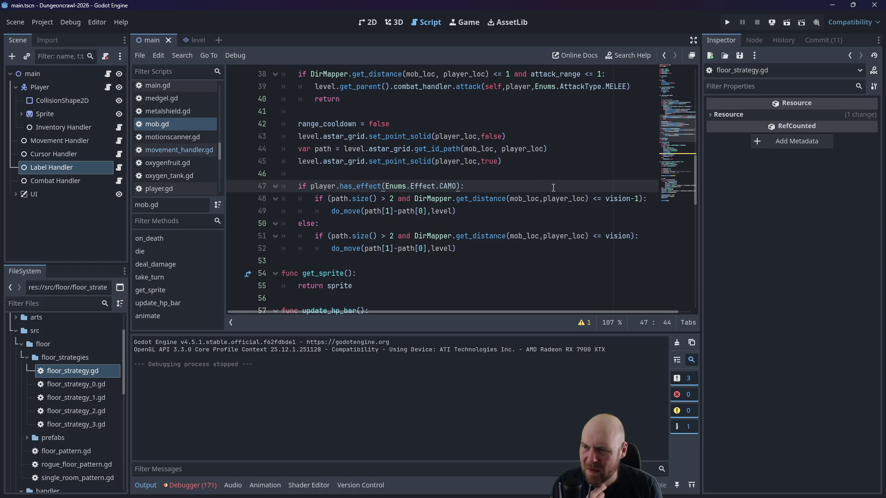
click(604, 198)
click(604, 178)
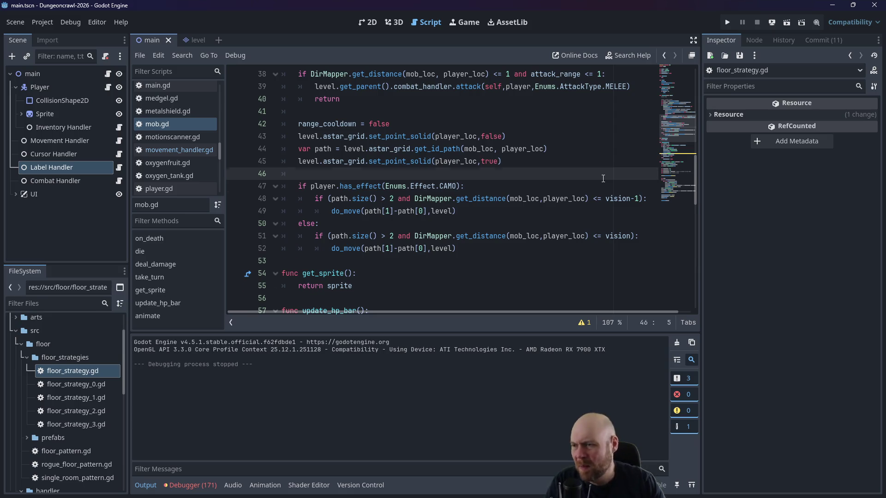
Step: Add 'var effective_vision = vision' above the CAMO check and have the CAMO branch subtract 1 from it
key(Return)
key(Return)
key(Up)
text(var e)
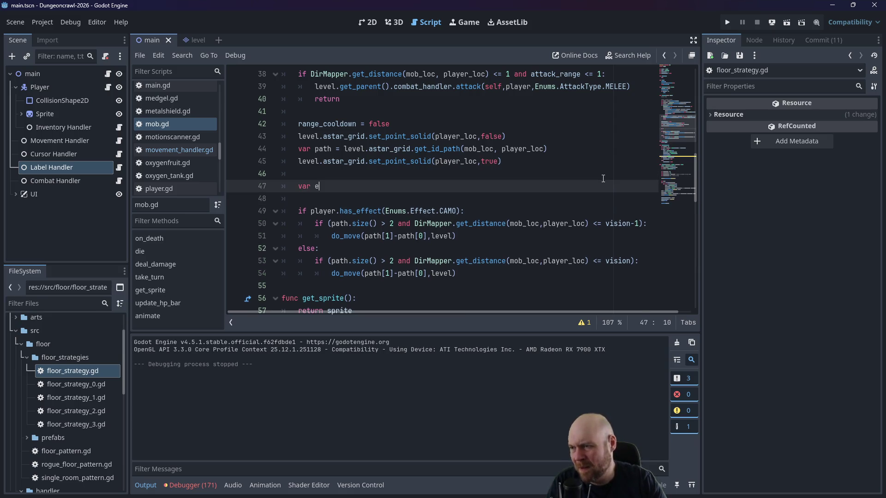
text(ffective)
text(_vision = vision)
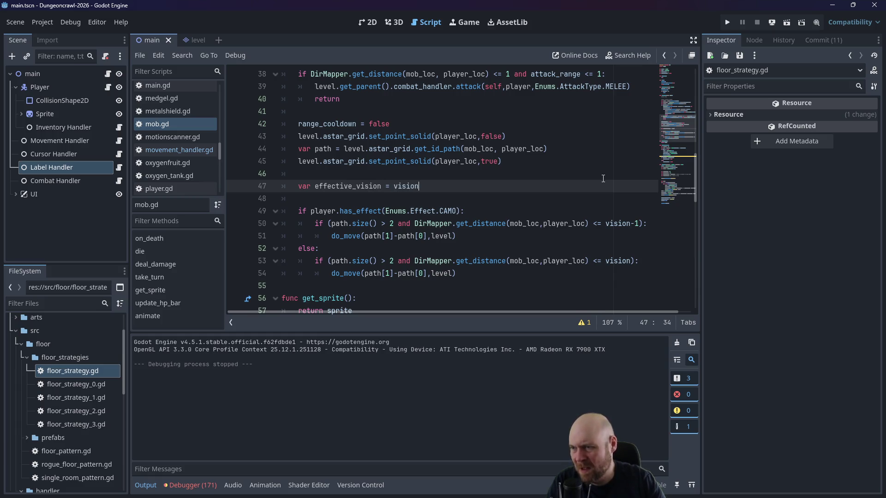
key(Escape)
drag(464, 211, 436, 211)
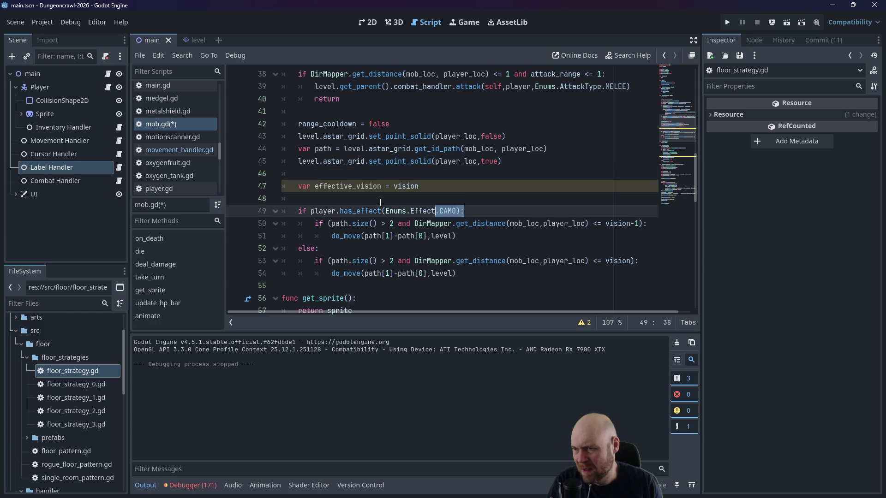
key(shift+Home)
key(ctrl+x)
key(Up)
key(Tab)
key(ctrl+v)
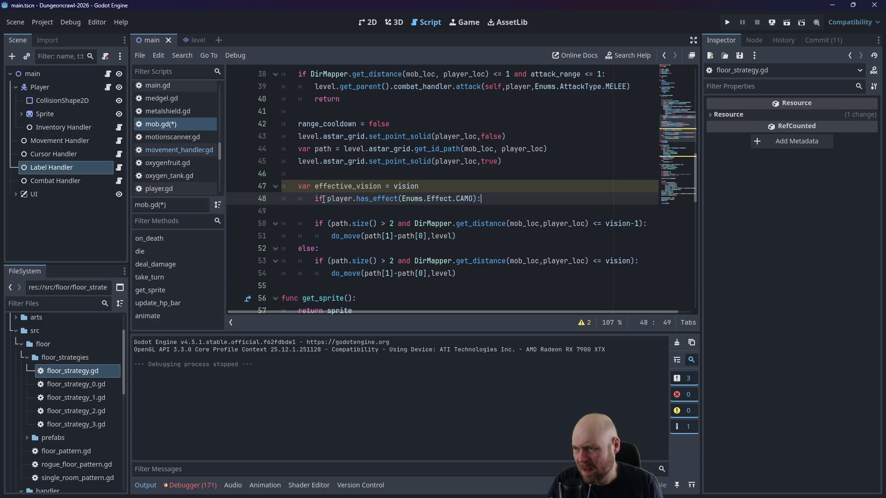
key(shift+Tab)
key(Down)
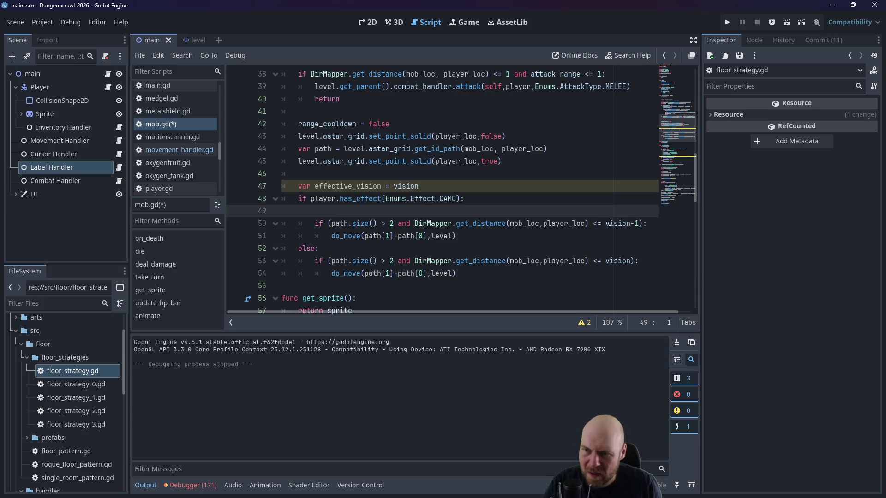
key(Tab)
key(Tab)
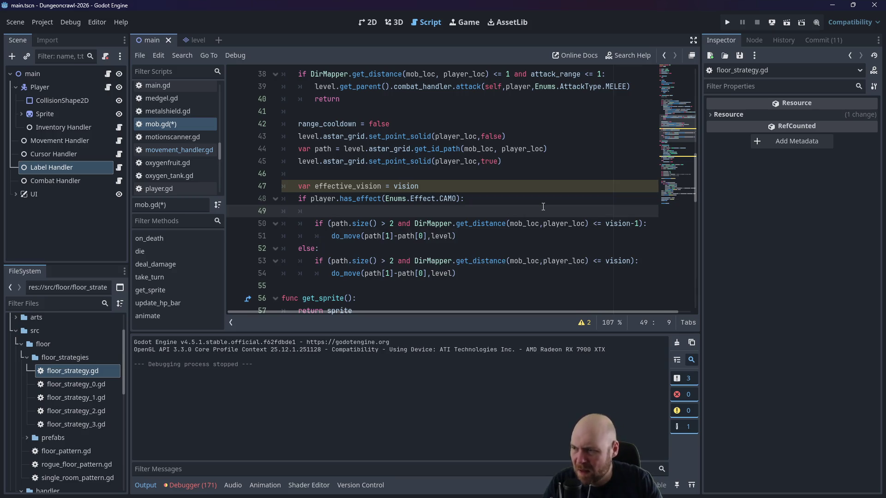
text(effective_vision)
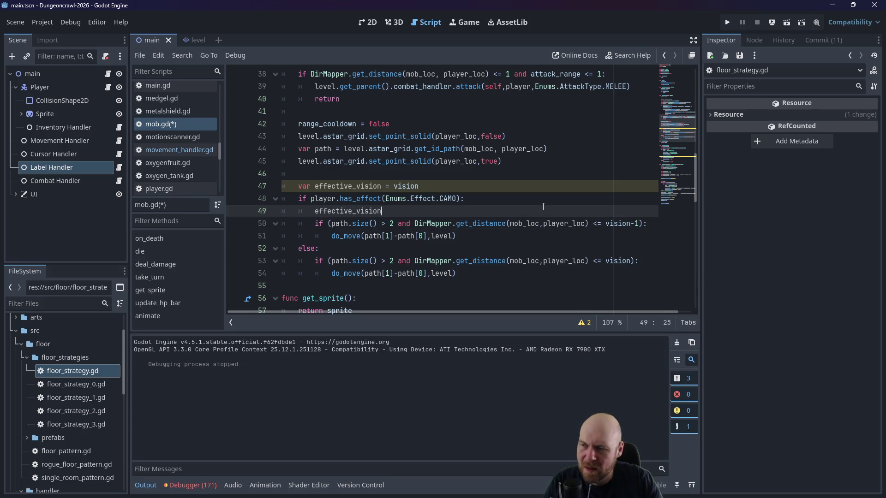
text( -= 1)
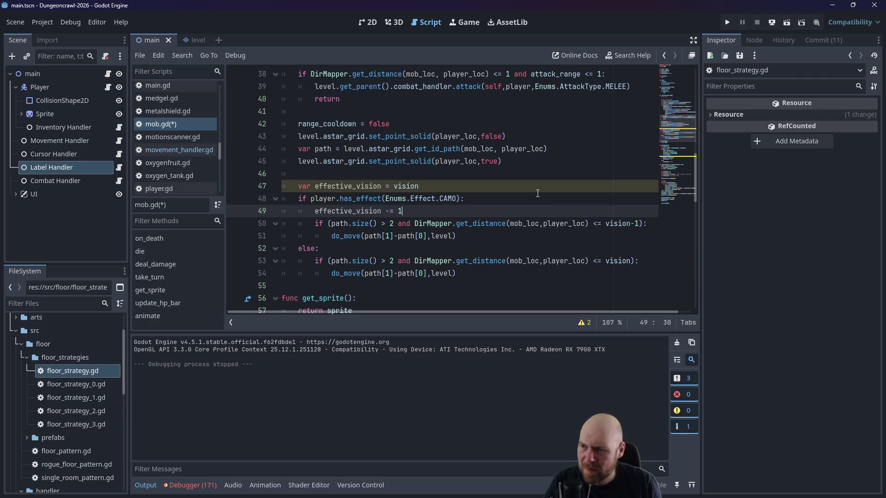
Step: Use effective_vision as the path-size limit instead of vision-1, and outdent the do_move call
drag(604, 224, 641, 223)
text(effective_vision)
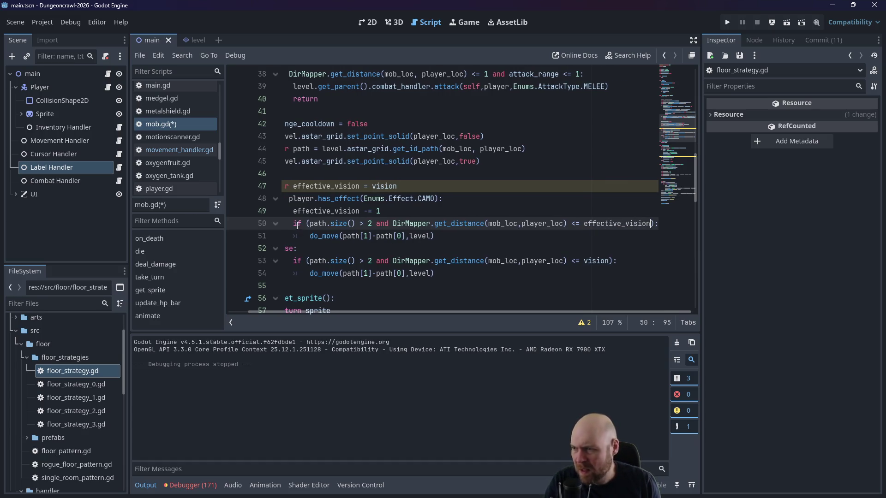
click(295, 224)
key(Return)
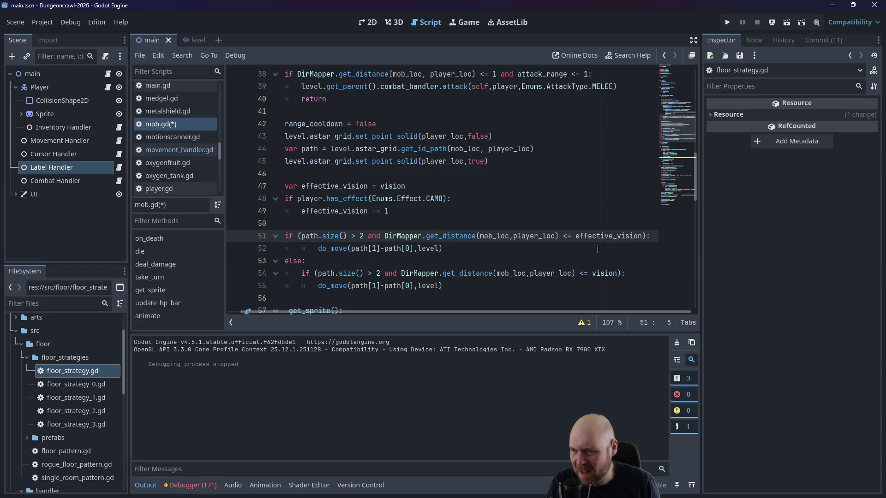
click(318, 249)
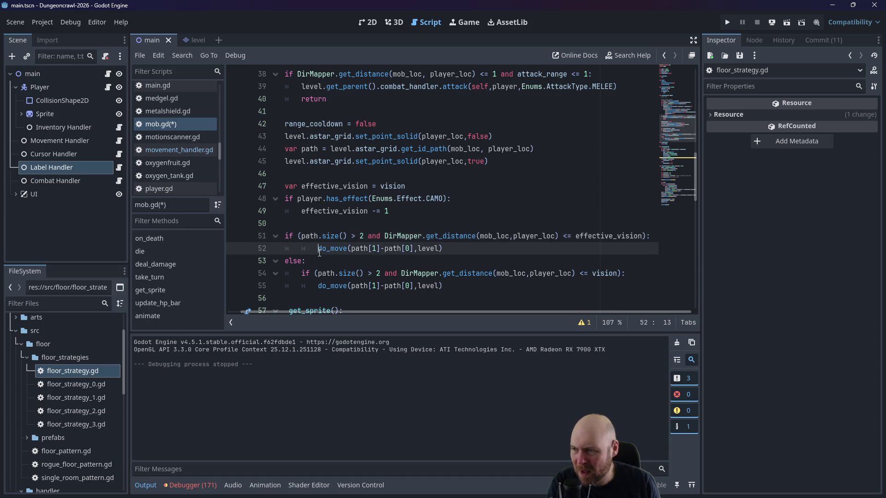
key(BackSpace)
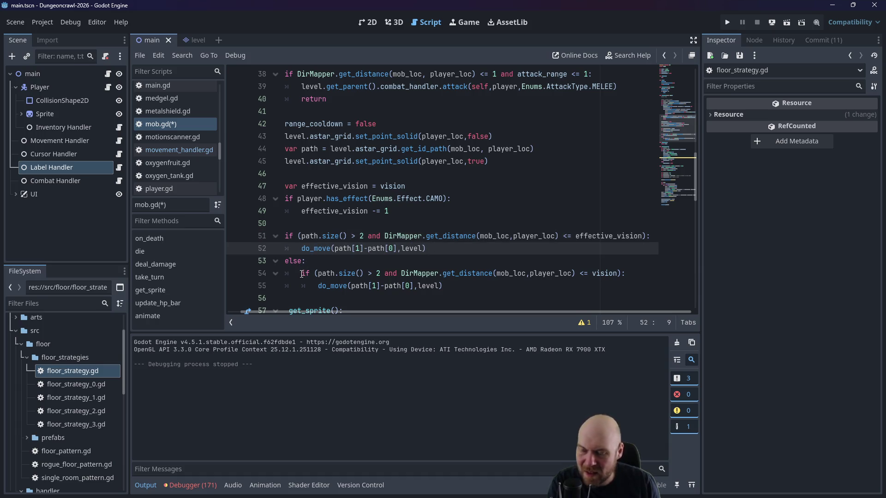
Step: Replace the else branch's old vision check with 'if randi_range(0,4) == 0:' and review the script
drag(302, 274, 632, 273)
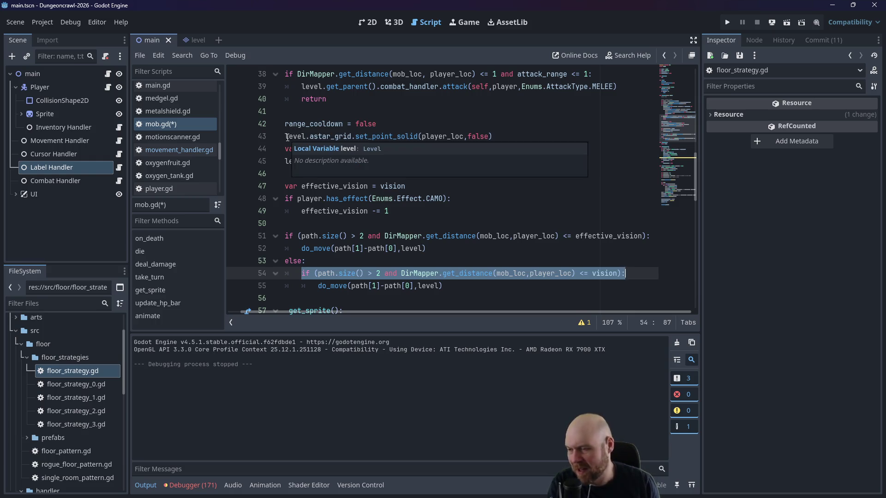
key(Delete)
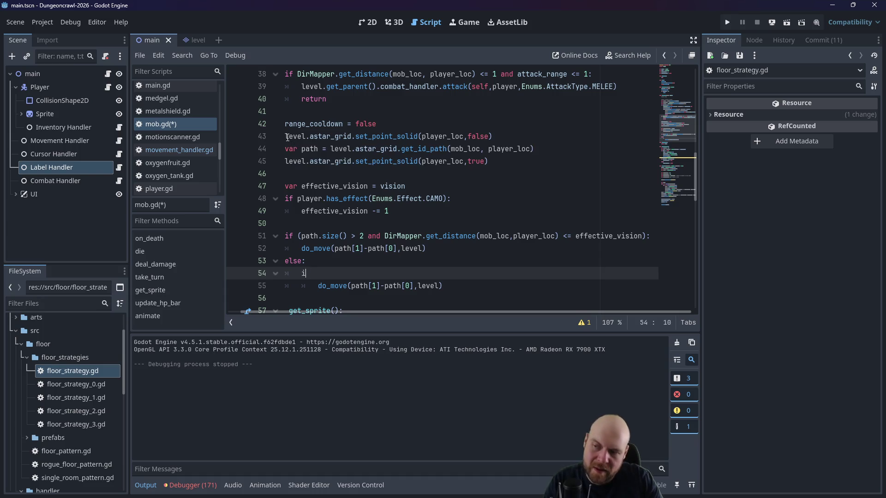
text(if randi(ra)
key(BackSpace)
key(BackSpace)
key(BackSpace)
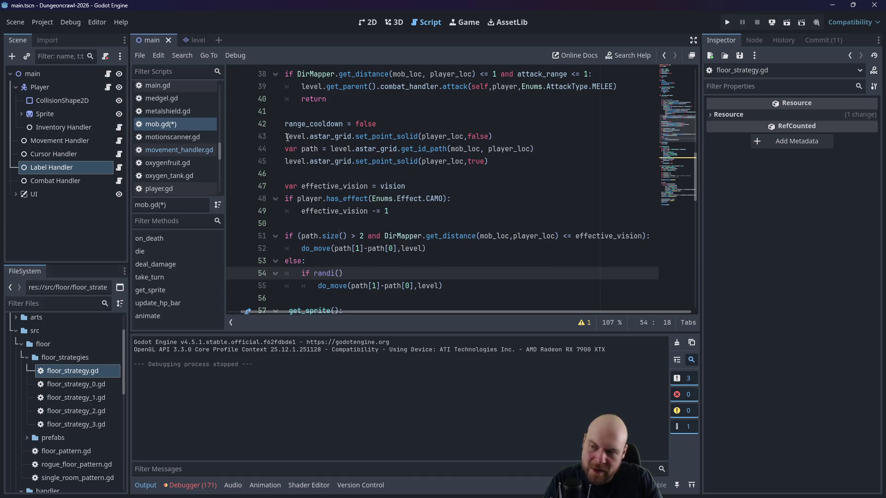
text(_range(0,4) == 0)
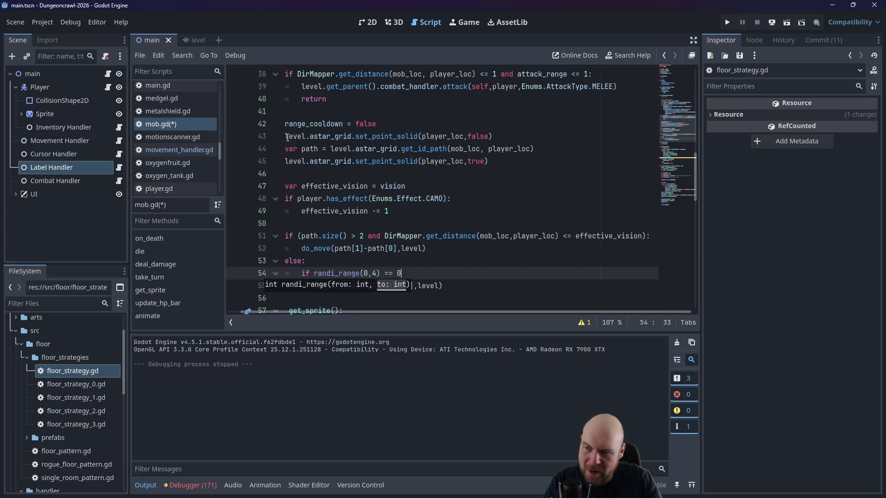
text(:)
key(Down)
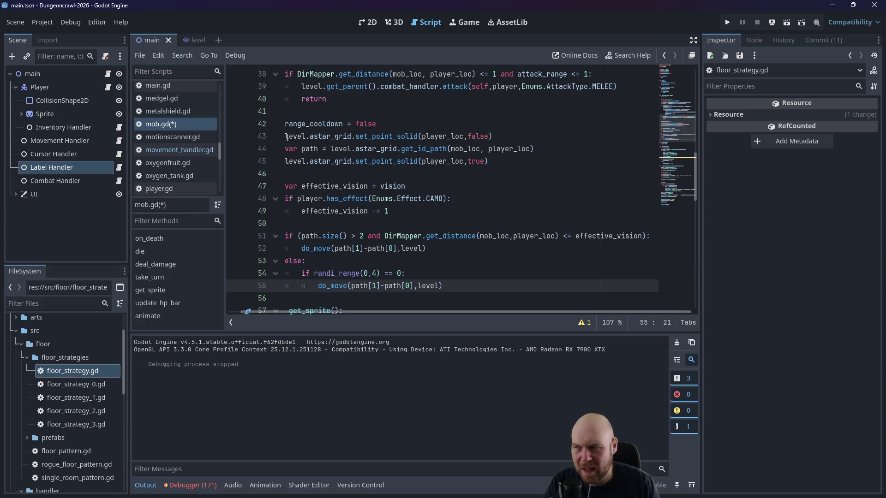
scroll(201, 151, up, 2)
scroll(200, 153, down, 3)
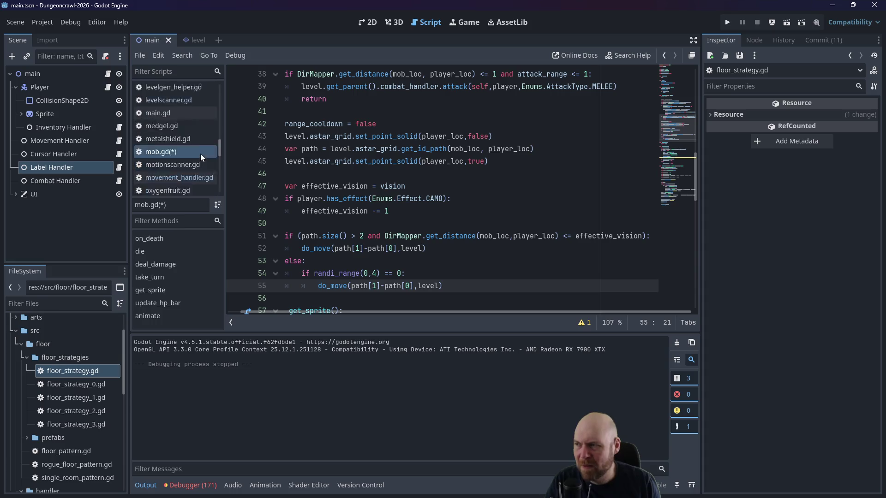
scroll(85, 404, down, 2)
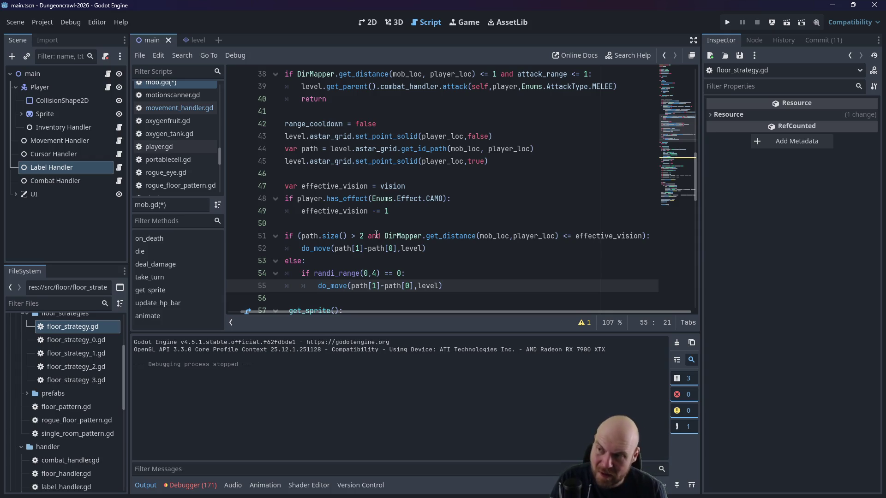
scroll(395, 234, down, 2)
scroll(395, 234, down, 3)
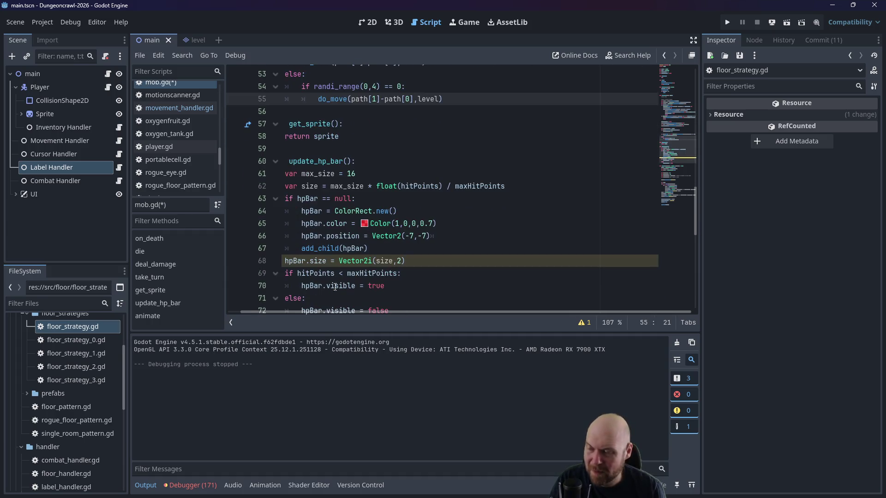
scroll(353, 314, left, 1)
scroll(350, 259, up, 4)
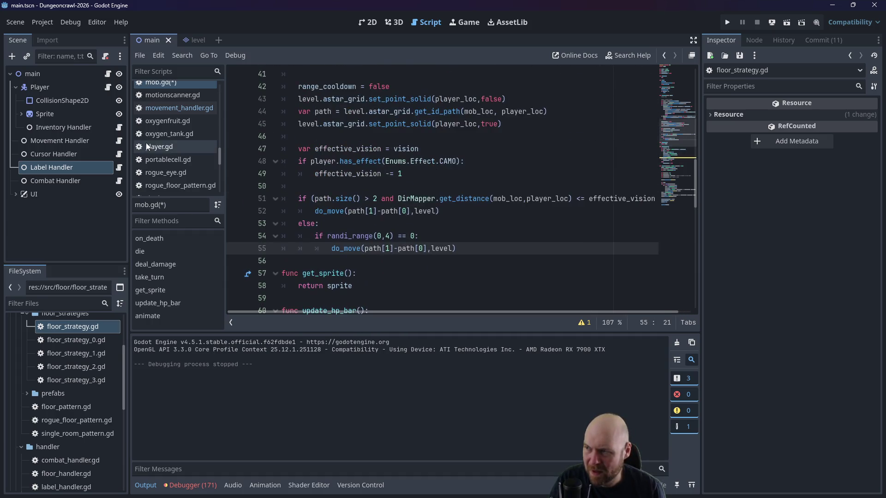
scroll(156, 147, up, 4)
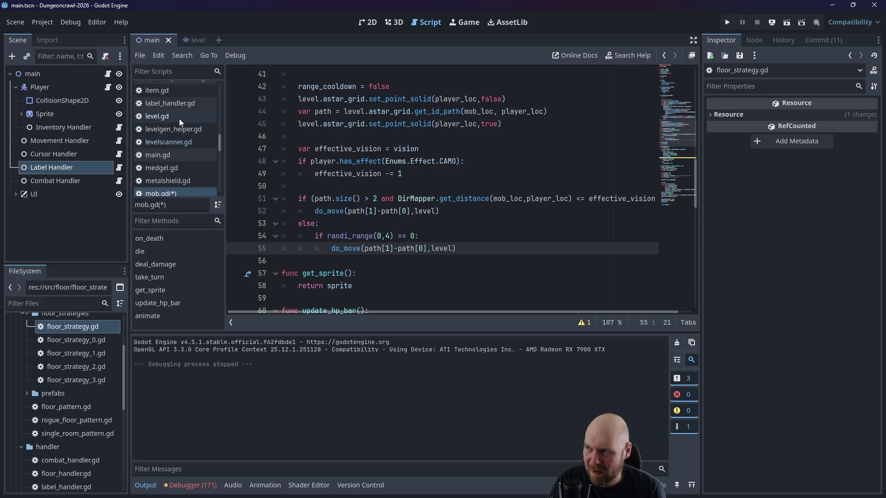
scroll(179, 118, up, 5)
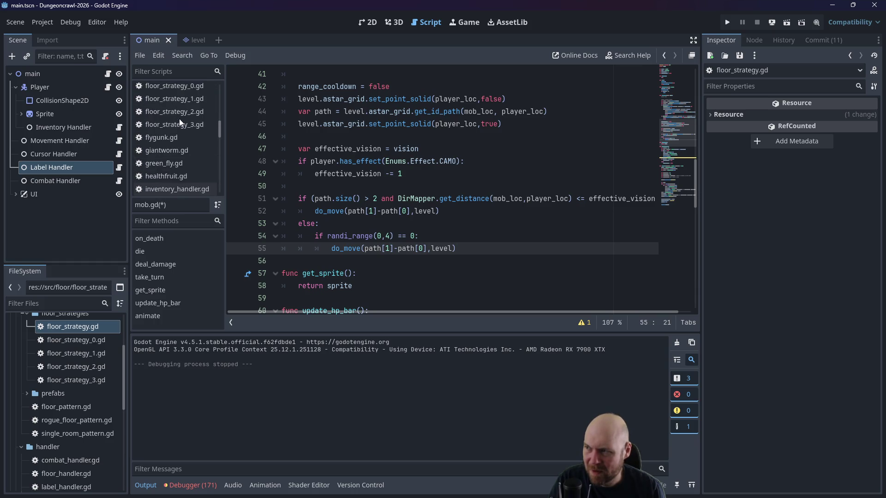
scroll(179, 118, up, 5)
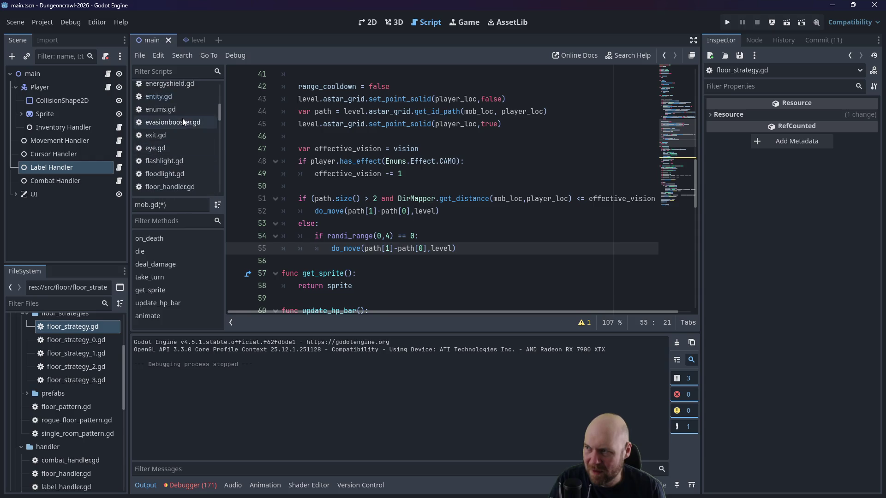
Step: In entity.gd, wrap 'get_parent().automove = false' in 'if self is Player:' and save
click(180, 98)
scroll(415, 195, down, 4)
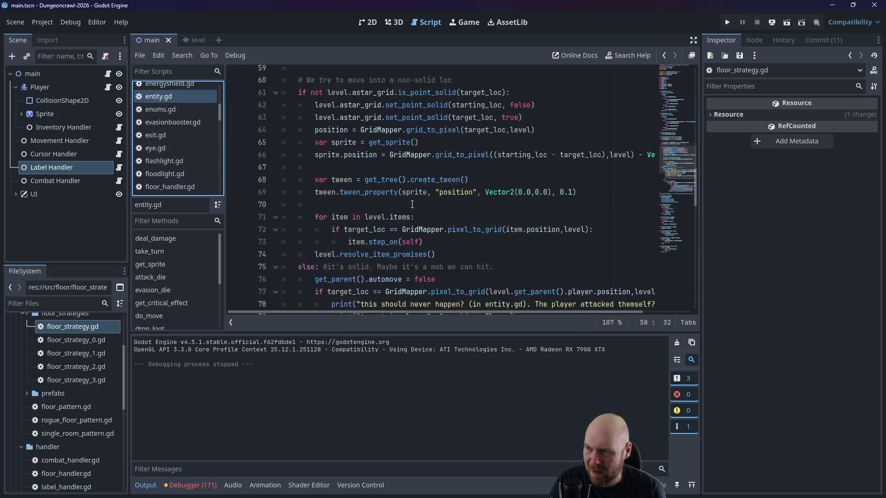
scroll(401, 210, down, 4)
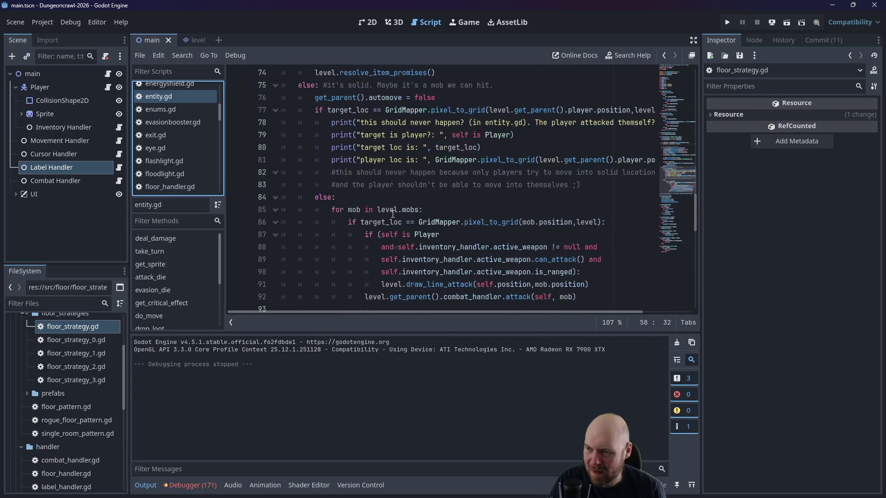
scroll(367, 197, up, 1)
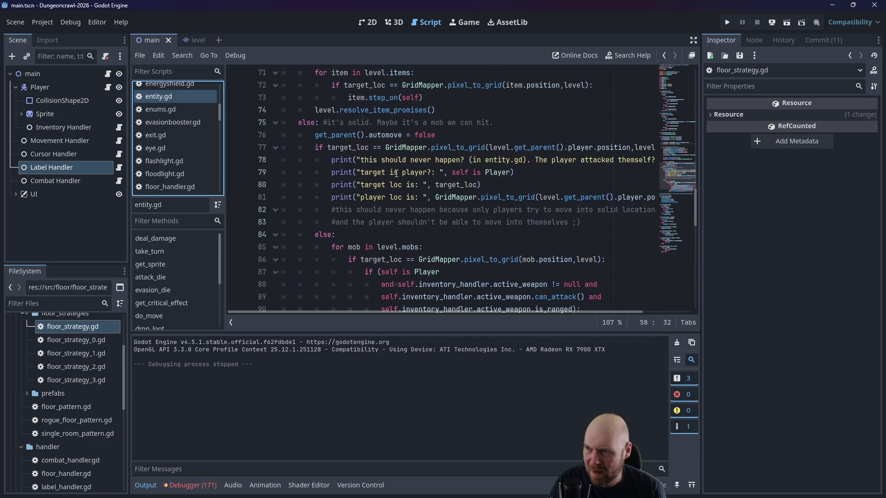
click(442, 136)
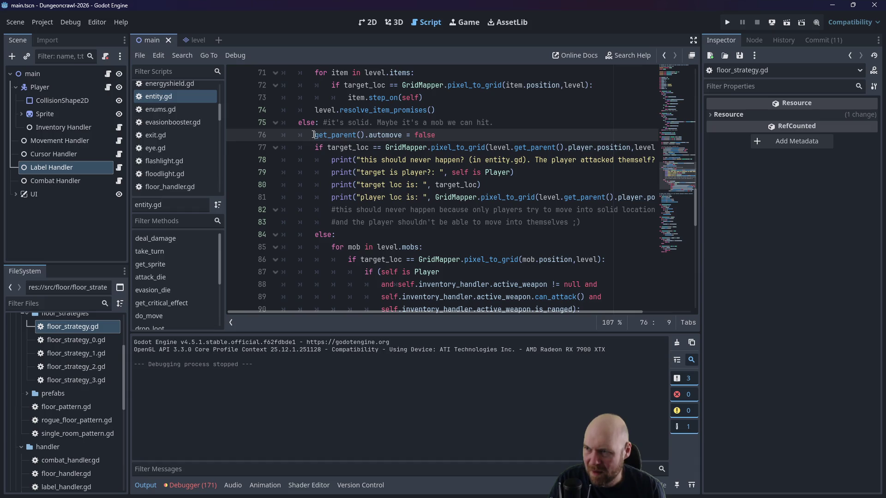
key(Return)
key(Up)
text(if)
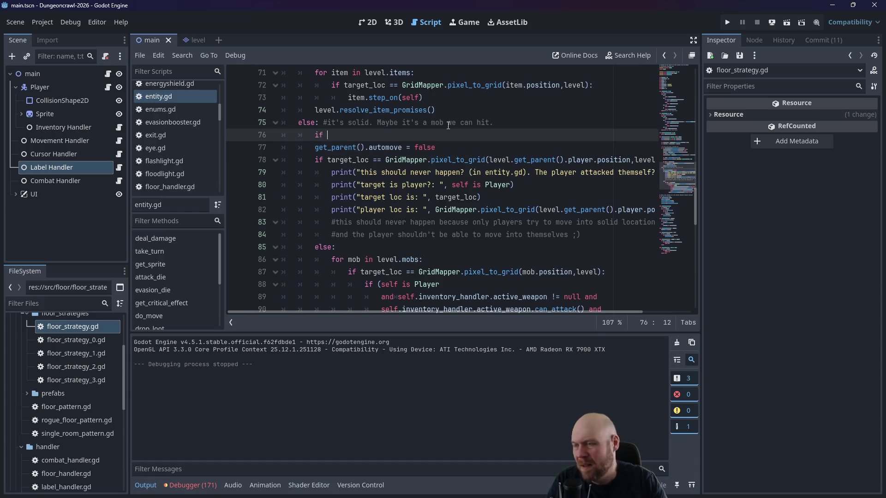
text( self is Player:)
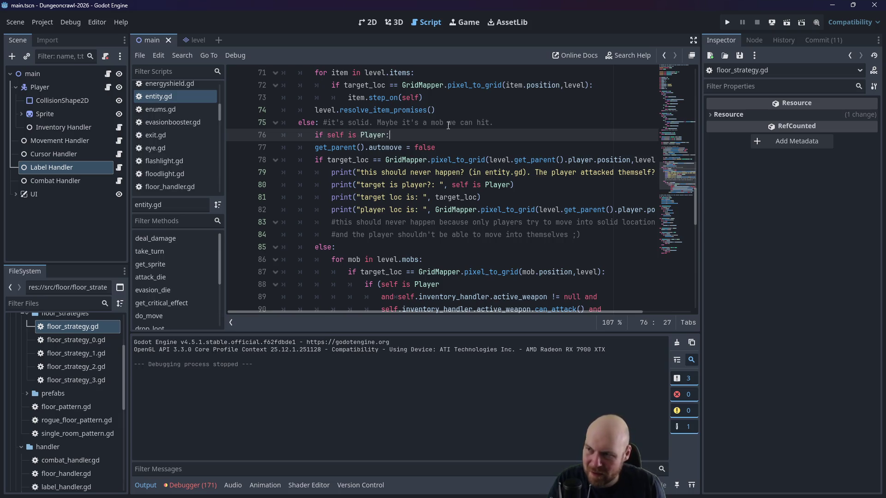
key(Down)
key(Home)
key(Tab)
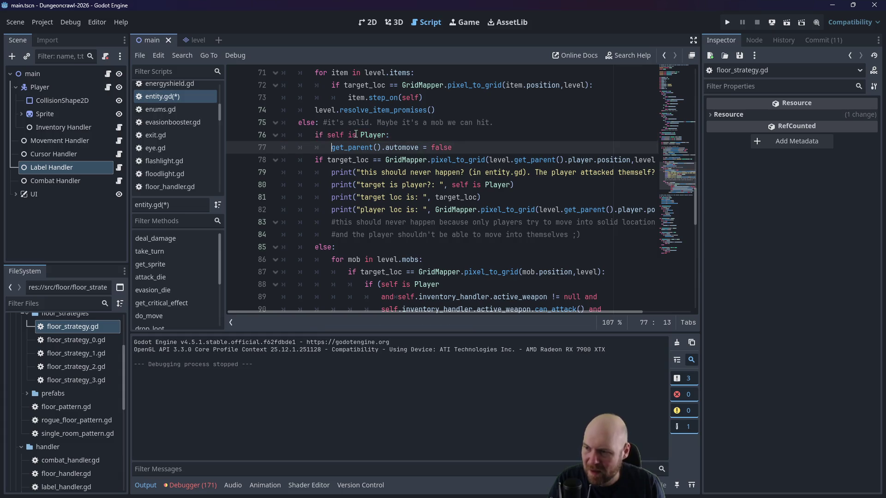
key(ctrl+s)
click(547, 115)
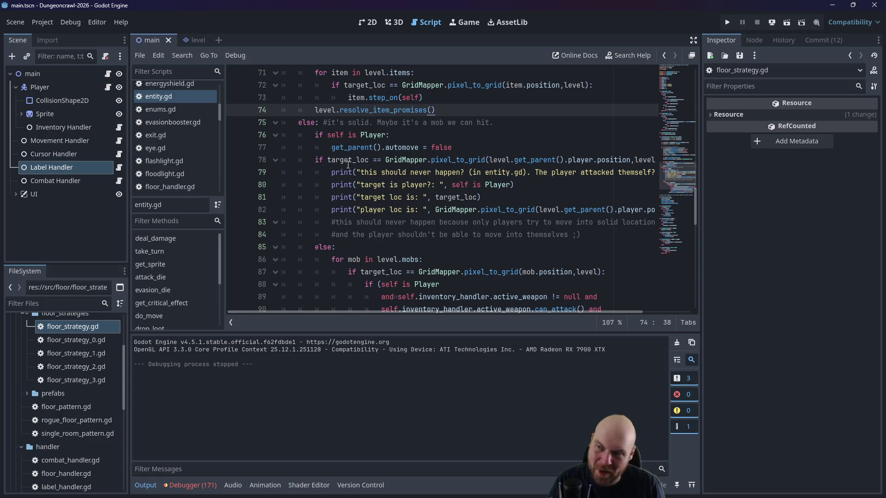
Step: Comment out debug print lines 79–84 with Ctrl+K, add a 'pass' above them, and save
click(339, 159)
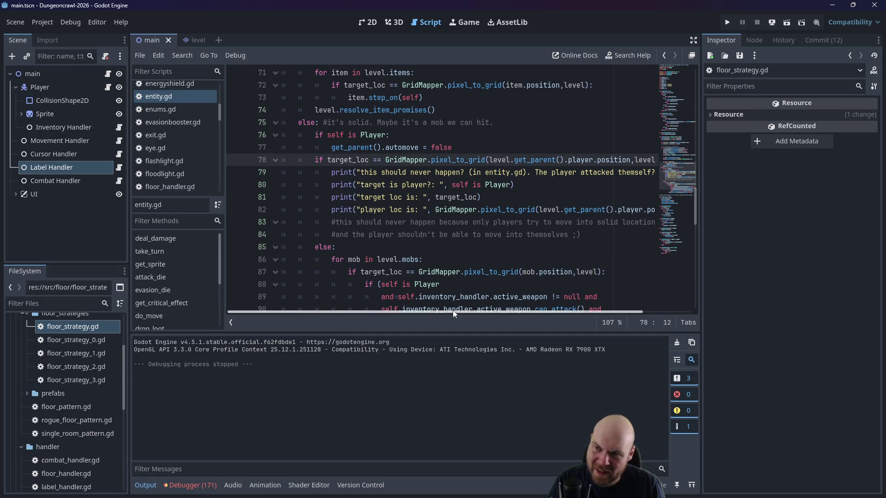
drag(446, 312, 479, 311)
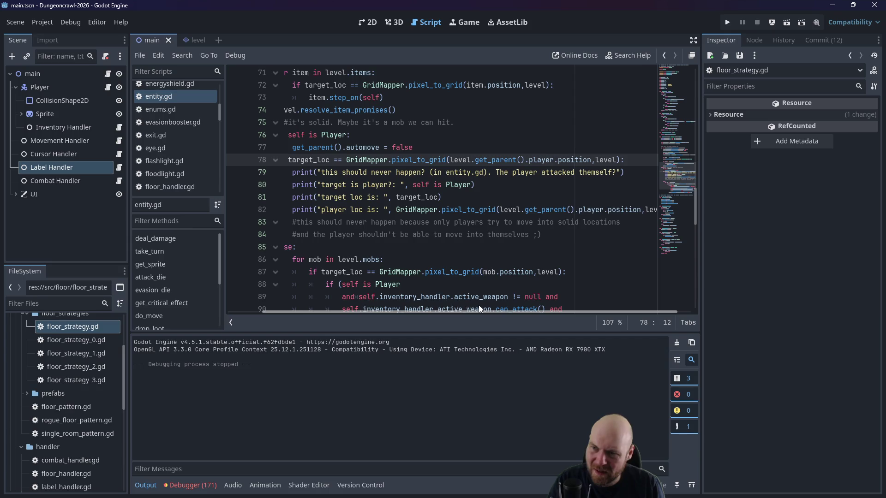
mouse_move(542, 234)
mouse_down()
mouse_move(563, 210)
mouse_move(300, 173)
mouse_move(319, 174)
mouse_move(350, 198)
mouse_move(360, 185)
mouse_move(238, 163)
mouse_move(234, 170)
mouse_up()
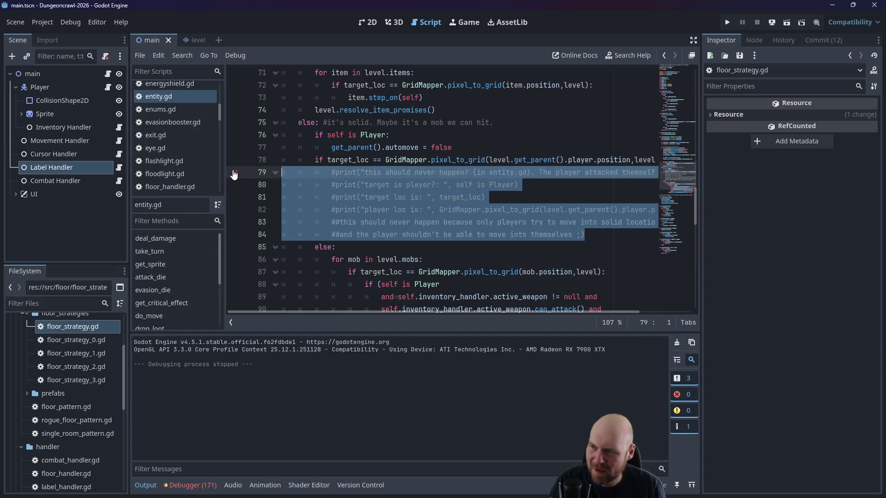
key(ctrl+k)
click(333, 175)
key(ctrl+shift+Return)
text(pass)
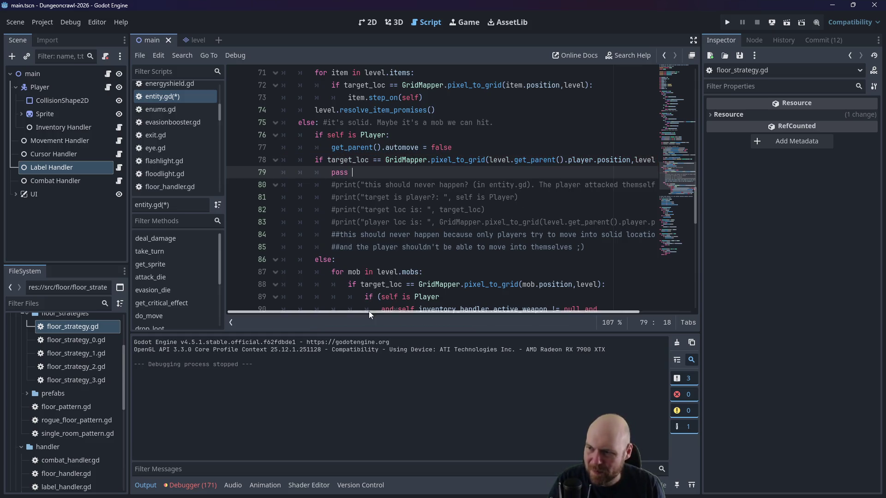
mouse_move(371, 313)
mouse_down()
mouse_move(442, 313)
mouse_move(355, 310)
mouse_up()
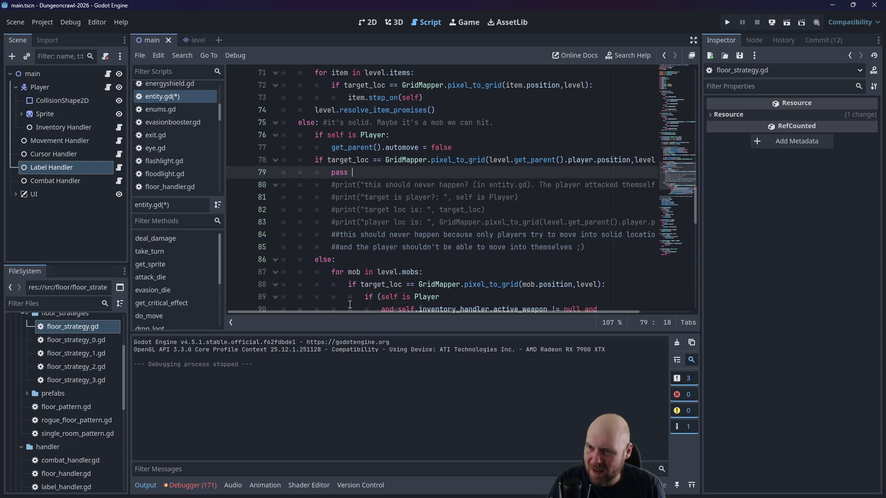
scroll(373, 215, down, 3)
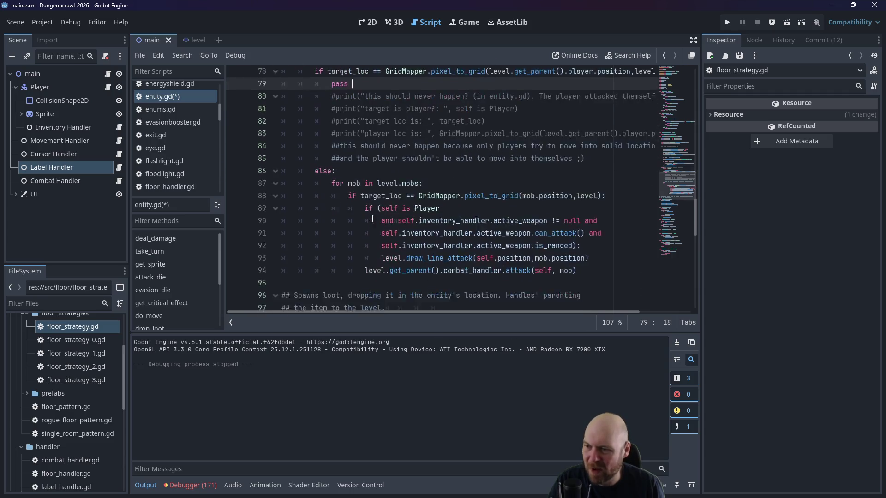
scroll(369, 219, up, 3)
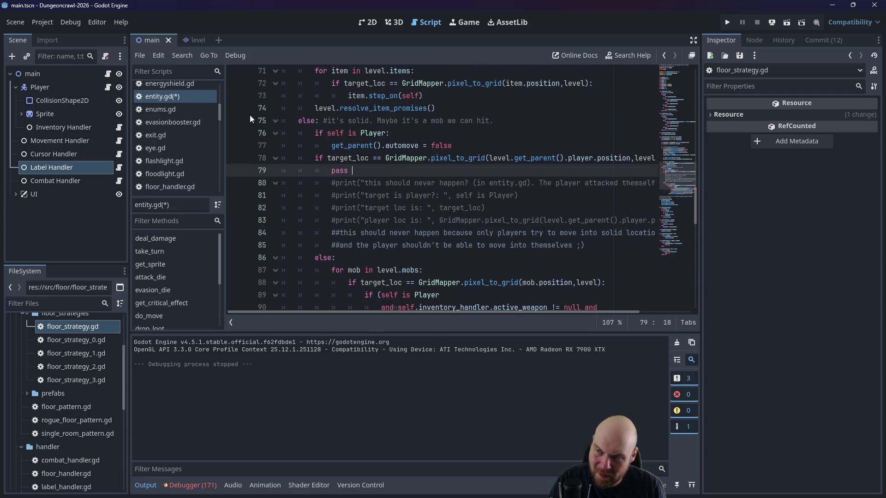
key(ctrl+s)
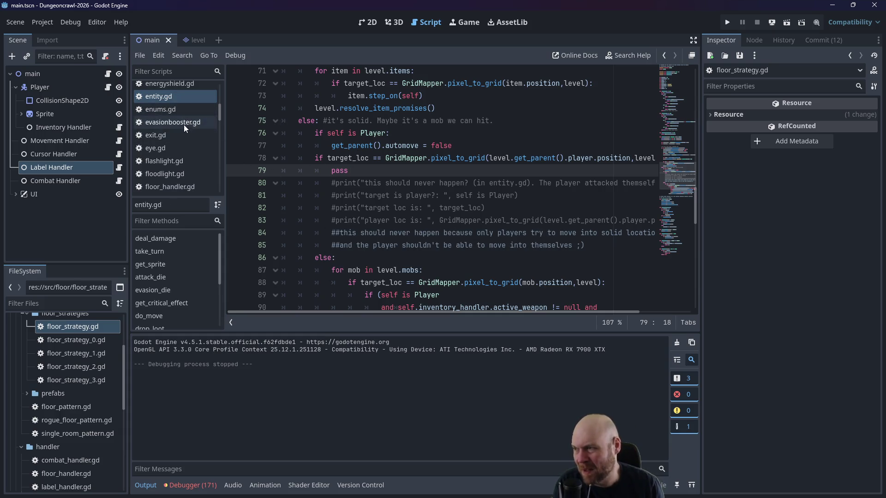
Step: Look through floor_handler.gd, then return to mob.gd's randi_range fallback move
scroll(183, 112, up, 3)
scroll(183, 120, down, 2)
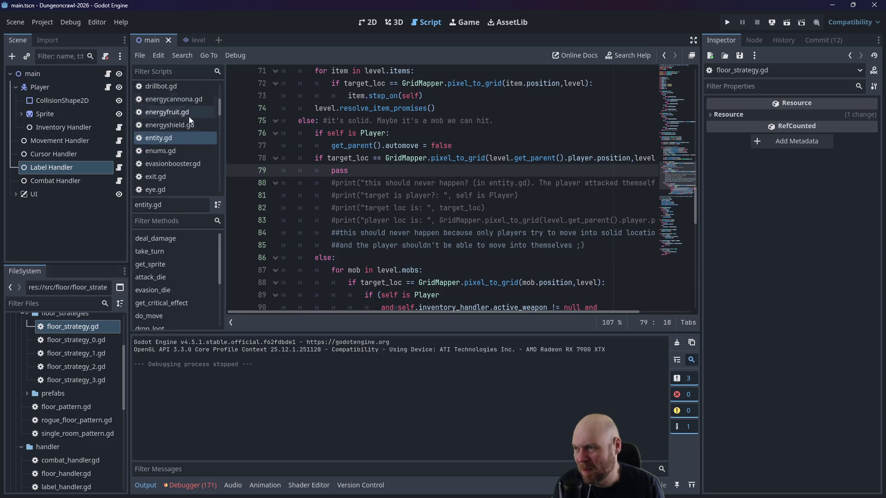
scroll(184, 137, down, 3)
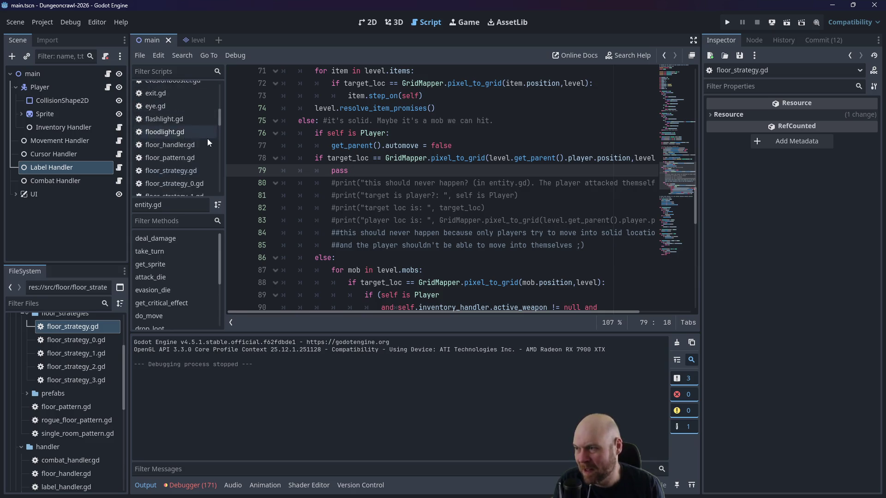
click(184, 141)
scroll(220, 146, down, 5)
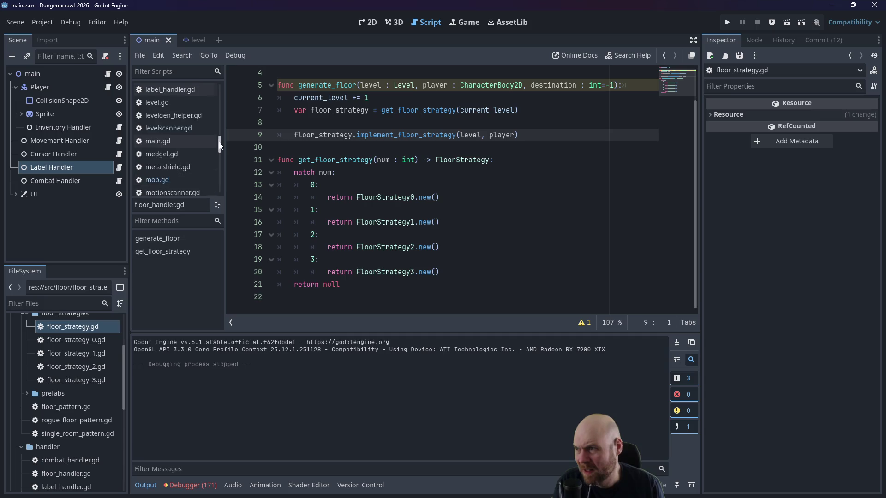
click(189, 183)
click(476, 243)
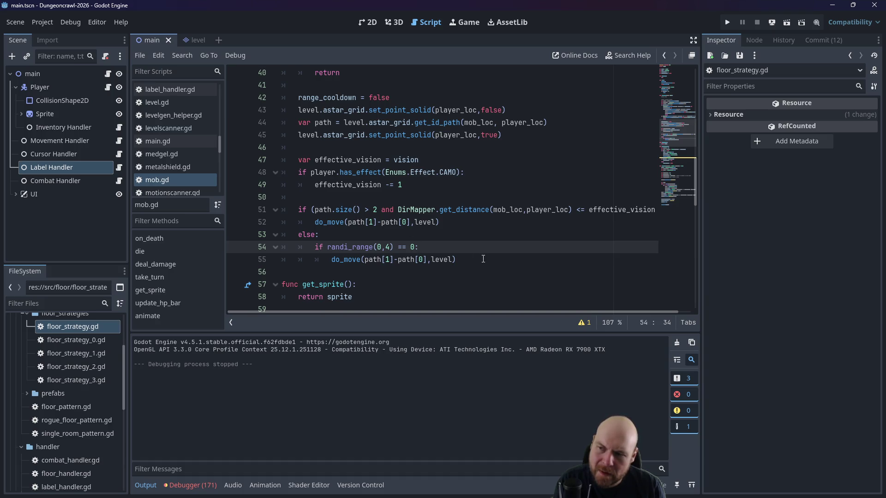
click(481, 257)
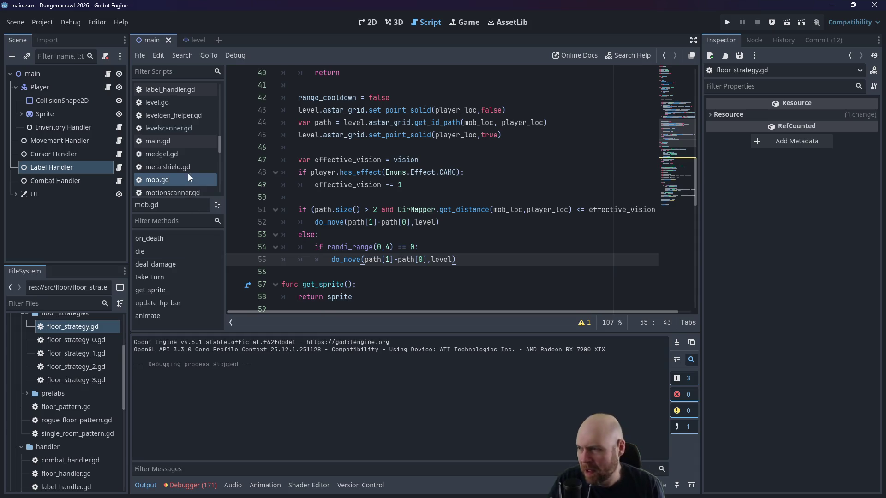
scroll(69, 397, down, 1)
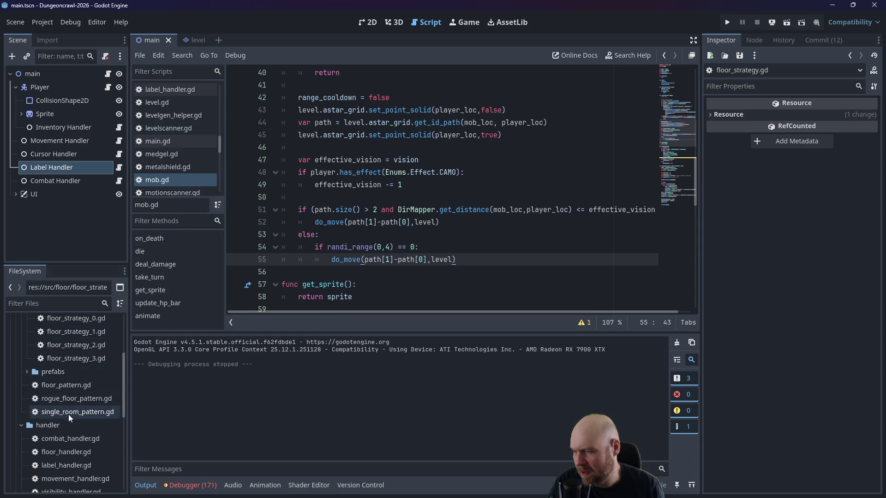
scroll(70, 415, up, 4)
Step: Collapse the floor_strategies and floor folders and expand the utility folder
click(29, 401)
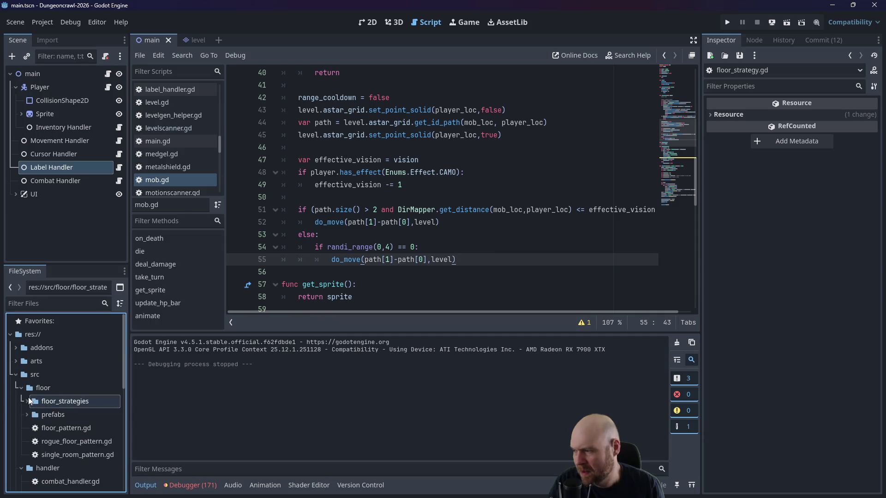
key(Left)
key(Left)
click(21, 456)
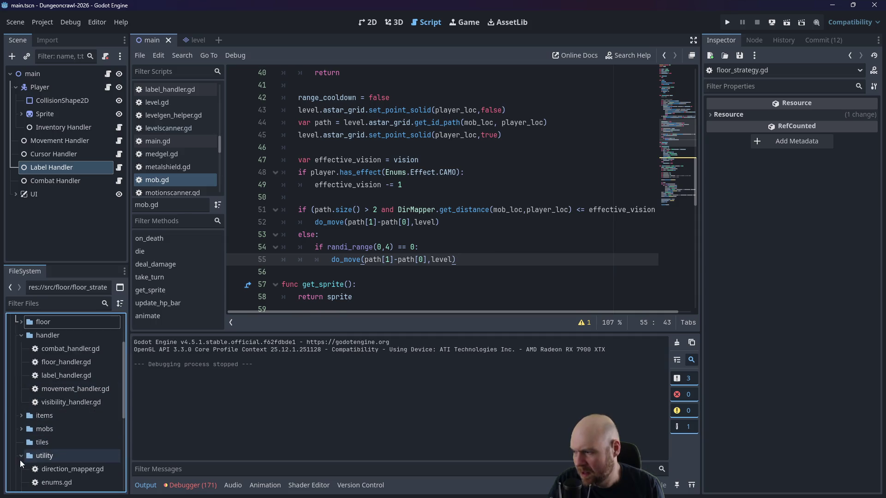
Step: In direction_mapper.gd, add static func get_random_direction() returning Vector2i of randi_range(-1,1) values, and save
scroll(32, 458, down, 1)
double_click(60, 447)
scroll(343, 247, down, 2)
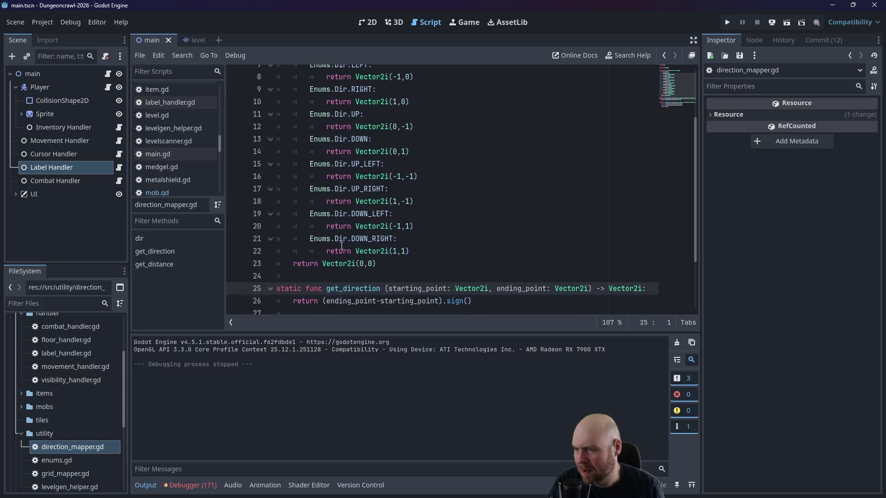
scroll(343, 247, down, 1)
click(420, 297)
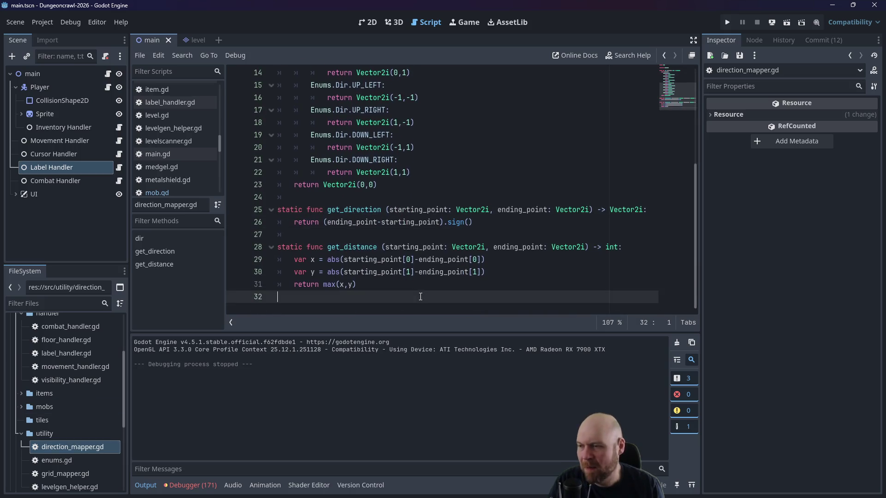
key(Return)
text(static func get_random_direction() -> Vector2i:)
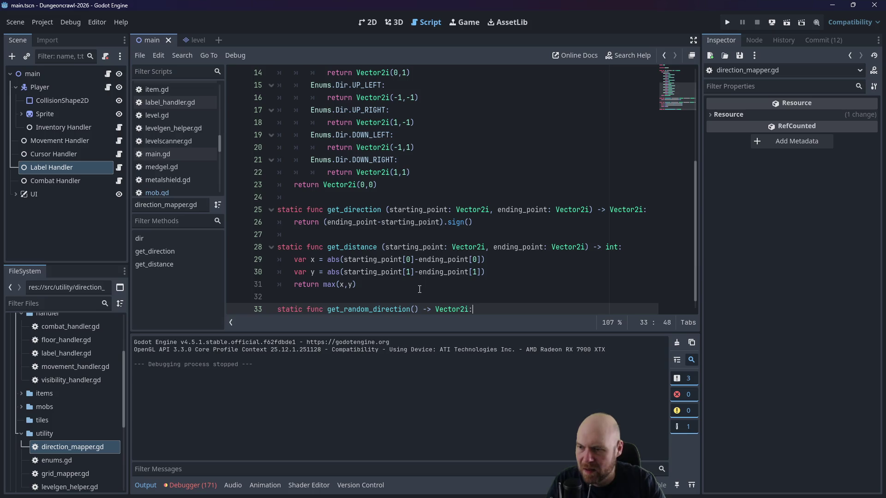
key(Return)
text(return)
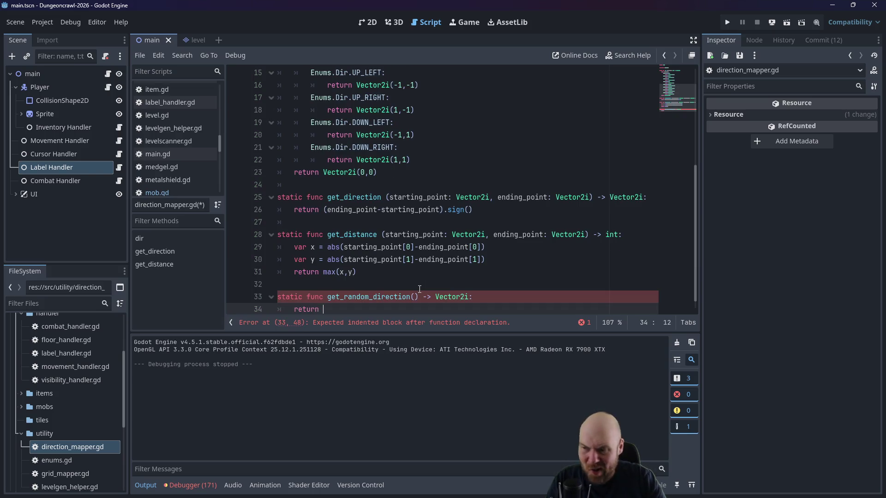
text(Vector)
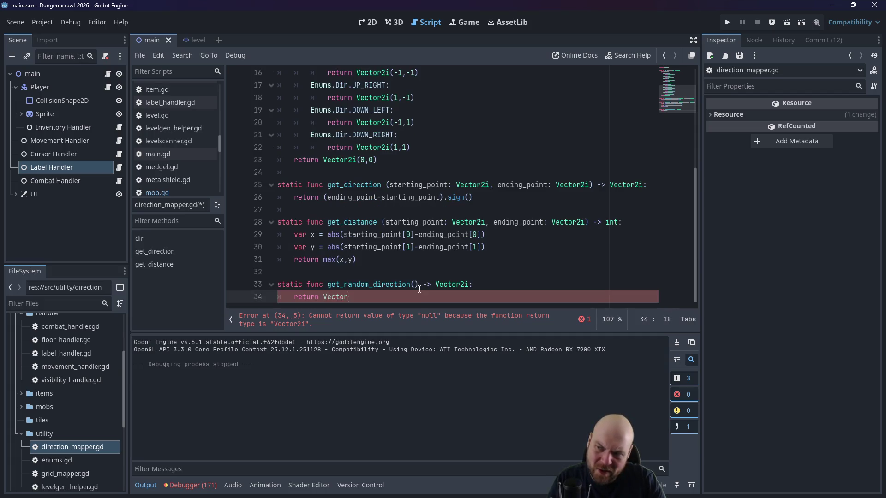
text(2i(rand)
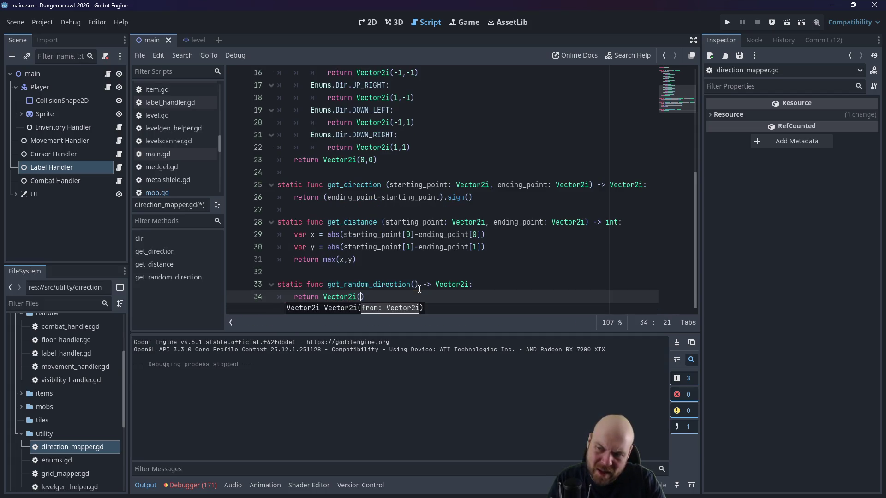
text(i_range(-)
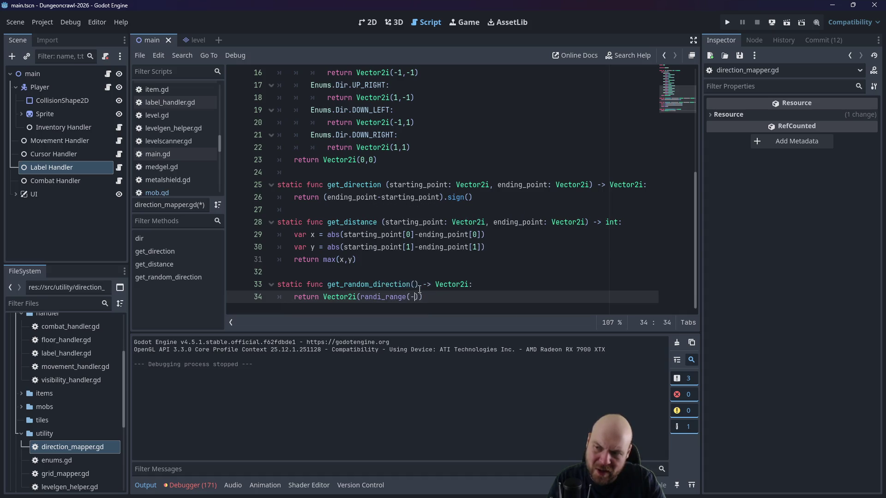
text(1,1),)
text(randi_range)
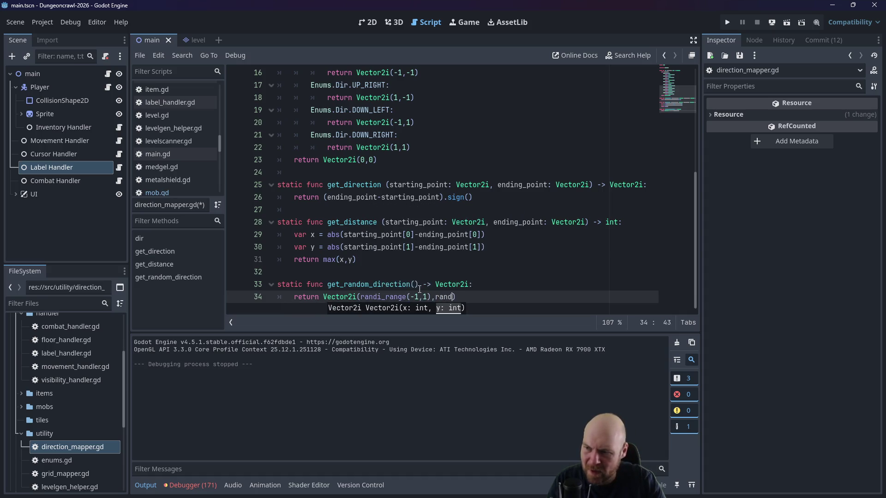
text((-1,1)
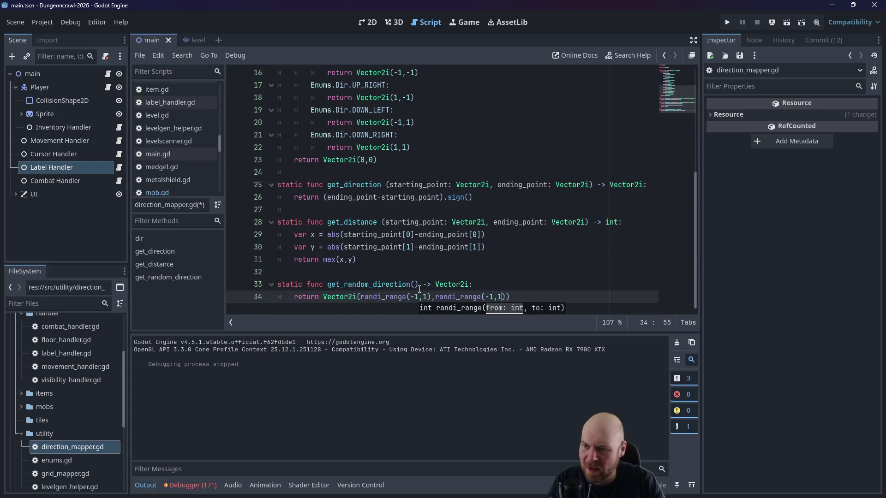
text(,1)
key(ctrl+s)
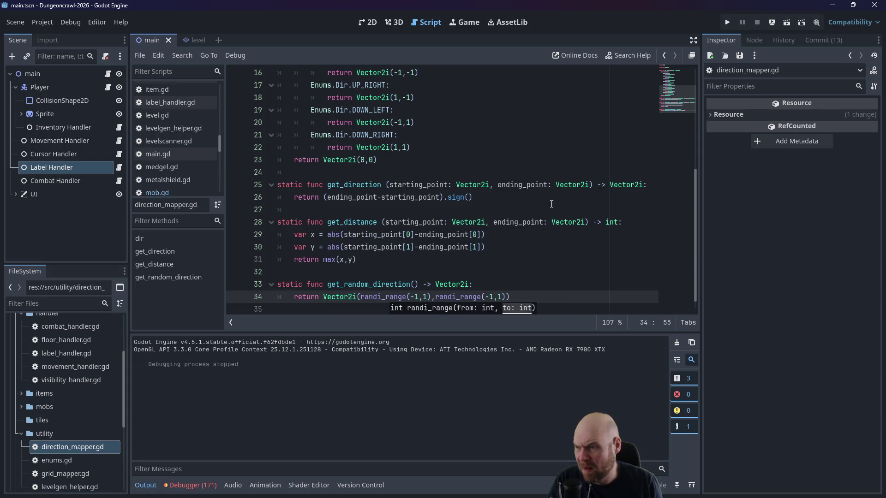
click(489, 197)
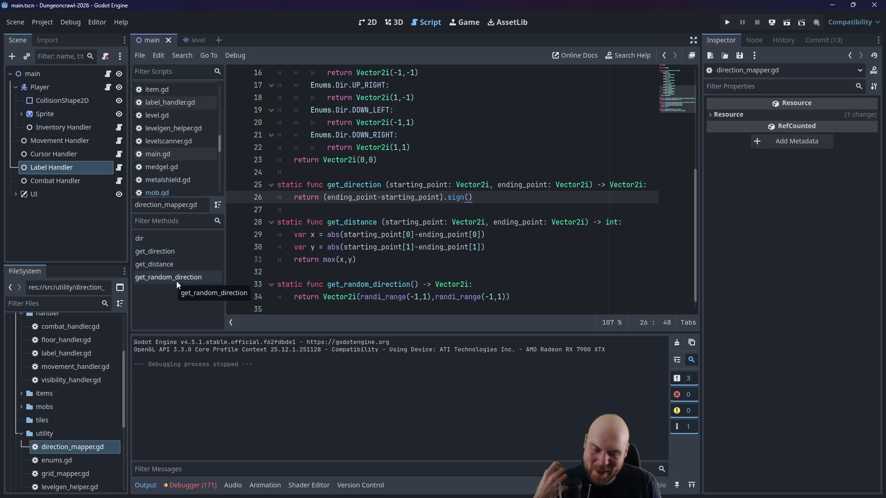
Step: In mob.gd, replace path[1]-path[0] with DirMapper.get_random_direction() and save
click(162, 195)
click(405, 245)
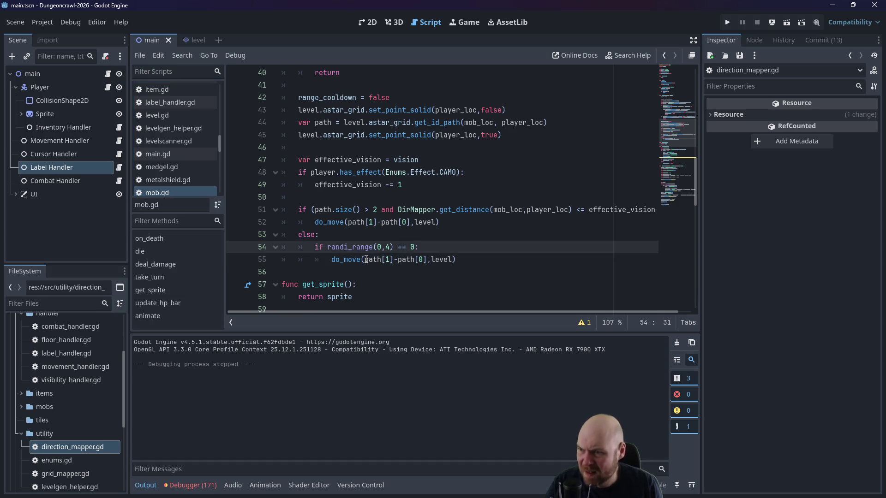
drag(366, 260, 427, 255)
text(DirMapper.)
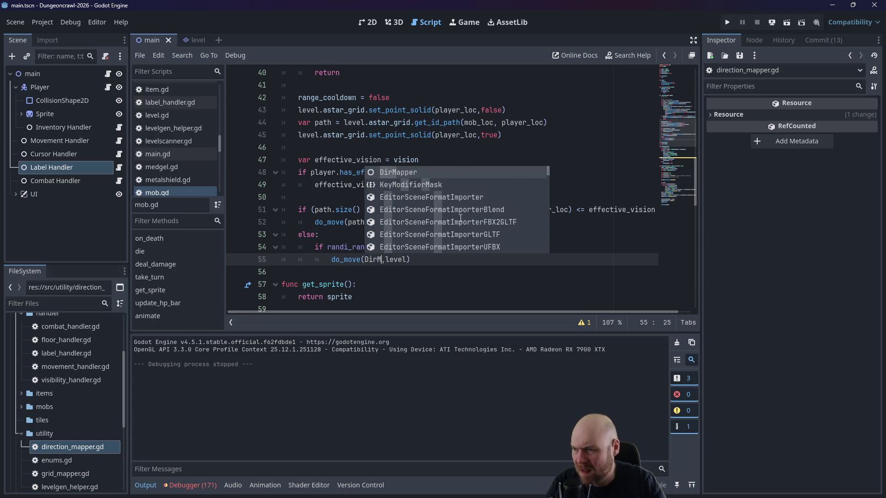
text(get)
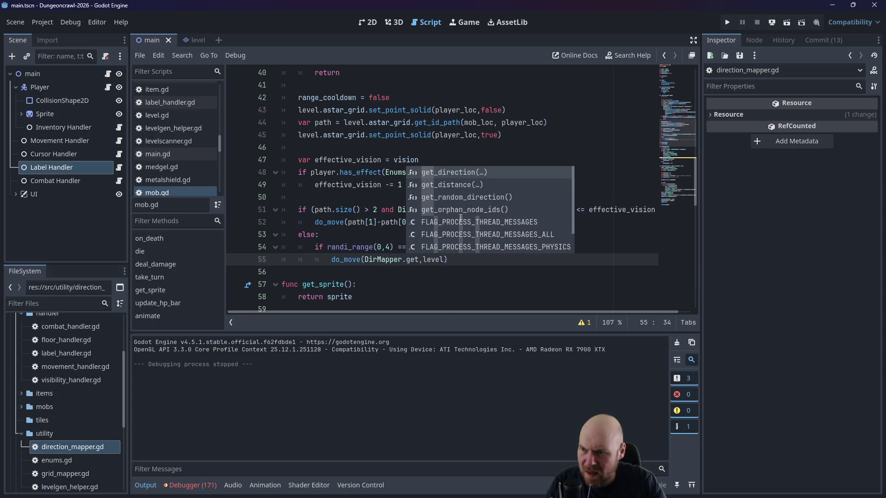
text(_random_direction)
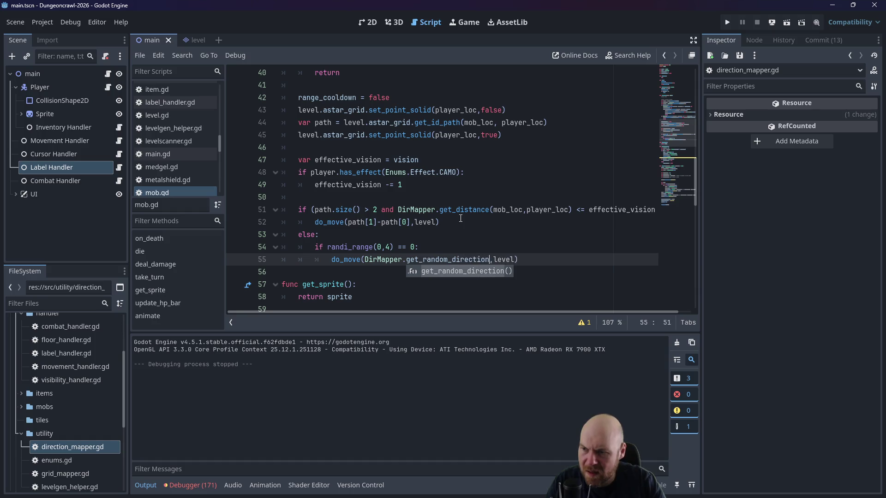
key(Return)
key(ctrl+s)
click(521, 161)
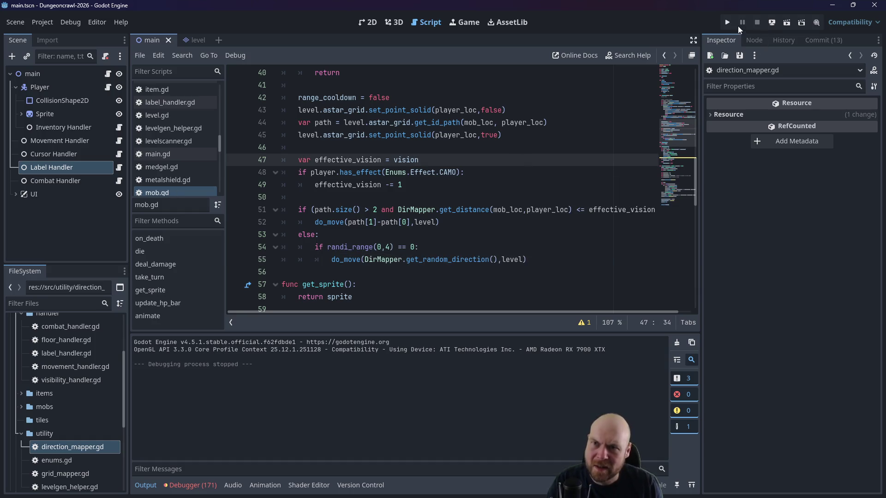
Step: Run the game, turn on the floodlight, and walk toward the mobs to attack the slime
click(727, 24)
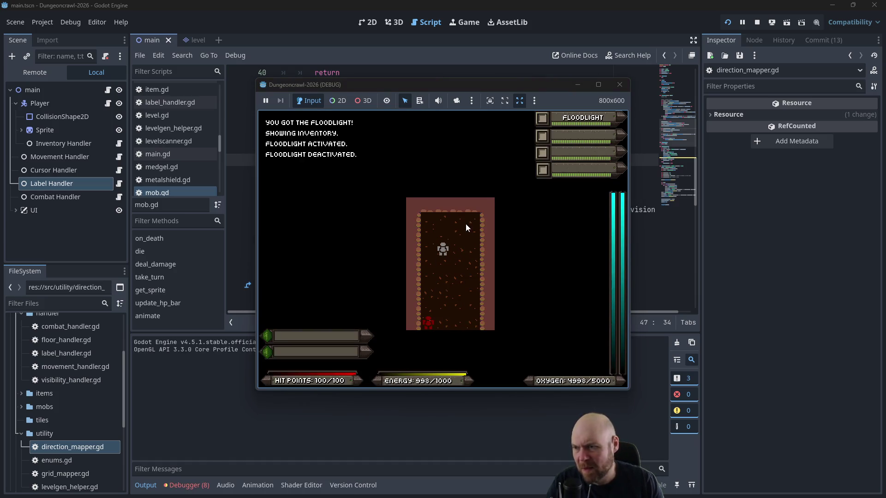
key(1)
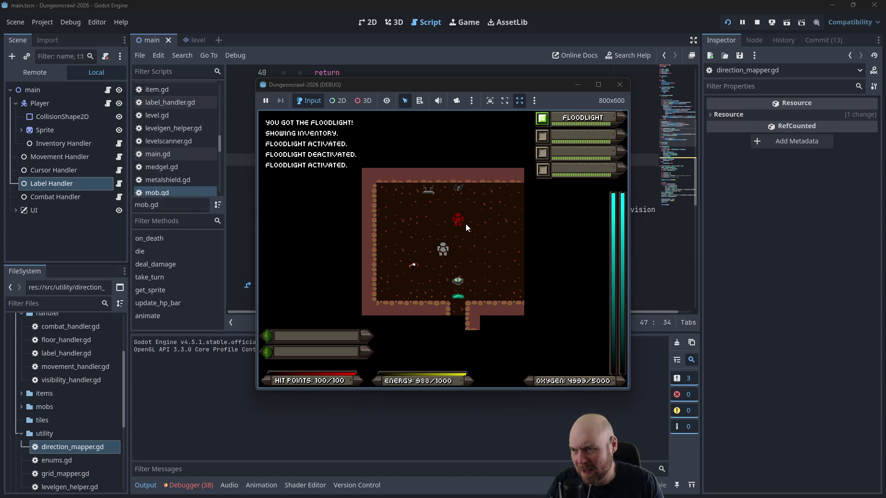
key(Up)
key(Left)
key(Up)
key(Left)
key(Up)
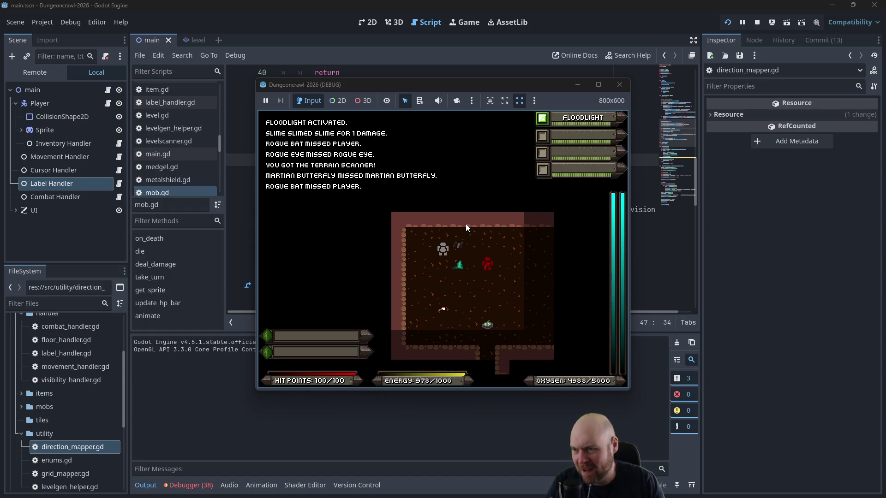
key(Down)
key(Right)
key(Down)
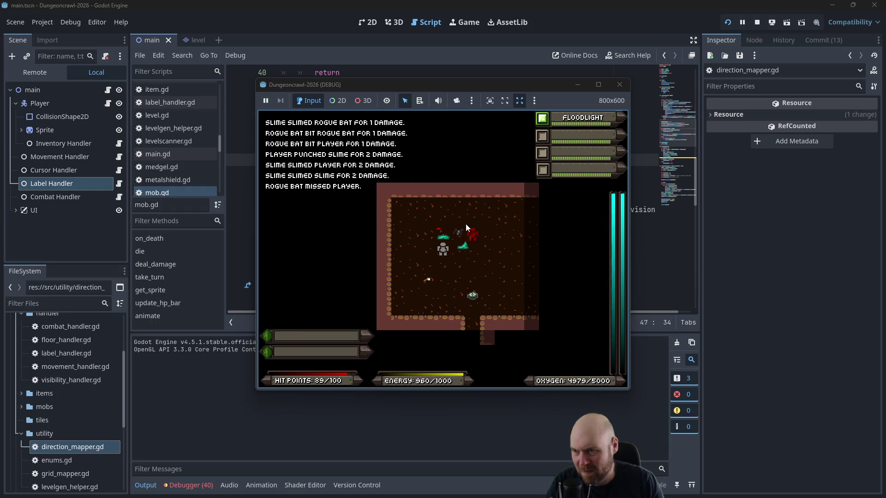
key(Up)
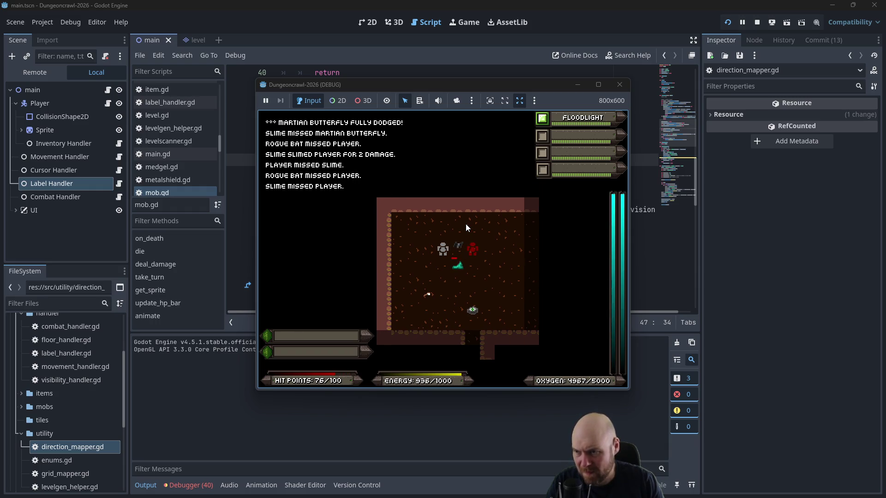
Step: Attack the rogue bat and Martian butterfly, collect the medgel pack, and head into the corridor
key(Right)
key(Down)
key(Right)
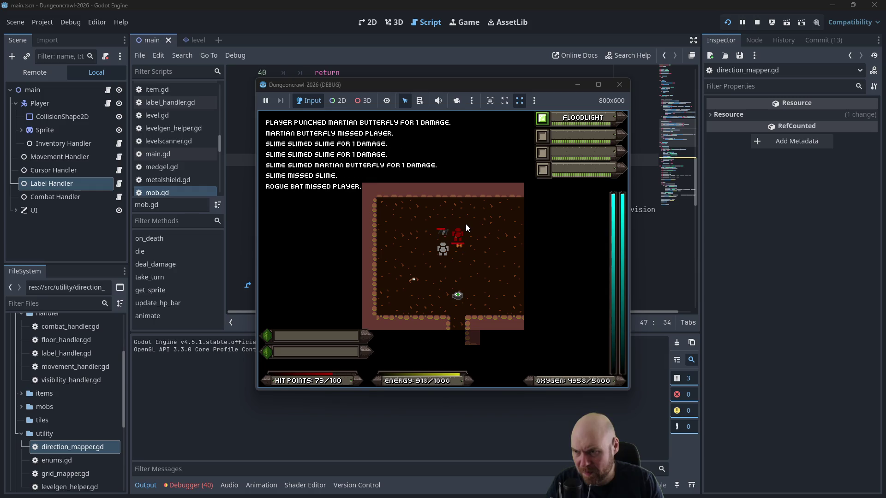
key(Up)
key(Up)
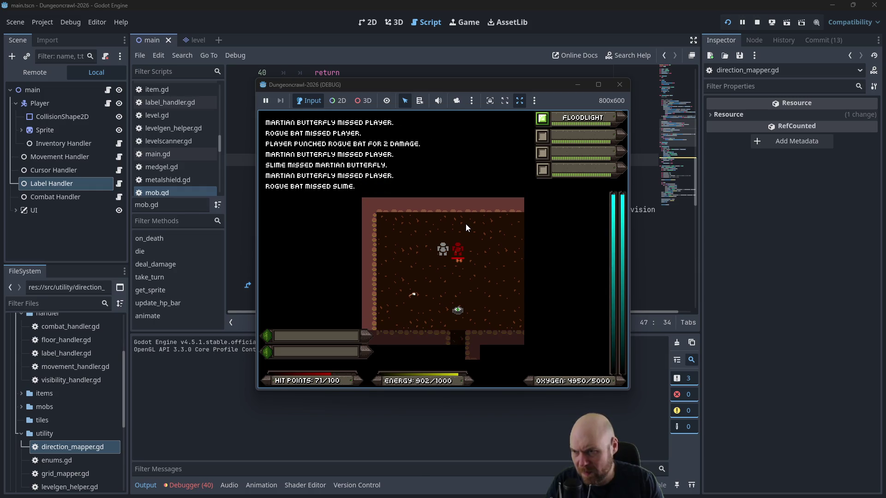
key(Right)
key(Right)
key(Right)
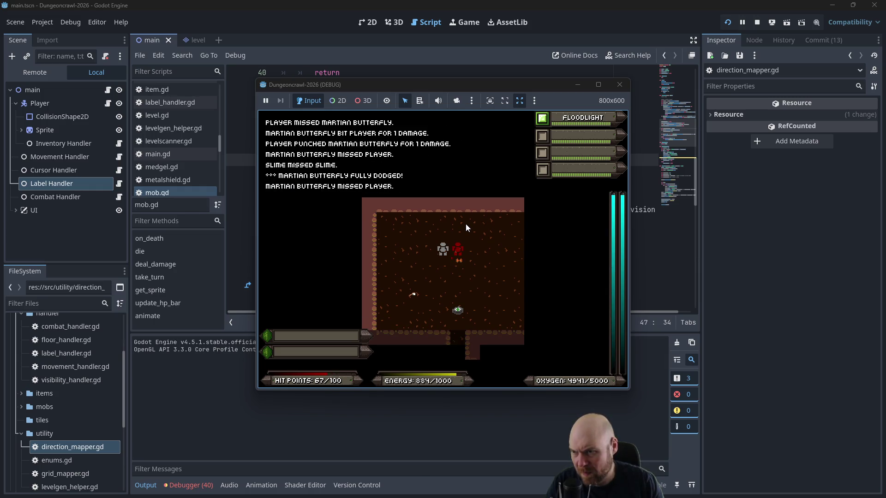
key(Down)
key(Down)
key(Down)
key(Down)
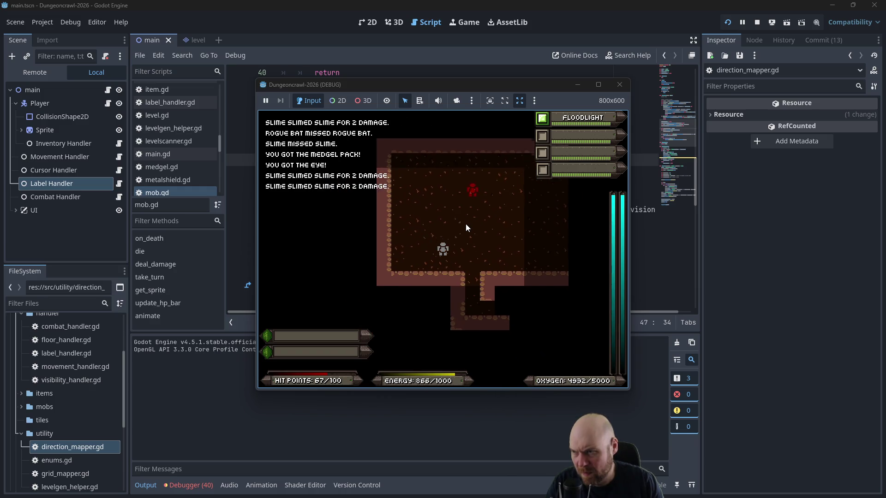
key(Right)
key(Down)
Step: From the inventory, equip and activate the terrain scanner, then enter the horizontal corridor
key(i)
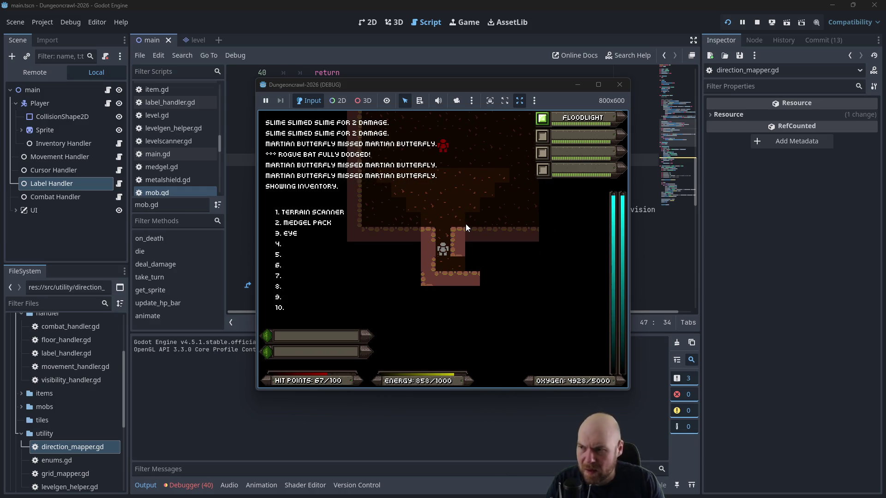
key(1)
key(Down)
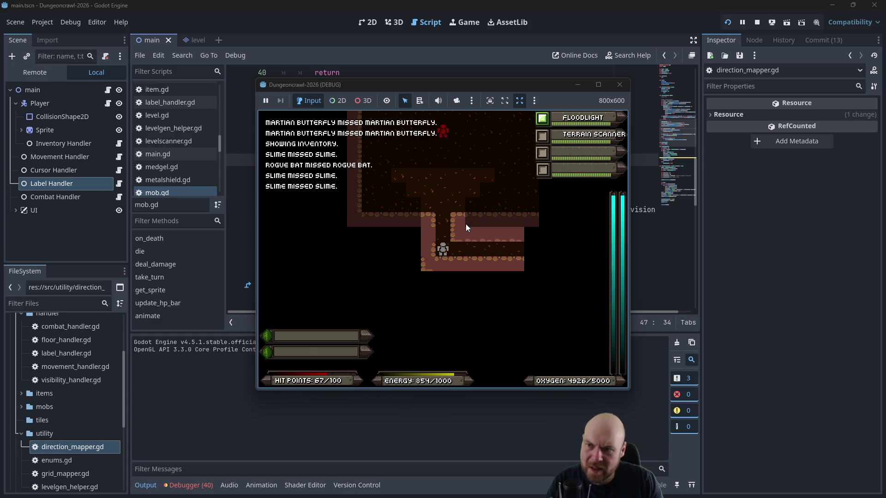
key(2)
key(Right)
key(Right)
key(Right)
key(Right)
key(Right)
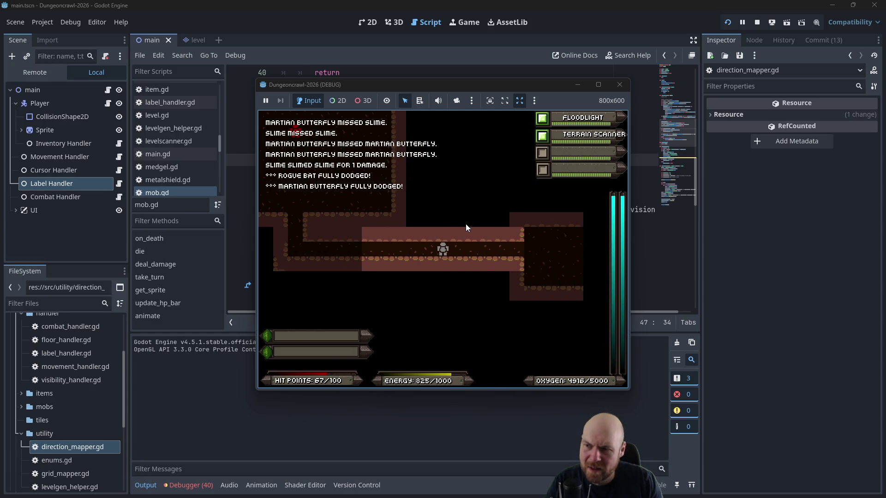
Step: Fight along the corridor to the upper room, pick up the stun baton, and check the inventory
key(Left)
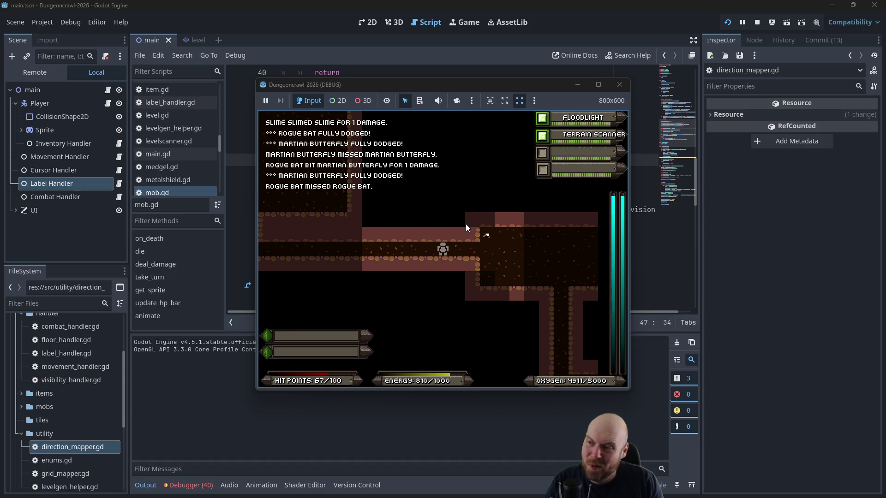
key(Right)
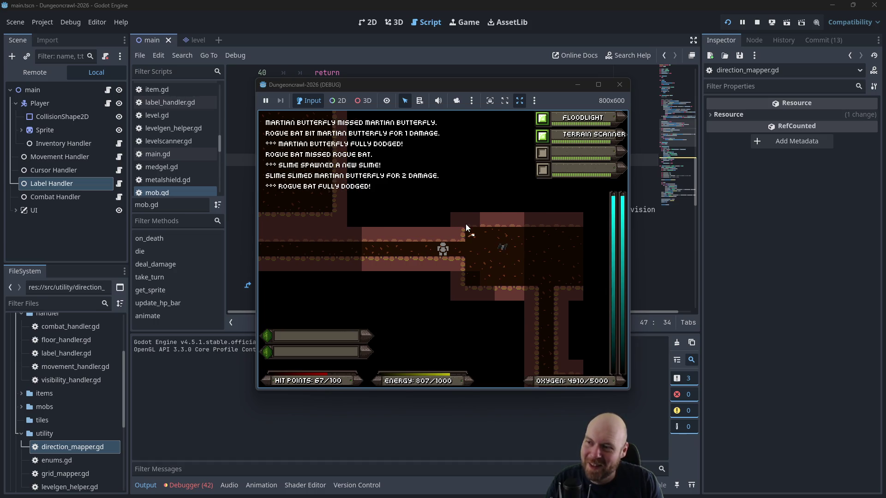
key(Right)
key(Right)
key(Right)
key(Right)
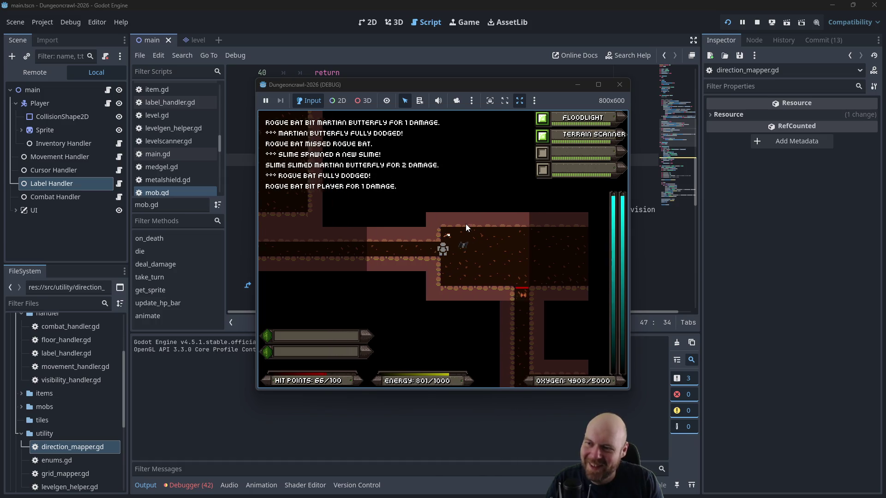
key(Left)
key(Left)
key(Left)
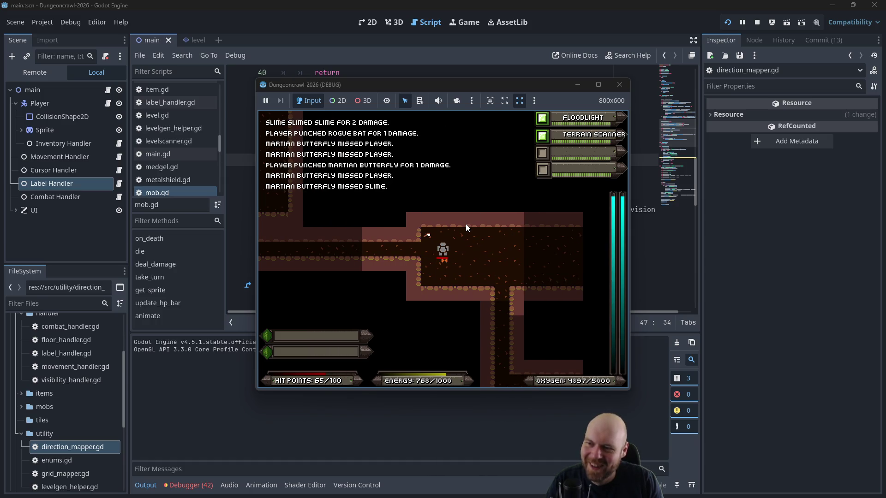
key(Right)
key(Right)
key(Right)
key(Down)
key(Down)
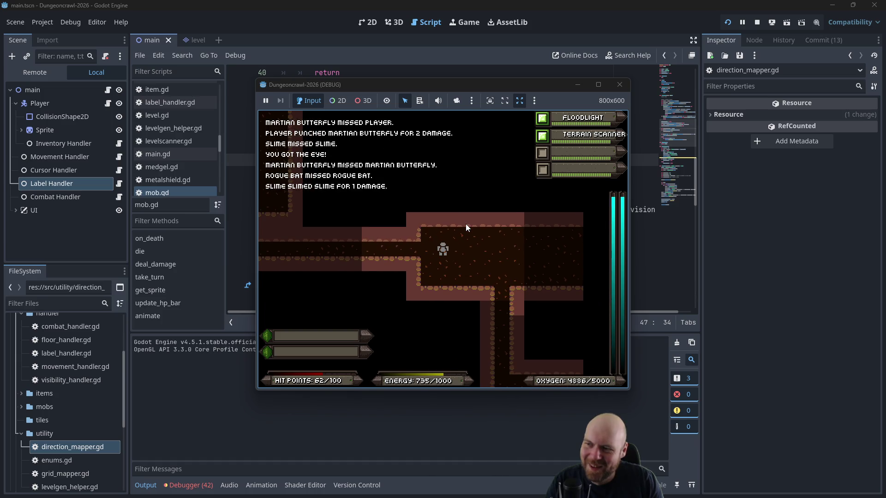
key(Right)
key(Right)
key(Right)
key(Up)
key(Right)
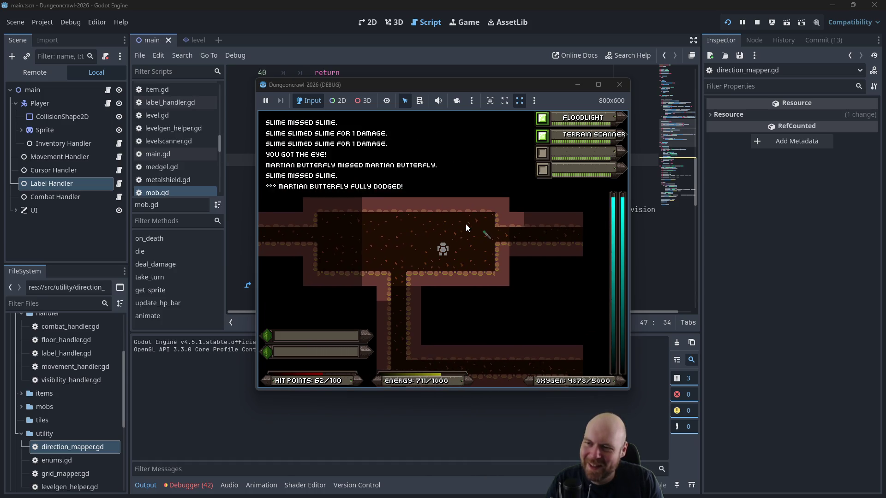
key(i)
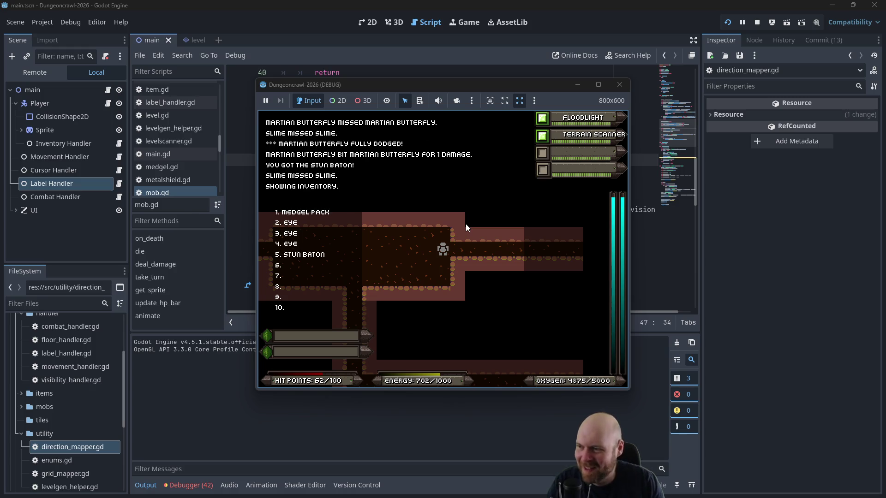
Step: Equip the stun baton in slot 5 and fight the Martian Butterflies along the left corridor
key(5)
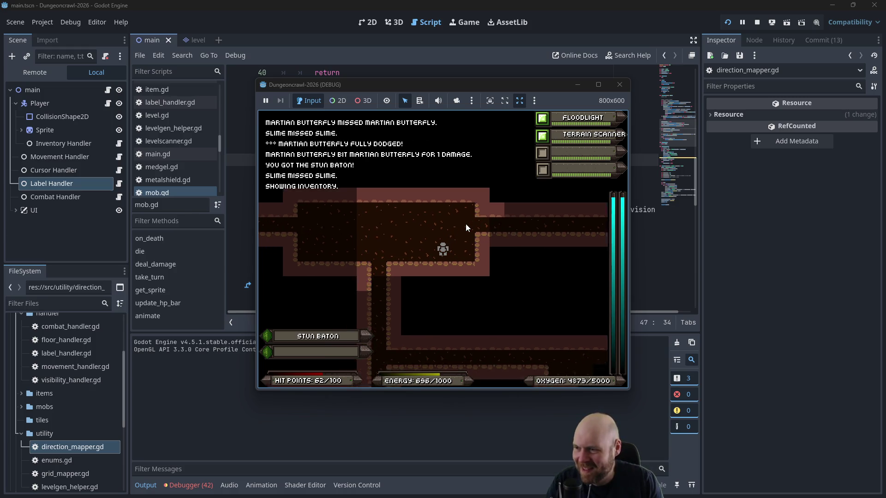
key(Right)
key(Right)
key(Up)
key(Up)
key(Up)
key(Down)
key(Down)
key(Down)
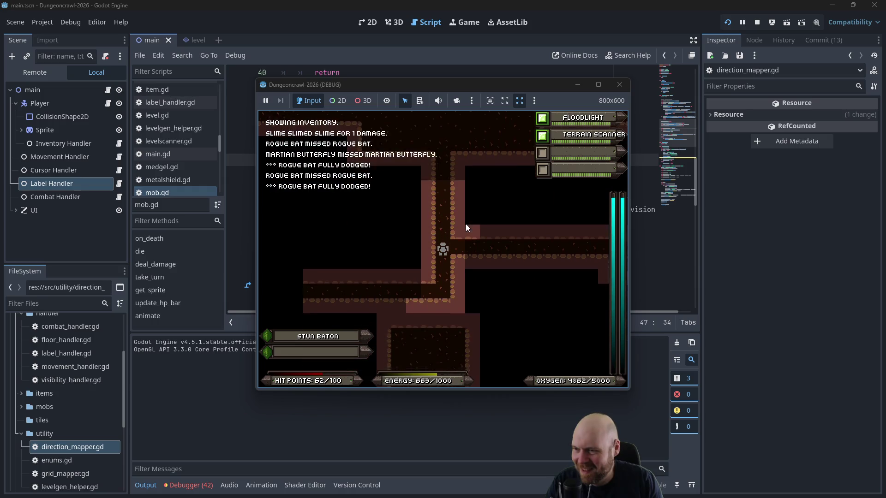
key(Left)
key(Left)
key(Left)
key(Left)
key(Left)
key(Left)
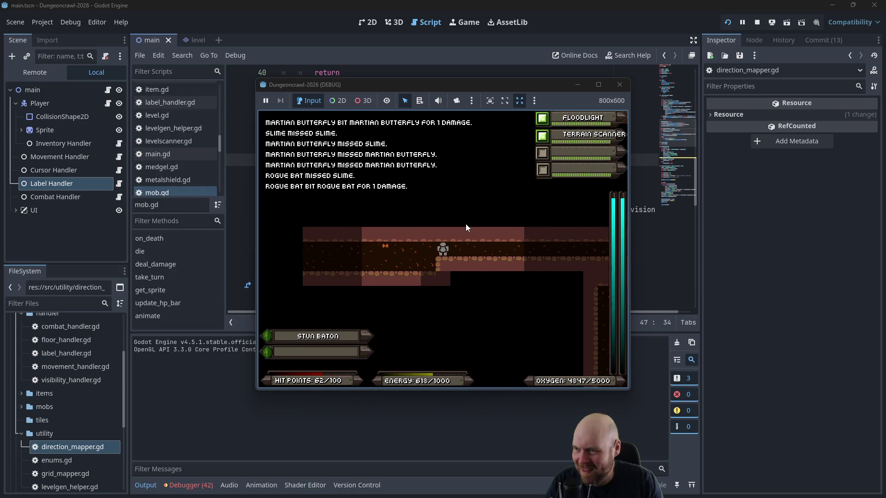
key(Left)
key(Left)
key(Left)
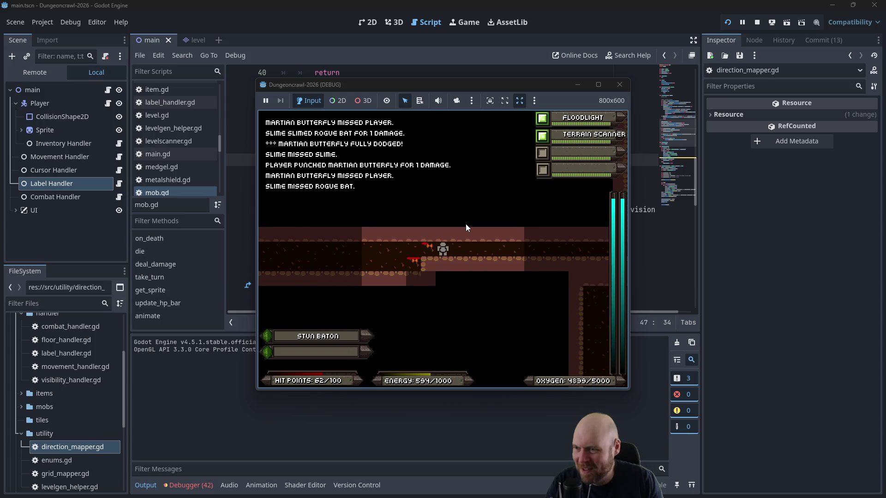
key(Left)
key(Left)
key(Left)
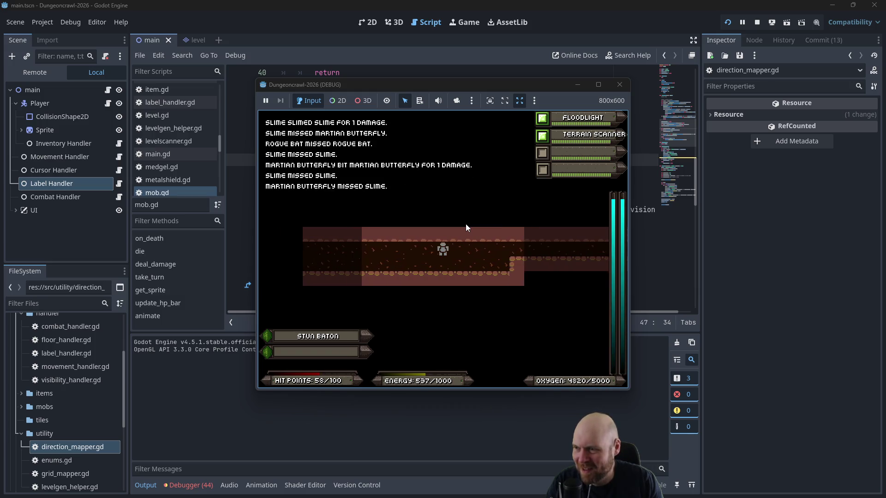
key(Left)
key(Left)
key(Left)
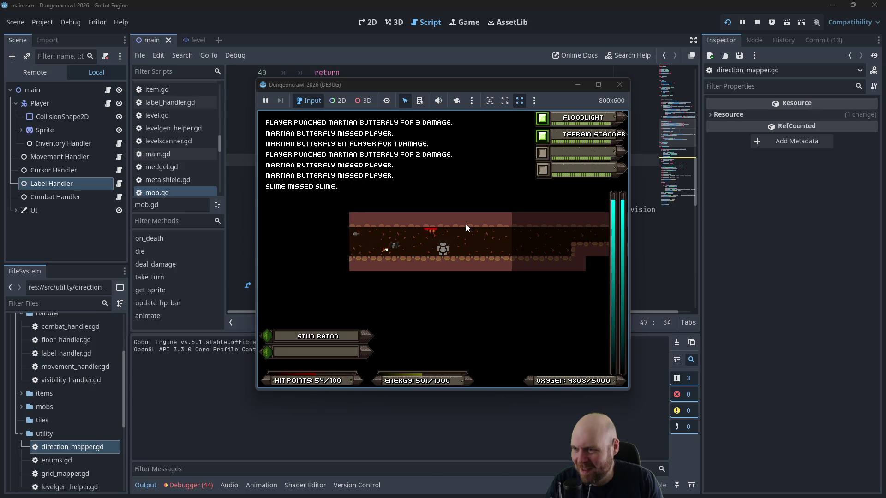
key(Left)
key(Left)
key(Left)
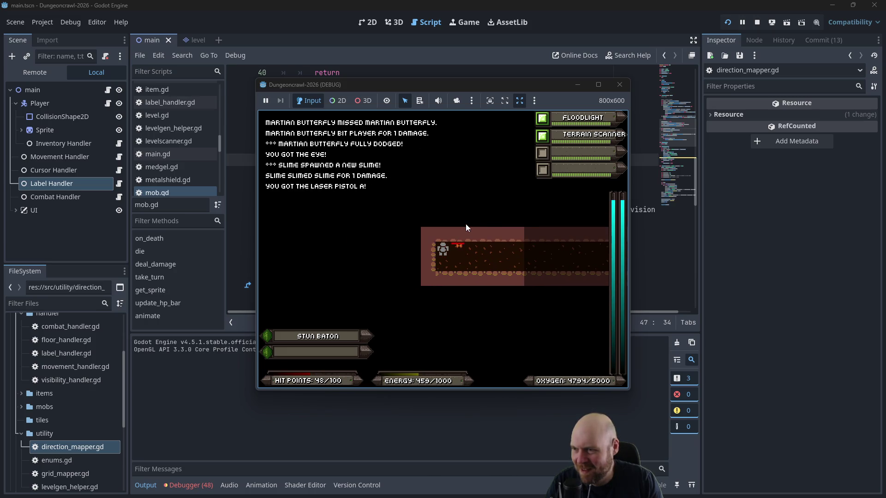
Step: Head right through the junction, beat the butterfly and slime, grab the oxygen tank, then descend the shaft
key(Right)
key(Right)
key(Right)
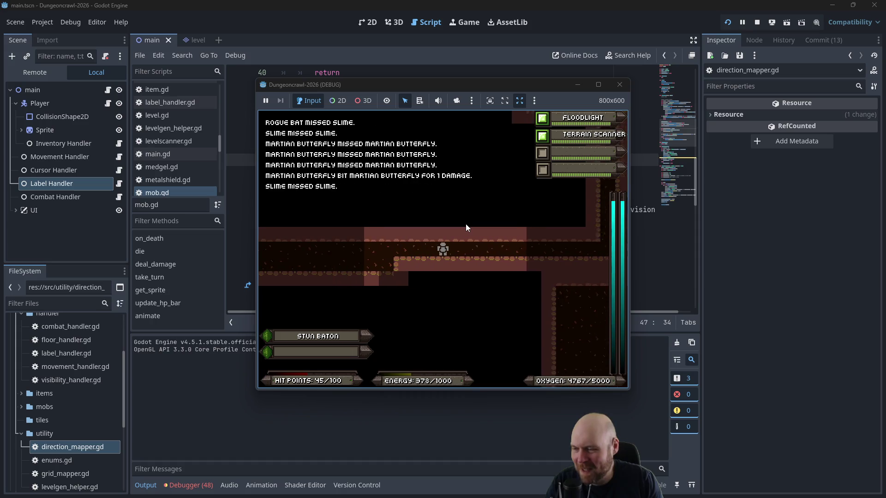
key(Up)
key(Up)
key(Up)
key(Right)
key(Right)
key(Right)
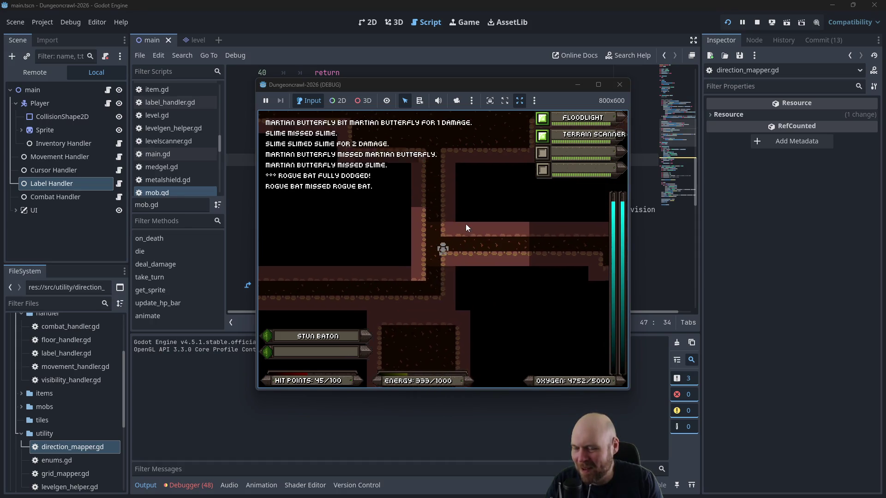
key(Right)
key(Right)
key(Right)
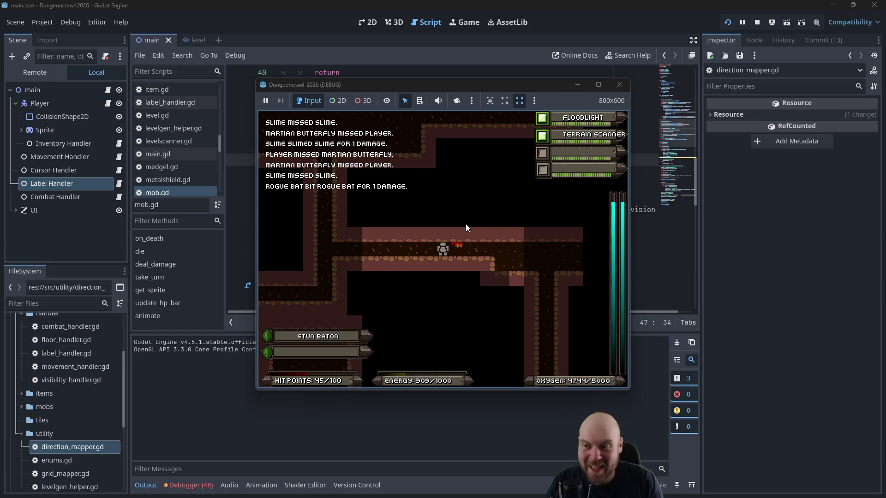
key(Right)
key(Right)
key(Right)
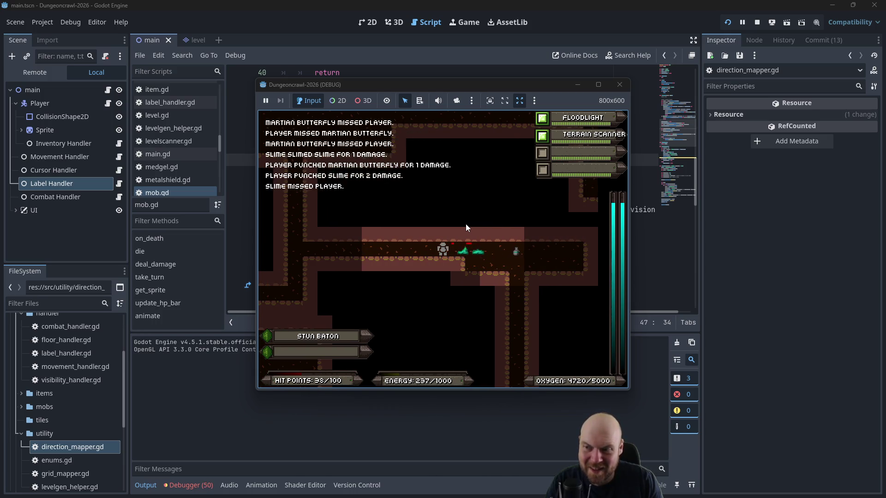
key(Right)
key(Right)
key(Right)
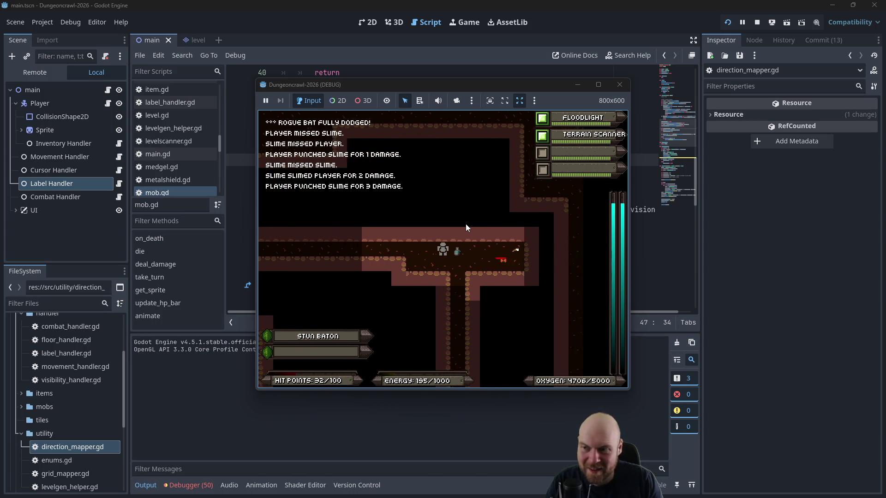
key(Left)
key(Down)
key(Down)
key(Down)
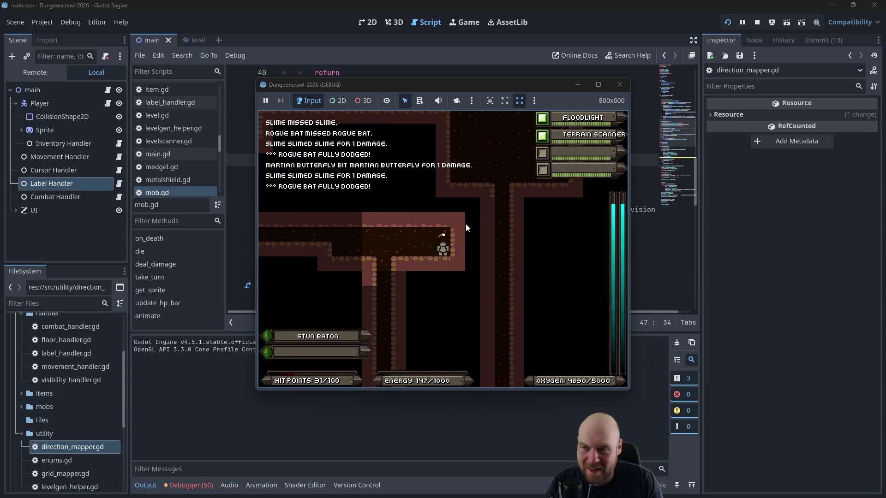
key(Down)
key(Down)
key(Down)
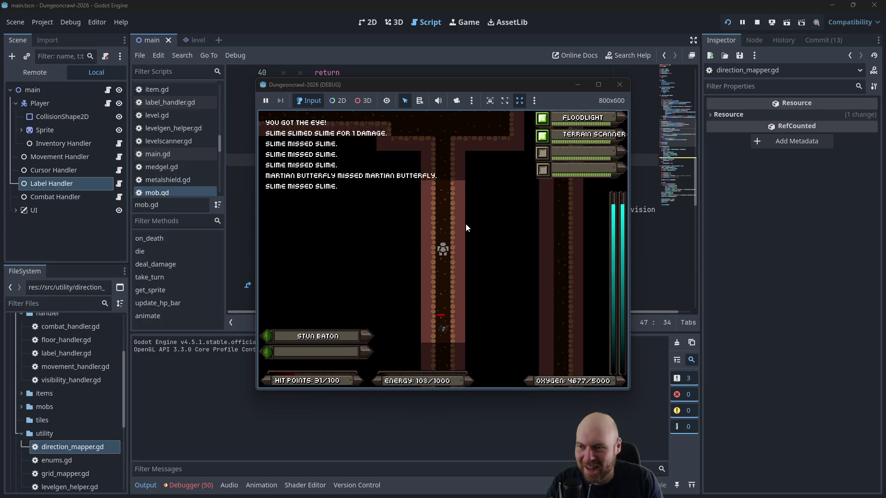
Step: Consume four eyes from the inventory to restore energy
key(i)
key(2)
key(i)
key(2)
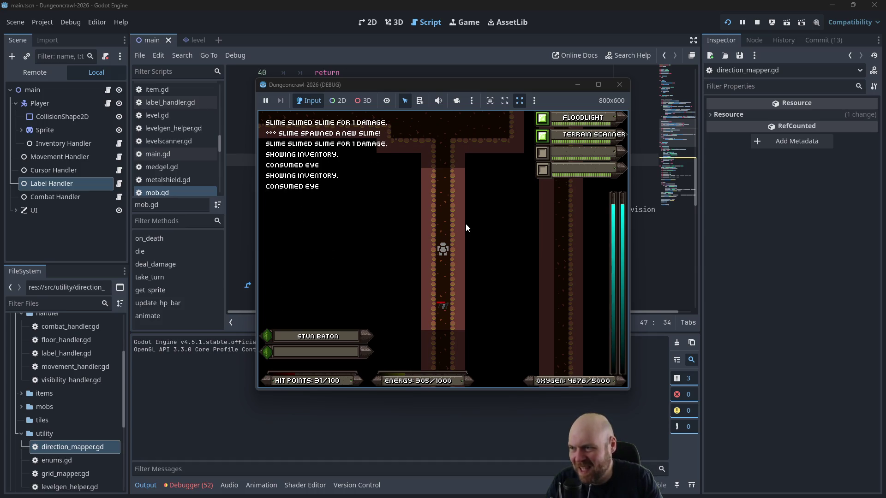
key(i)
key(2)
key(i)
key(2)
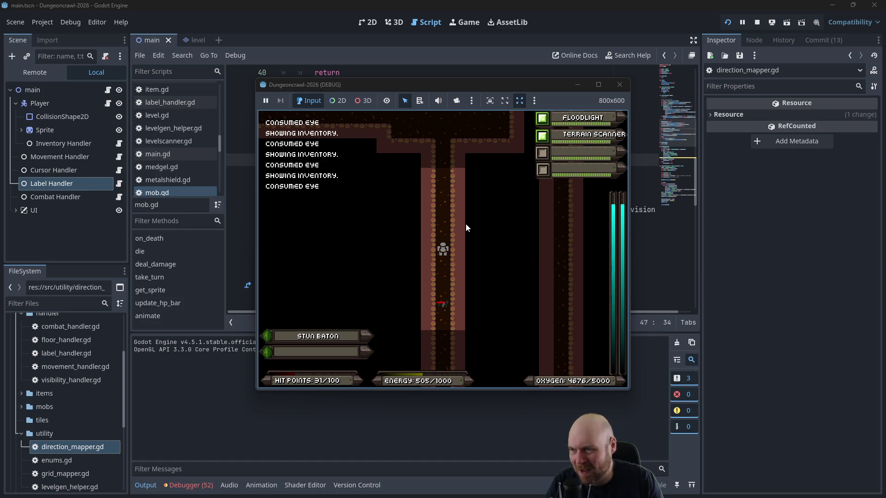
Step: Fight the slimes in the room, collect items, and consume the medgel pack to restore HP
key(Down)
key(Down)
key(Down)
key(Down)
key(Down)
key(Down)
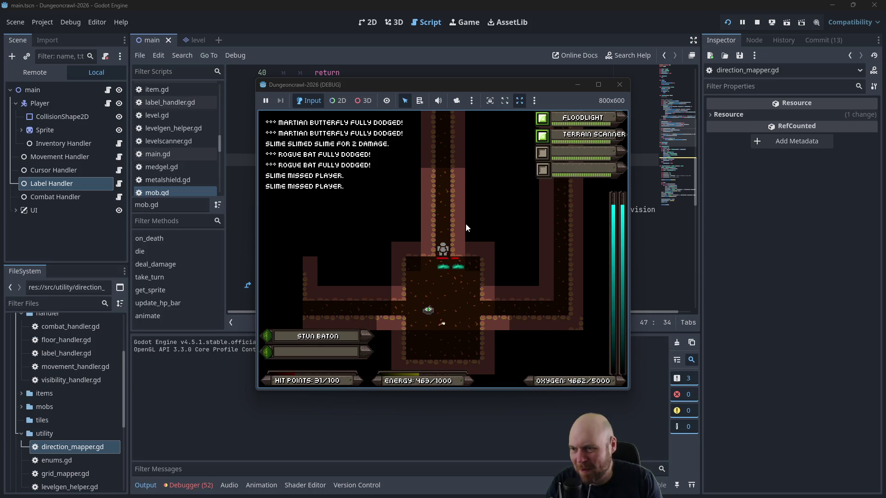
key(Left)
key(Left)
key(Left)
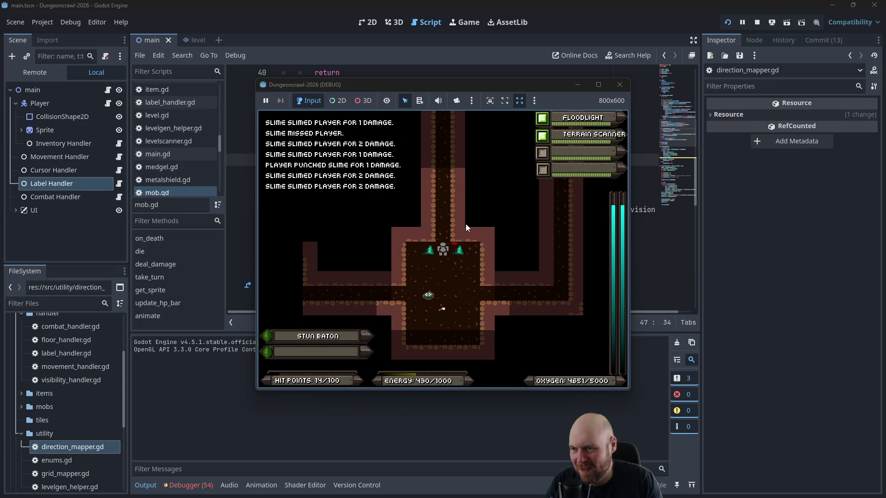
key(Down)
key(Down)
key(Down)
key(Right)
key(Right)
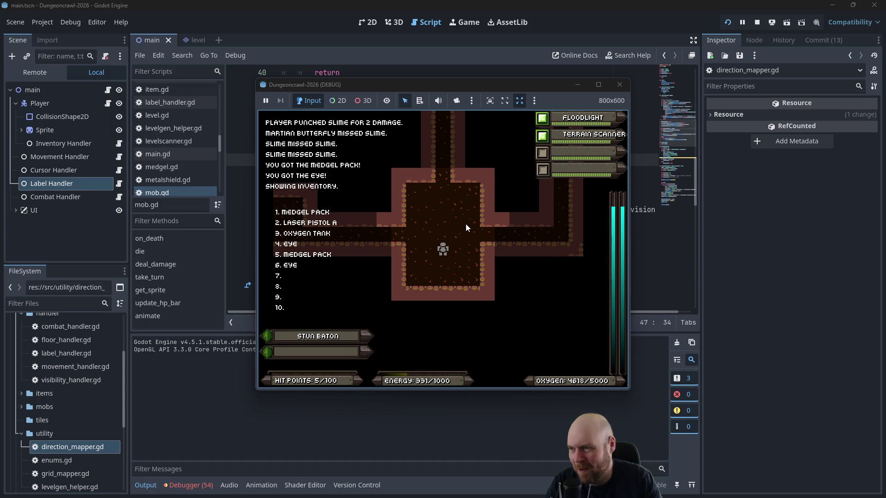
key(1)
key(Left)
key(Left)
key(Left)
key(Left)
key(Left)
key(Left)
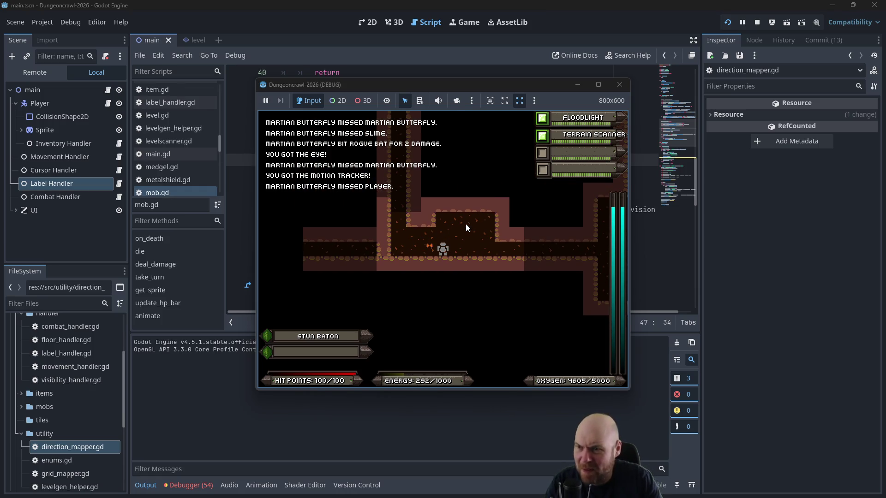
Step: Equip and activate the Motion Tracker, deactivate the Terrain Scanner, then stop the game
key(i)
key(5)
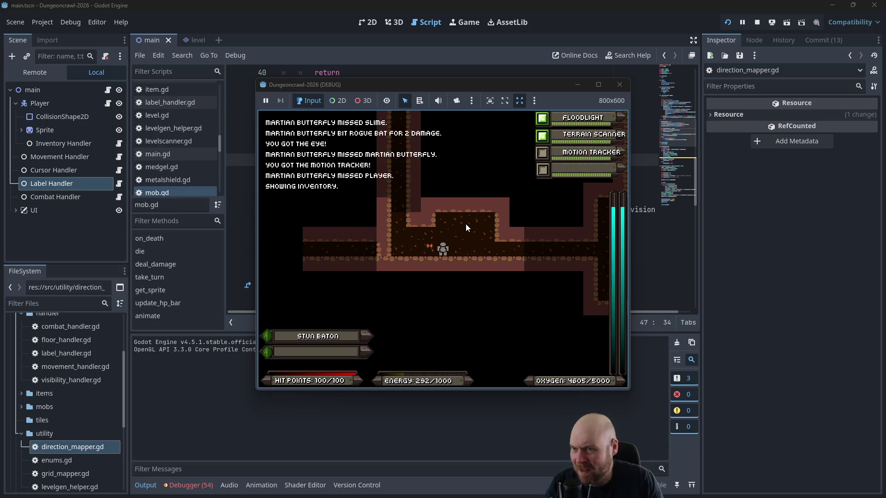
key(3)
key(Left)
key(Left)
key(2)
key(Left)
key(Left)
key(Left)
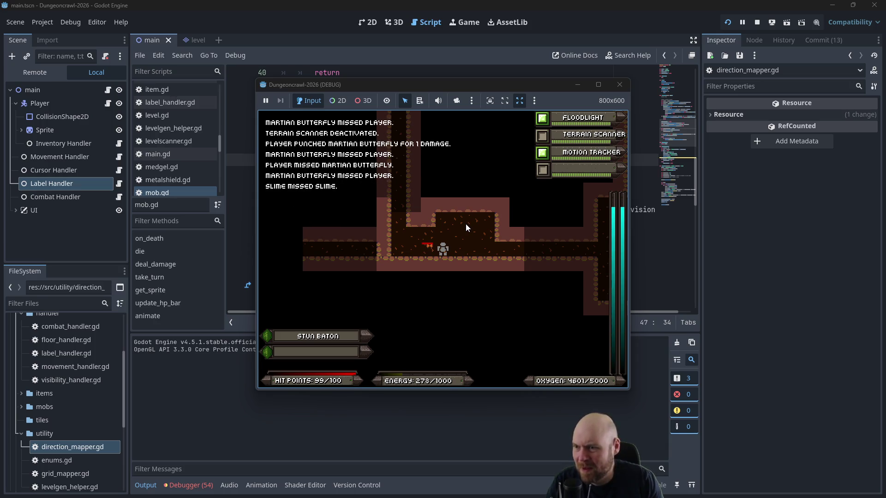
key(Up)
key(Up)
key(Up)
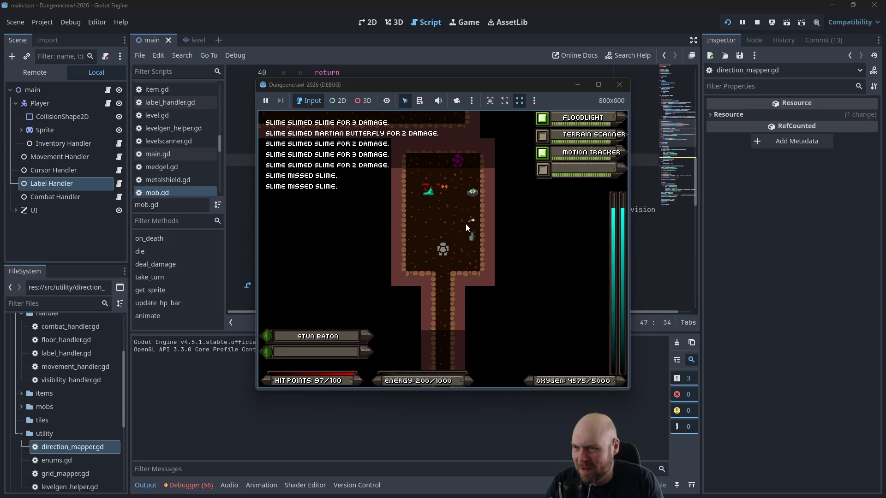
key(Down)
key(Down)
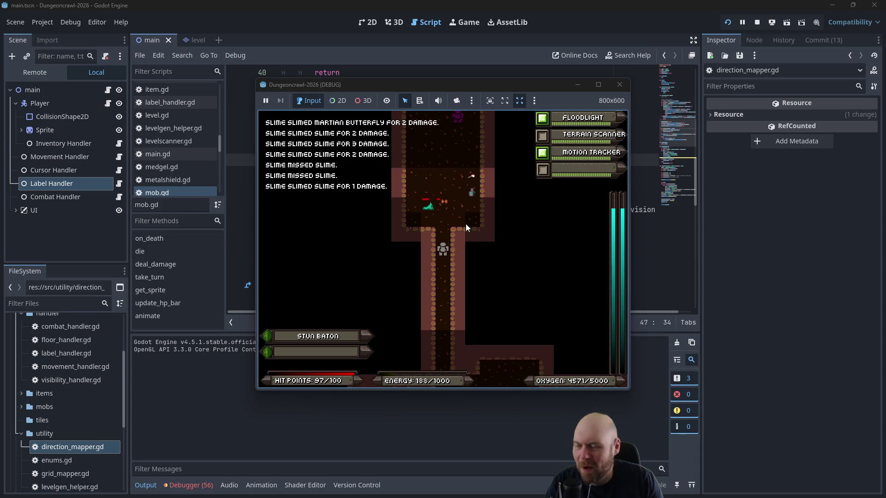
click(619, 85)
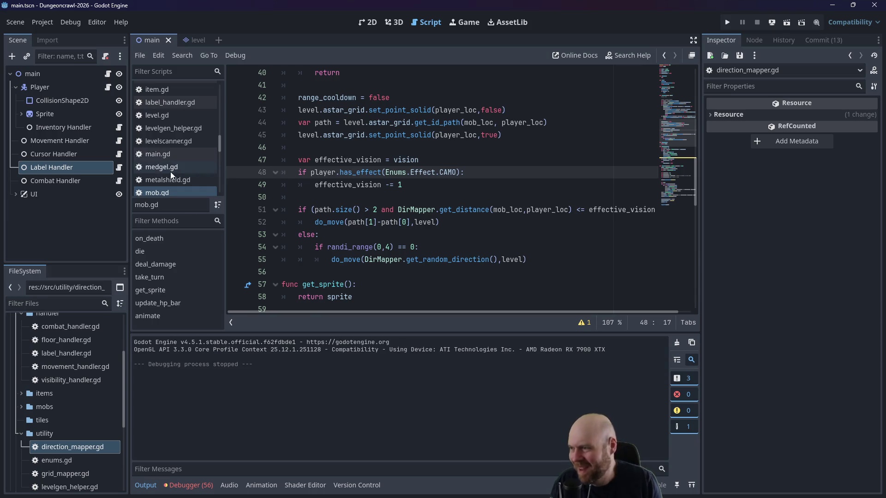
click(419, 198)
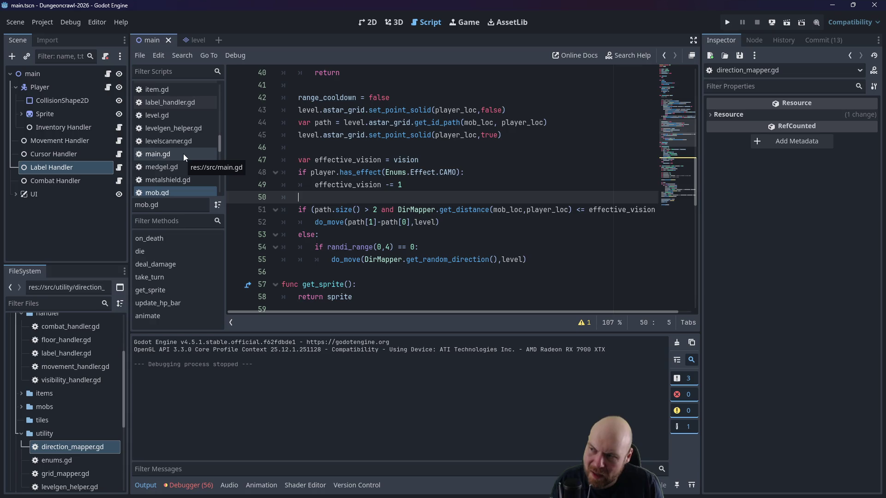
scroll(186, 136, up, 3)
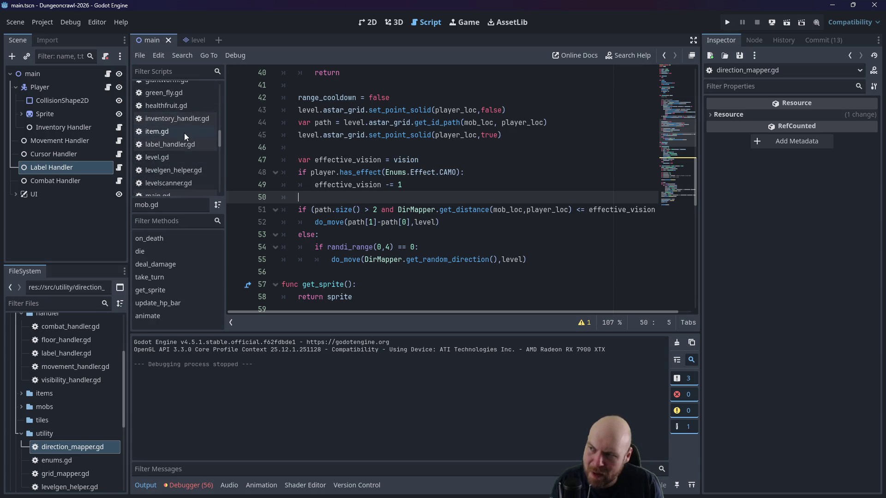
scroll(363, 156, up, 5)
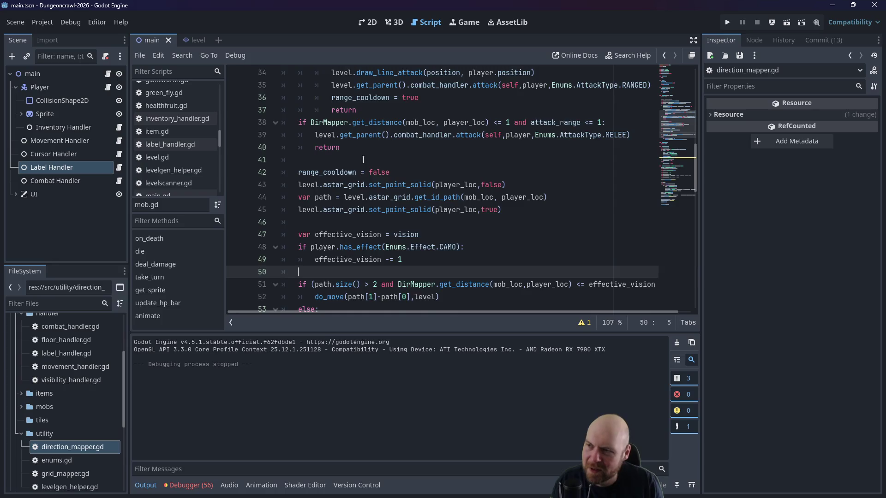
scroll(363, 155, up, 2)
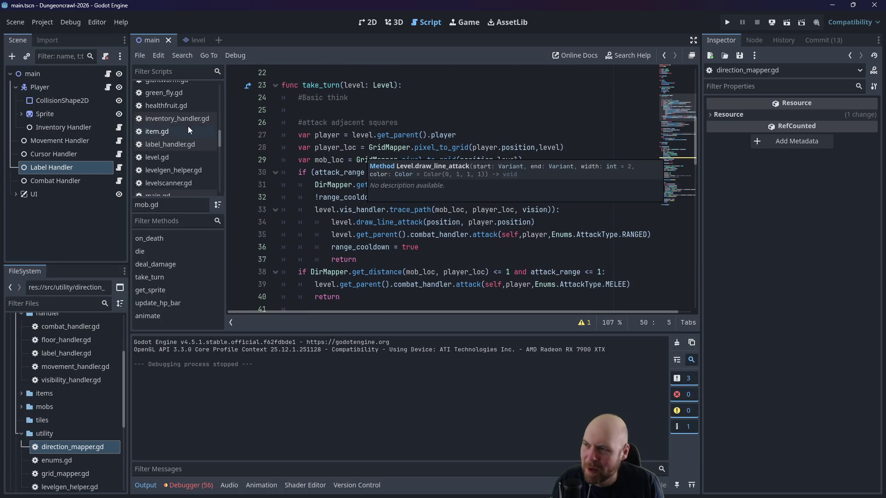
scroll(171, 157, down, 3)
scroll(171, 170, up, 5)
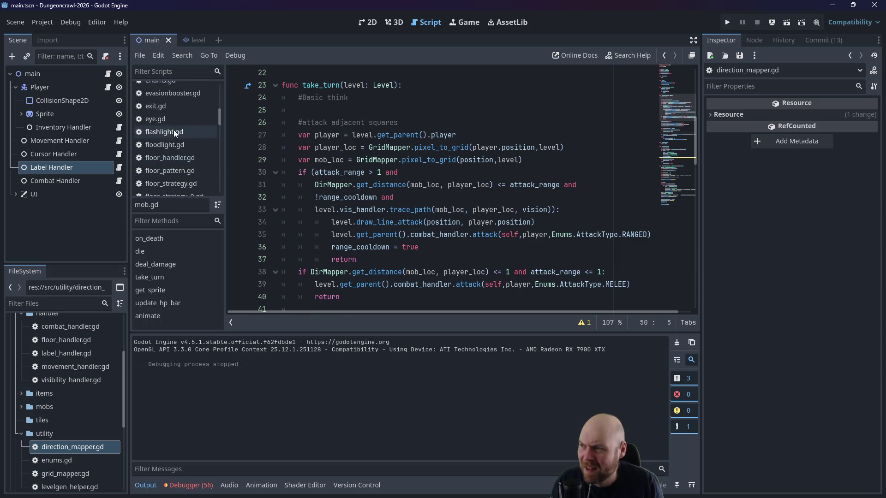
scroll(175, 134, up, 3)
Step: Open entity.gd and review do_move's solid-tile branch at line 76 with its Player-only automove check
click(176, 98)
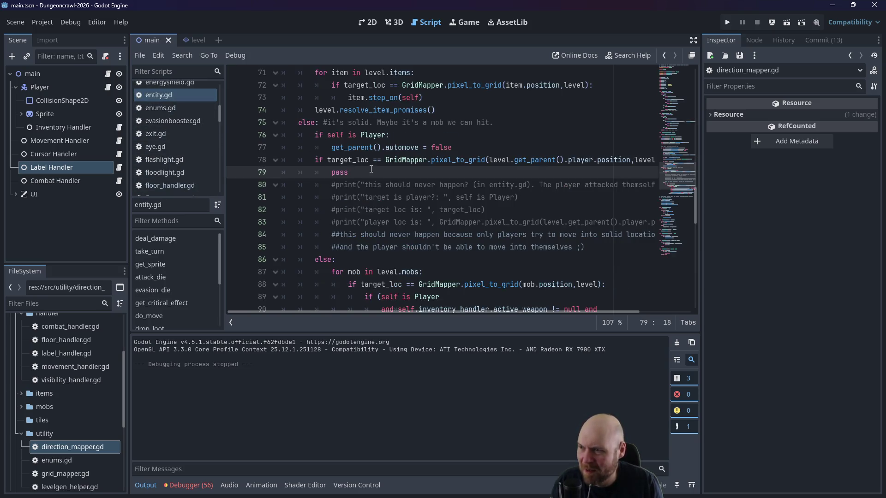
click(352, 135)
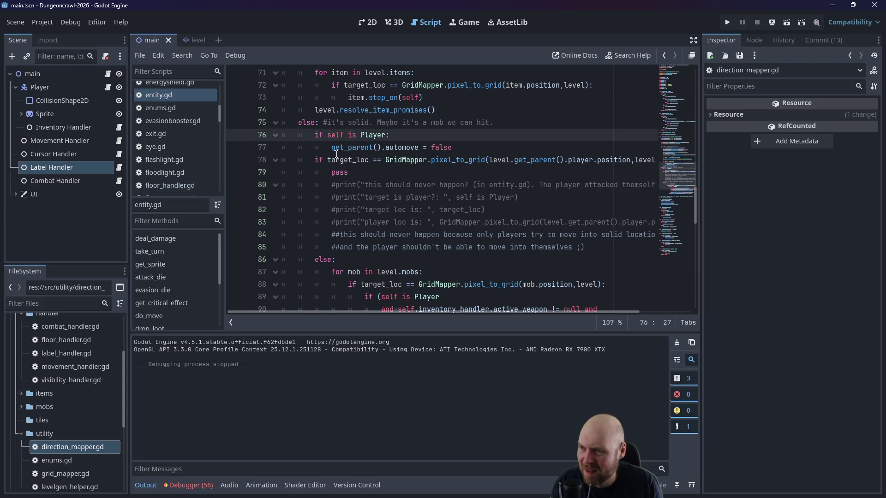
scroll(316, 156, down, 2)
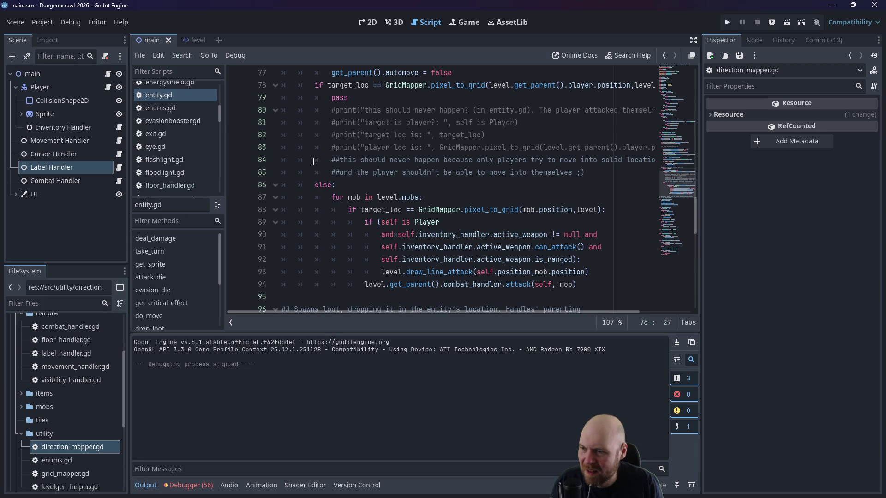
scroll(313, 161, up, 4)
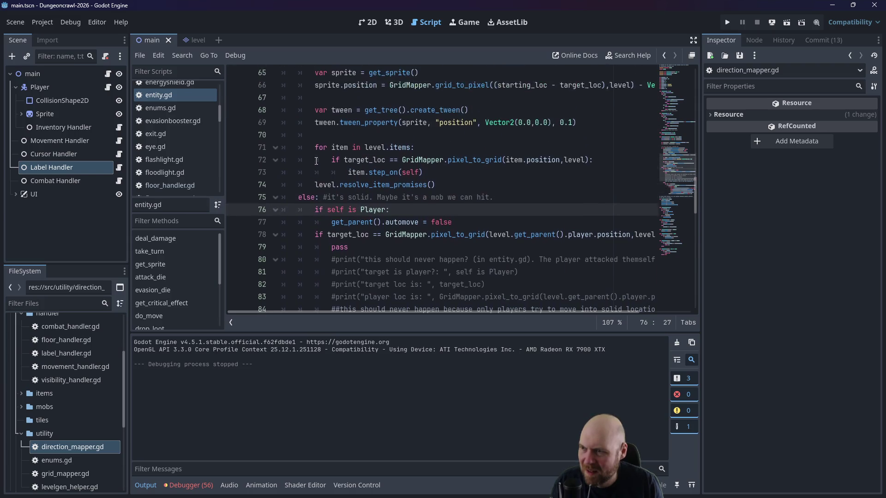
scroll(317, 160, up, 1)
scroll(324, 161, up, 3)
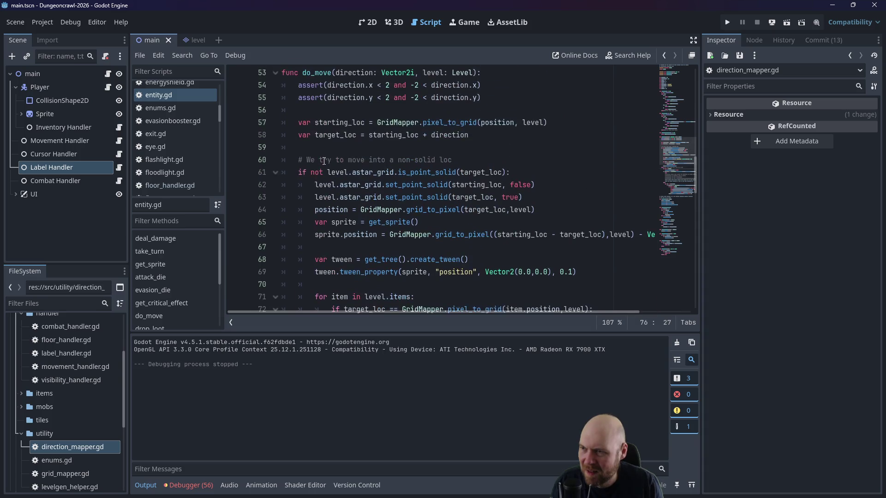
scroll(324, 161, down, 6)
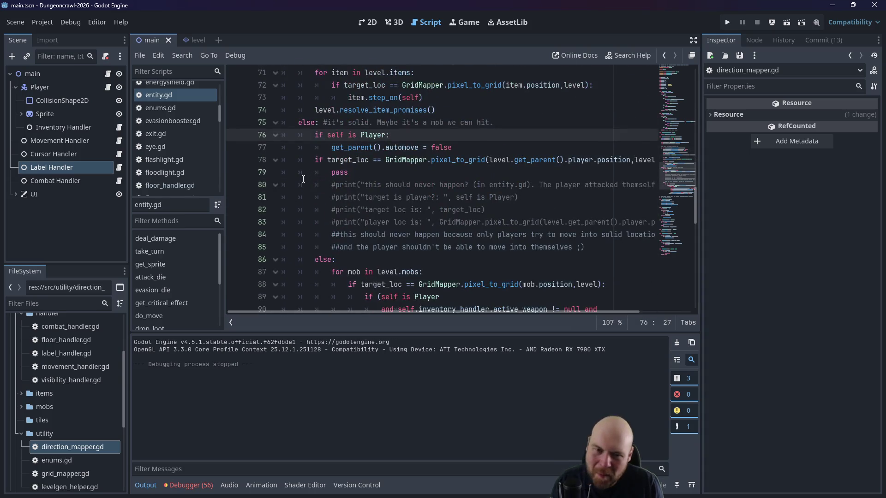
scroll(383, 138, up, 7)
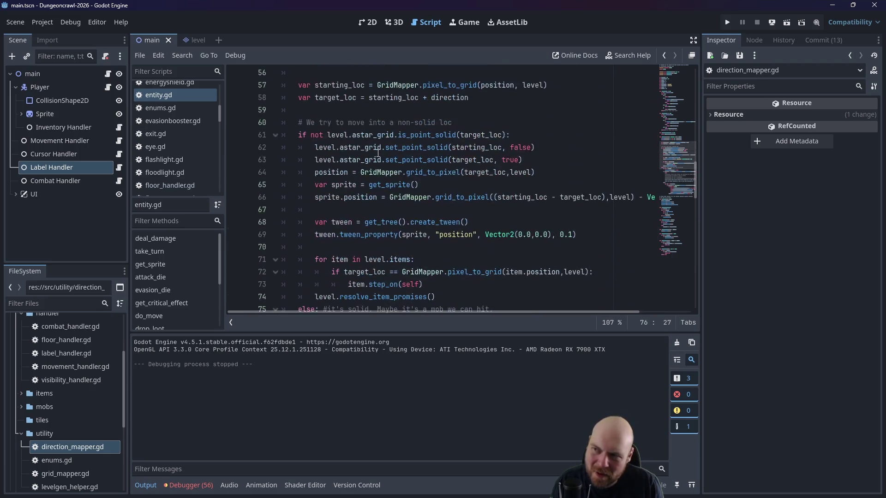
scroll(381, 157, down, 12)
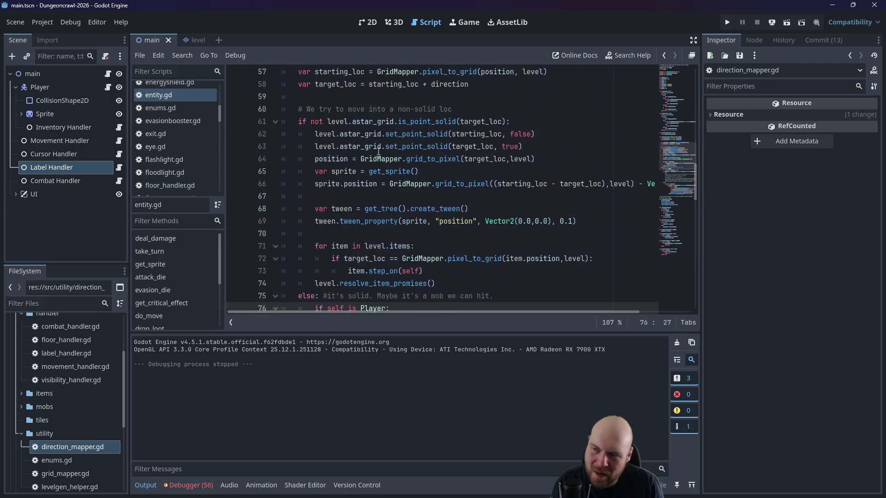
scroll(380, 146, up, 6)
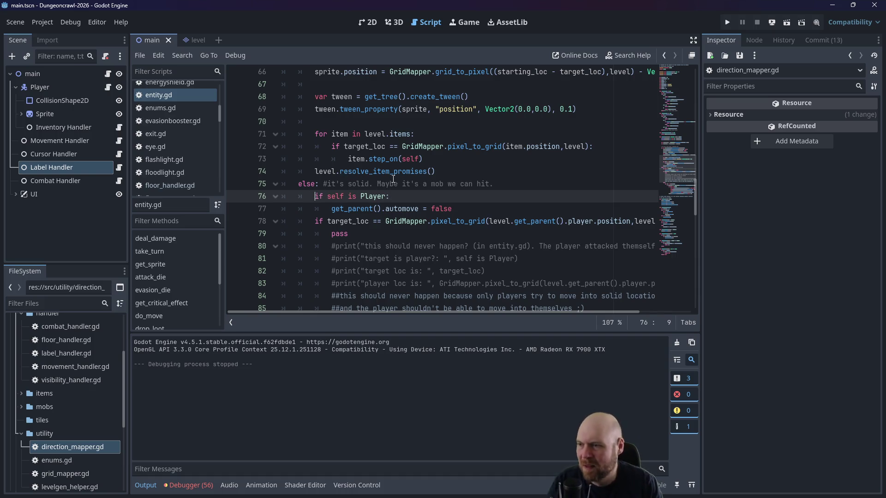
Step: Insert 'if self is Mob: return' before the Player check and save entity.gd
key(ctrl+shift+Return)
text(if self is Mob)
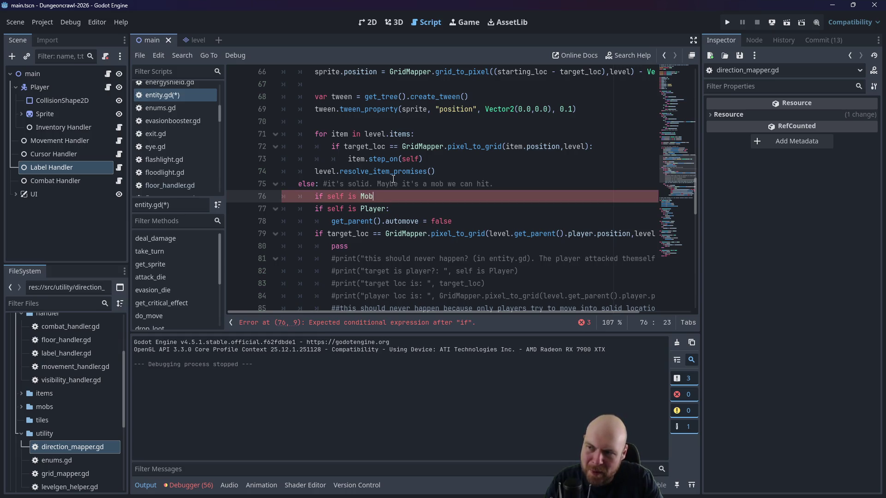
text(:)
key(Return)
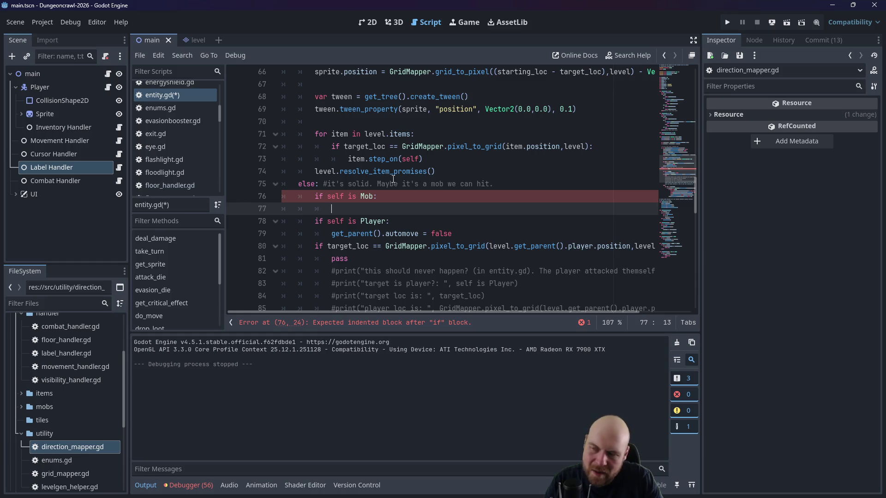
scroll(495, 137, down, 6)
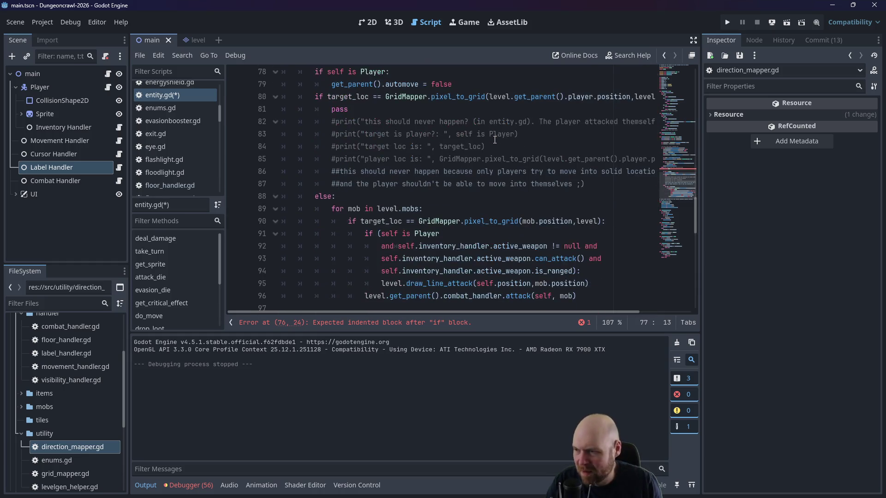
scroll(495, 140, up, 7)
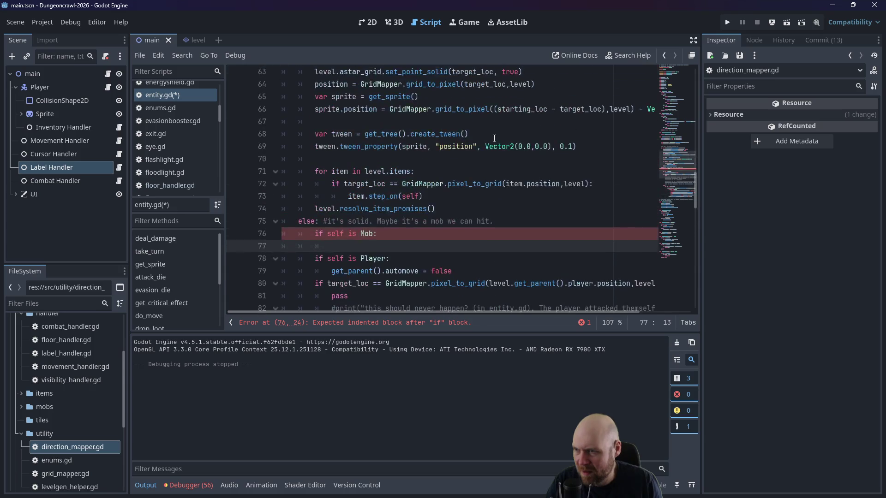
text(return)
key(ctrl+s)
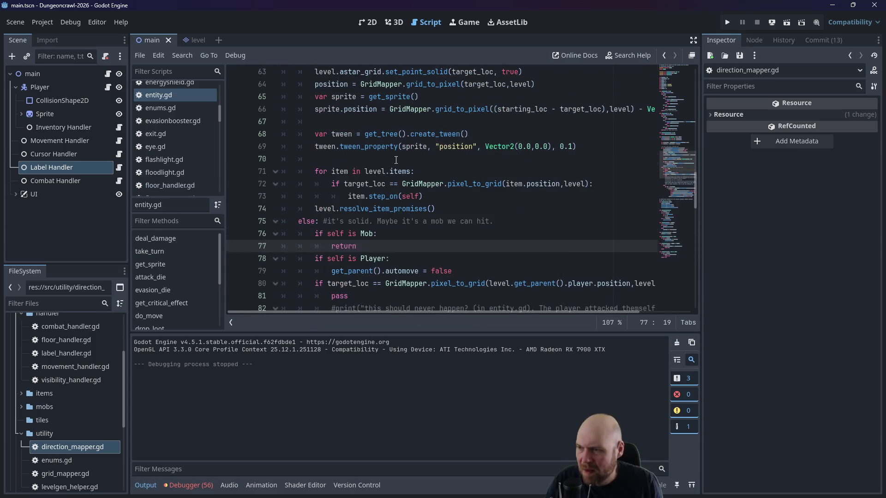
click(395, 159)
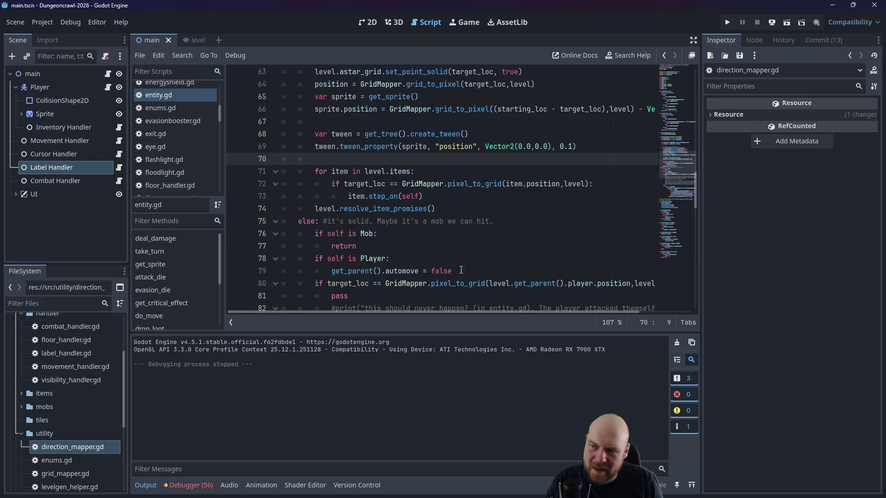
Step: Delete the 'if self is Player:' line, unindent the automove line, and run the game
click(399, 261)
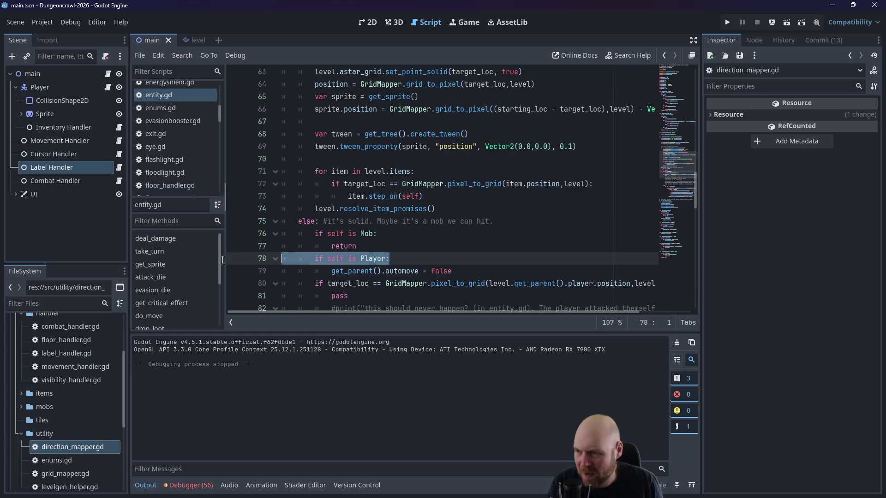
key(BackSpace)
key(BackSpace)
click(332, 258)
key(BackSpace)
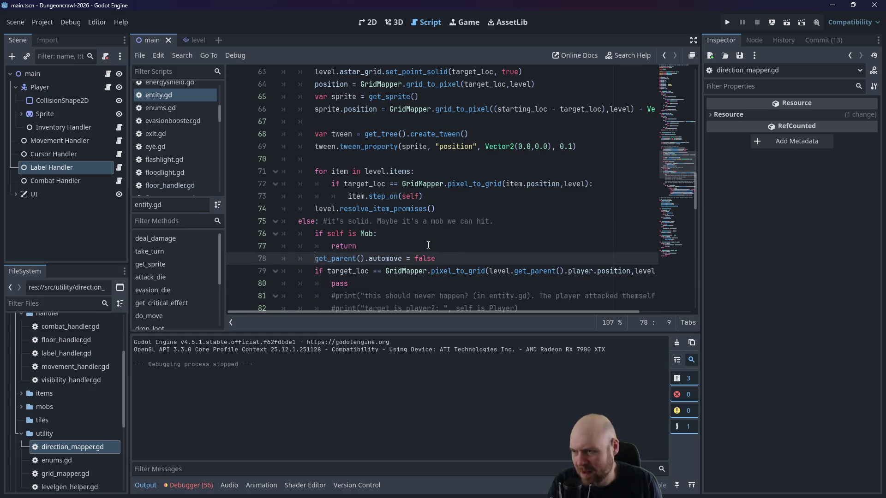
click(727, 22)
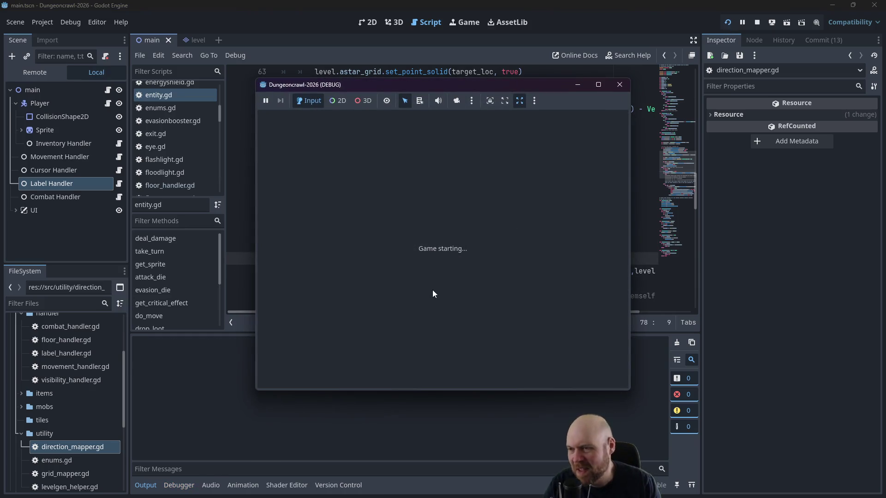
Step: Pick up and activate the floodlight, then fight into a new area and grab the energy pack
key(Right)
key(i)
key(1)
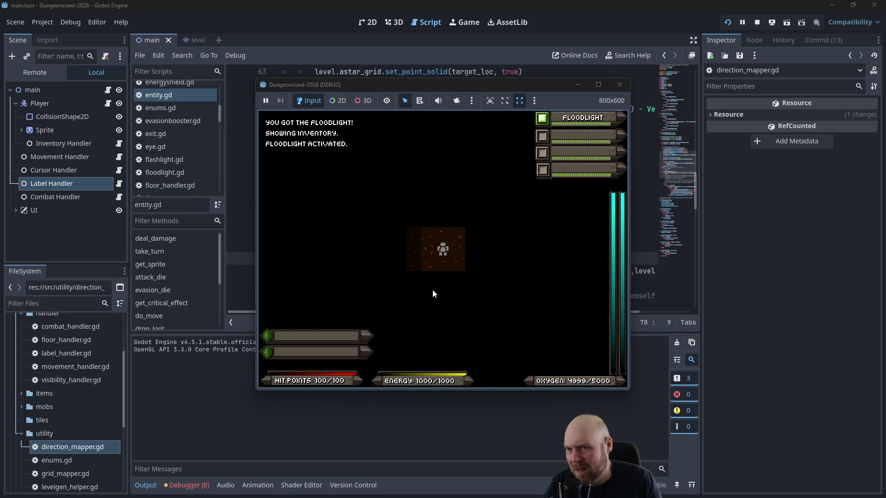
key(Right)
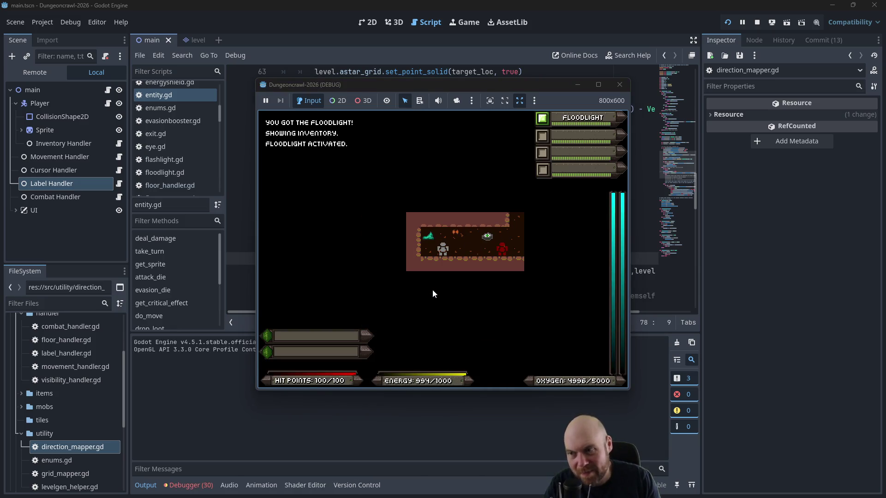
key(Up)
key(Up)
key(Up)
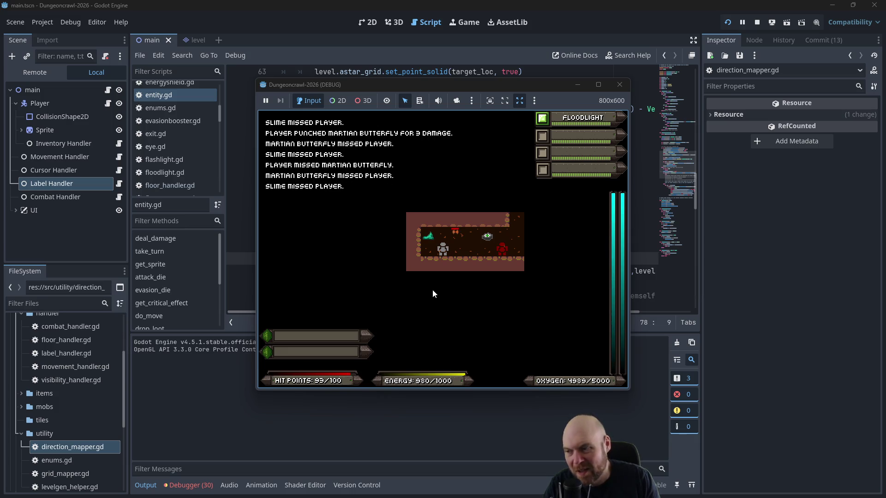
key(Right)
key(Left)
key(Left)
key(Left)
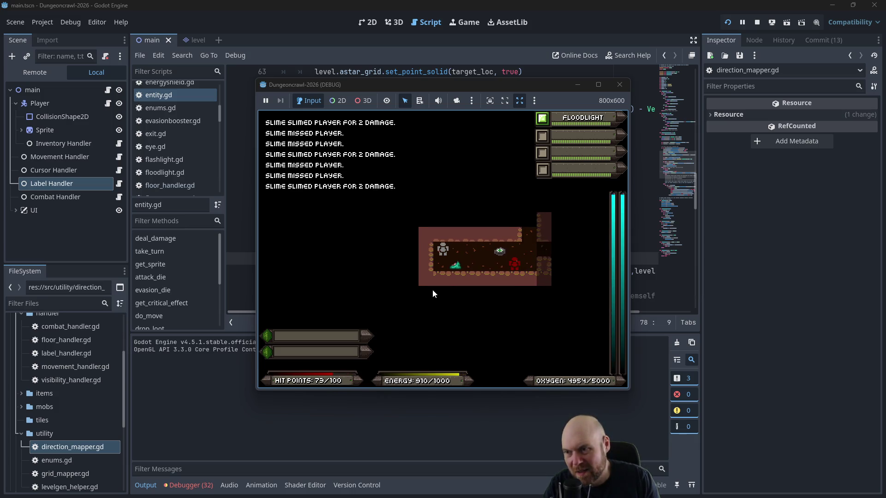
key(Right)
key(Left)
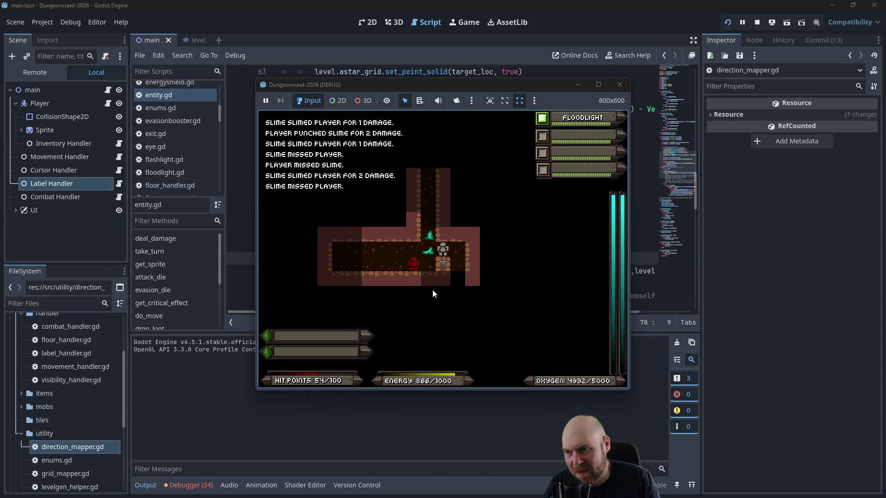
key(Left)
Step: Consume the medgel pack, then walk north up the corridor attacking the Martian Butterfly
key(Up)
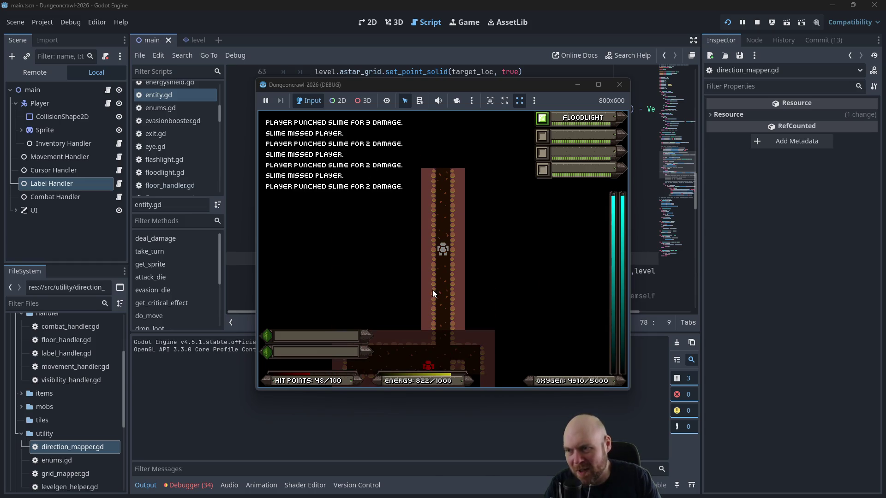
key(i)
key(1)
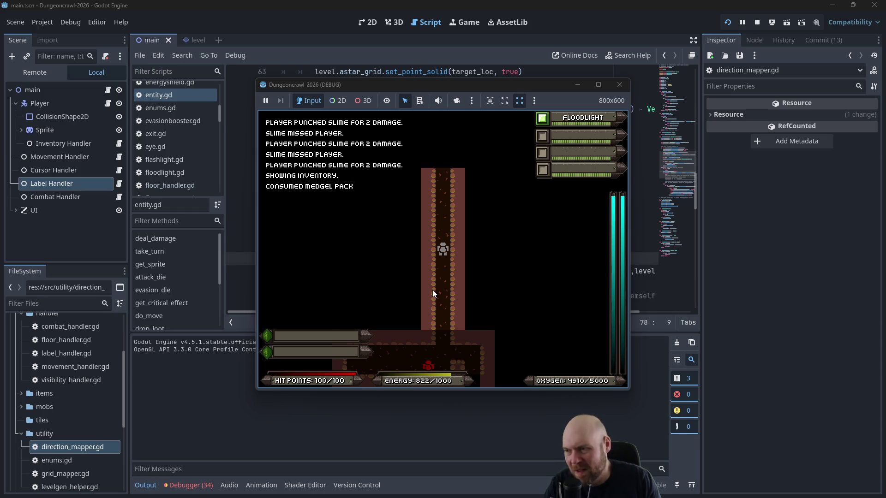
key(Down)
key(Down)
key(Up)
key(Up)
key(Up)
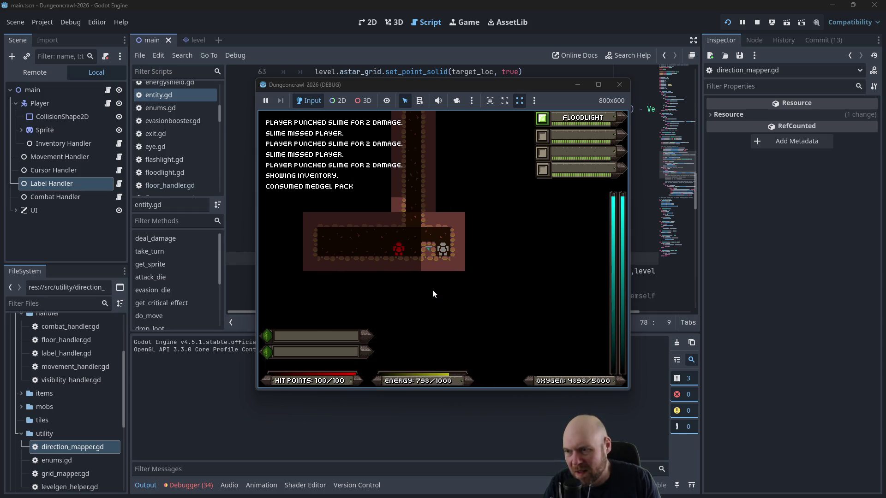
key(Up)
key(Up)
key(Up)
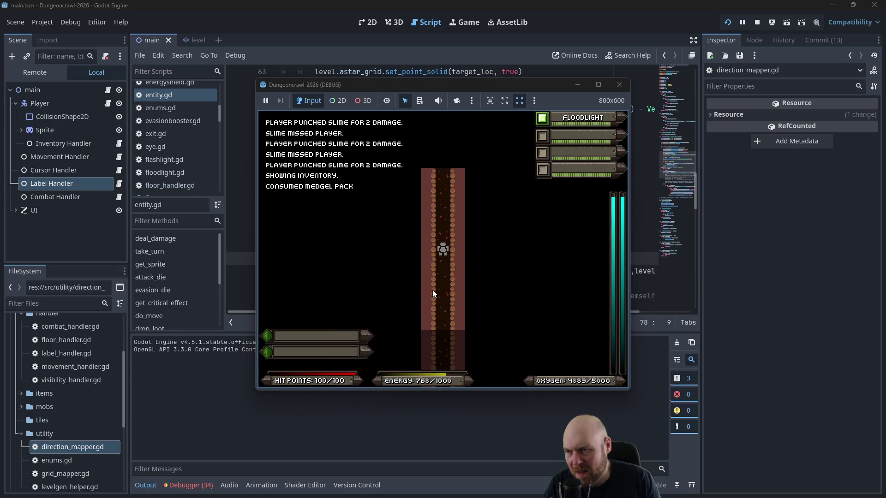
key(Up)
key(Up)
key(Up)
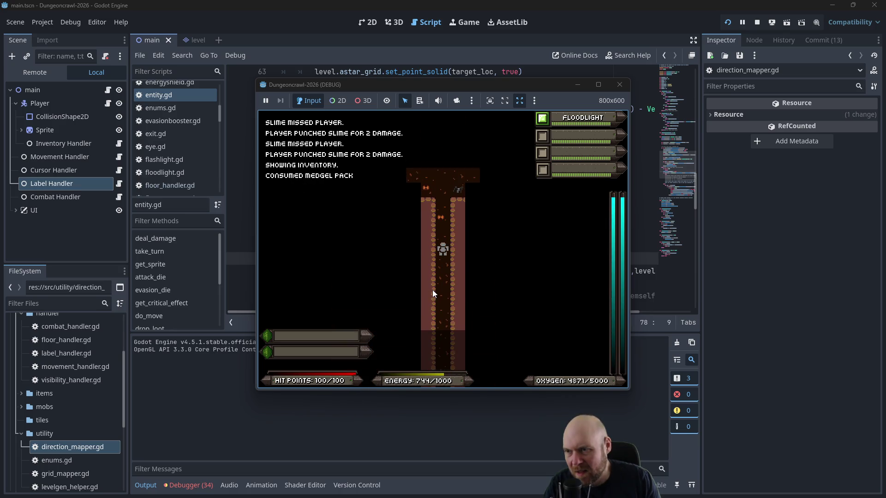
key(Up)
key(Up)
key(Up)
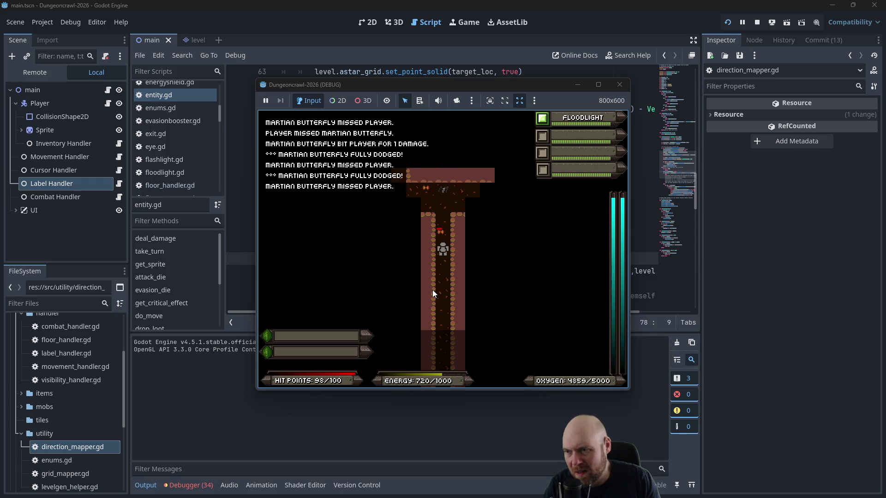
key(Up)
key(Up)
key(Up)
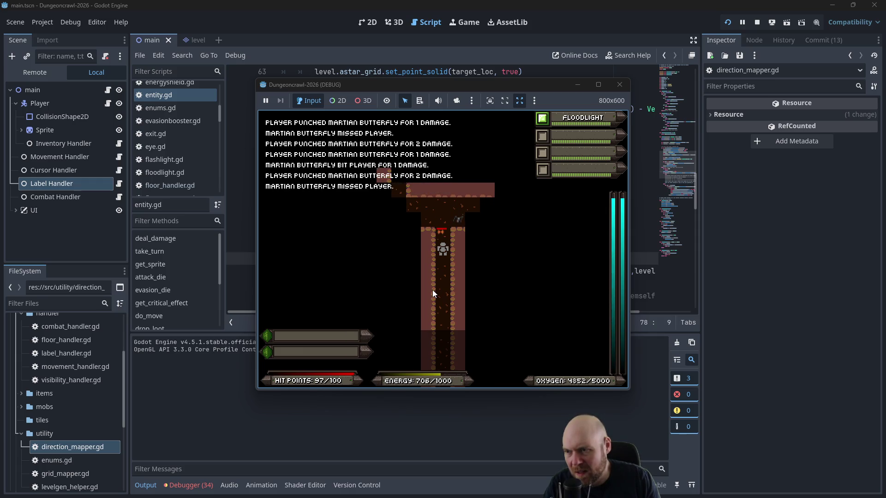
Step: Fight past the rogue bat and the slime blocking the corridor and enter the room
key(Up)
key(Up)
key(Up)
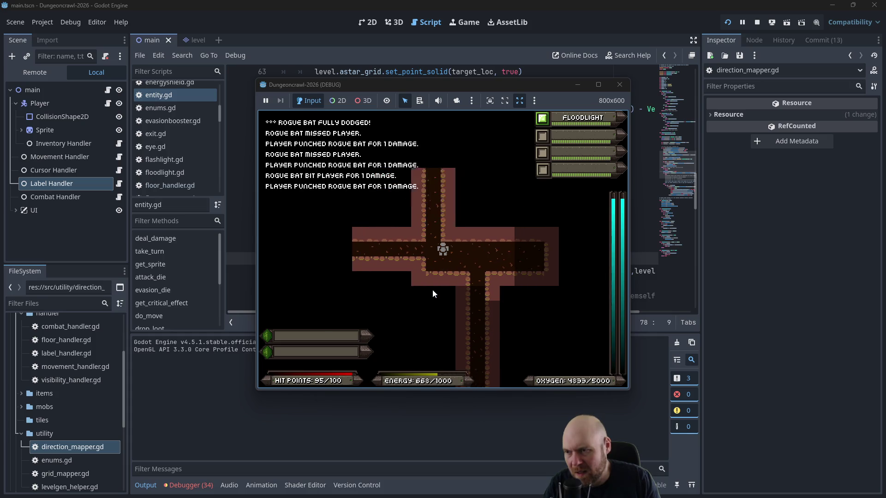
key(Up)
key(Up)
key(Up)
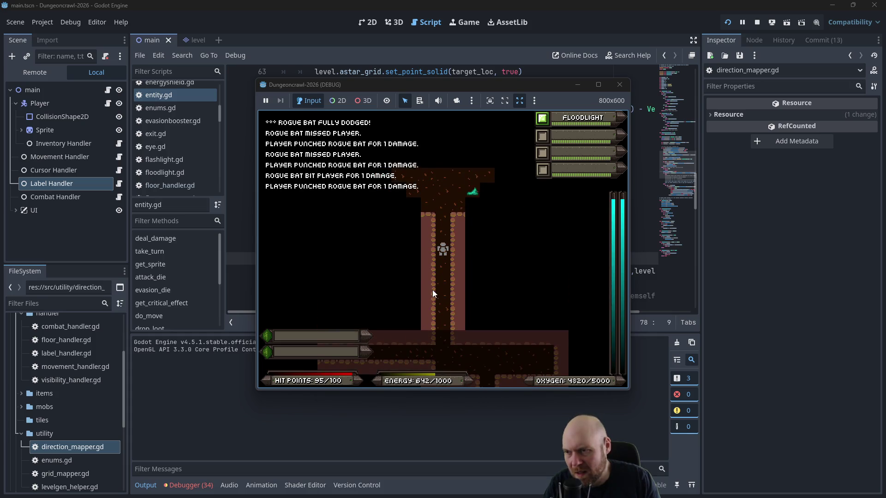
key(Up)
key(Up)
key(Up)
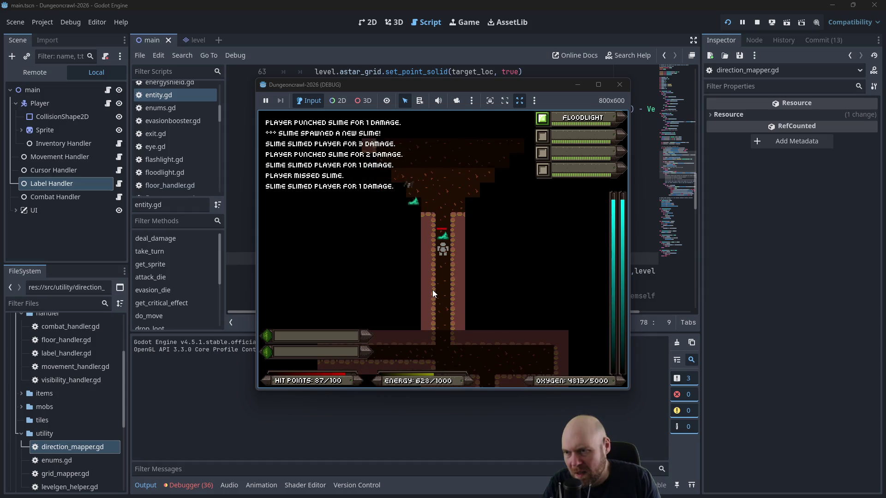
key(Up)
key(Up)
key(Up)
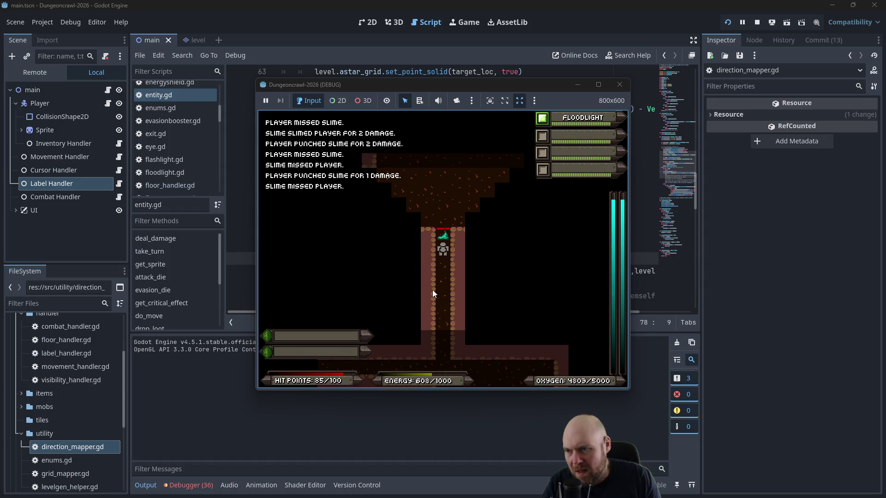
key(Up)
key(Up)
key(Up)
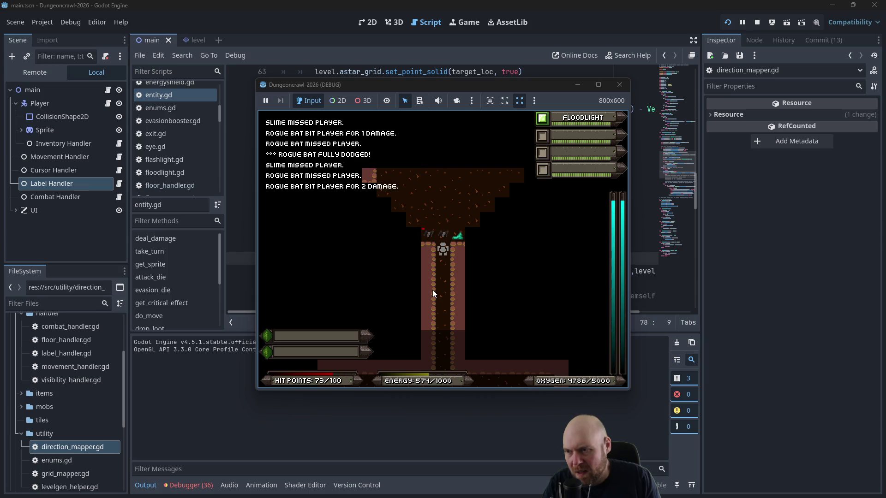
key(Up)
key(Up)
key(Up)
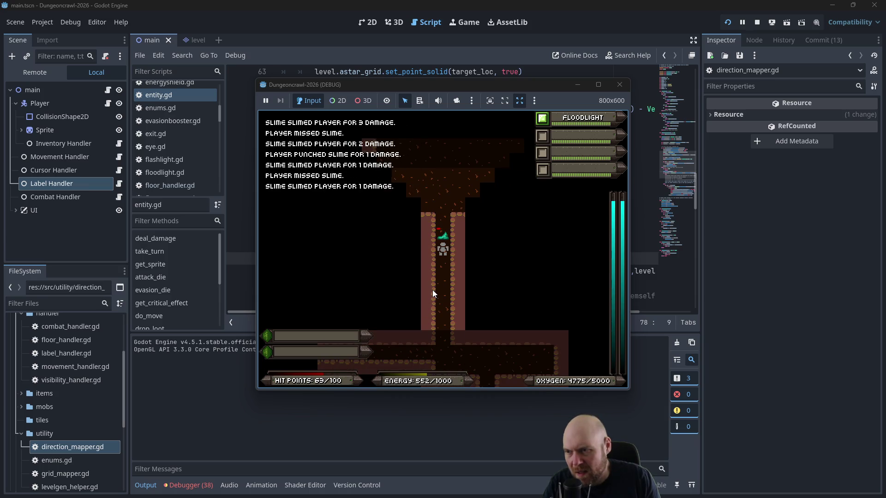
key(Up)
key(Up)
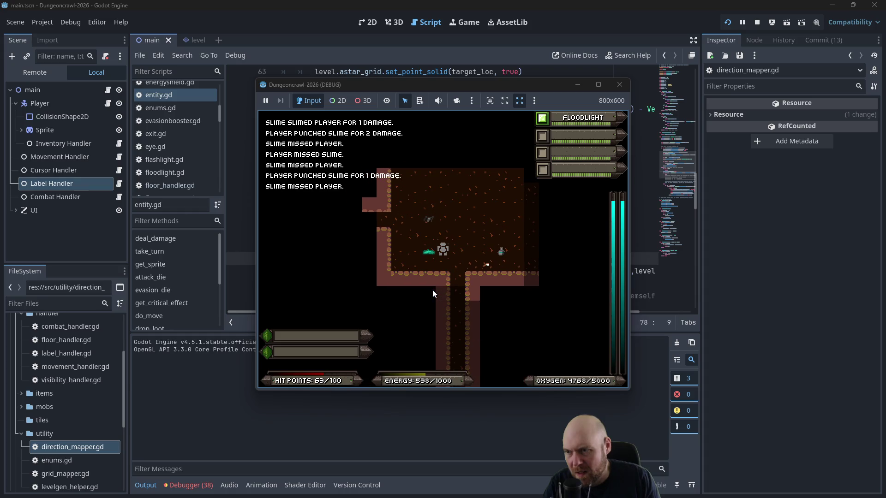
key(Up)
key(Up)
key(Up)
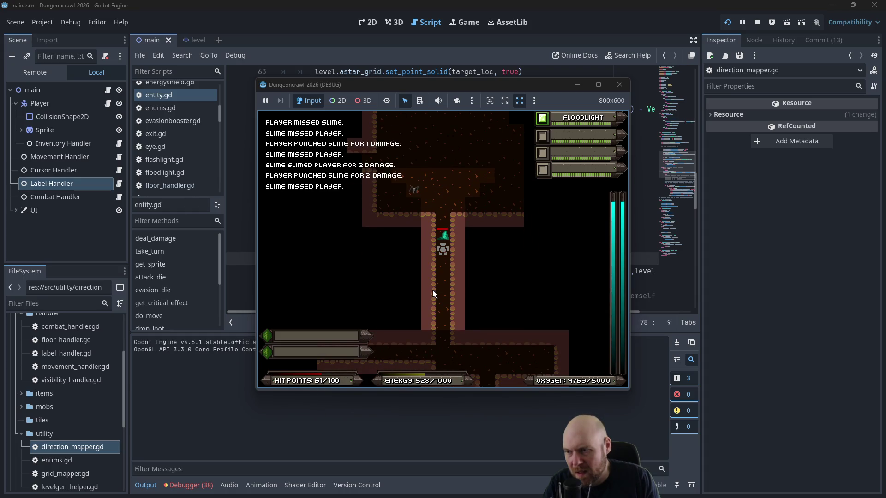
Step: Pick up the oxygen tank and consume two eyes for energy
key(Down)
key(Down)
key(Down)
key(Right)
key(Right)
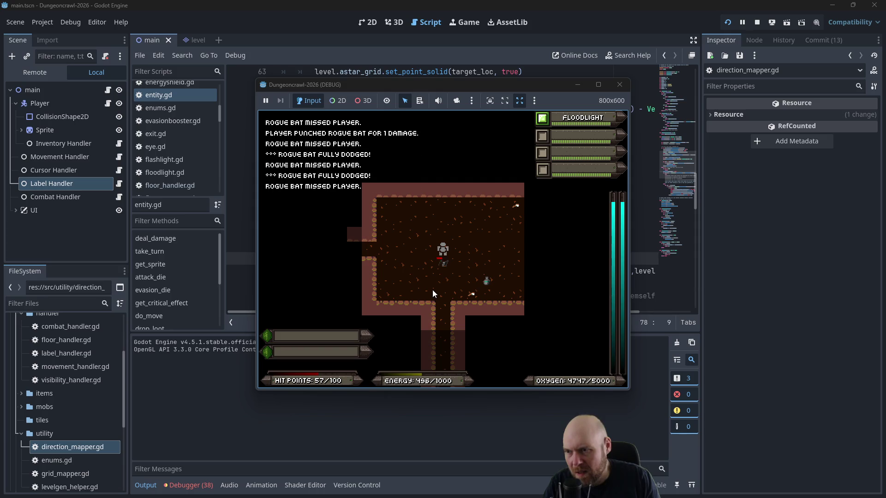
key(Right)
key(Up)
key(Up)
key(Up)
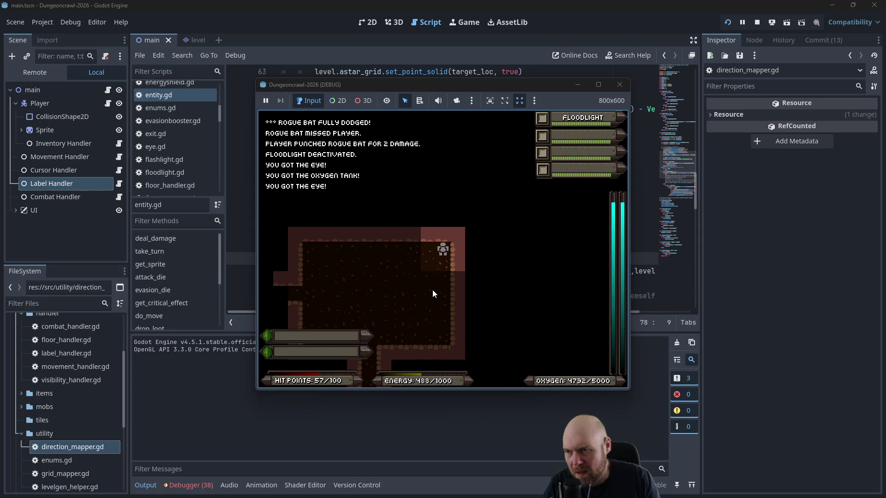
key(i)
key(1)
key(i)
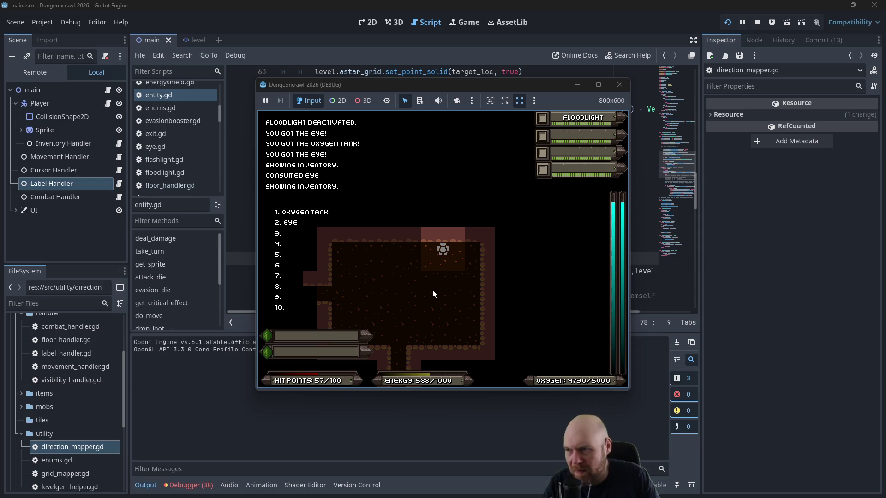
key(1)
Step: Leave the room, toggle the floodlight, and fight the Martian Butterfly in the next room
key(Left)
key(Left)
key(Left)
key(Left)
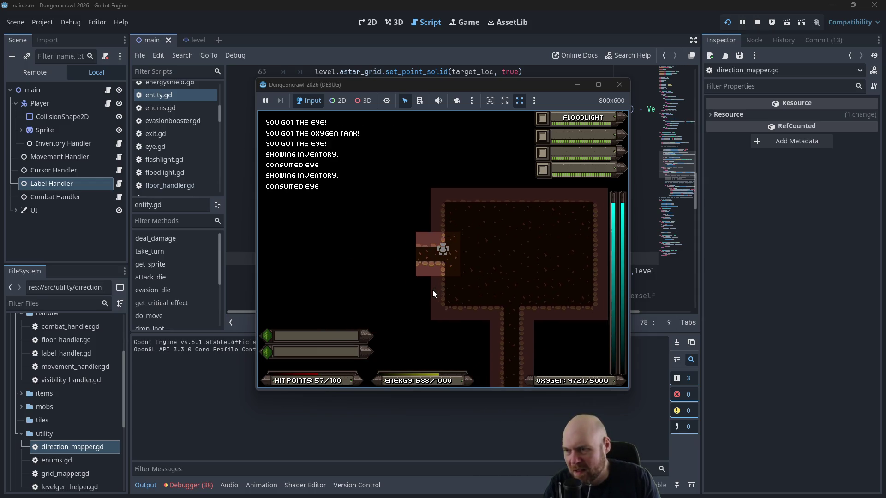
key(Left)
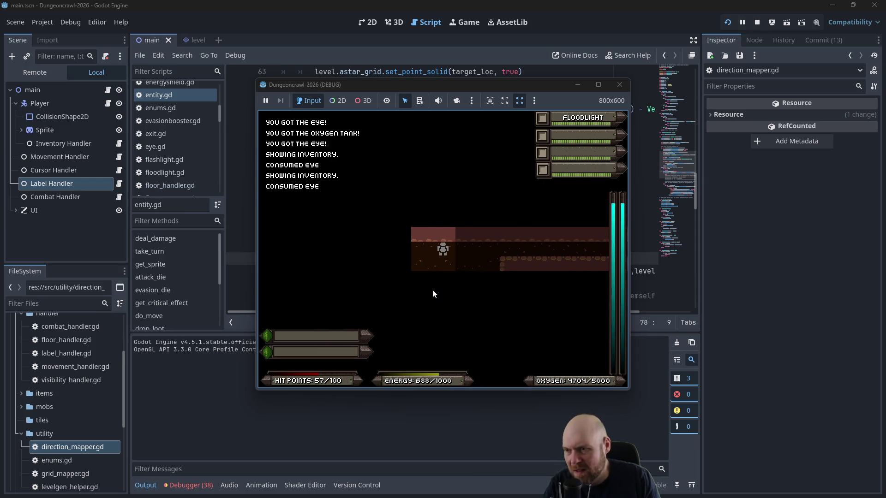
key(f)
key(f)
key(f)
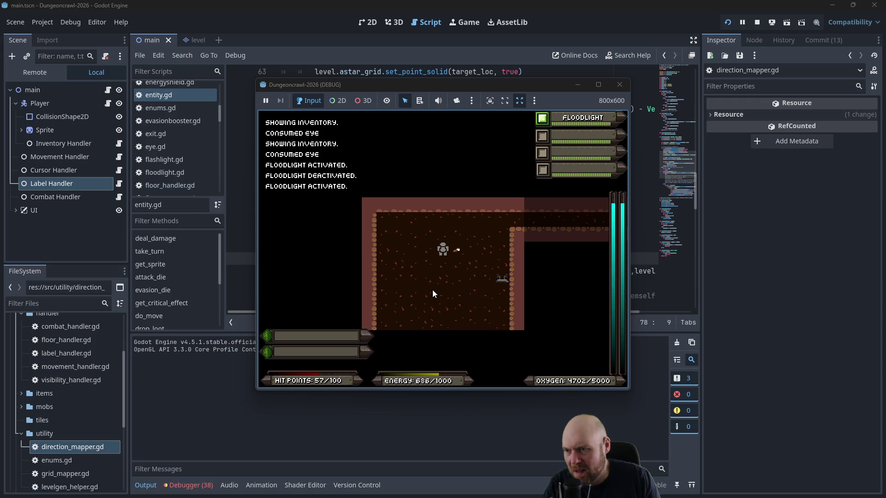
key(Left)
key(Left)
key(Left)
key(Left)
key(Down)
key(Down)
key(Down)
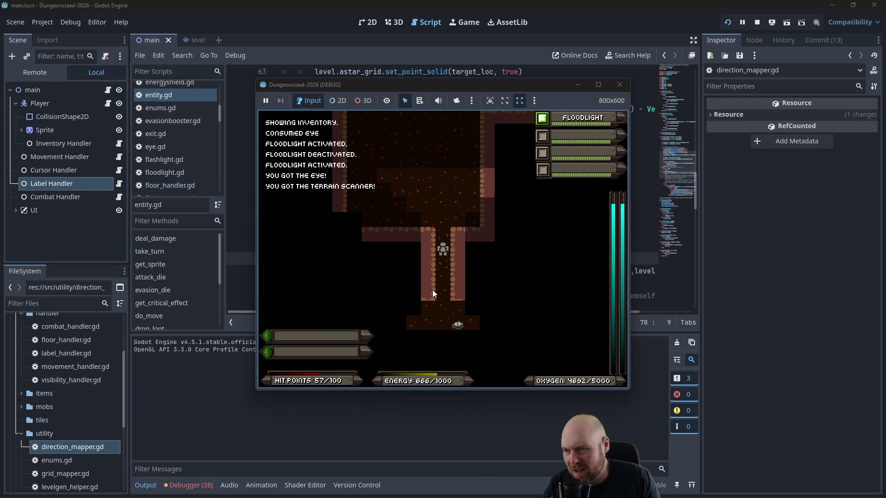
key(Down)
key(Down)
key(Down)
key(Right)
key(Right)
key(Right)
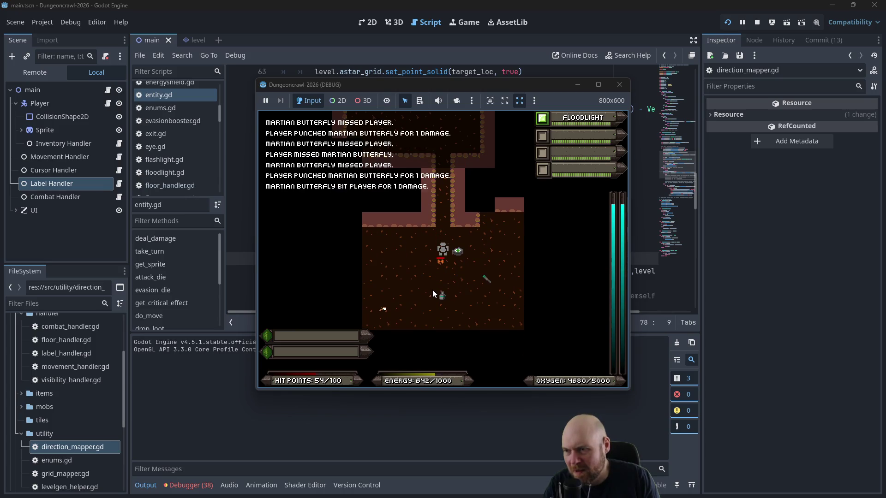
key(Down)
key(Down)
key(Down)
key(Right)
Step: Pick up the stun baton, equip the terrain scanner and stun baton, and attack the butterfly
key(Up)
key(Right)
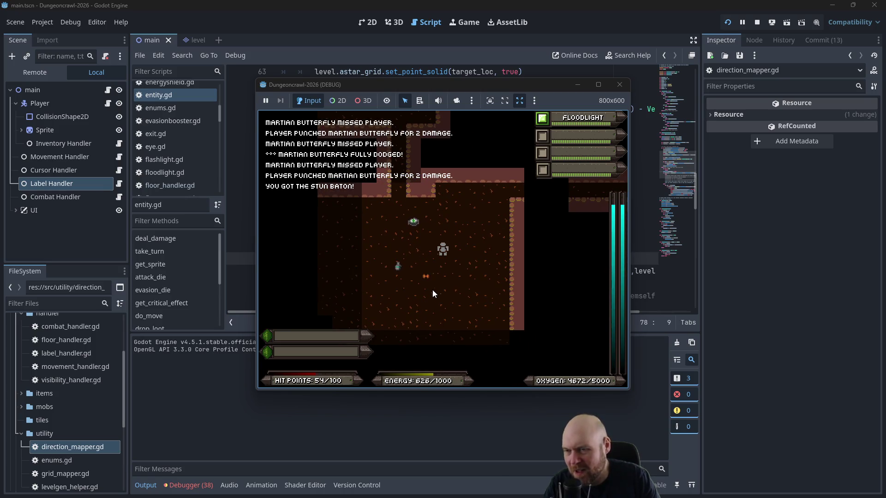
key(i)
key(3)
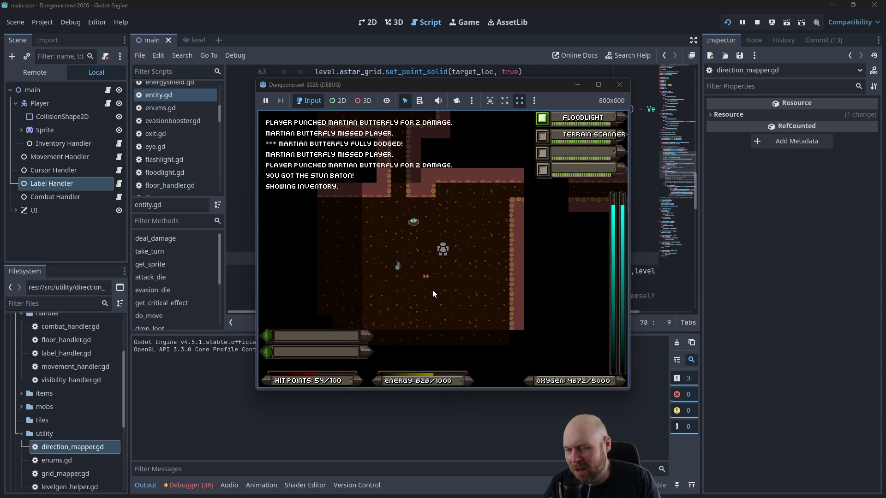
key(i)
key(3)
key(Down)
key(Left)
key(Down)
key(Down)
key(Down)
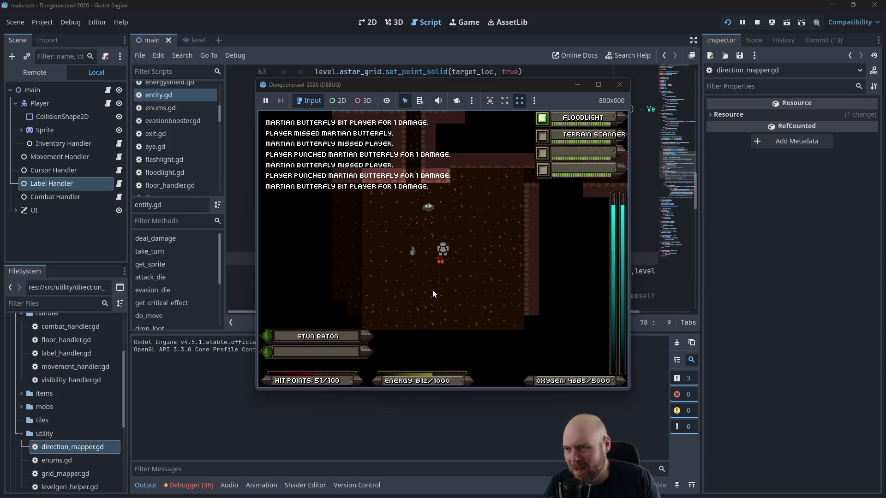
Step: Collect the oxygen tank, medgel pack and eye around the room
key(Down)
key(Down)
key(Down)
key(Left)
key(Left)
key(Left)
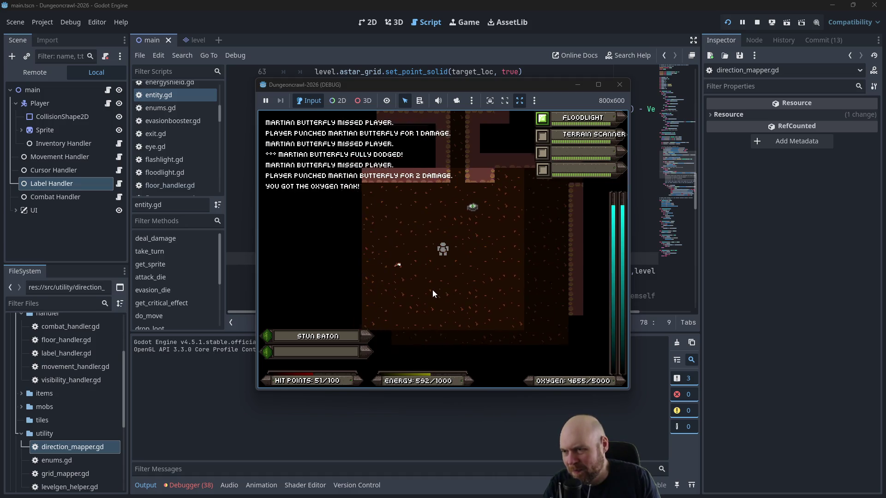
key(Left)
key(Left)
key(Left)
key(Down)
key(Down)
key(Down)
key(Right)
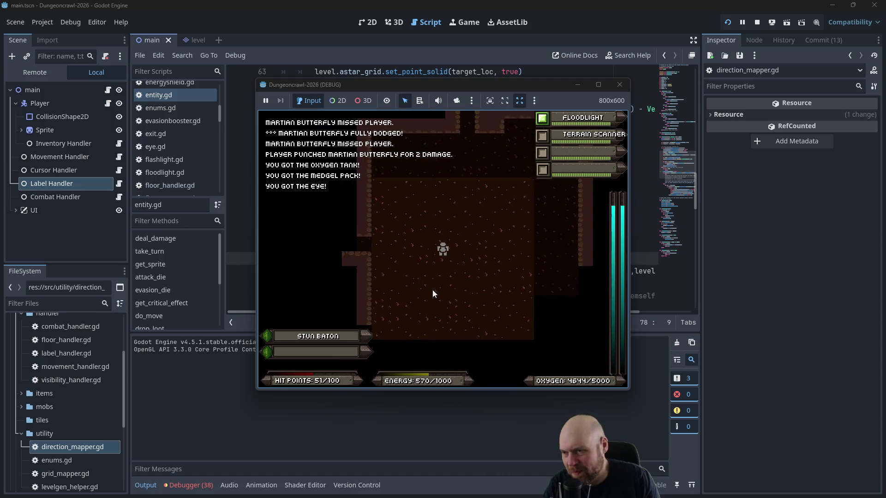
key(Right)
Step: Finish off the butterfly, head down the corridor, and pick up another eye
key(Down)
key(Right)
key(Right)
key(Right)
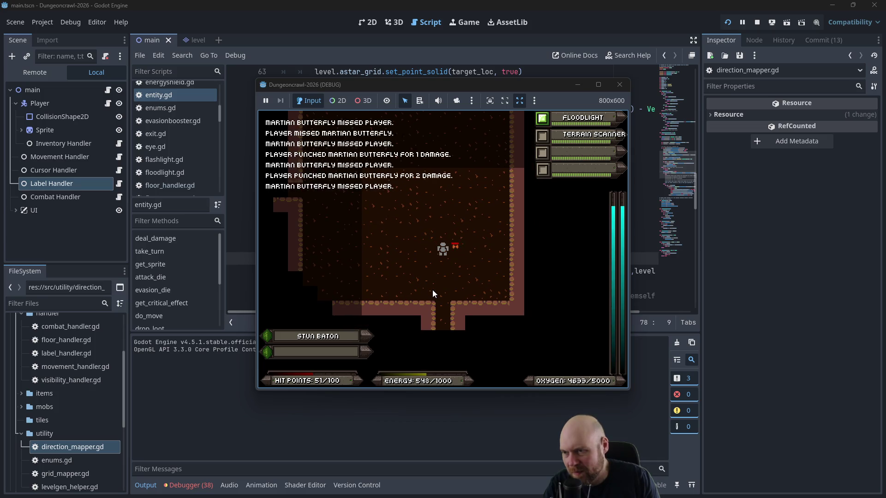
key(Right)
key(Right)
key(Right)
key(Down)
key(Down)
key(Down)
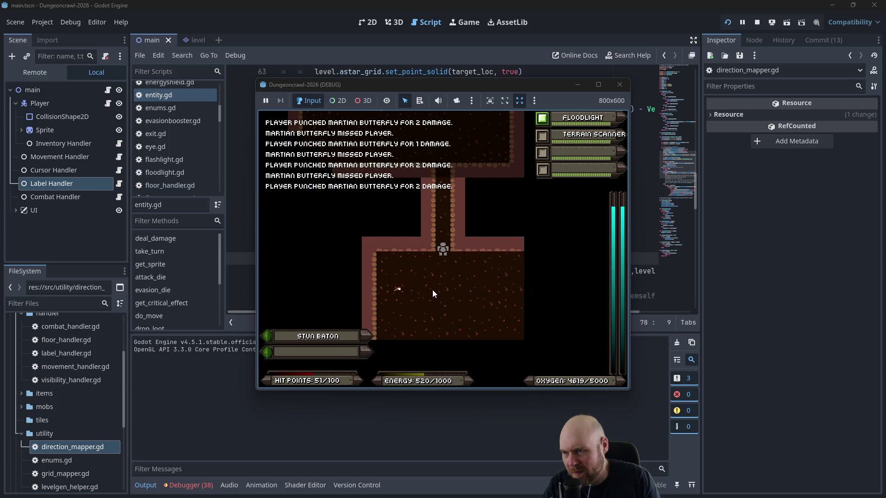
key(Left)
key(Left)
key(Down)
key(Down)
key(Down)
key(Right)
key(Right)
key(Down)
key(Down)
key(Down)
key(Down)
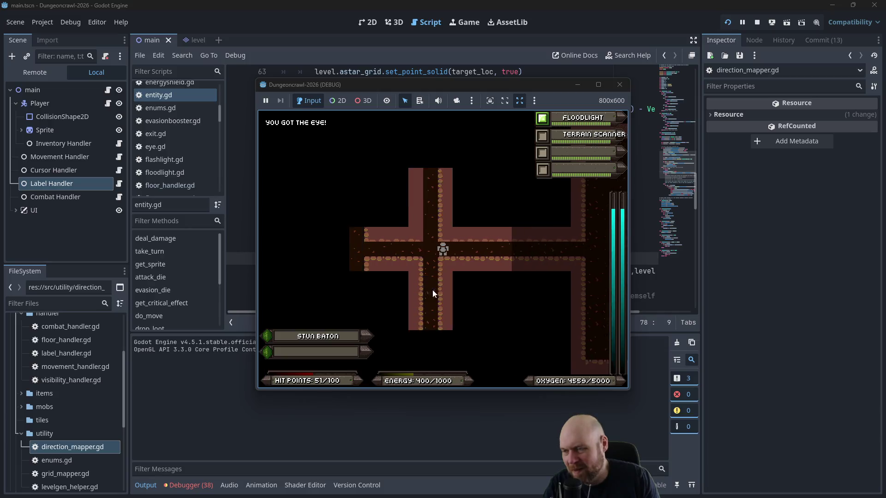
Step: Punch the rogue eye, pick up the Motion Tracker, equip it from slot 8, and step onto the medgel pack
key(Left)
key(Left)
key(Left)
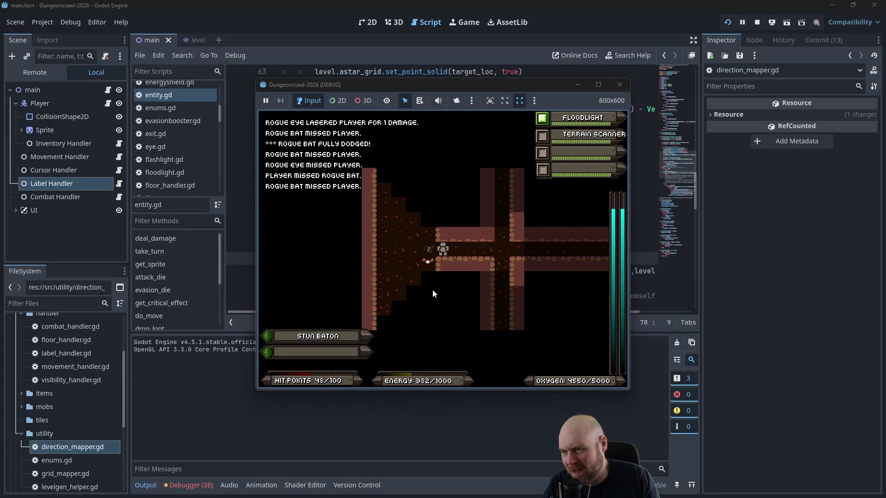
key(Left)
key(Left)
key(Left)
key(Down)
key(Down)
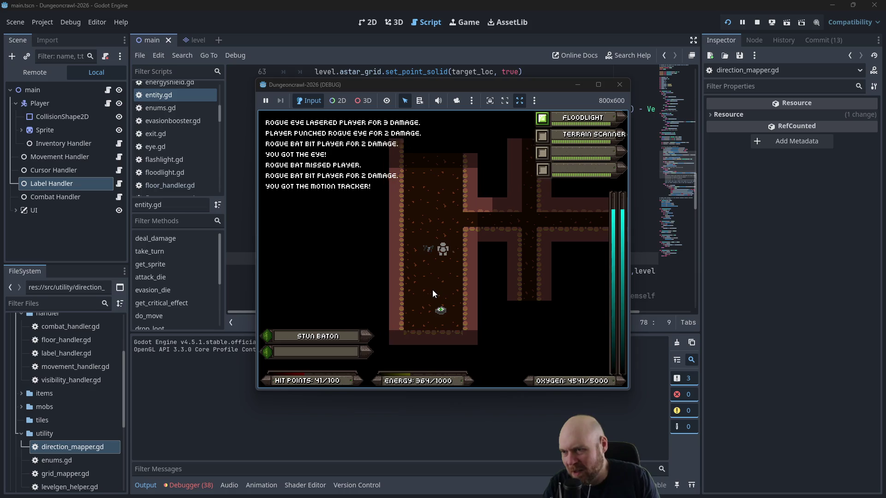
key(Left)
key(Left)
key(Left)
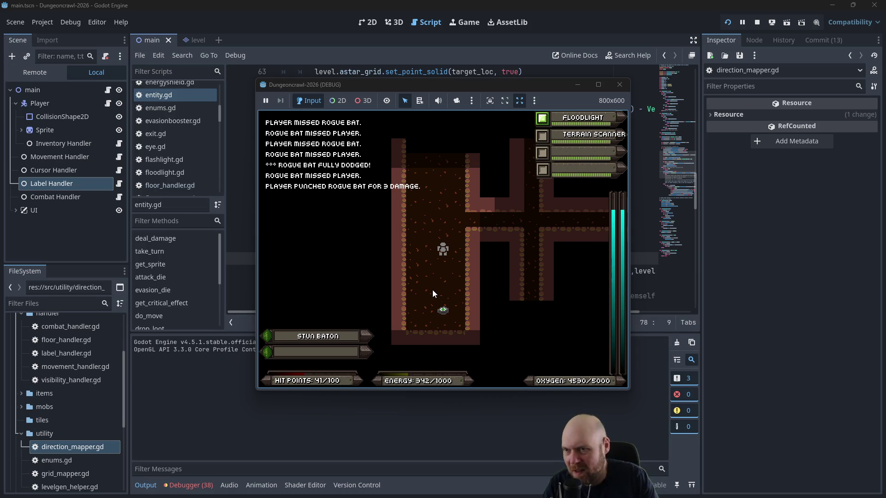
key(i)
key(8)
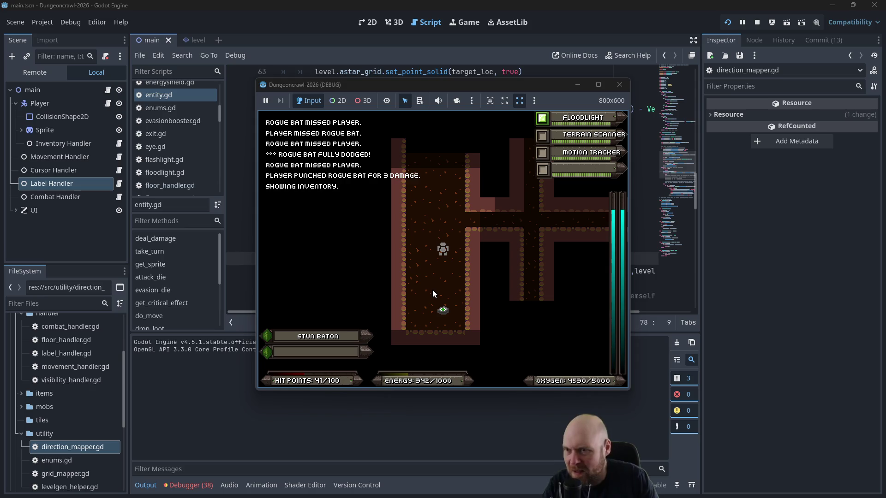
key(Down)
key(Down)
key(Down)
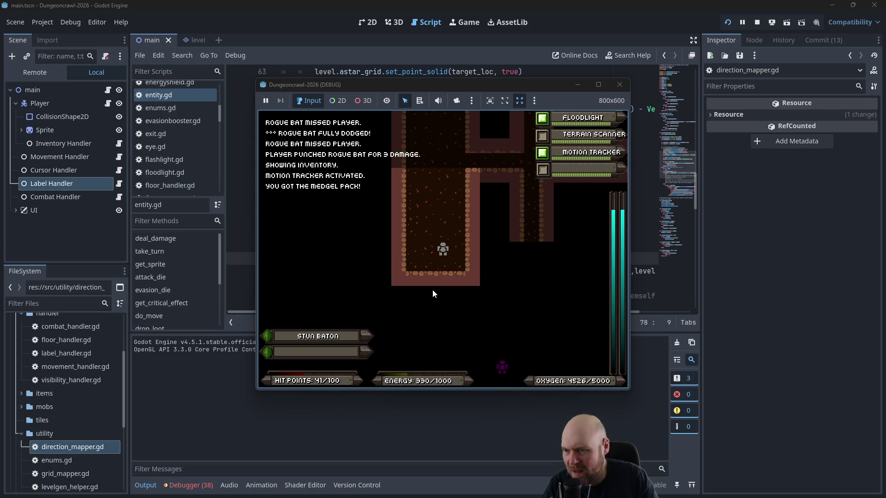
Step: Walk the player through the corridor into the room, fighting a slime and retreating
key(Down)
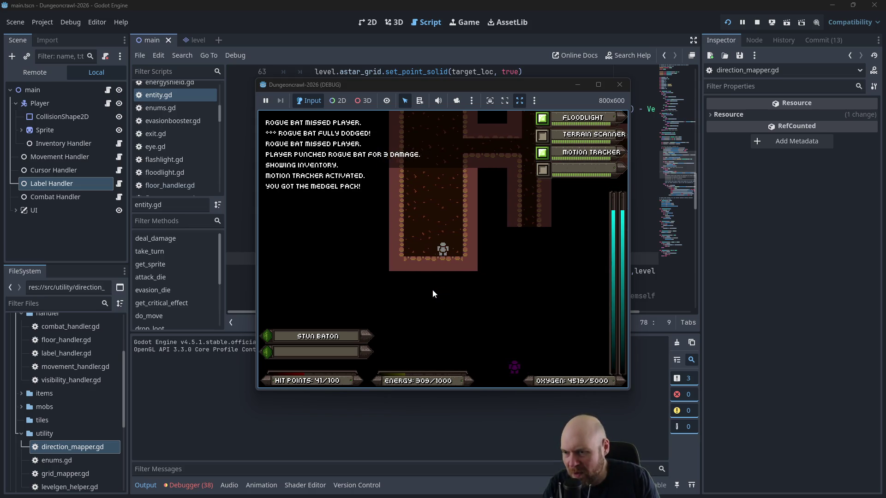
key(Up)
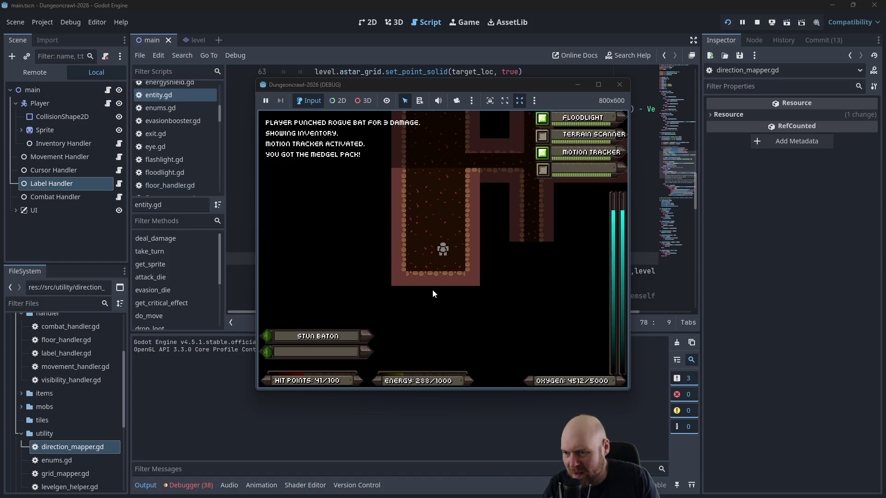
key(Up)
key(Up)
key(Up)
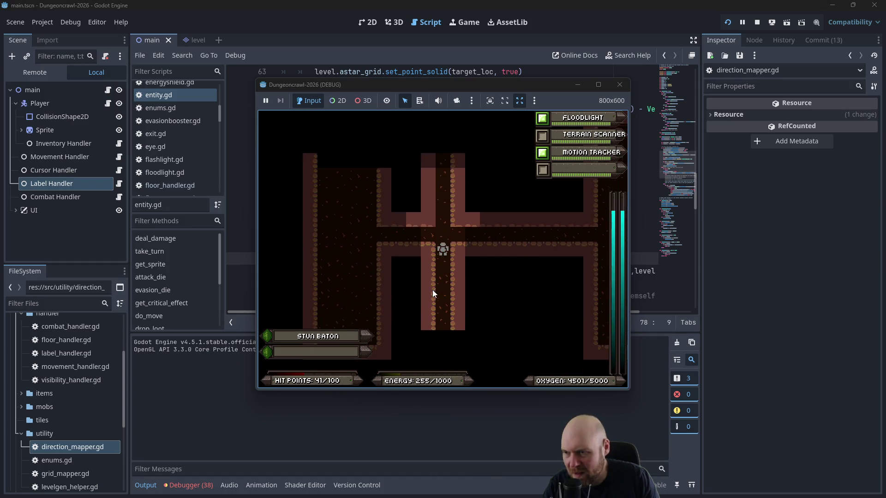
key(Down)
key(Down)
key(Down)
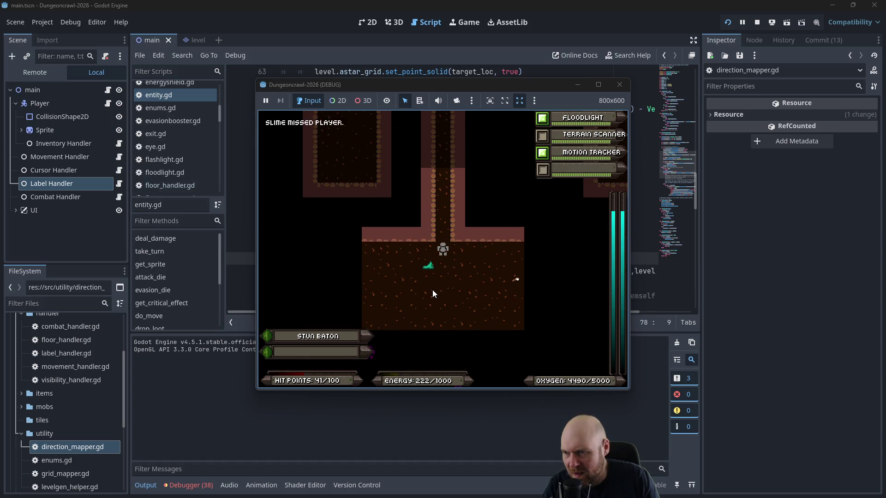
key(Left)
key(Left)
key(Left)
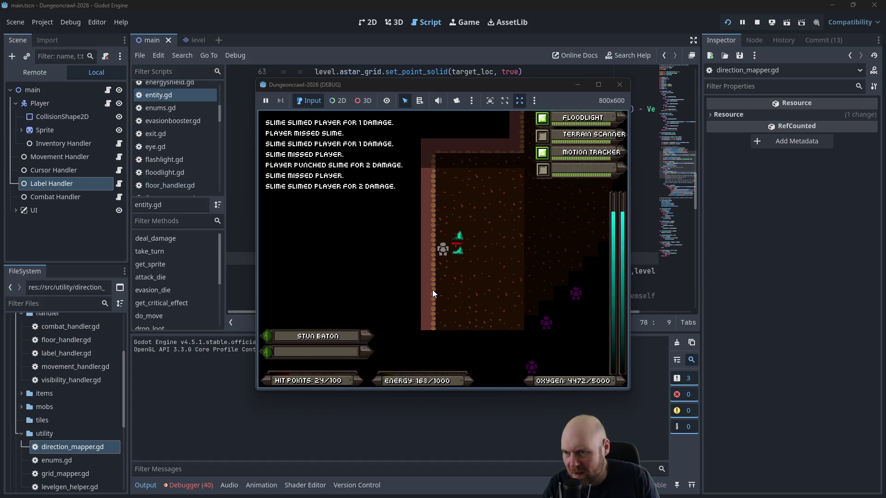
key(Right)
key(Right)
key(Right)
key(Up)
key(Up)
key(Up)
key(Down)
key(Down)
key(Down)
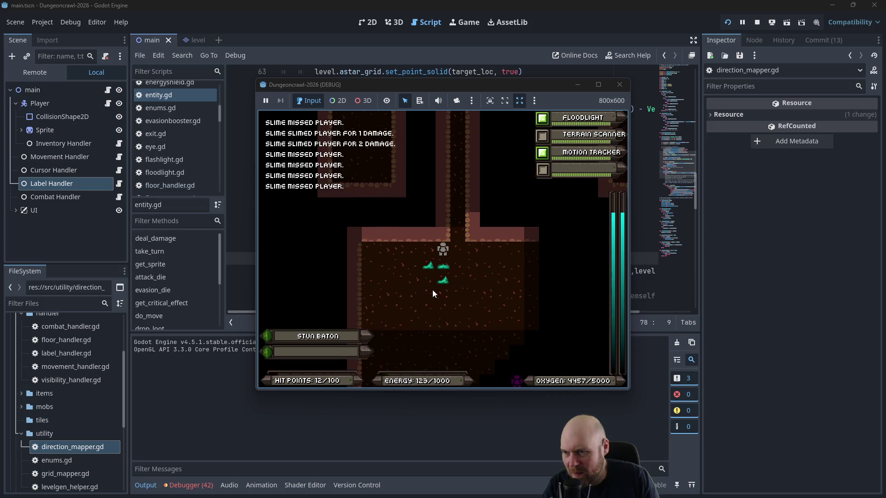
key(Up)
key(Up)
key(Up)
key(Down)
key(Down)
key(Down)
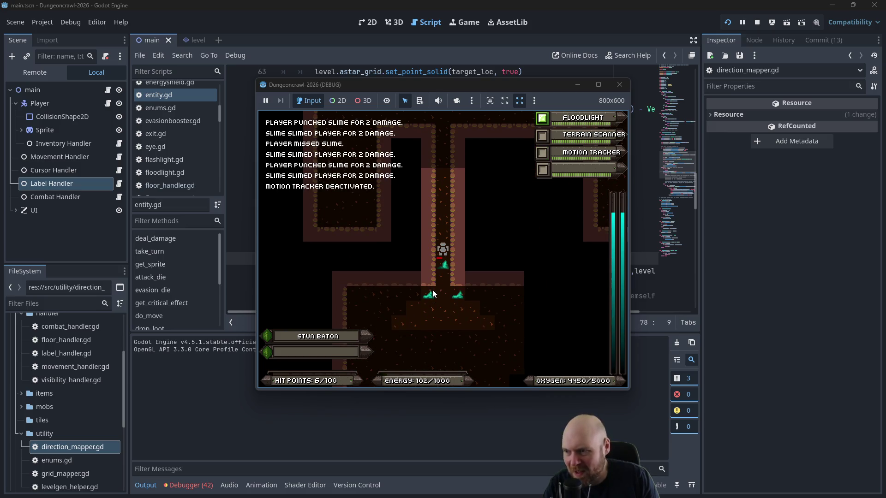
Step: Use the medgel pack for health and eat three eyes from the inventory for energy
key(i)
key(4)
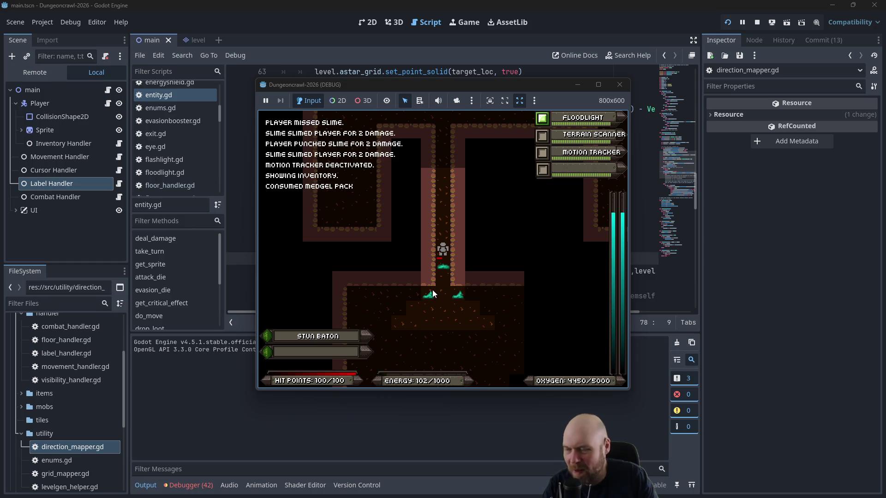
key(i)
key(4)
key(i)
key(4)
key(i)
key(4)
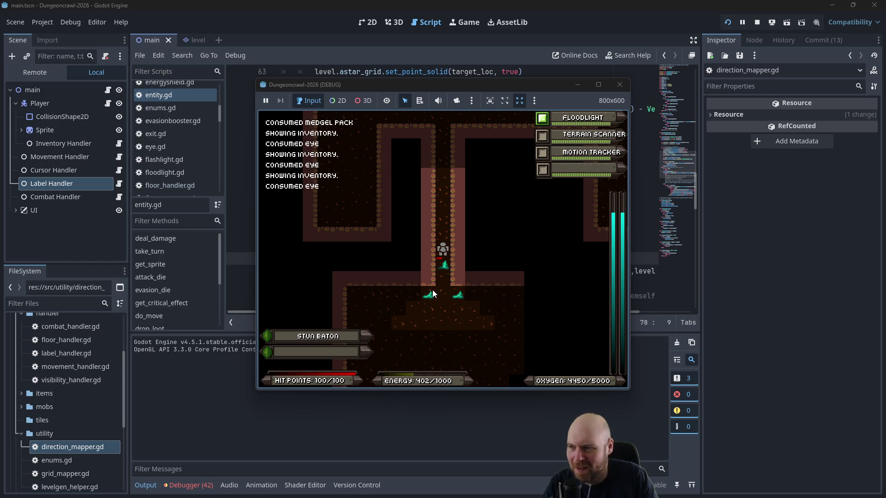
Step: Fight the slimes blocking the corridor, then move up to pick up the laser pistol
key(Down)
key(Down)
key(Down)
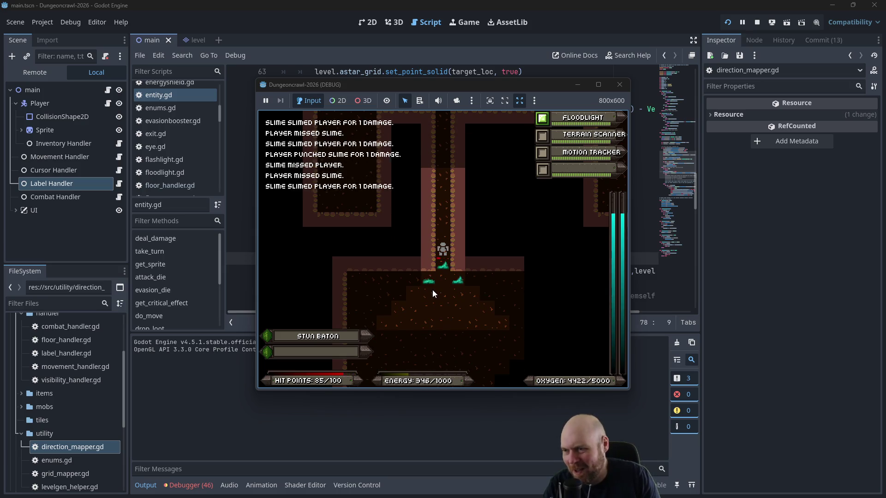
key(Up)
key(Down)
key(Down)
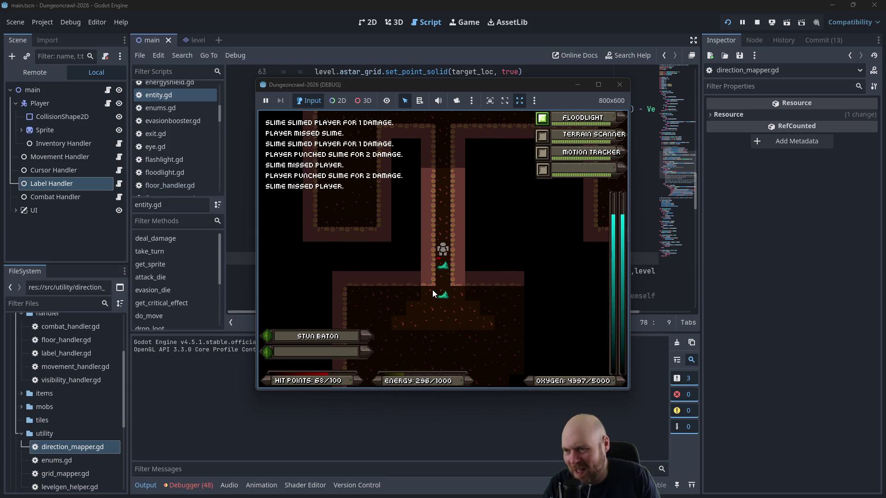
key(Down)
key(Down)
key(Down)
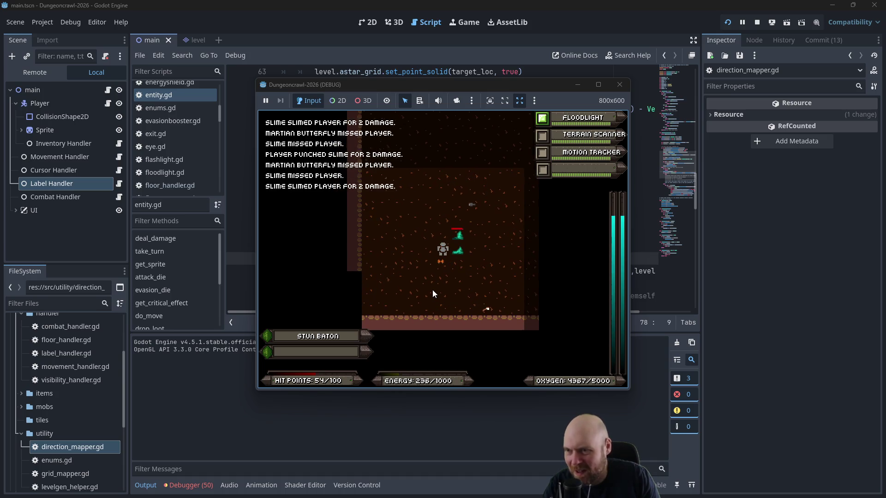
key(Up)
key(Up)
key(Up)
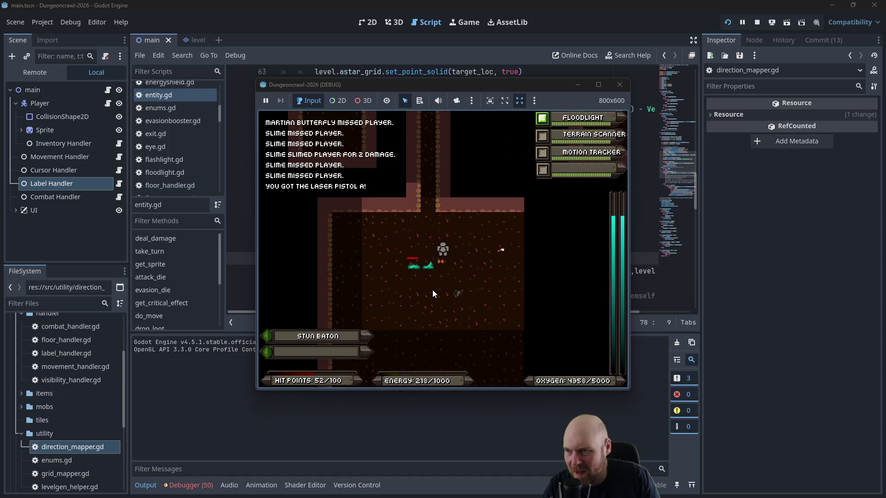
key(Up)
Step: Ready the stun baton, beat the slime, grab the eye, and travel on until energy runs out
key(1)
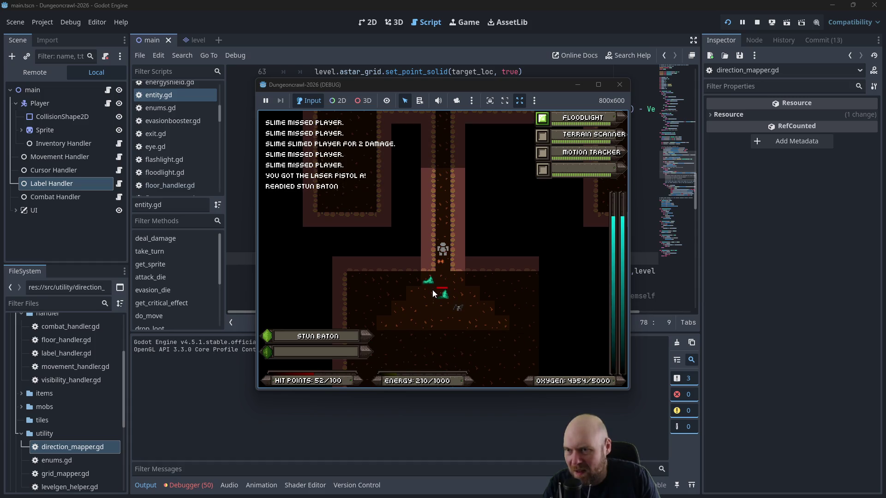
key(Down)
key(Down)
key(Down)
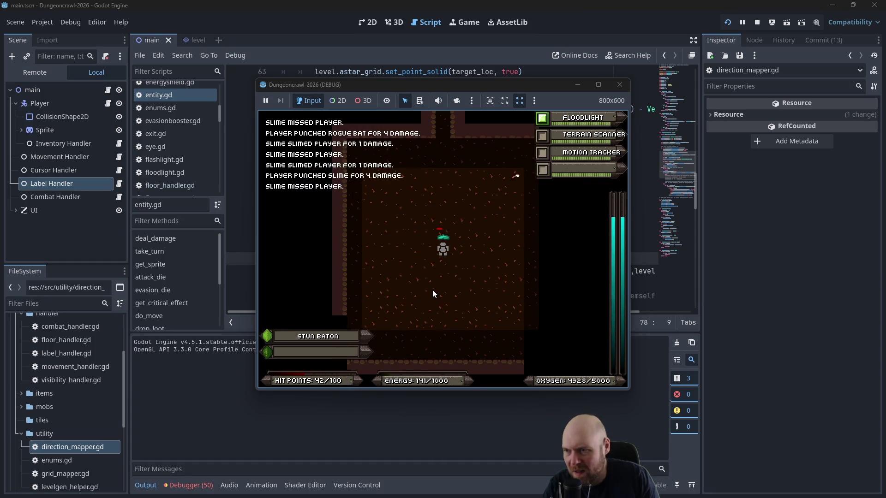
key(Up)
key(Up)
key(Up)
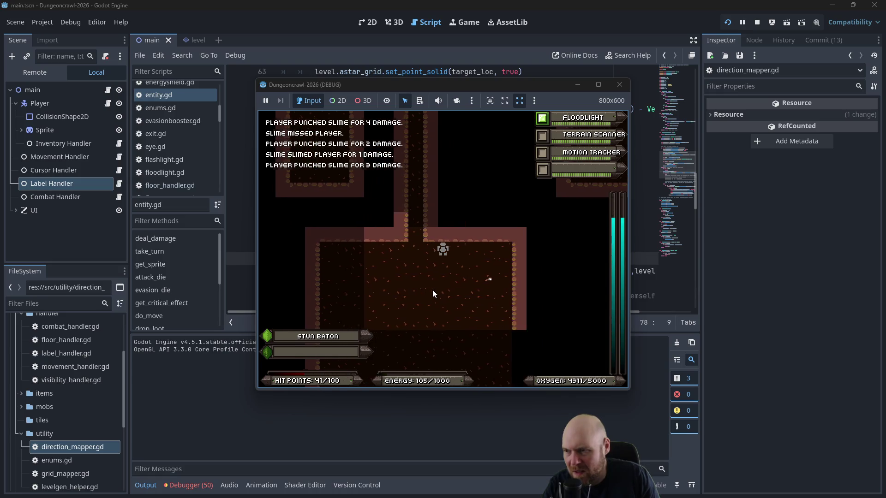
key(Right)
key(Right)
key(Right)
key(Down)
key(Down)
key(Down)
key(Down)
key(Down)
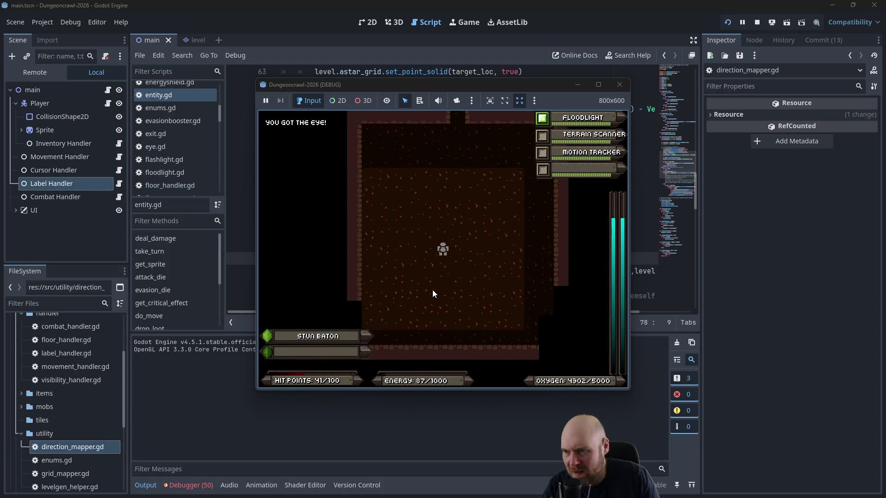
key(Down)
key(Down)
key(Down)
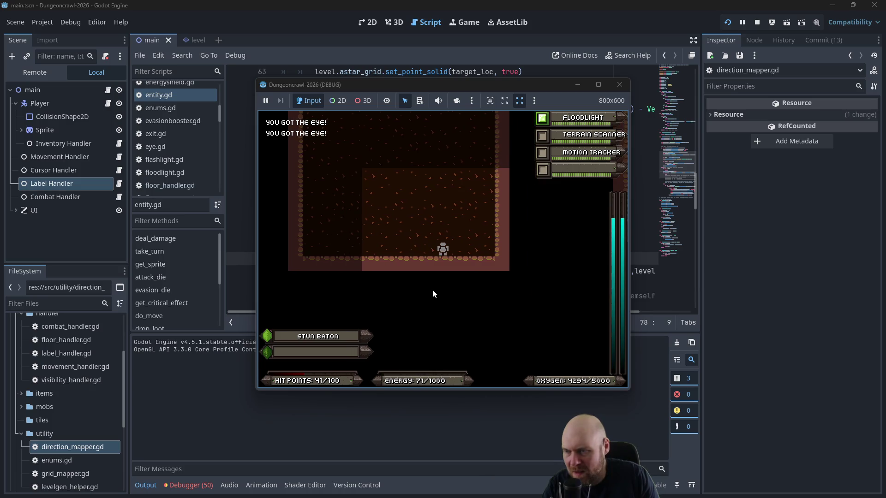
key(Down)
key(Down)
key(Down)
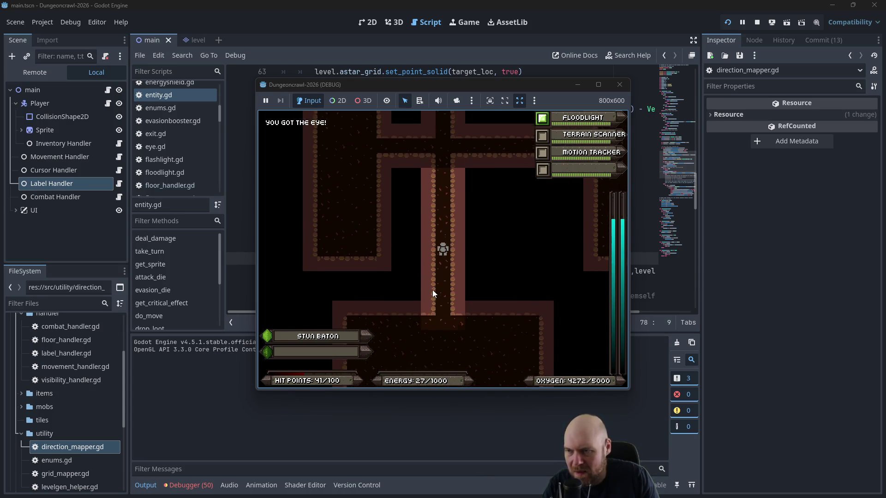
key(Up)
key(Up)
key(Up)
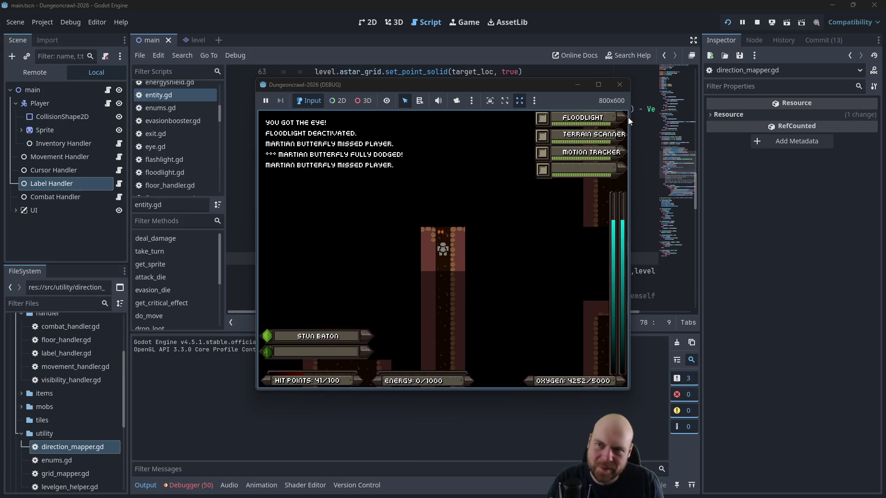
Step: Stop the game, append '- DONE' to the Plan note's random-movement task, and return to entity.gd
click(619, 84)
key(alt+Tab)
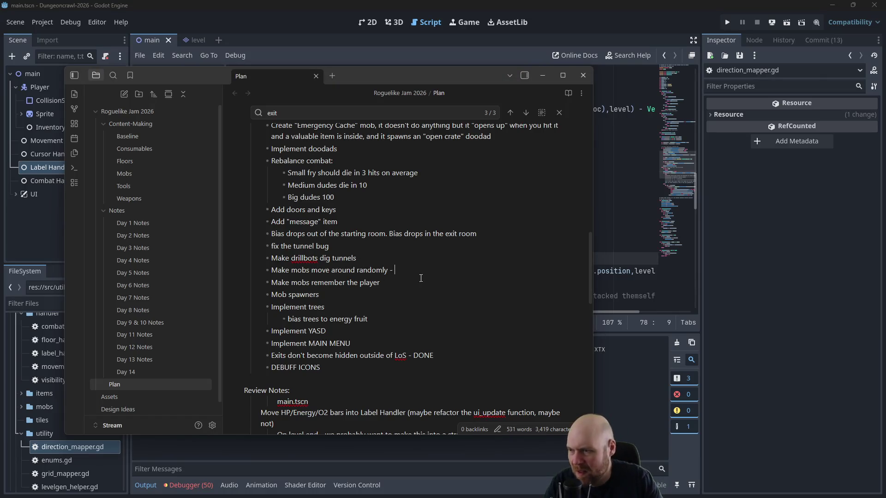
text(- DONE)
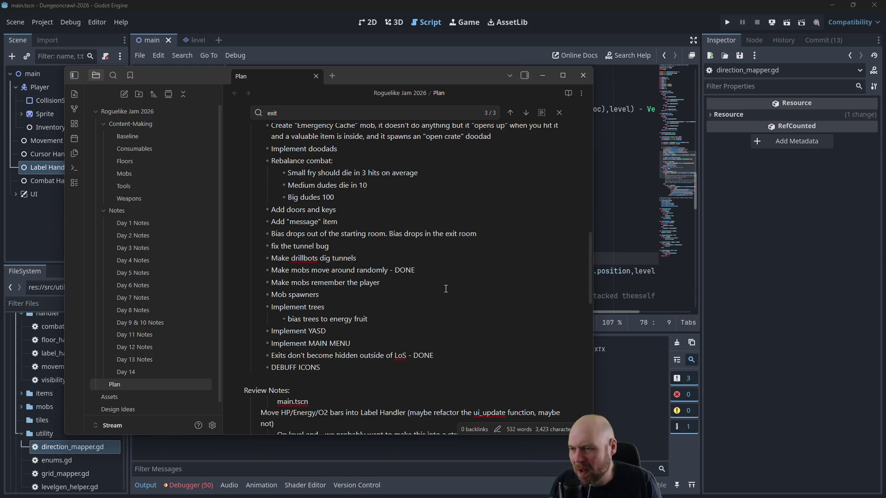
click(629, 210)
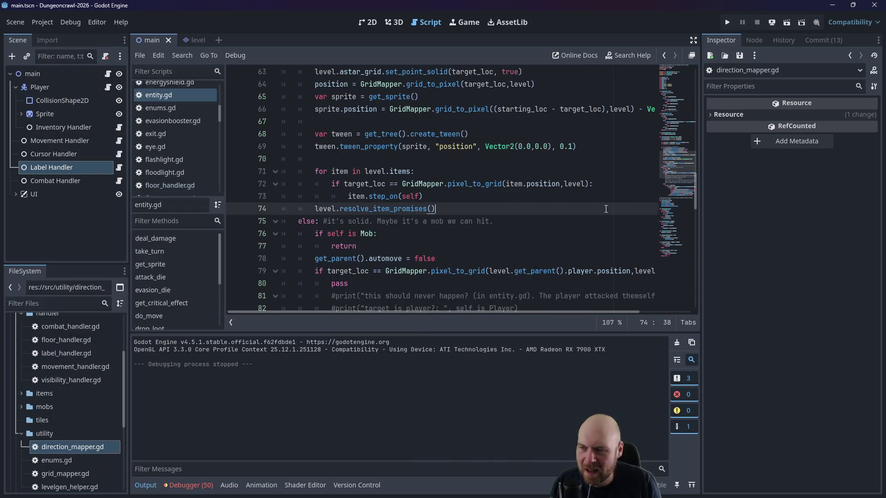
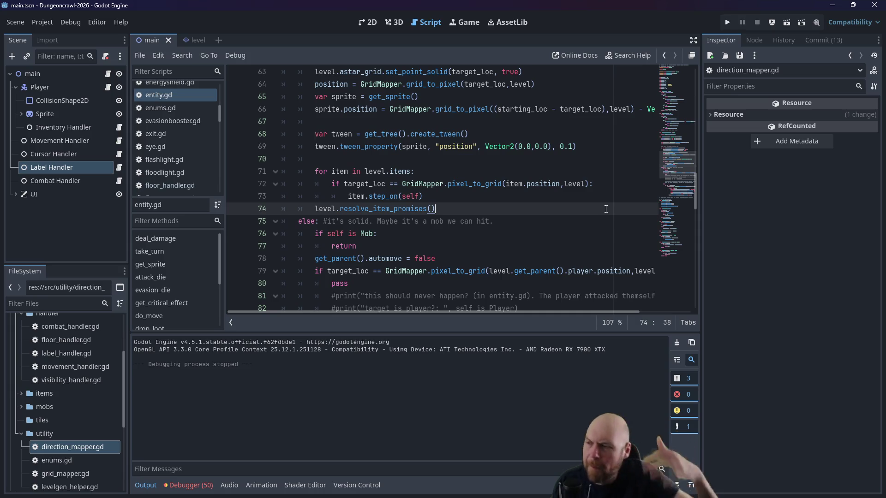
Step: Open mob.gd from the Scripts list
scroll(373, 188, up, 3)
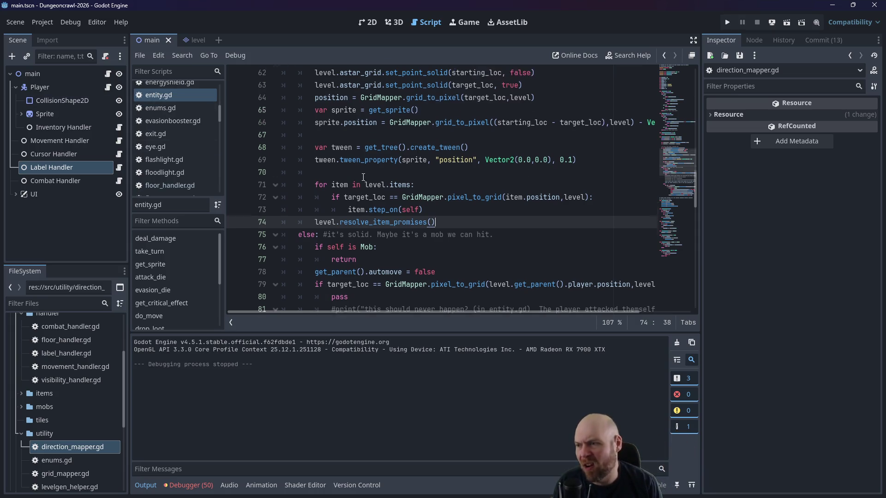
scroll(373, 188, up, 2)
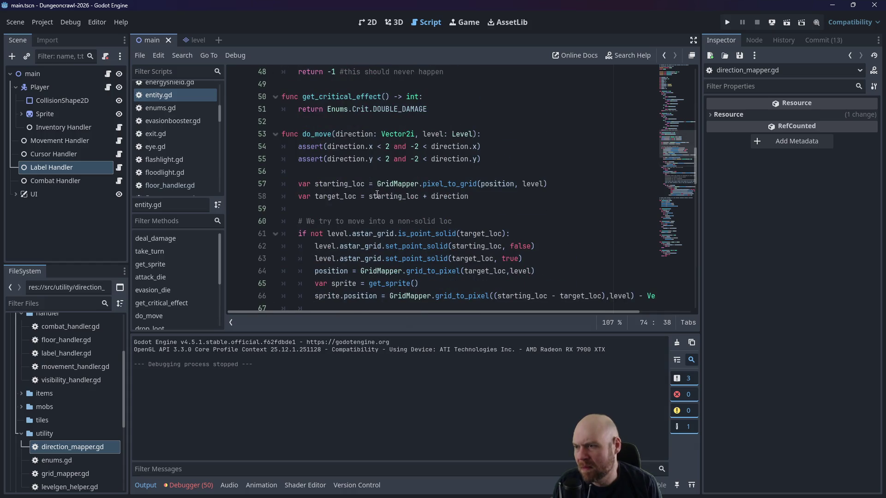
scroll(374, 203, up, 1)
scroll(411, 223, up, 2)
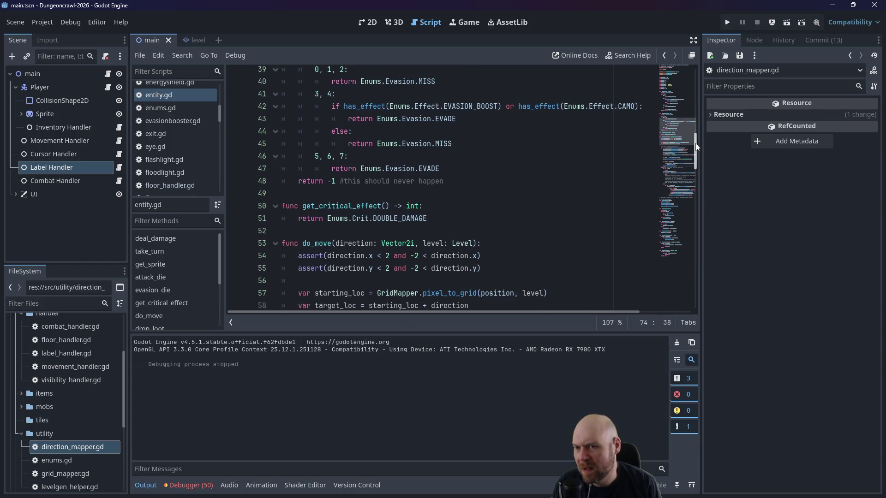
mouse_move(682, 83)
mouse_down()
mouse_move(682, 73)
mouse_move(665, 183)
mouse_move(665, 159)
mouse_up()
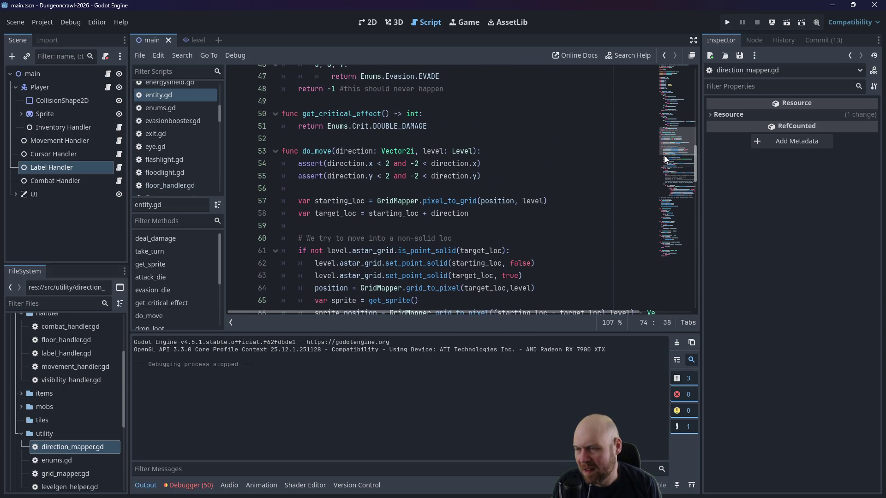
scroll(175, 129, down, 5)
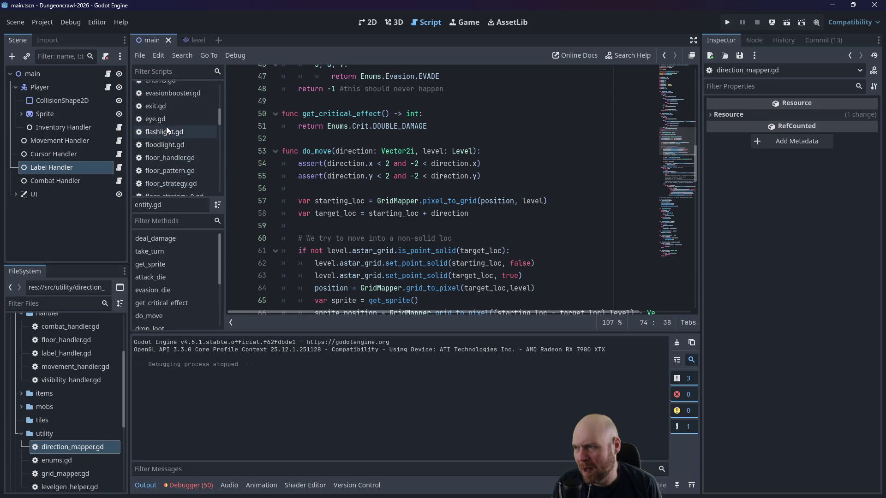
drag(220, 121, 221, 141)
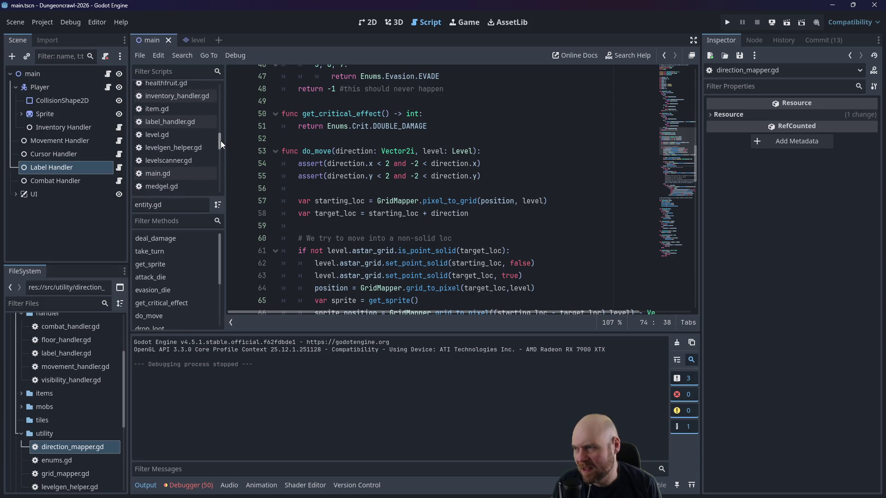
scroll(181, 173, down, 3)
click(179, 171)
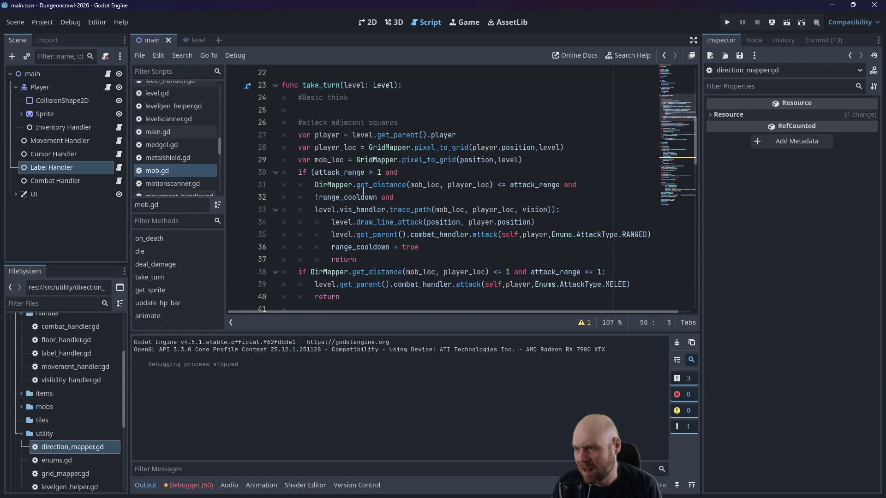
Step: Insert an empty line above take_turn's do_move(path[1]-path[0], level) chase call
scroll(369, 189, up, 1)
scroll(376, 192, down, 5)
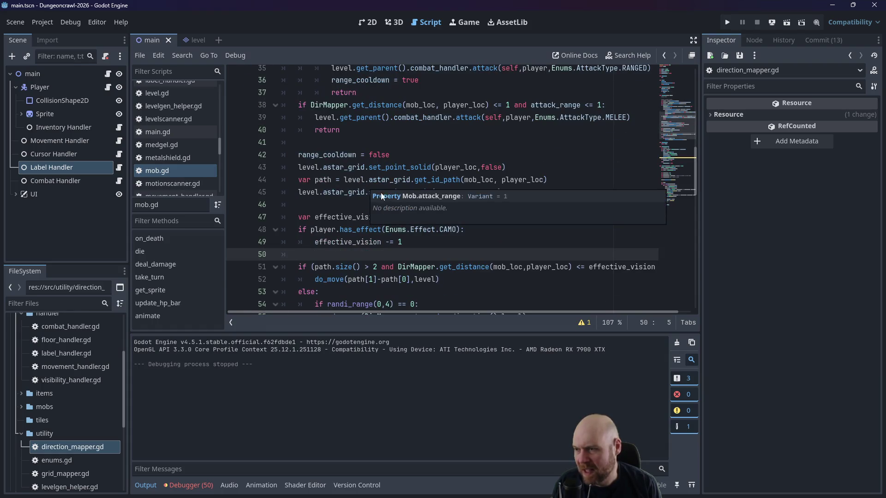
scroll(468, 229, down, 3)
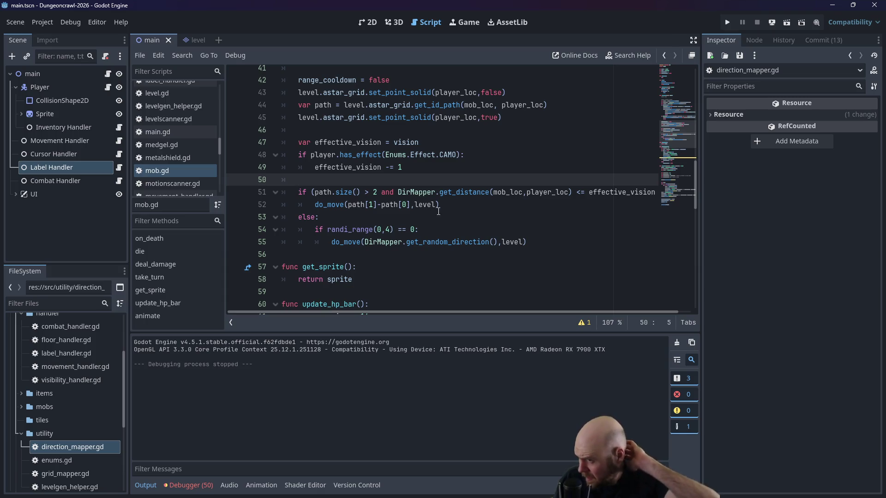
key(Down)
key(Down)
key(Home)
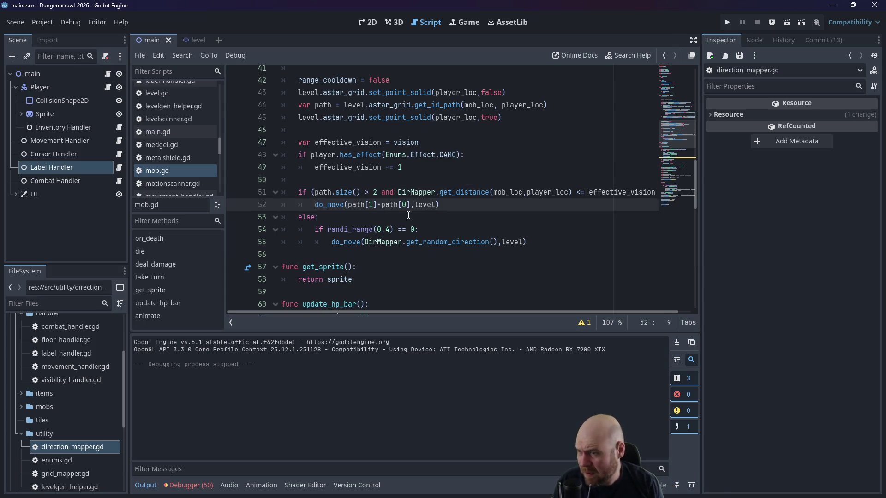
key(Return)
key(Up)
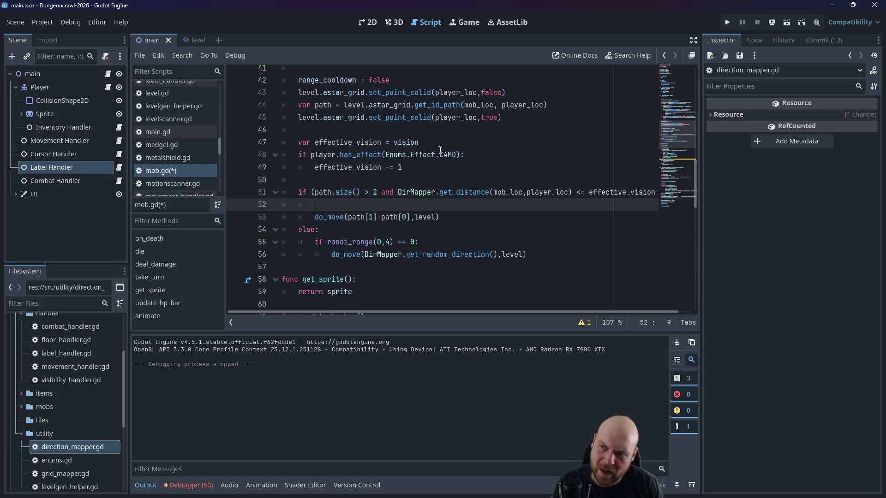
scroll(440, 150, up, 8)
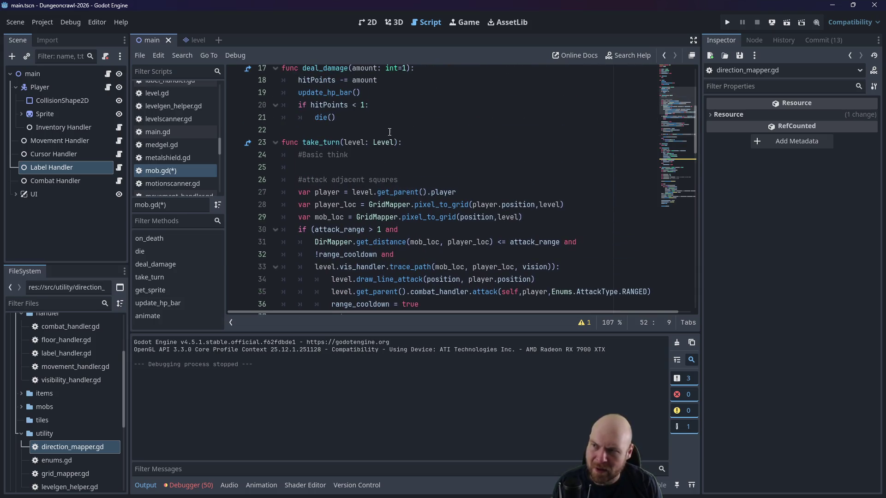
Step: Declare 'var last_player_loc' on a new line above func take_turn
click(390, 132)
key(Return)
key(Return)
key(Up)
text(var )
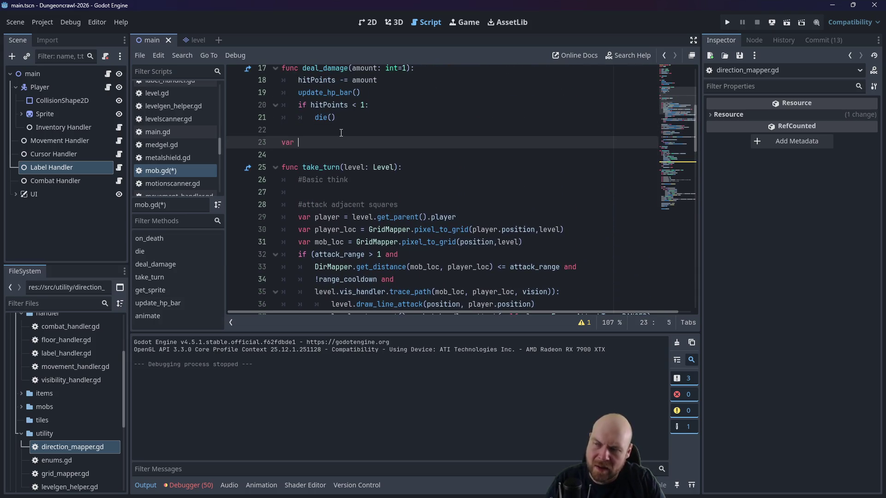
text(last_player_loc)
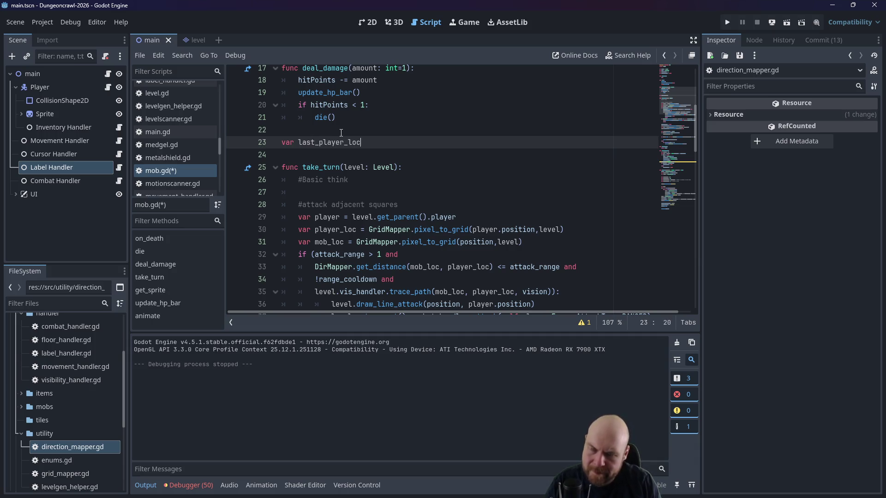
Step: Add 'last_player_loc = player_loc' in the chase branch before the do_move call
scroll(341, 133, down, 13)
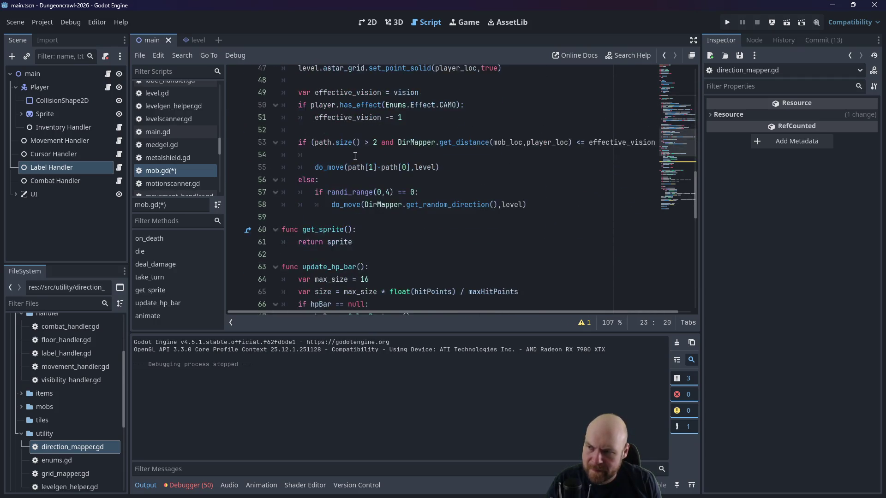
scroll(356, 159, down, 1)
scroll(353, 205, up, 3)
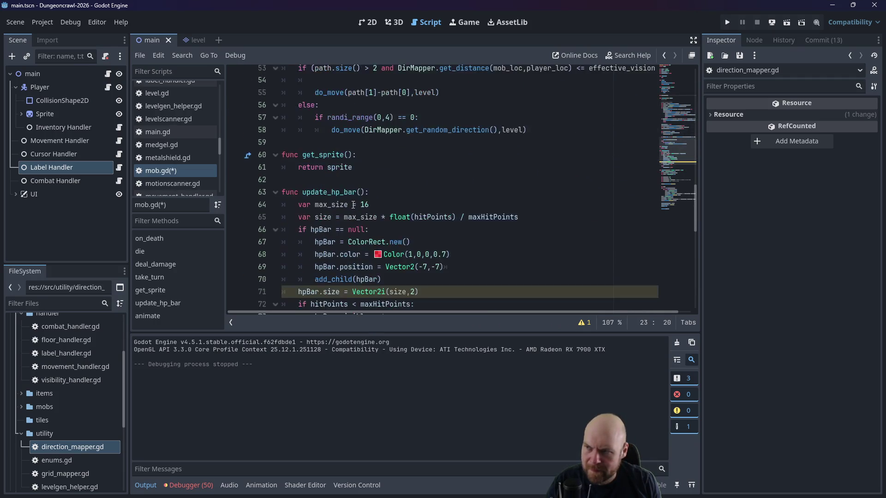
click(346, 115)
key(ctrl+shift+Return)
scroll(346, 120, down, 1)
scroll(347, 120, up, 2)
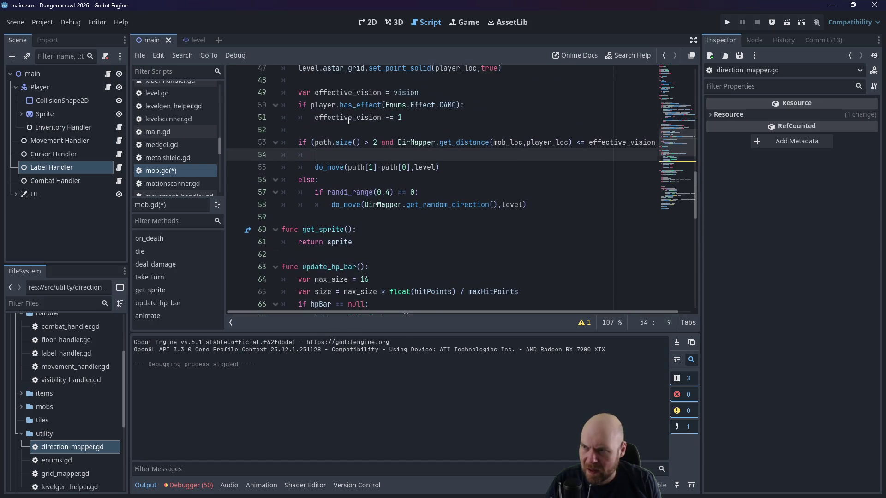
text(last_playe)
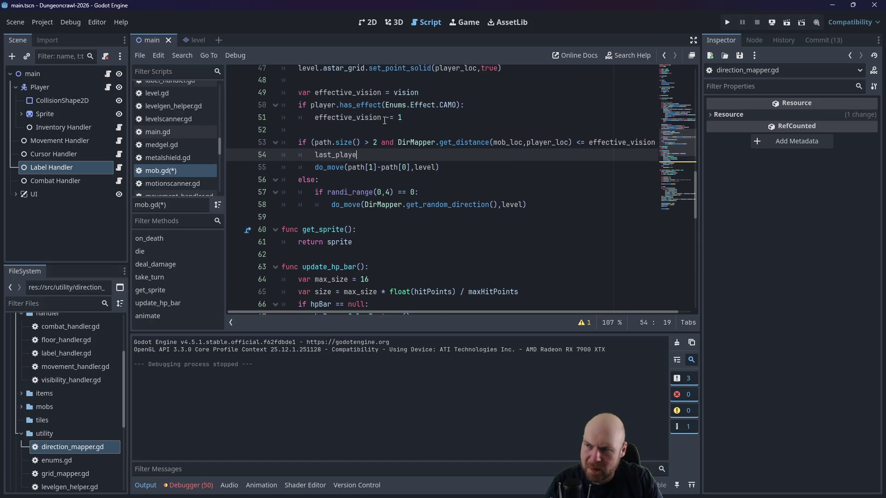
text(r_loc = play)
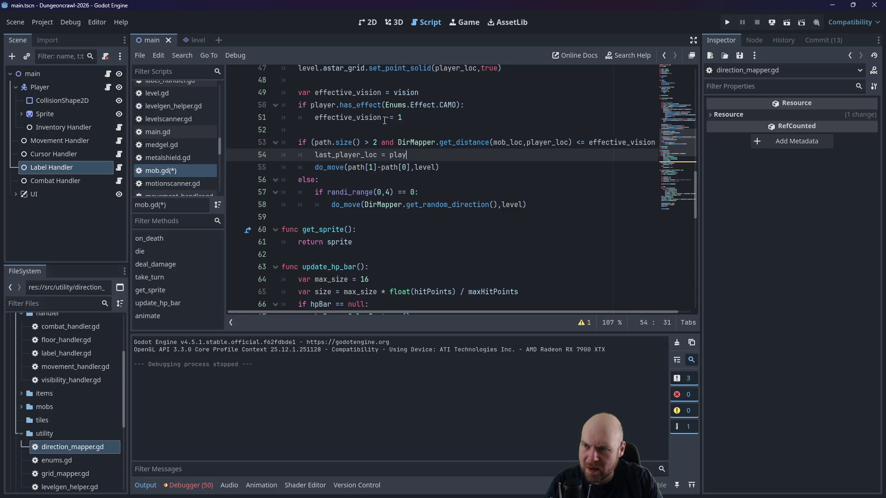
text(er_loc)
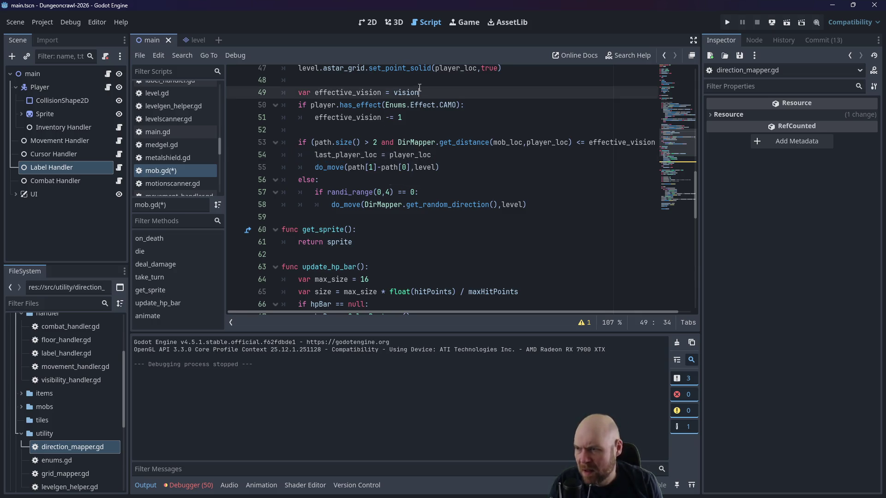
click(417, 130)
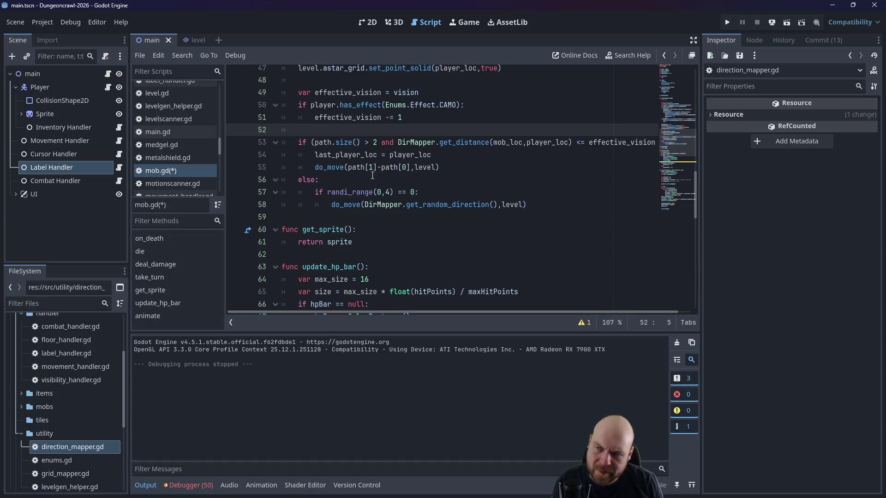
Step: Add 'elif last_player_loc != null:' after the do_move line, leaving an empty indented body
click(442, 165)
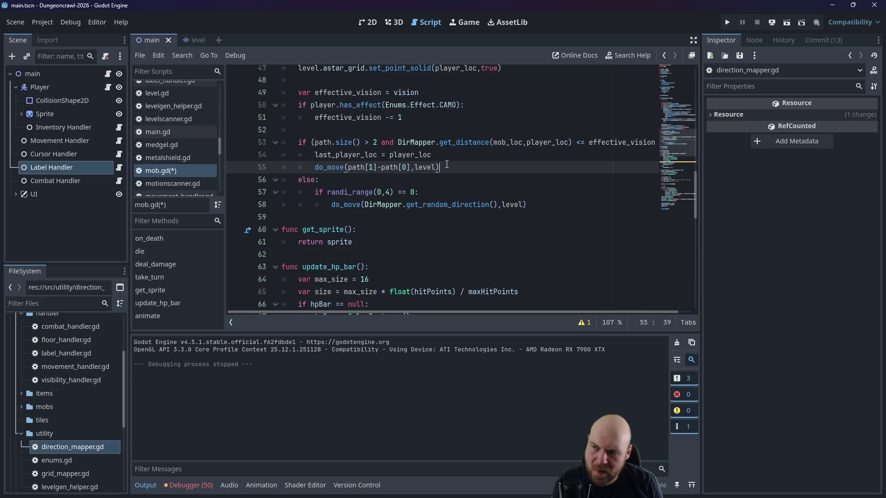
key(Return)
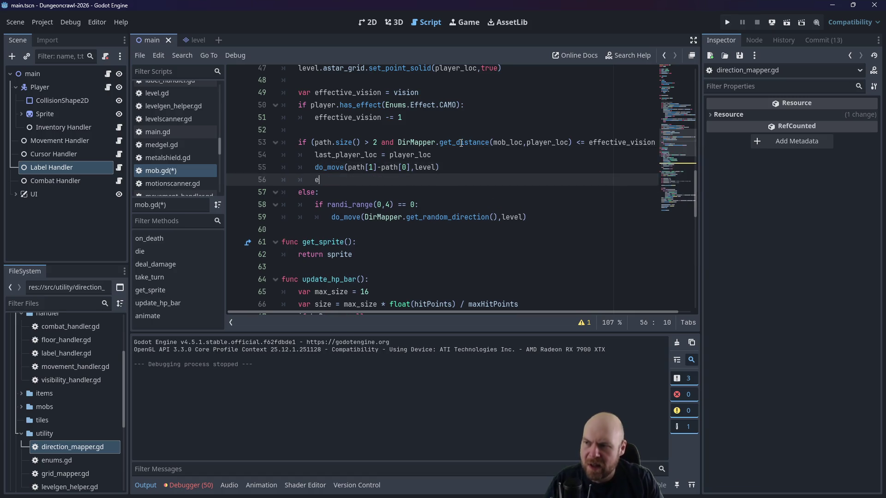
key(BackSpace)
text(elif )
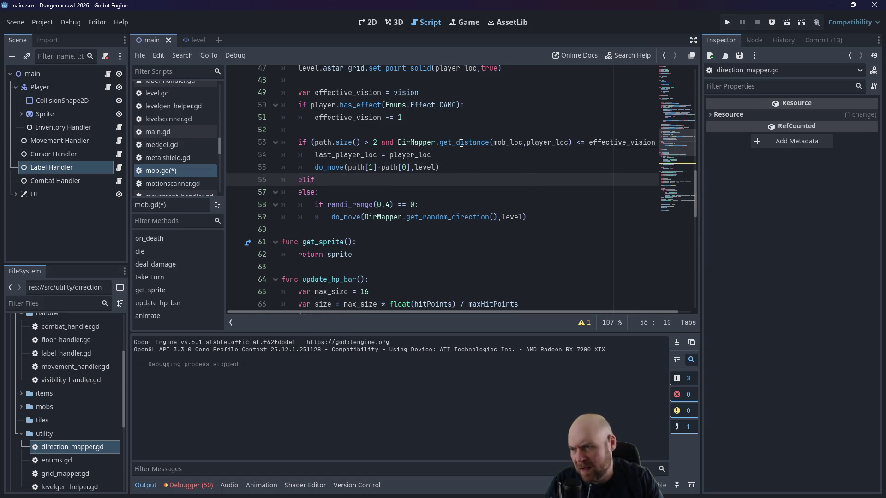
text(laste)
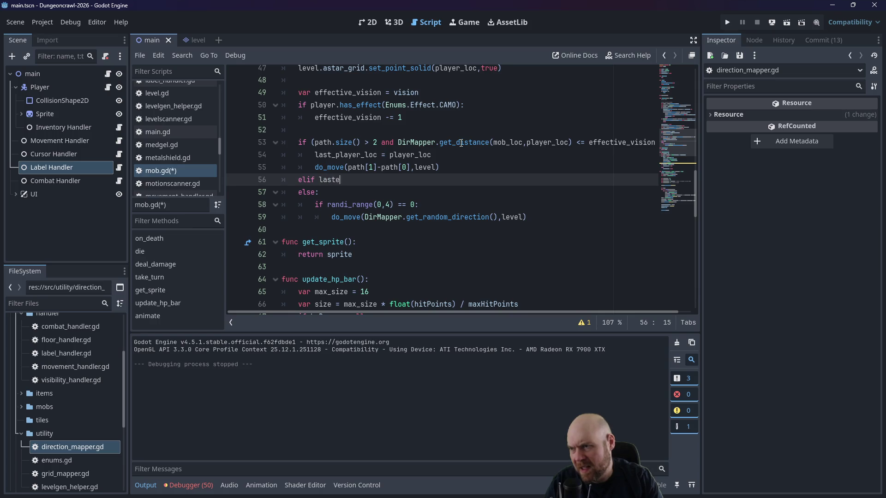
key(BackSpace)
text(_player_loc )
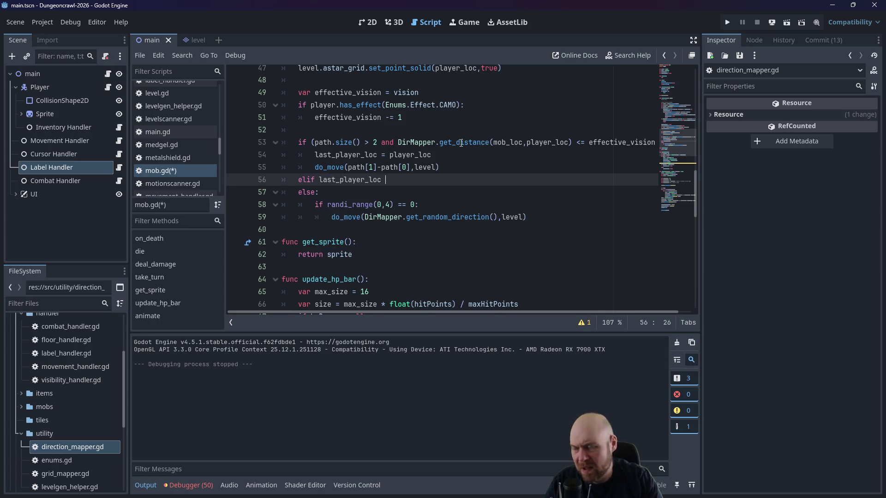
text(!= 0:)
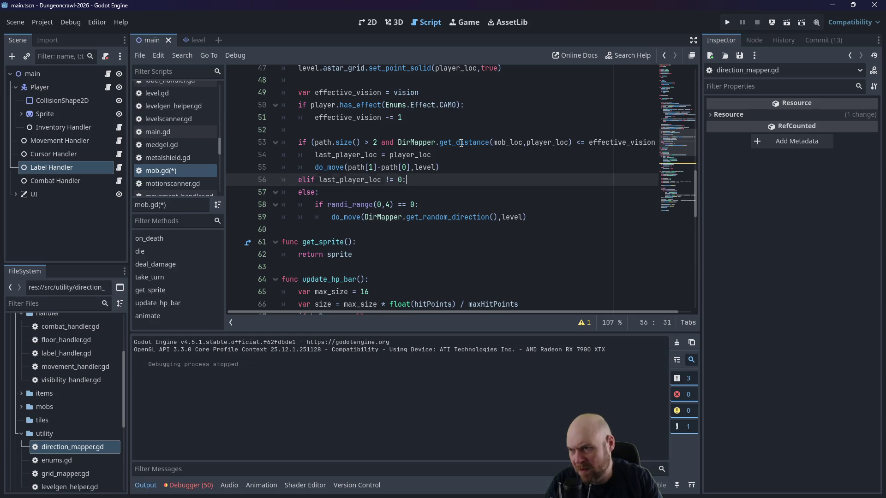
key(Return)
click(401, 179)
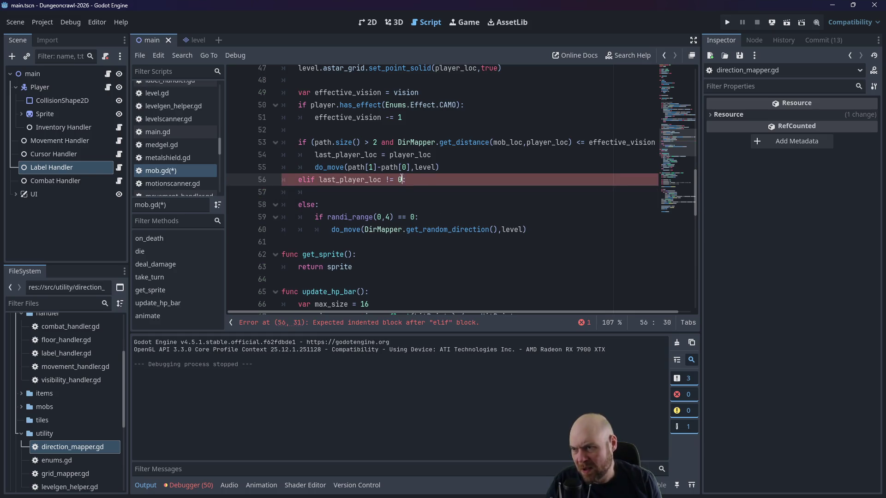
click(399, 179)
text(null)
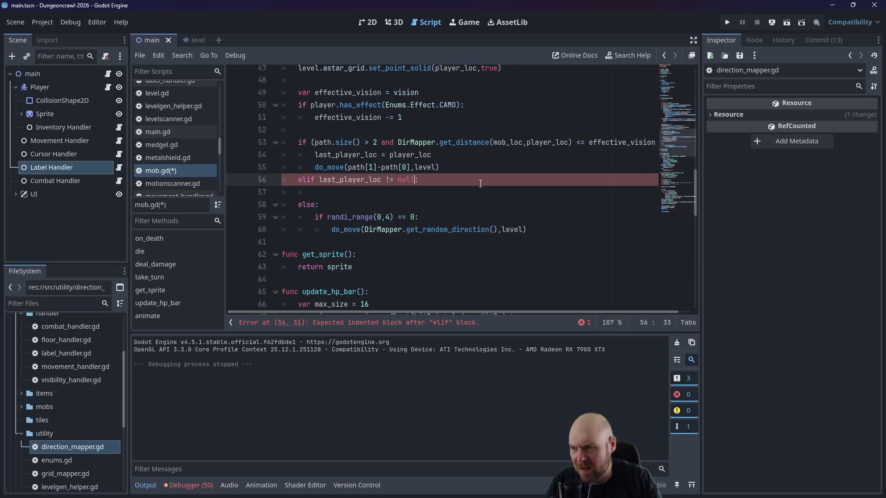
key(Down)
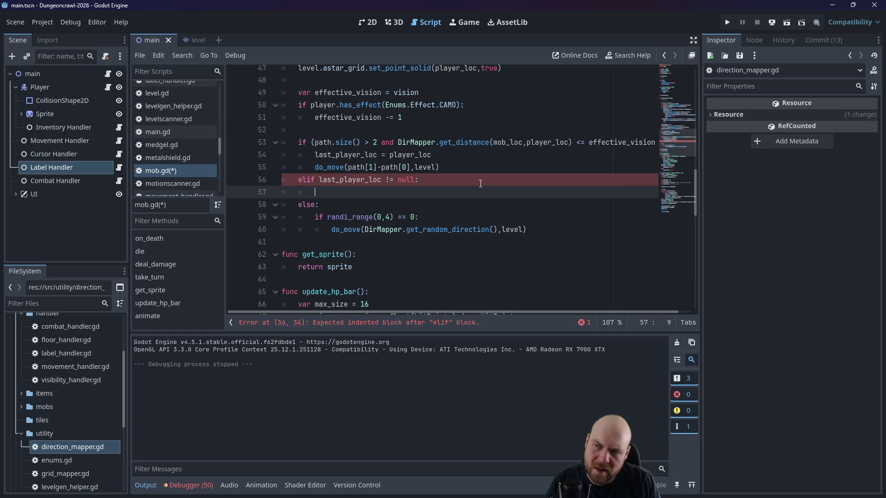
scroll(461, 171, up, 2)
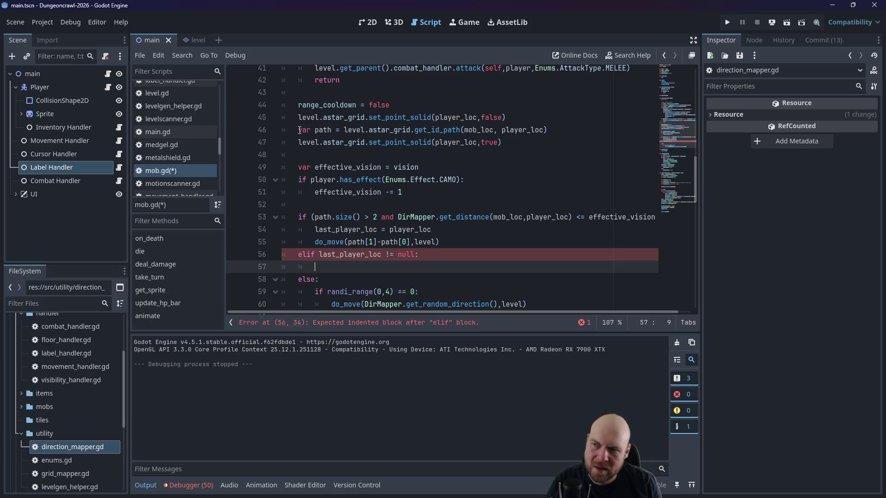
Step: Copy the get_id_path line into the elif body, changing player_loc to last_player_loc
drag(315, 130, 548, 129)
key(ctrl+c)
click(344, 267)
key(ctrl+v)
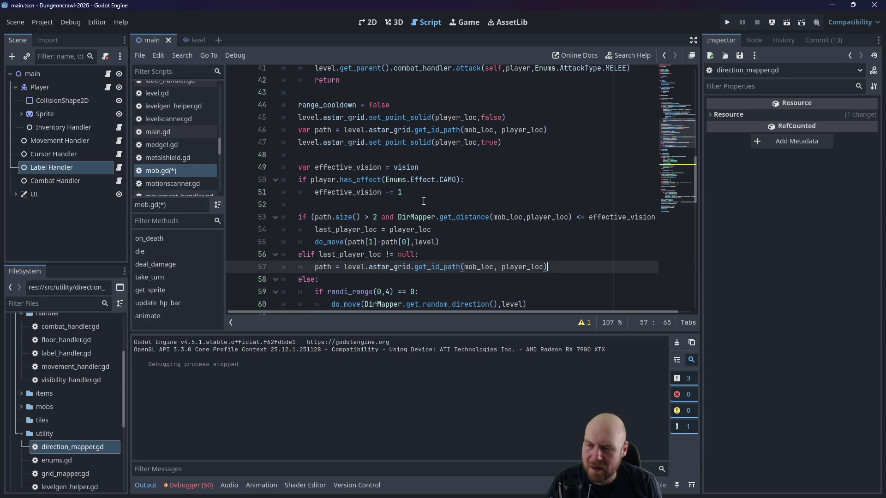
scroll(427, 216, down, 1)
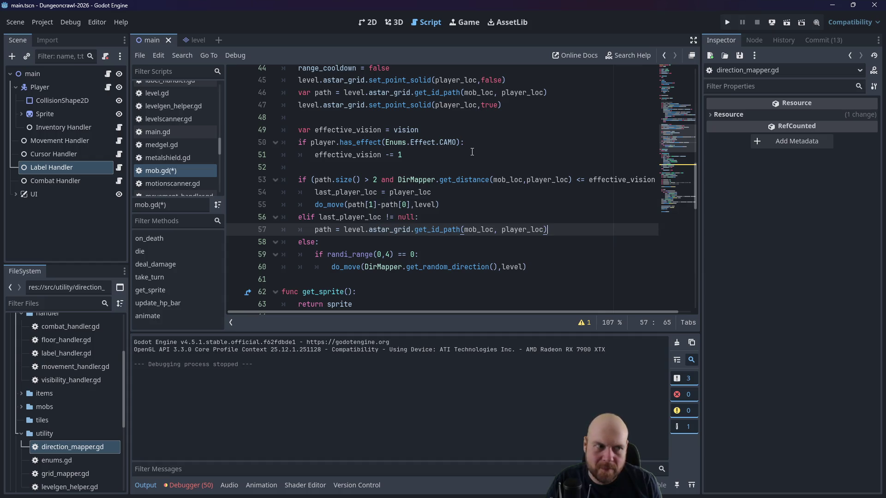
click(478, 223)
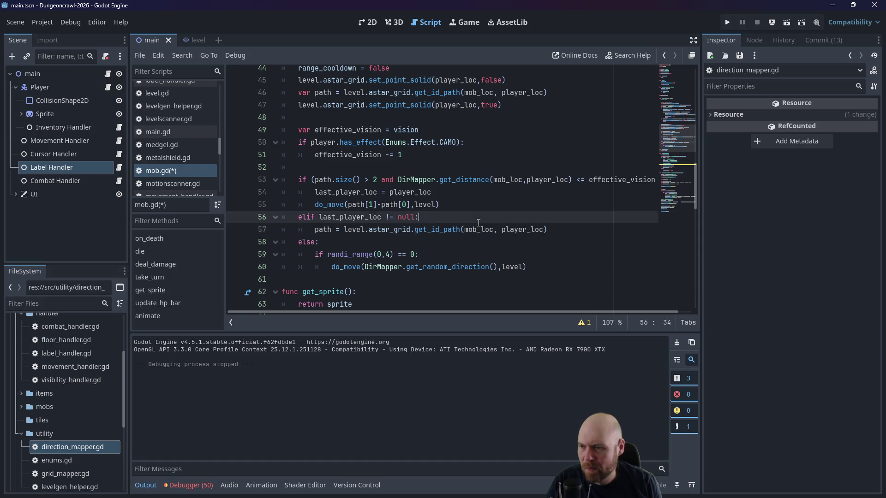
click(472, 229)
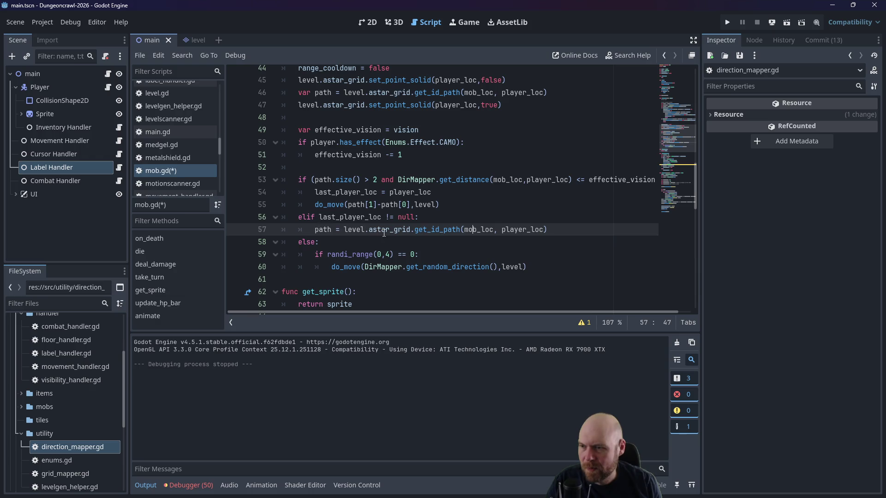
click(501, 230)
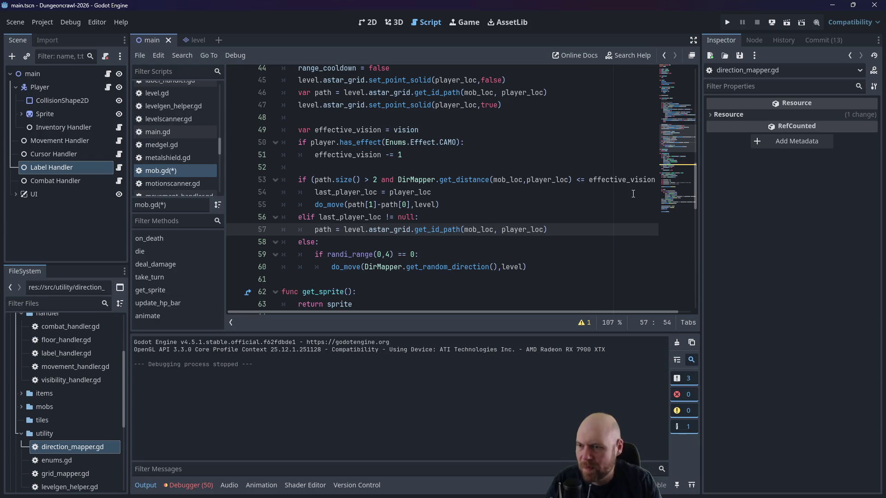
text(last_)
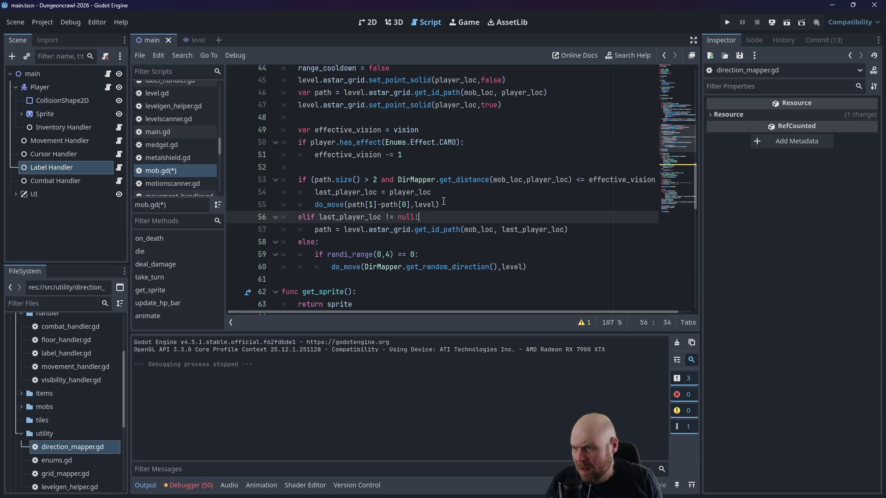
Step: Duplicate the do_move call as line 58 in the elif branch
click(447, 204)
drag(447, 205, 315, 204)
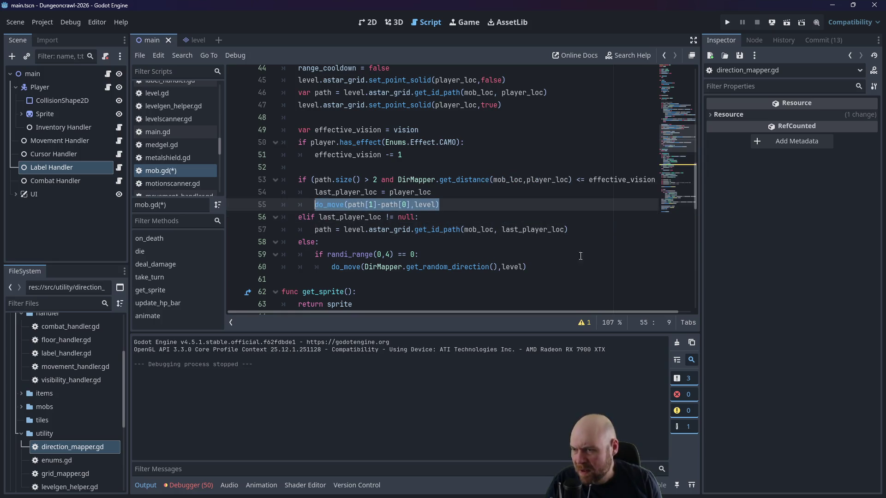
click(597, 232)
key(Return)
key(ctrl+v)
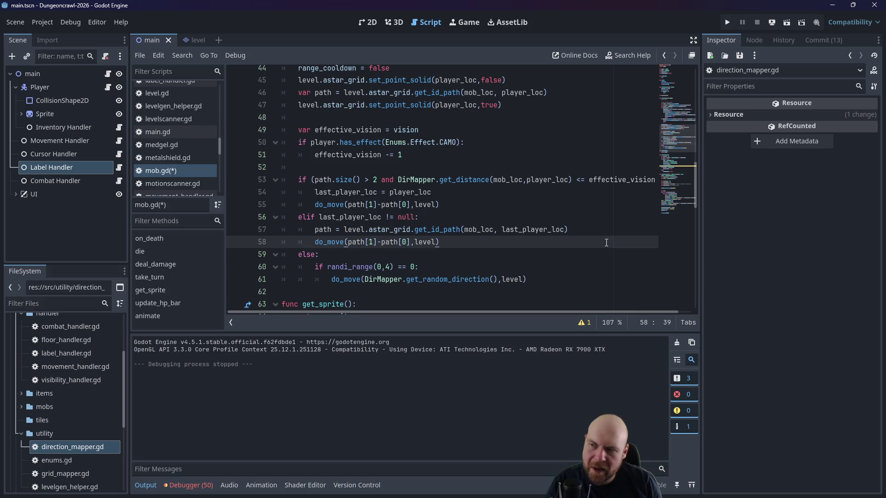
Step: Add an if comparing the mob's grid position to last_player_loc that sets last_player_loc = null, then save
key(Return)
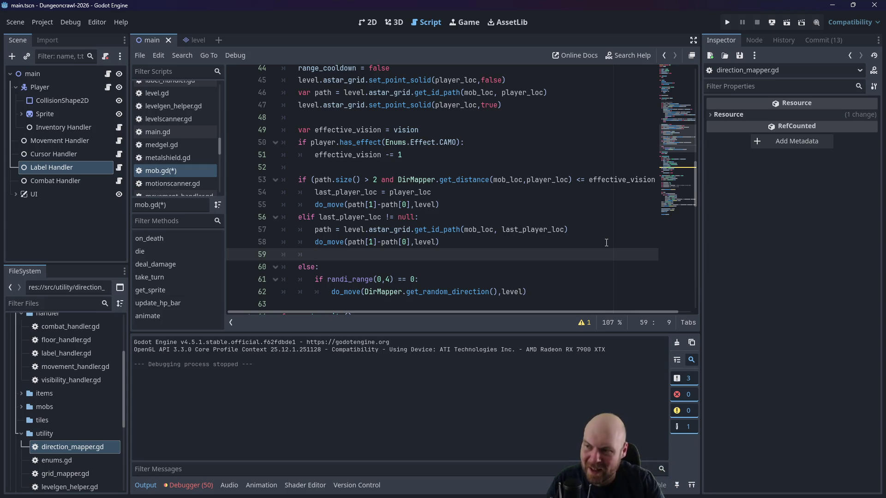
text(if (mob_loc)
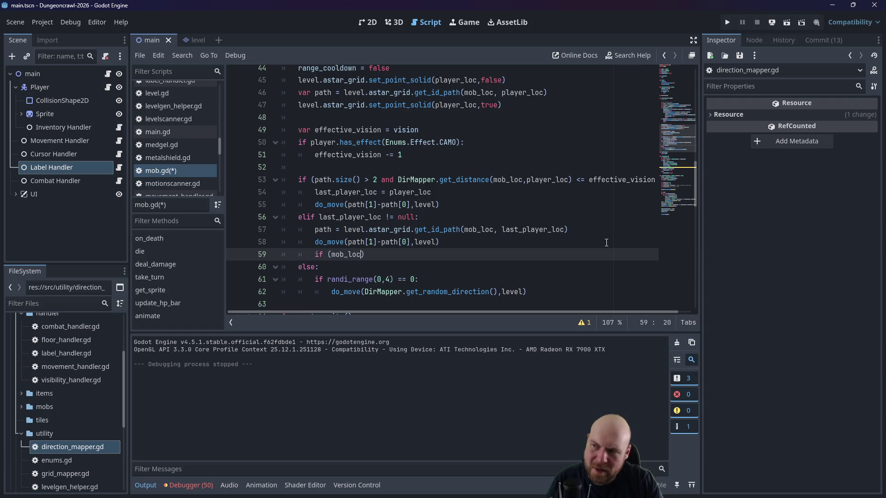
scroll(456, 205, up, 3)
scroll(456, 205, up, 4)
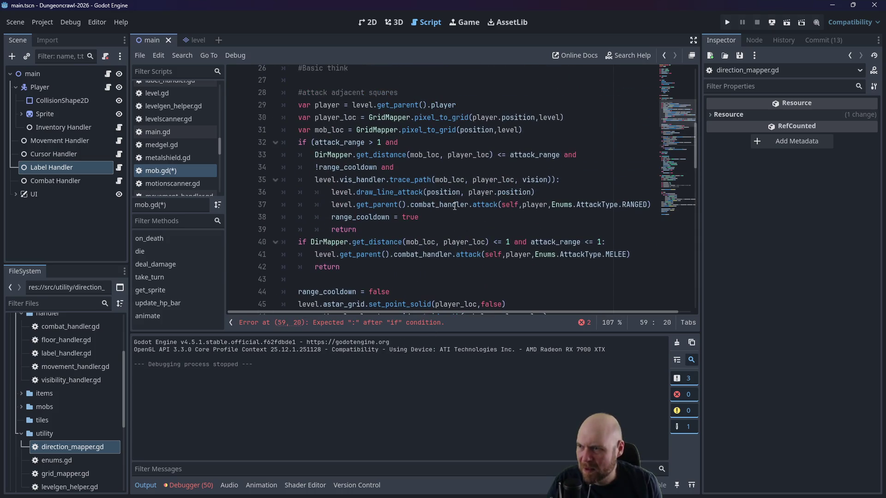
mouse_move(352, 129)
mouse_down()
mouse_move(462, 143)
mouse_move(523, 130)
mouse_up()
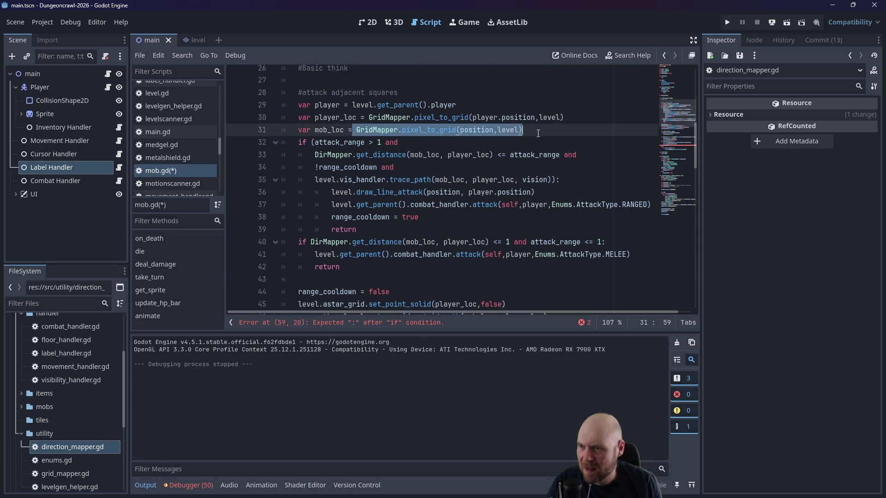
scroll(515, 190, down, 7)
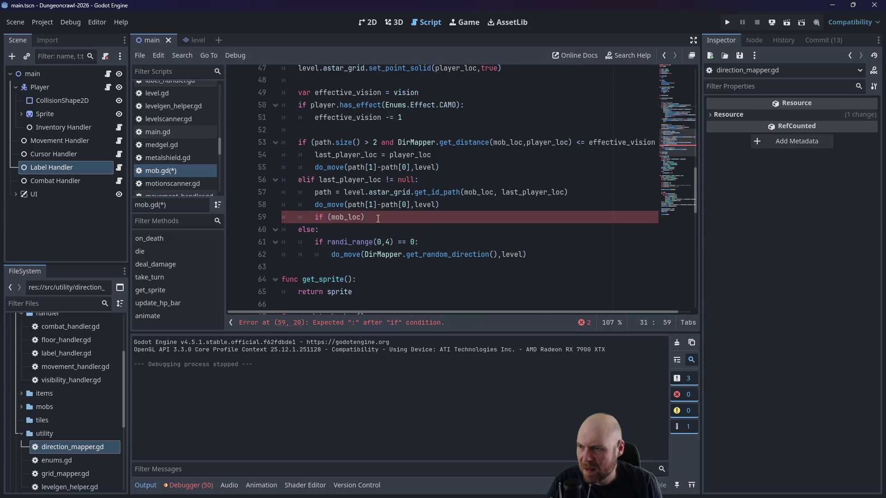
drag(378, 219, 331, 217)
key(ctrl+v)
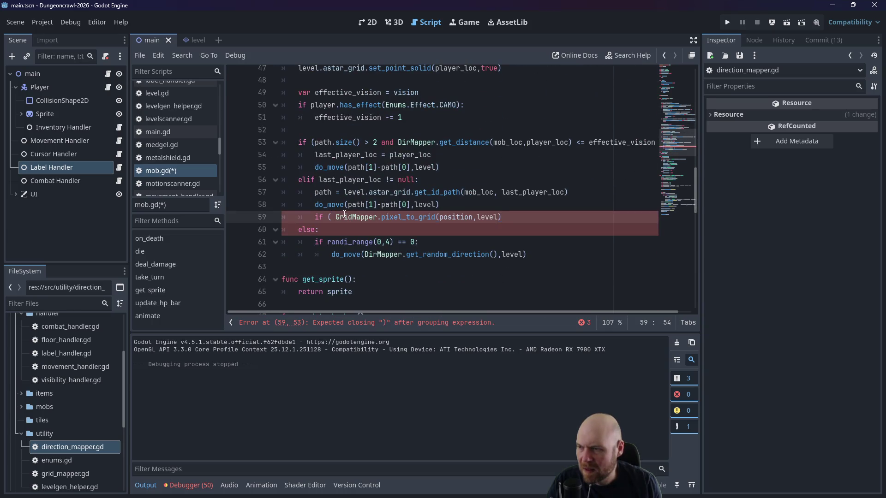
click(335, 217)
key(BackSpace)
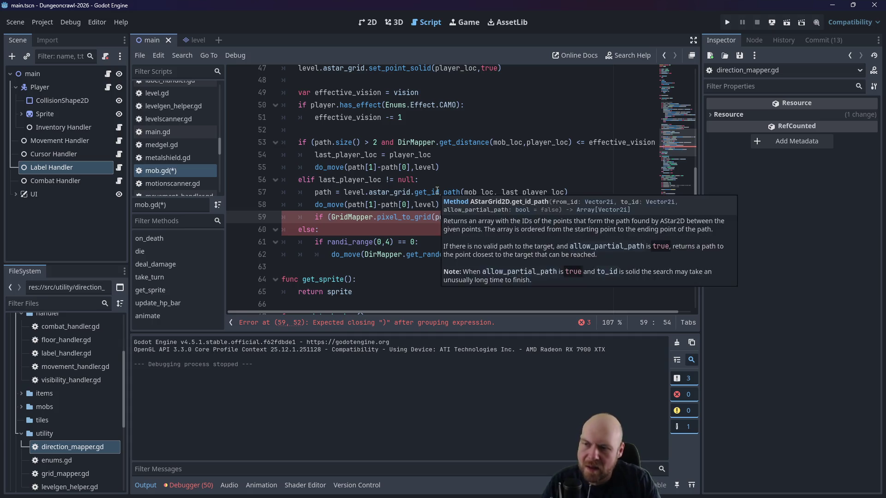
text(== last_player_loc)
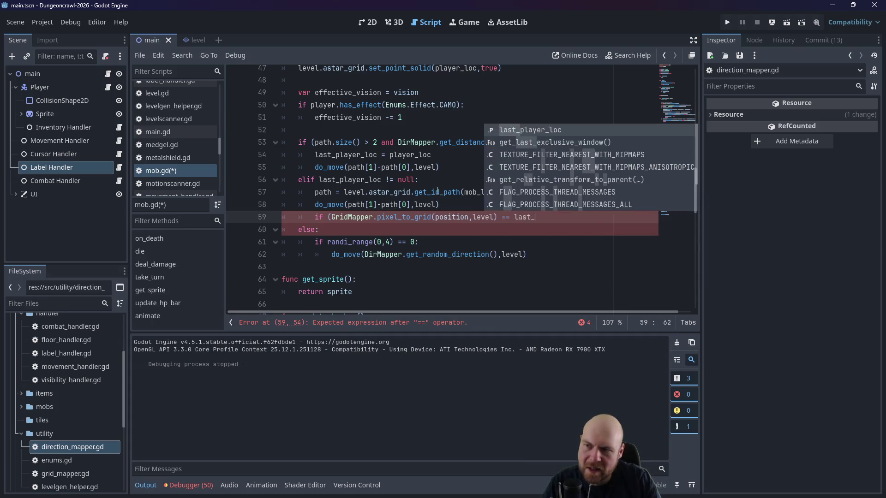
text():)
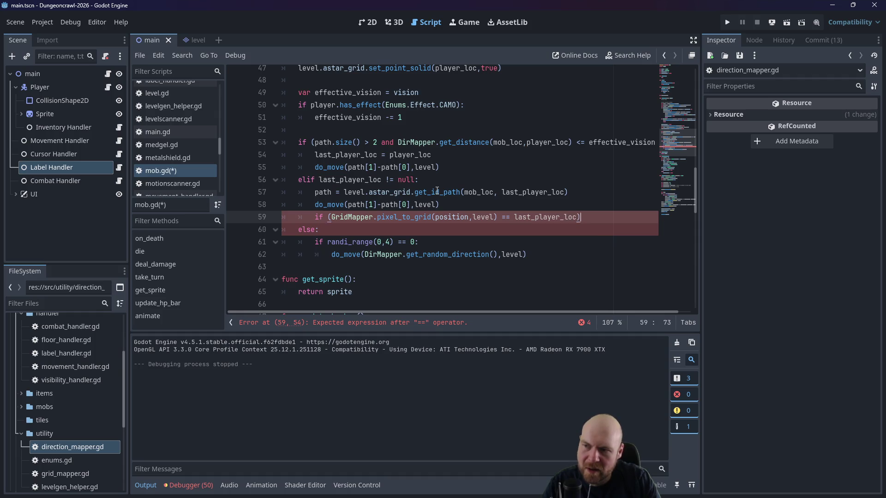
key(Return)
text(last_play)
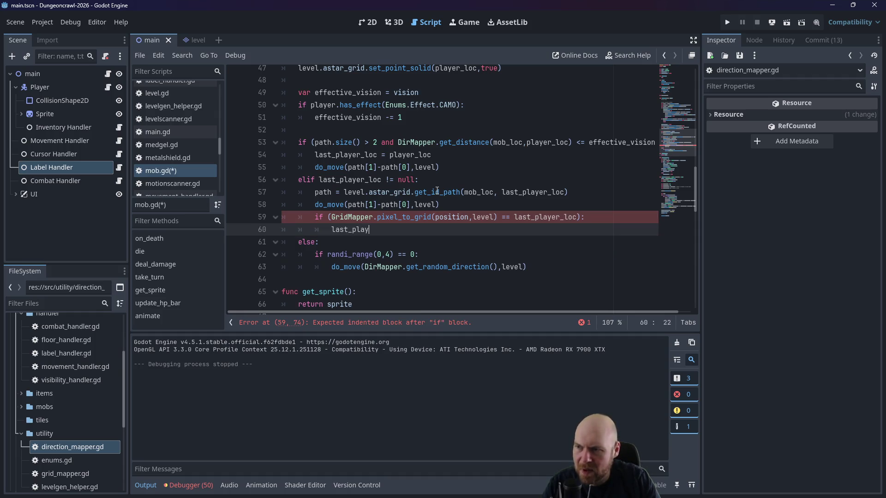
text(er_loc = null)
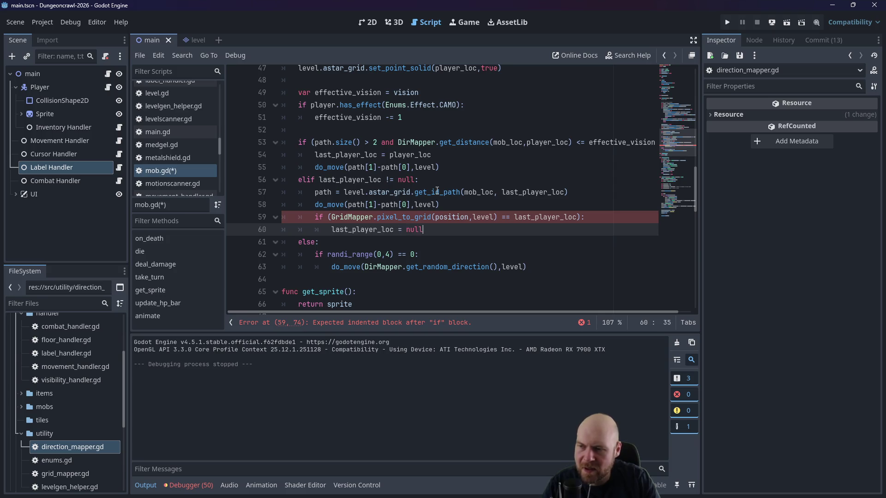
key(ctrl+s)
click(386, 167)
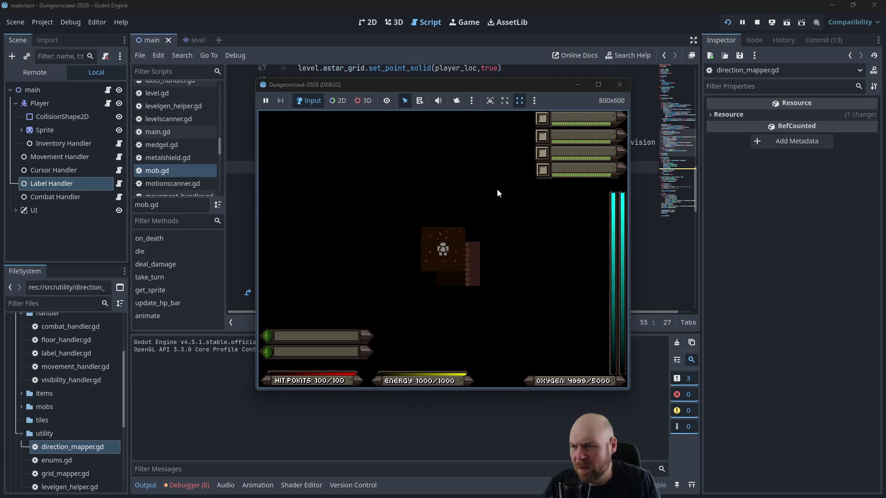
Step: Restart the game, pick up the floodlight, and activate it from the inventory
click(620, 84)
click(727, 22)
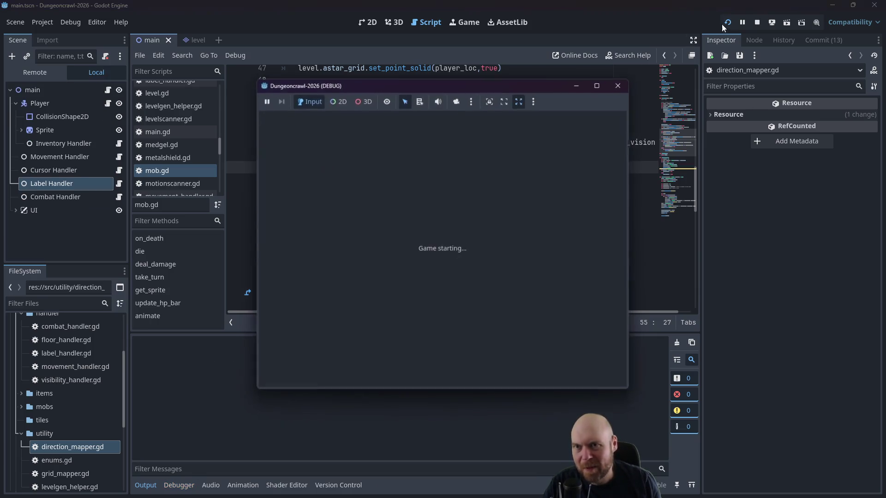
key(Right)
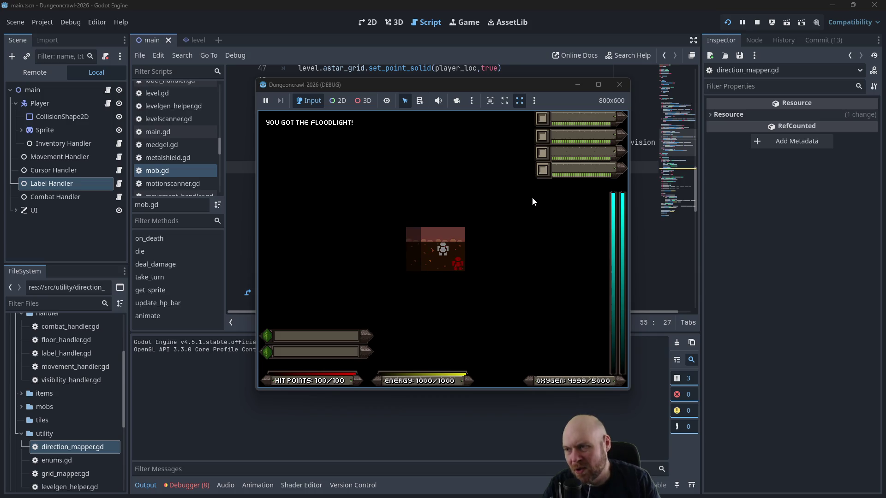
key(i)
key(1)
Step: Walk the player through the dungeon until mob.gd line 58 breaks with an invalid index error
key(Up)
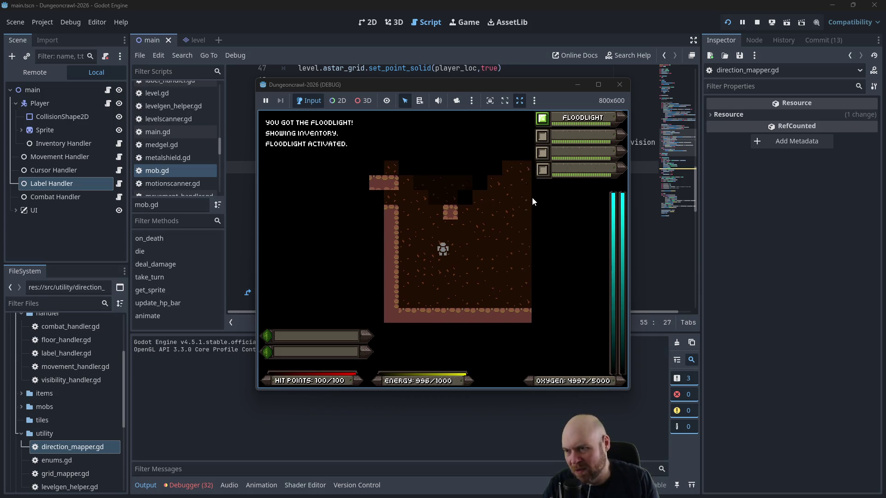
key(Up)
key(Right)
key(Up)
key(Up)
key(Left)
key(Left)
key(Left)
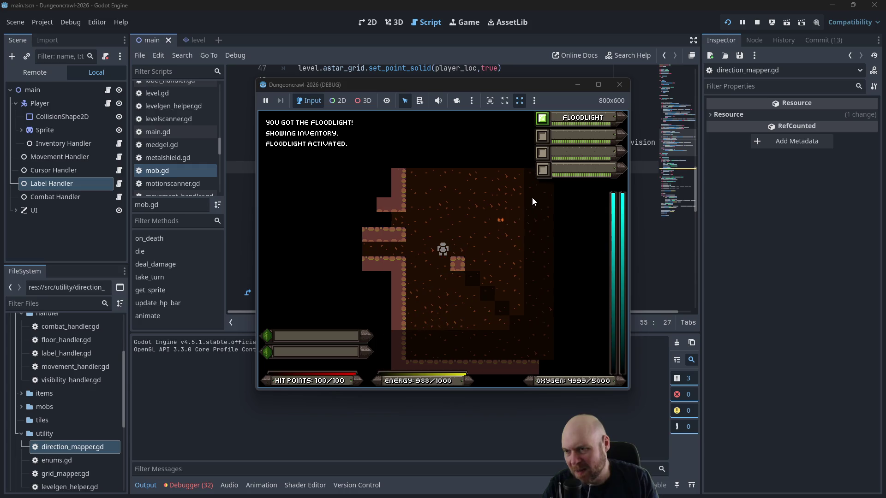
key(Right)
key(Right)
key(Right)
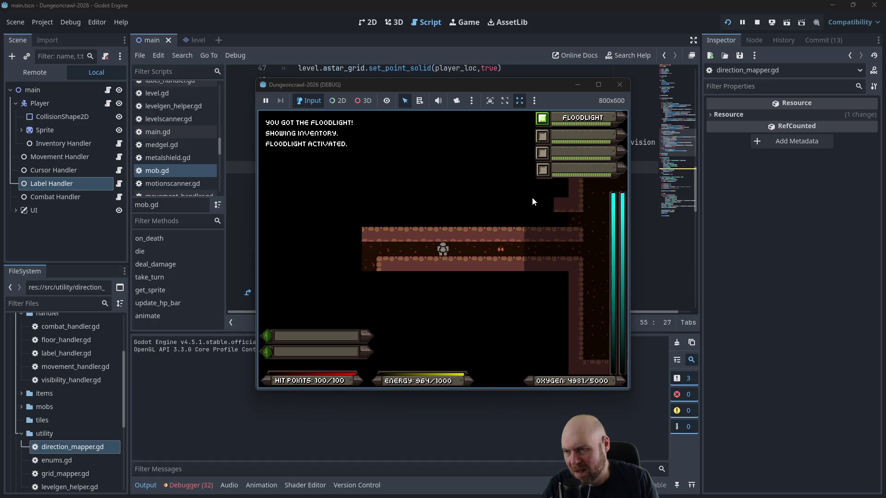
key(Left)
key(Left)
key(Left)
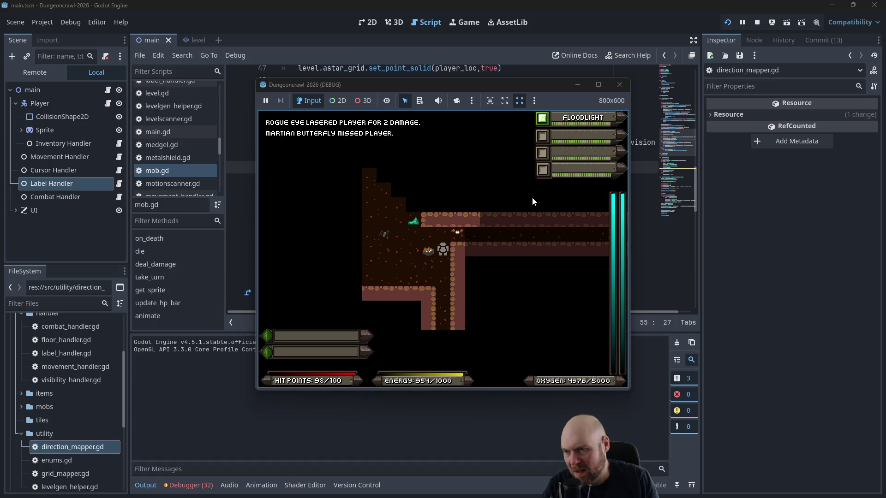
key(Down)
key(Down)
key(Down)
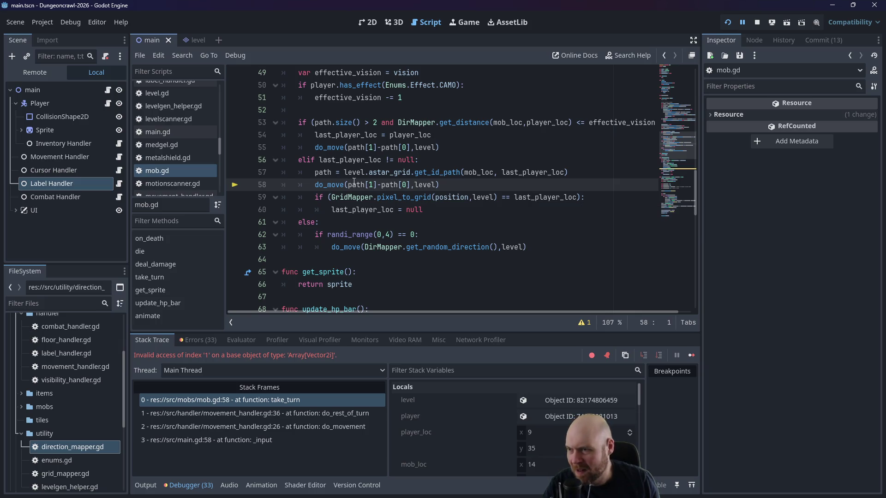
click(373, 185)
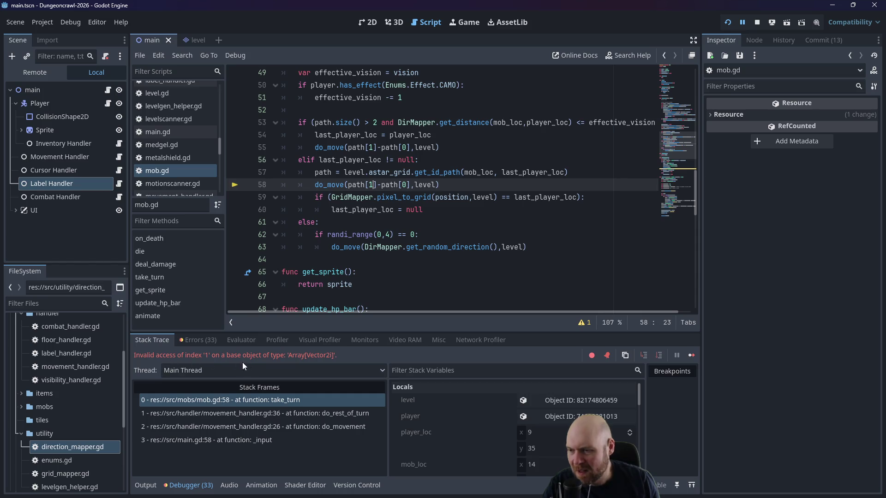
scroll(493, 425, down, 3)
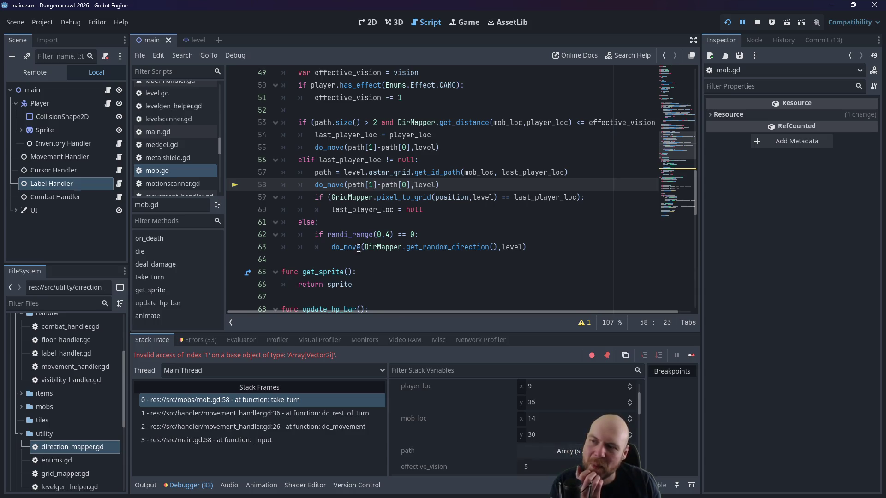
scroll(332, 193, up, 1)
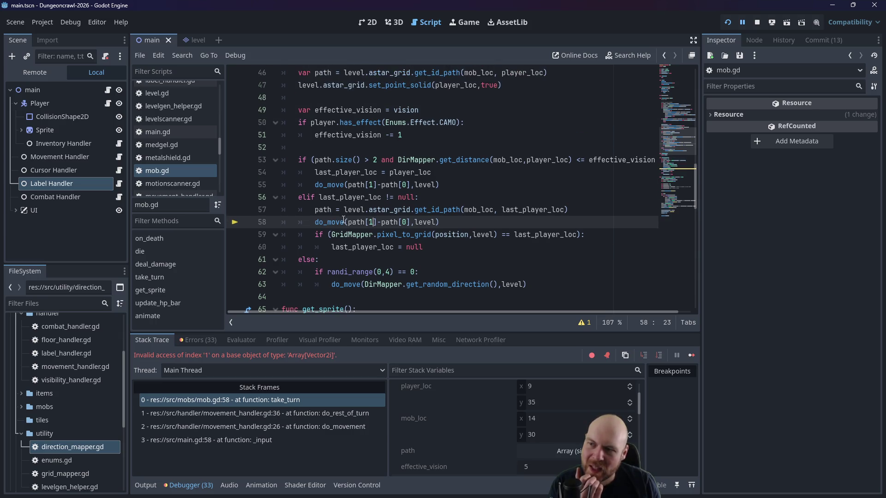
click(316, 225)
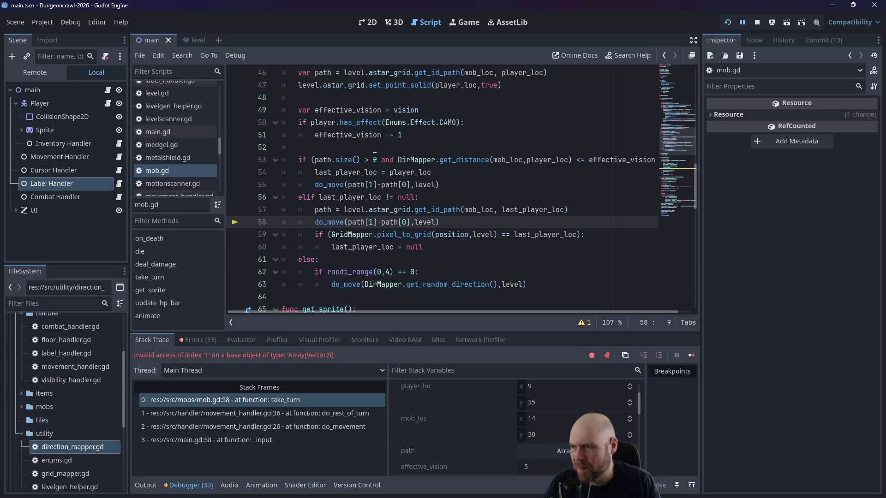
Step: Wrap lines 59–61 under a new 'if (path.size() > 2):' guard and save mob.gd
key(Return)
key(Up)
text(if (path)
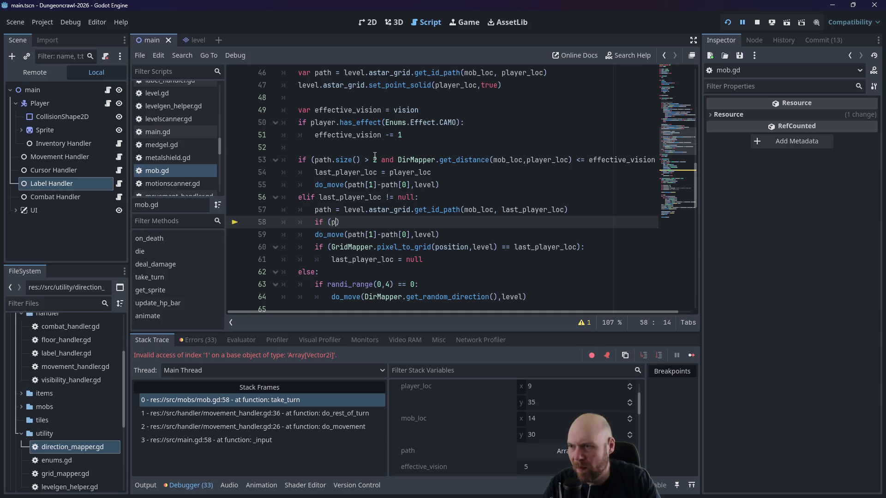
text(.size())
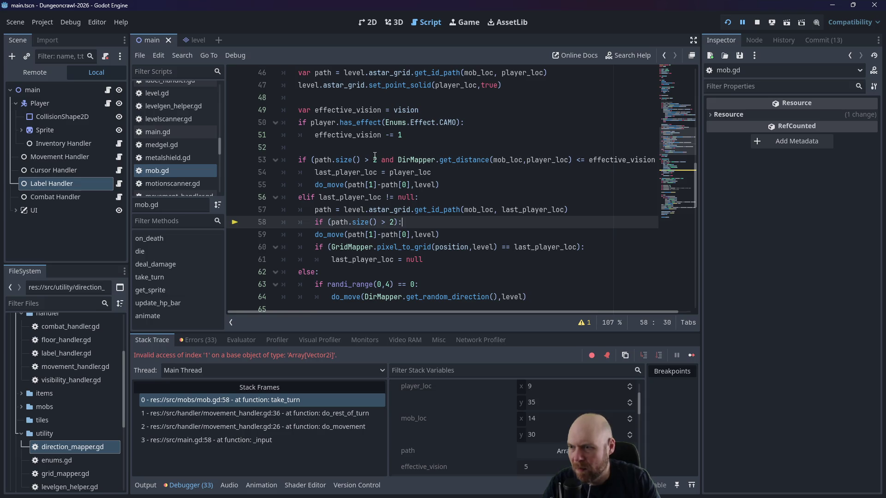
key(Down)
key(Tab)
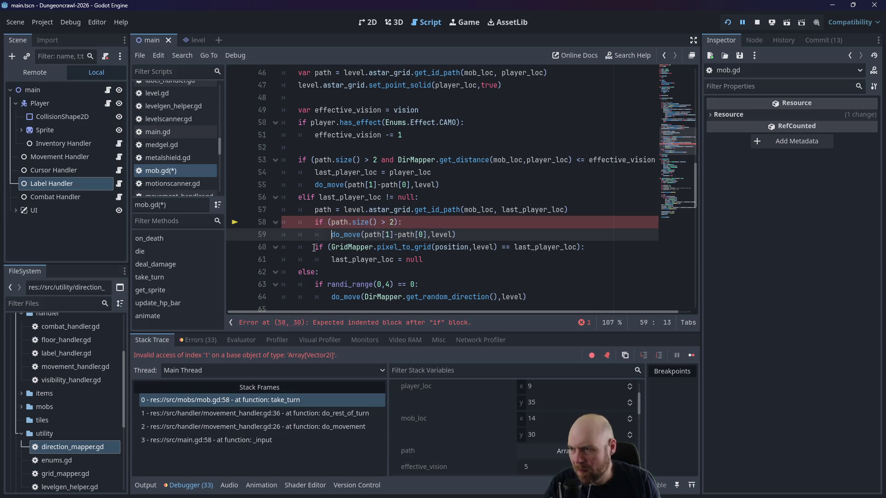
key(Down)
key(Tab)
key(Down)
key(Tab)
key(ctrl+s)
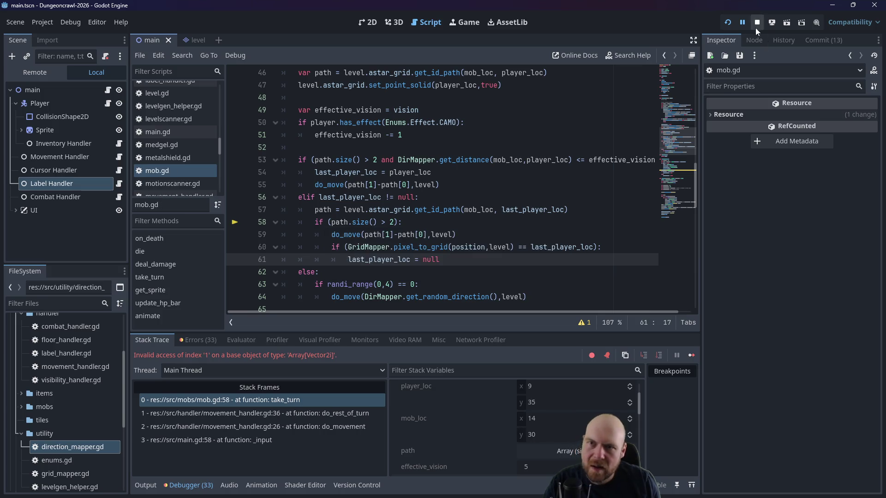
Step: Relaunch the game, light the room with the floodlight, fight the rogue bat, and activate the Motion Tracker
click(727, 23)
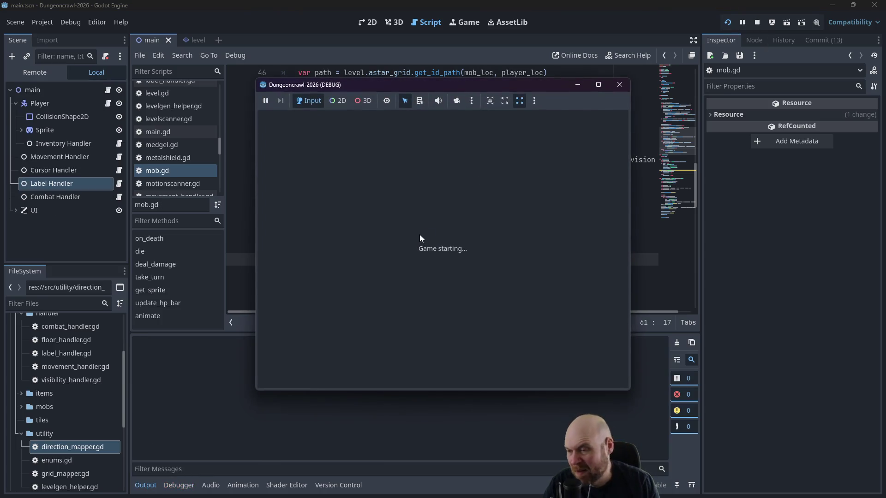
key(i)
key(1)
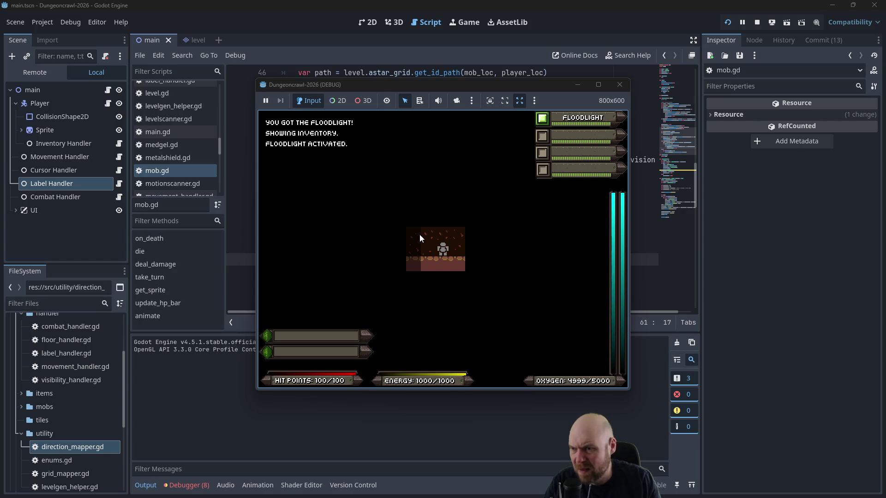
key(Left)
key(Left)
key(Left)
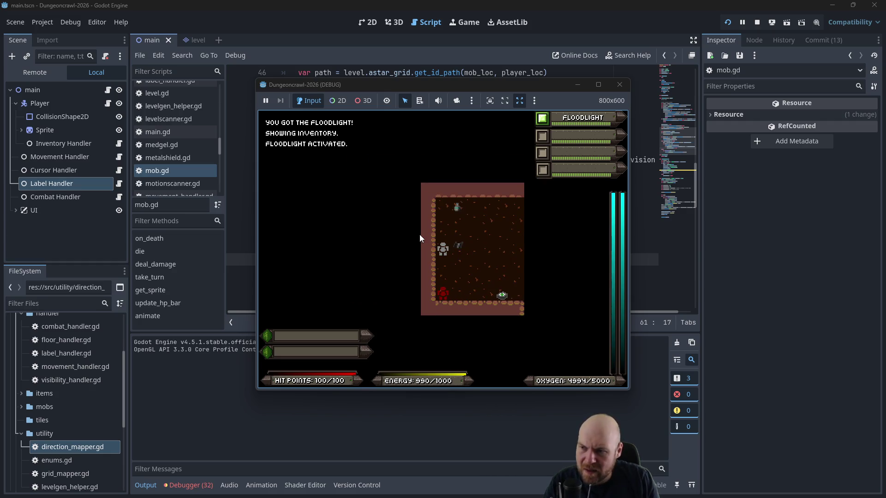
key(Right)
key(Right)
key(Right)
key(Right)
key(Down)
key(Down)
key(Down)
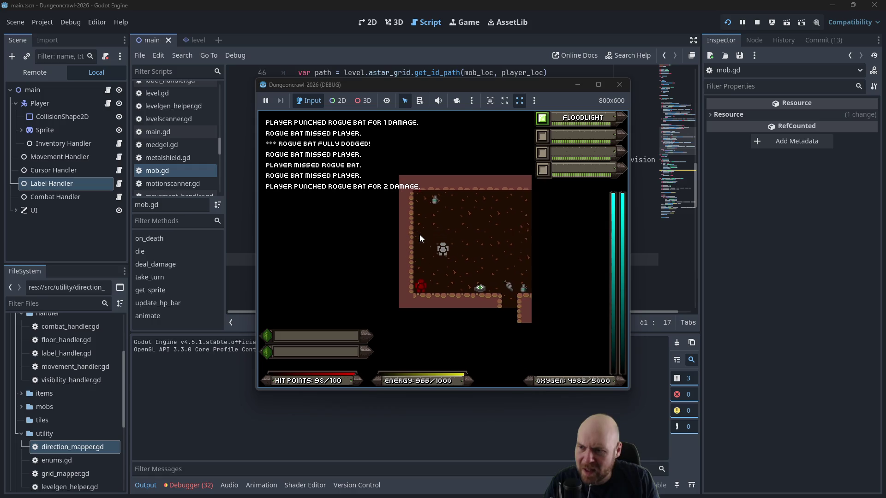
key(i)
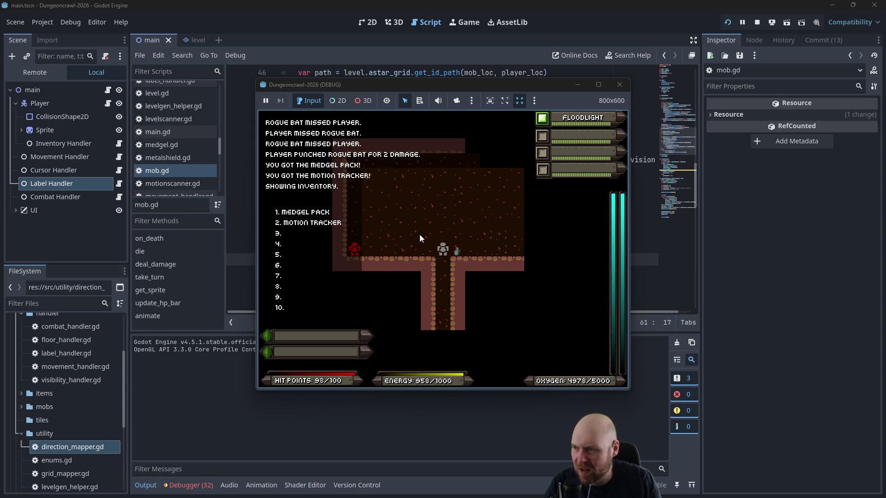
key(2)
key(Right)
key(2)
Step: Walk through corridors and rooms, collecting the oxygen tank and medgel pack while the slime follows
key(Left)
key(Left)
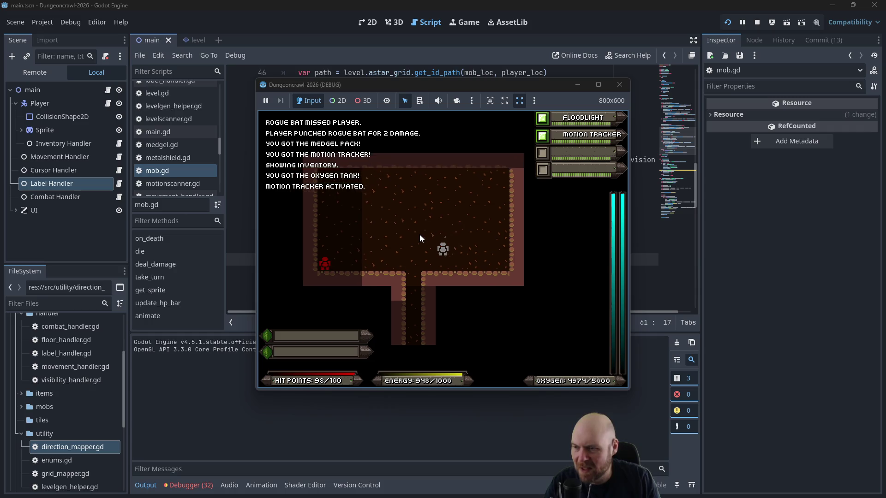
key(Down)
key(Down)
key(Down)
key(Down)
key(Down)
key(Down)
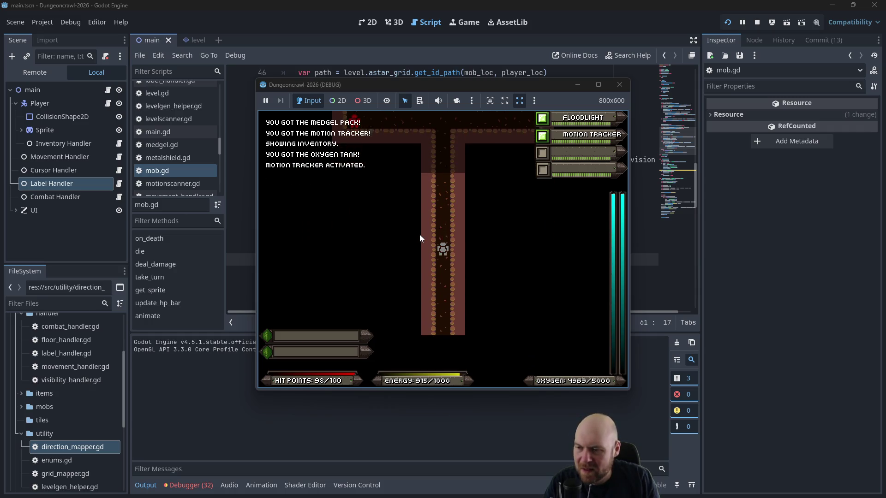
key(Down)
key(Down)
key(Down)
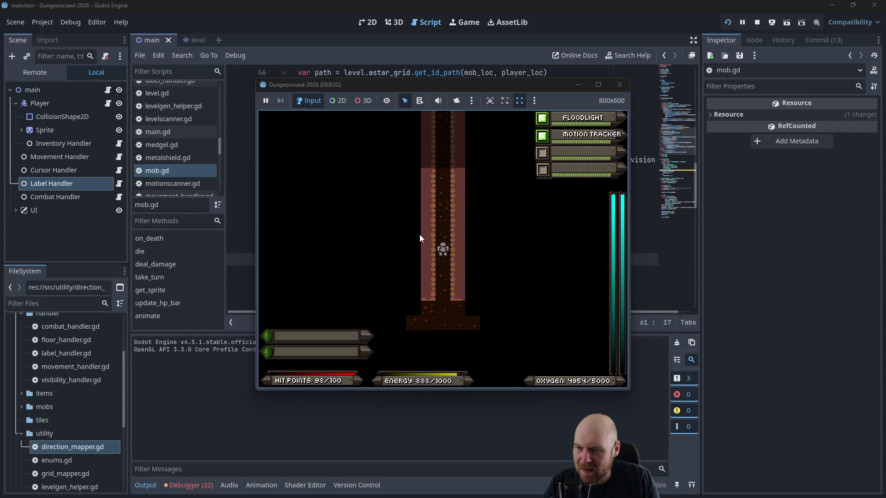
key(Down)
key(Down)
key(Right)
key(Right)
key(Right)
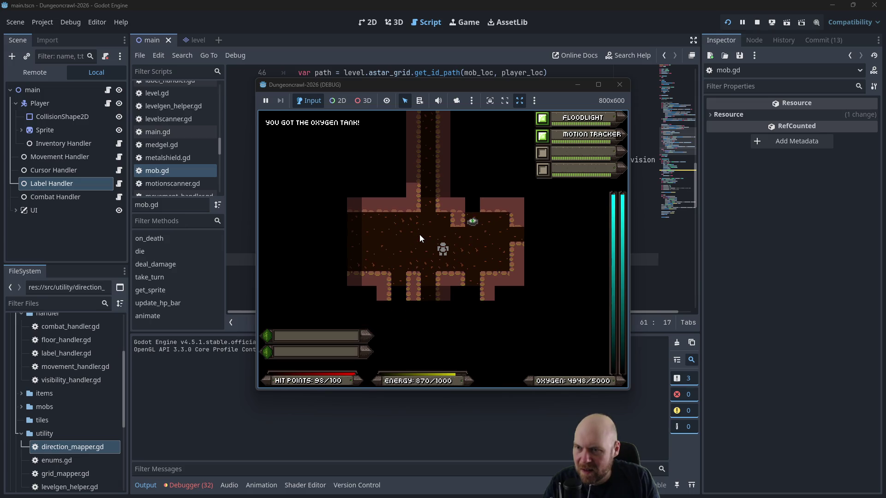
key(Right)
key(Right)
key(Right)
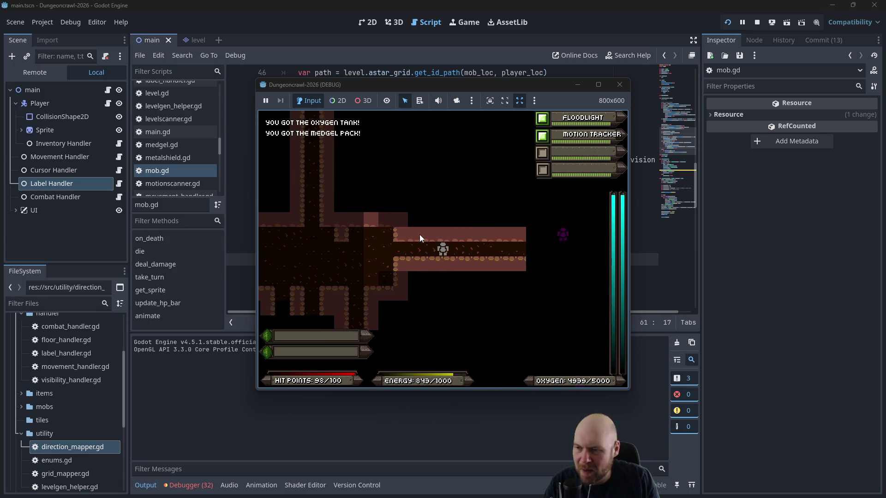
key(Left)
key(Left)
key(Left)
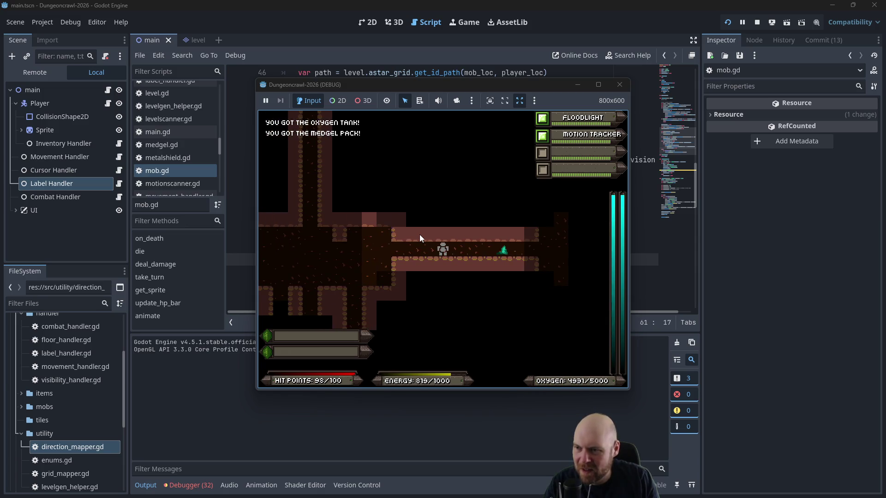
key(Left)
key(Down)
key(Down)
key(Down)
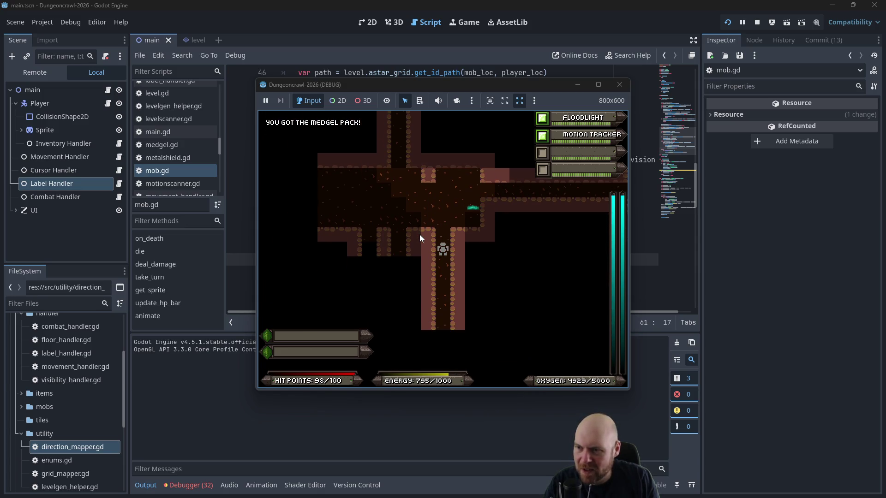
key(Down)
key(Down)
key(Down)
key(Left)
key(Left)
key(Down)
key(Down)
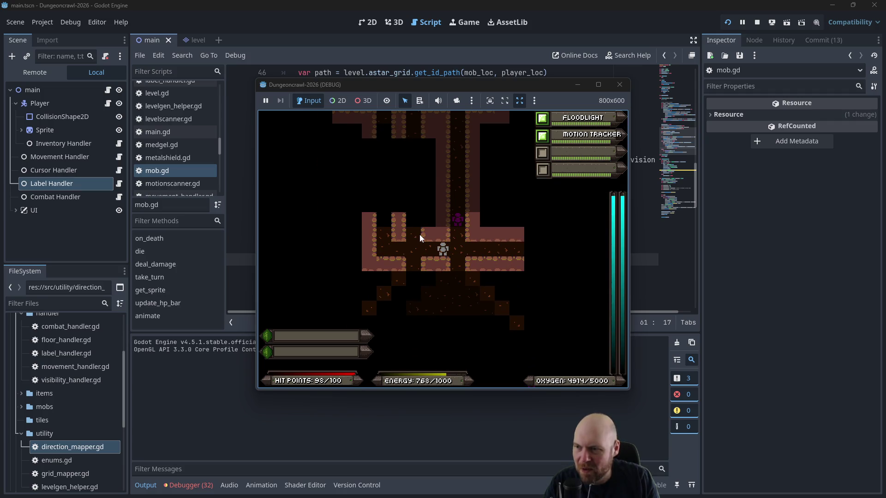
key(Up)
key(Up)
key(Up)
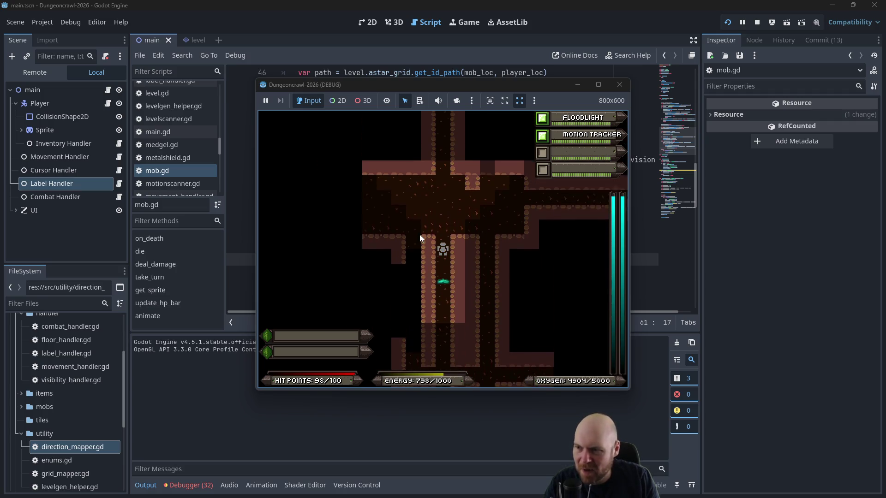
key(Down)
key(Down)
key(Down)
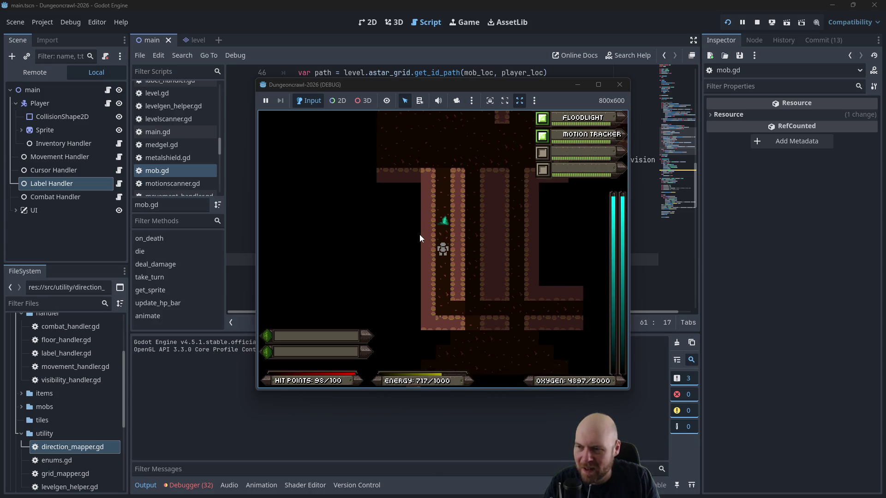
key(Up)
key(Up)
key(Up)
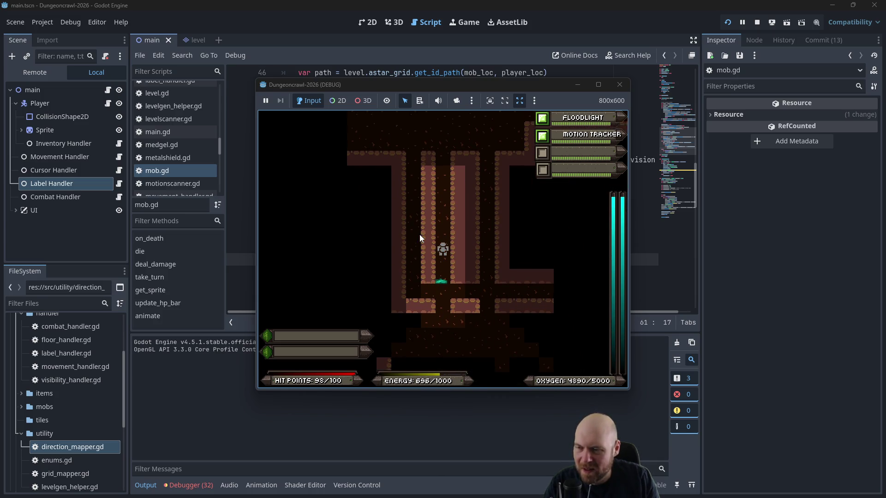
key(Right)
key(Right)
key(Right)
key(Up)
key(Up)
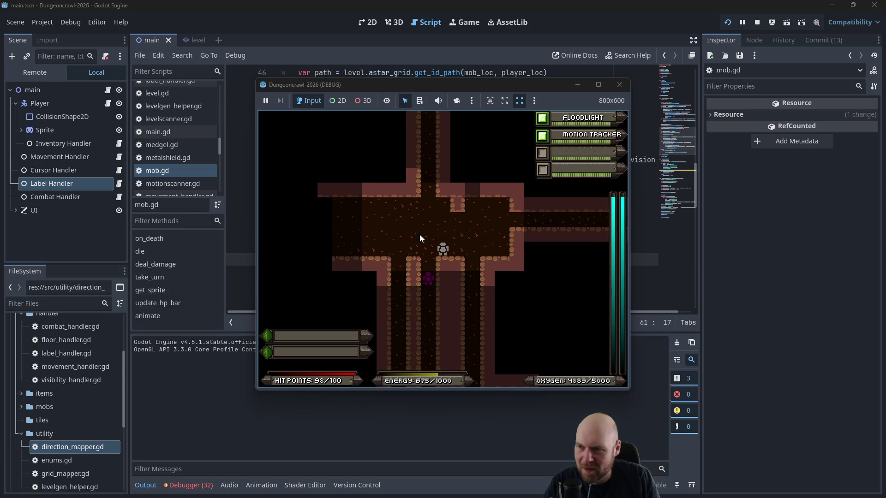
key(Down)
key(Down)
key(Down)
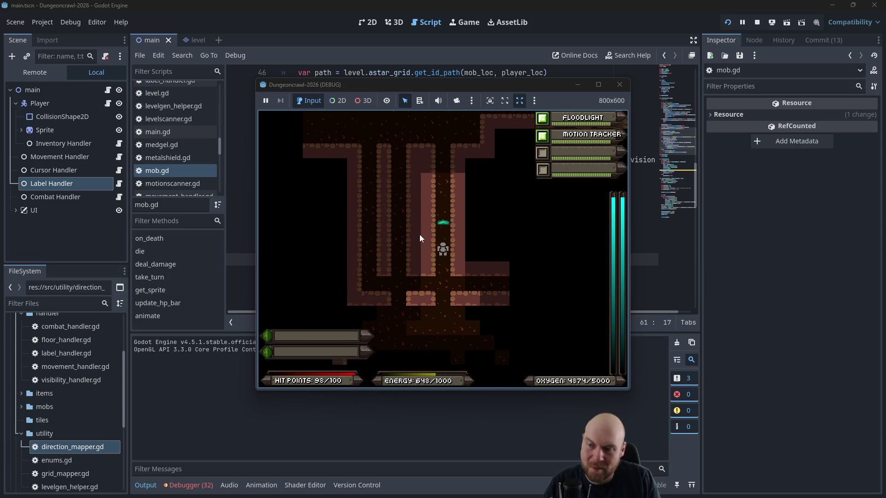
key(Left)
key(Up)
key(Up)
key(Down)
key(Down)
key(Left)
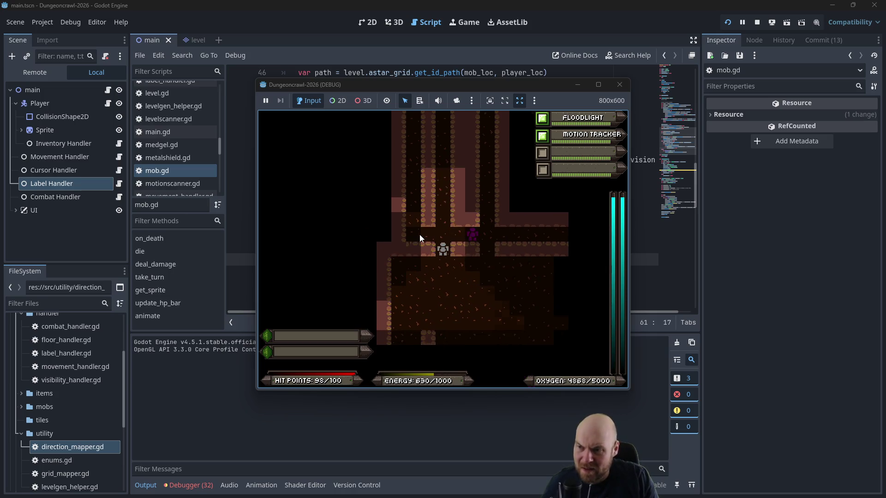
key(Down)
key(Right)
key(Down)
key(Right)
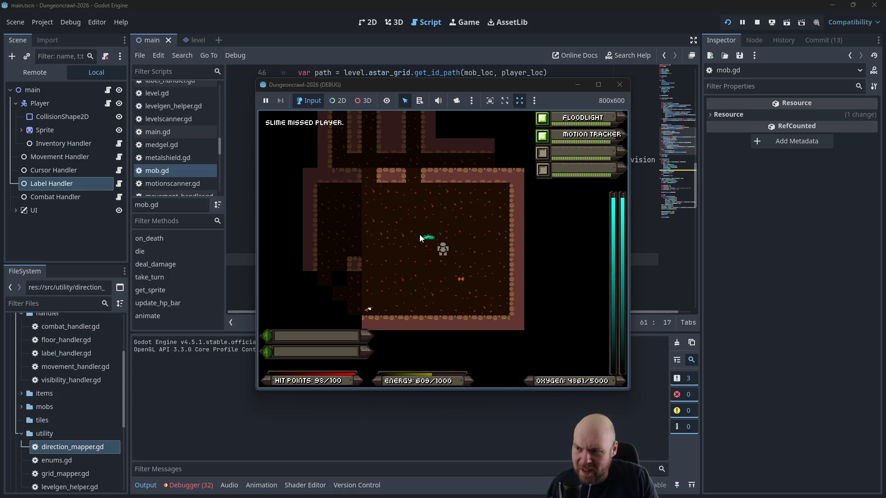
key(Left)
key(Left)
key(Down)
key(Up)
key(Up)
key(Up)
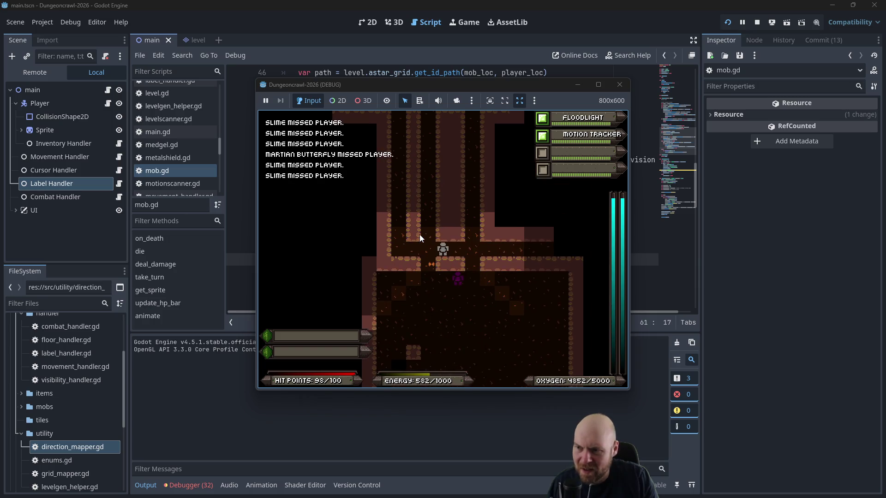
key(Right)
key(Right)
key(Right)
key(Right)
key(Right)
key(Right)
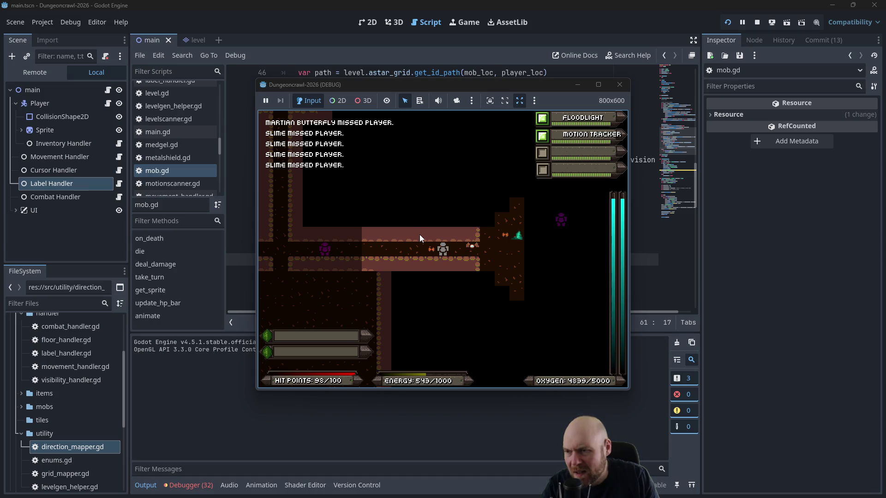
Step: Fight the Martian Butterfly in the corridor over several combat turns
key(Right)
key(Right)
key(Right)
key(Right)
key(Right)
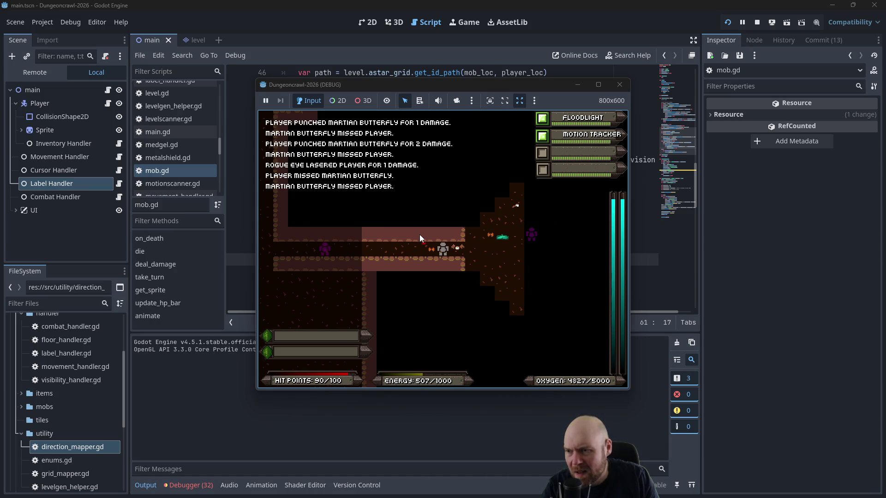
key(Right)
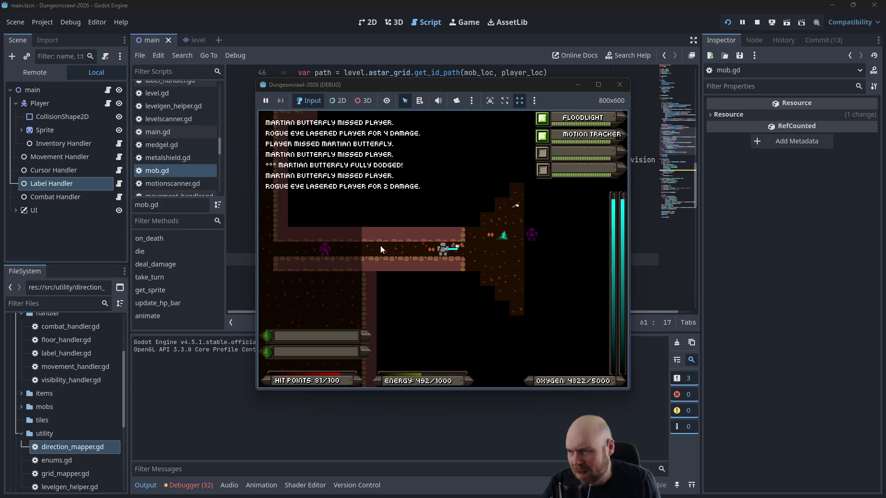
key(Right)
key(Right)
key(Right)
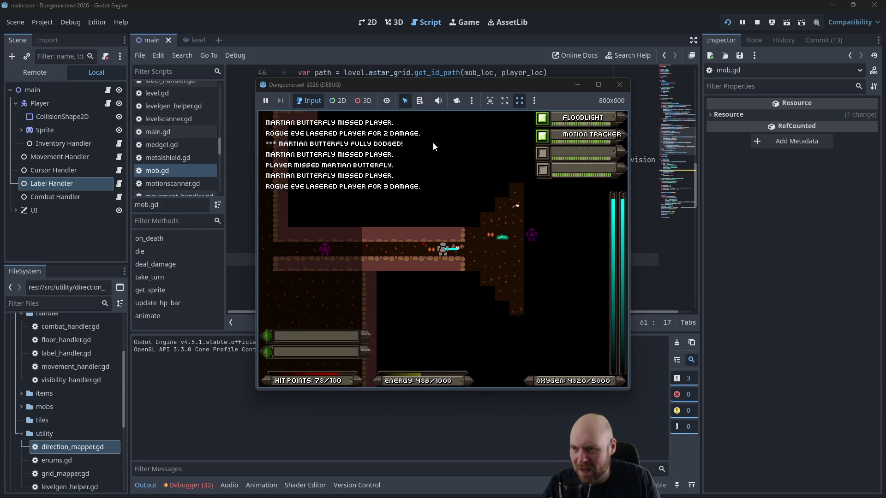
key(Left)
key(Left)
key(Left)
key(Right)
key(Right)
key(Right)
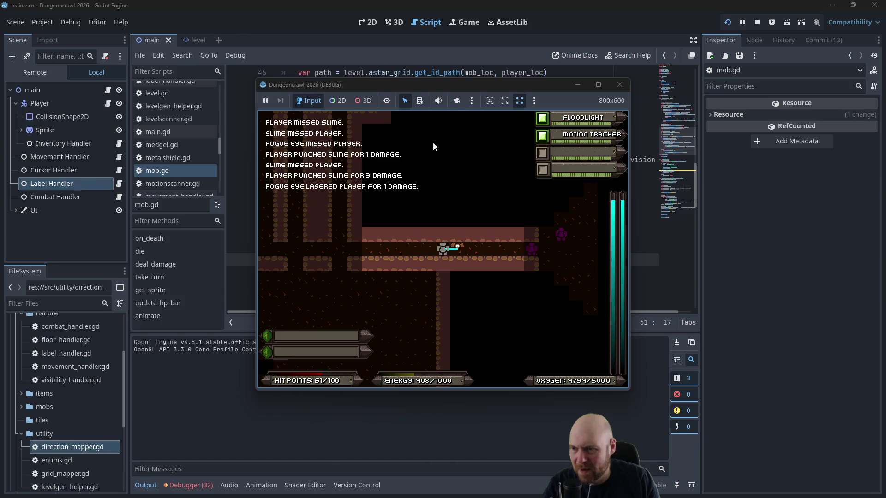
Step: Keep walking the player through further rooms and corridors up into a large room
key(Up)
key(Up)
key(Up)
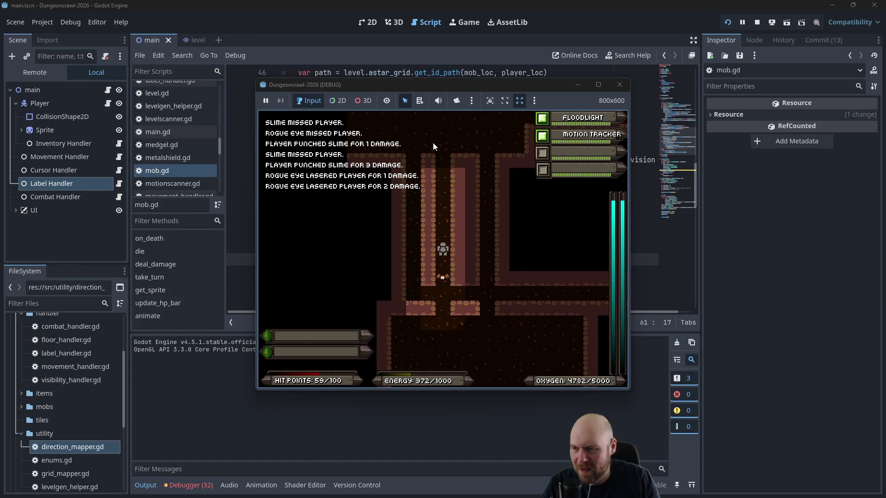
key(Up)
key(Up)
key(Right)
key(Right)
key(Right)
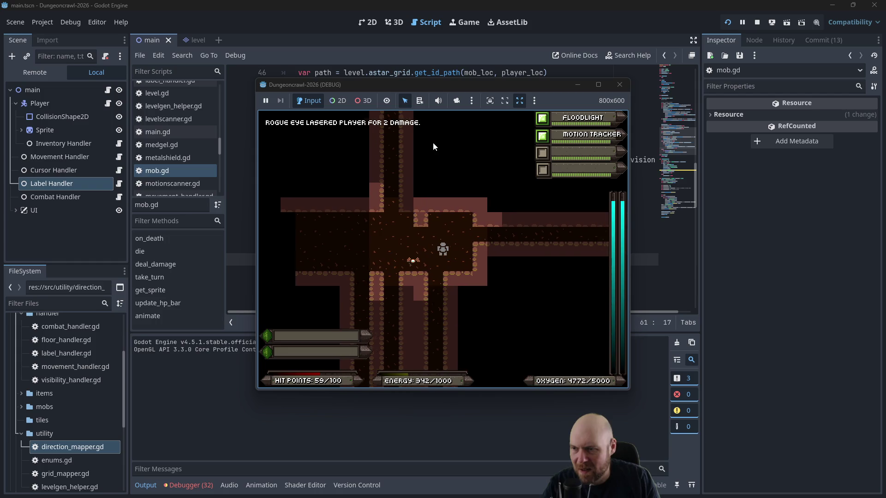
key(Right)
key(Right)
key(Right)
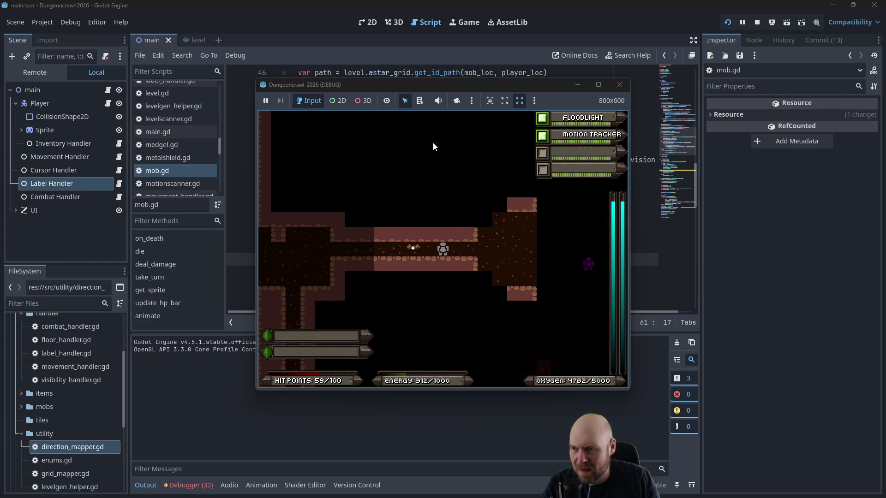
key(Right)
key(Right)
key(Right)
key(Down)
key(Down)
key(Down)
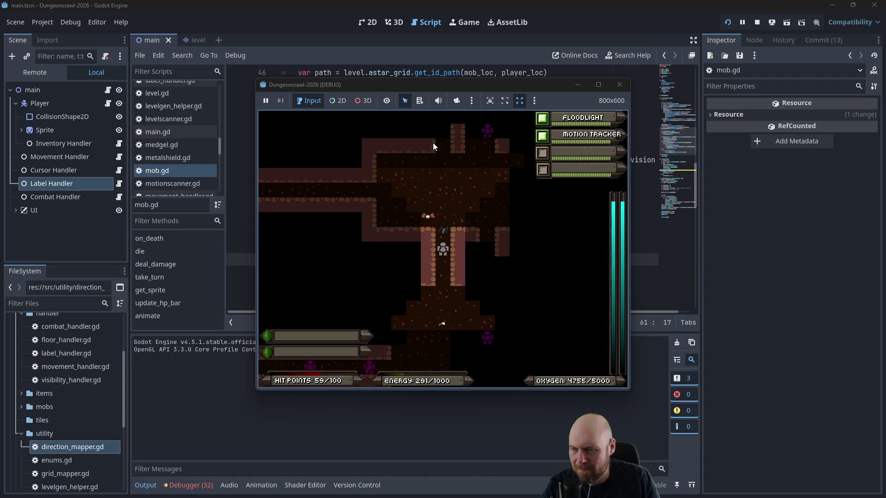
key(Down)
key(Down)
key(Down)
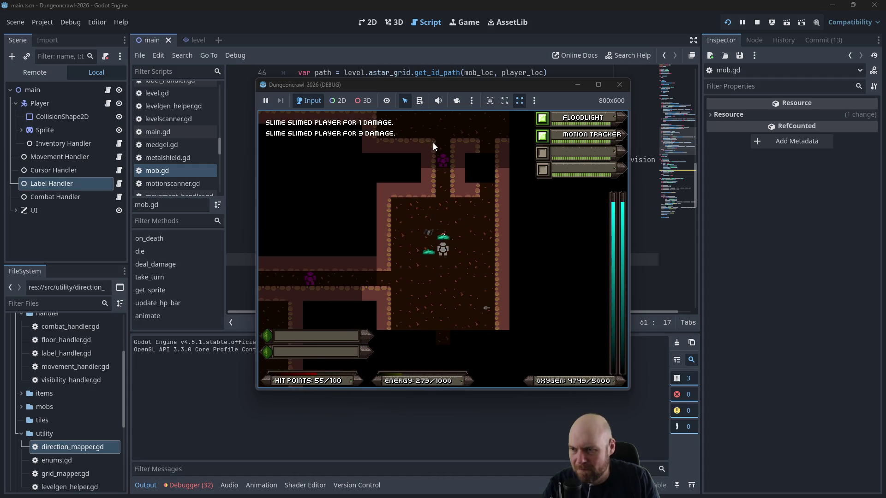
key(Left)
key(Left)
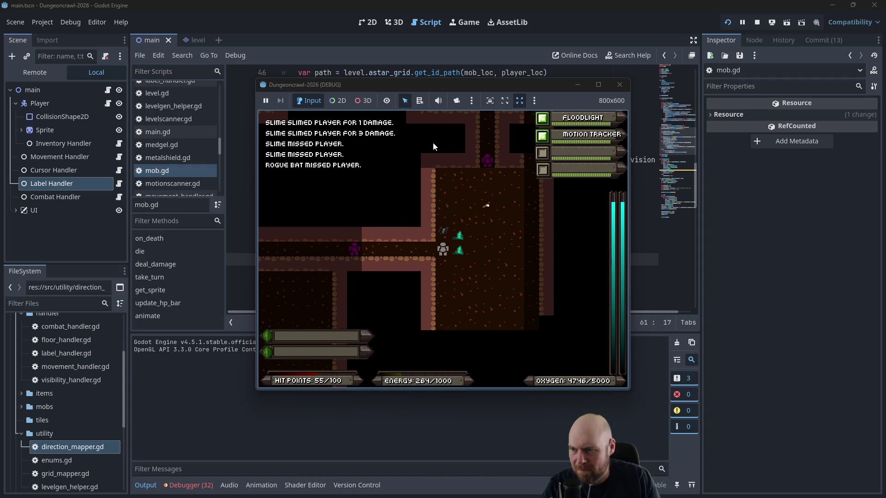
key(Left)
key(Right)
key(Right)
key(Right)
key(Right)
key(Right)
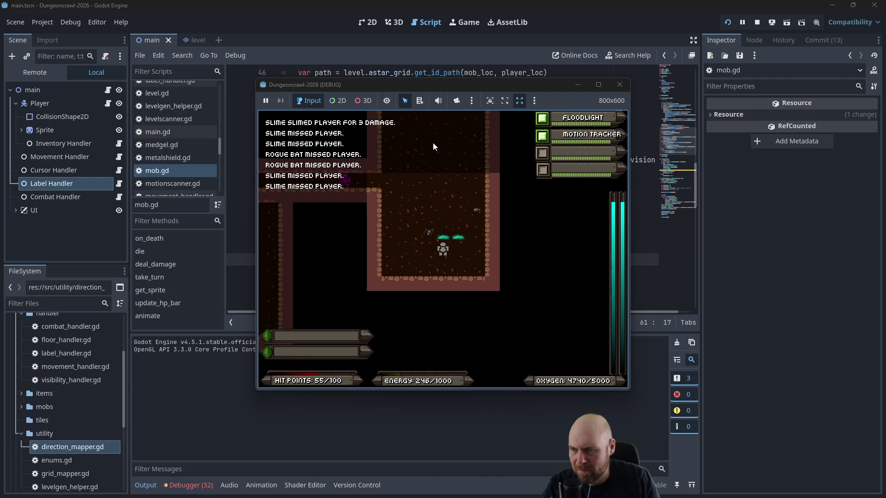
key(Up)
key(Up)
key(Up)
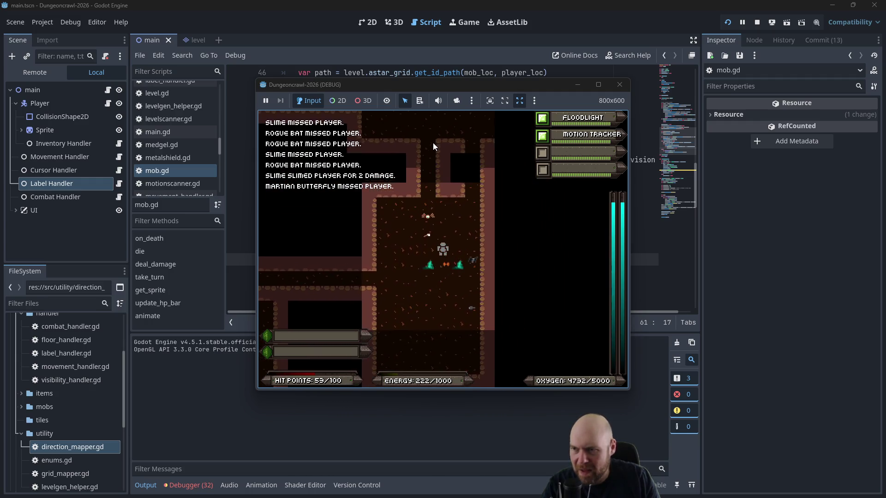
key(Up)
key(Up)
key(Up)
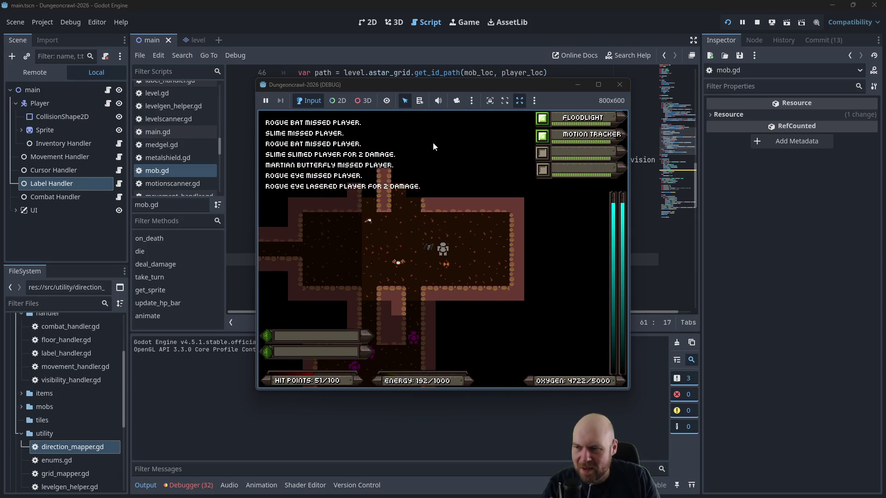
Step: Stop the running game and switch to the Plan notes showing the mob-memory task as DONE
click(627, 88)
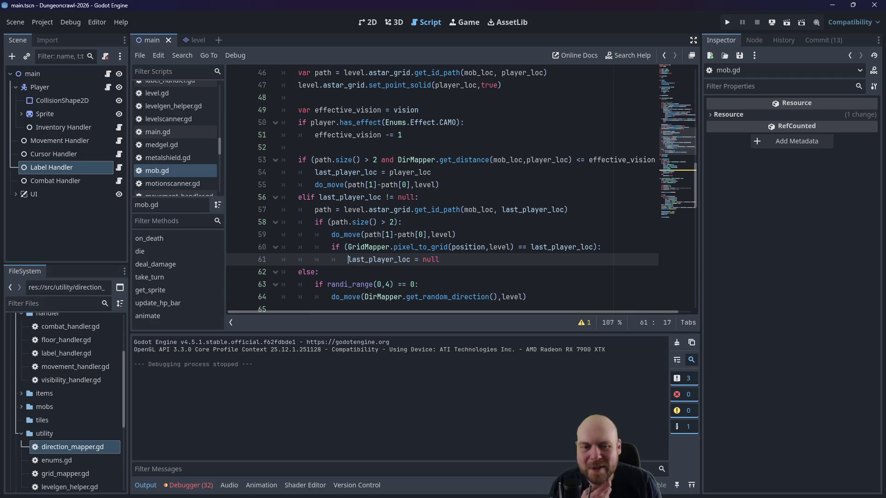
key(alt+Tab)
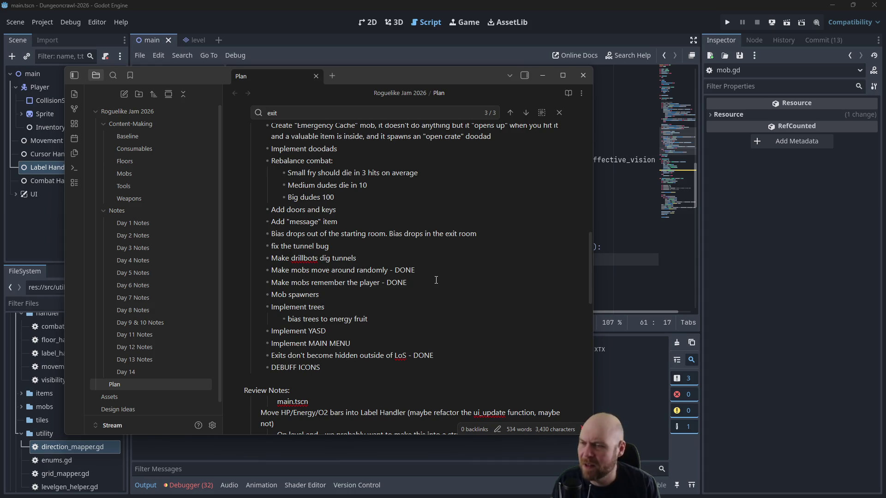
Step: Hide Obsidian and complete line 61 of mob.gd as 'last_player_loc = null'
click(543, 75)
text(last_player_loc = null)
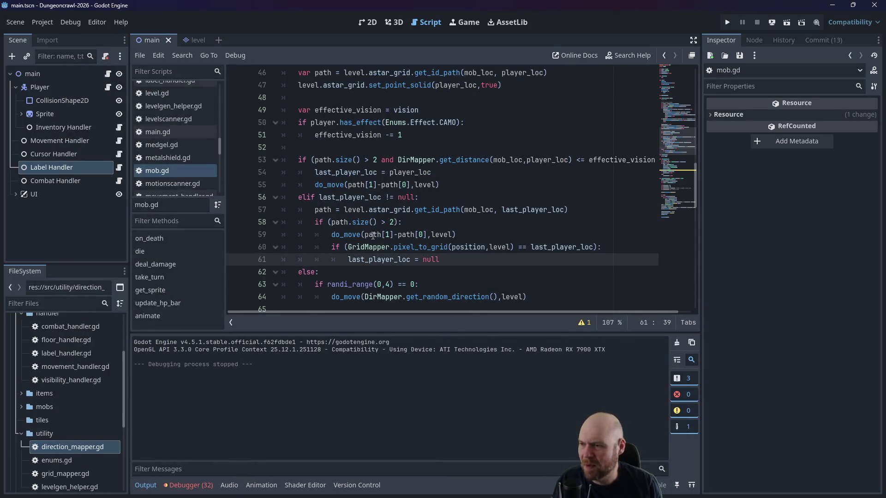
Step: Replace line 57 with the path-lookup lines 45–47 and indent the pasted block one level
click(563, 210)
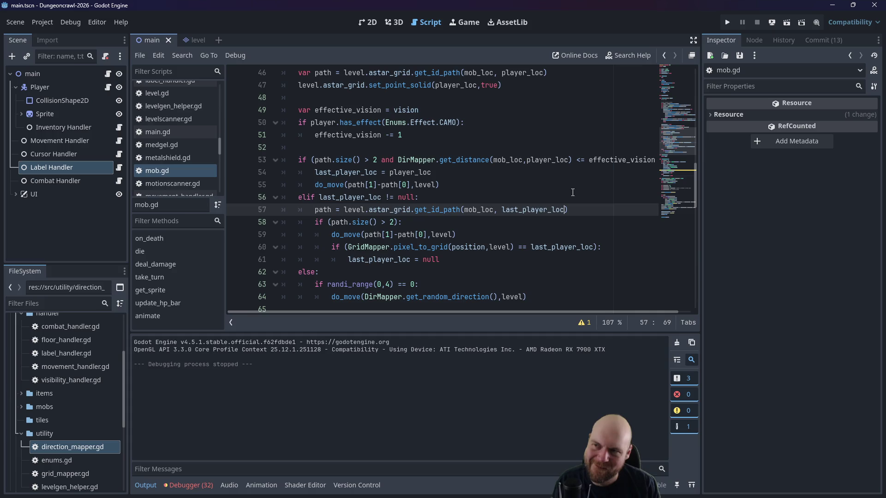
scroll(413, 217, up, 2)
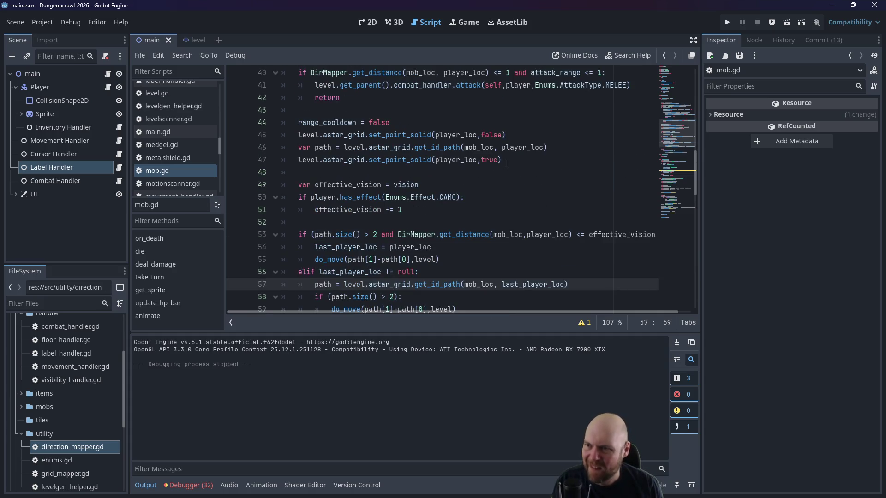
mouse_move(507, 164)
mouse_down()
mouse_move(286, 148)
mouse_move(226, 132)
mouse_up()
key(ctrl+c)
scroll(497, 217, down, 1)
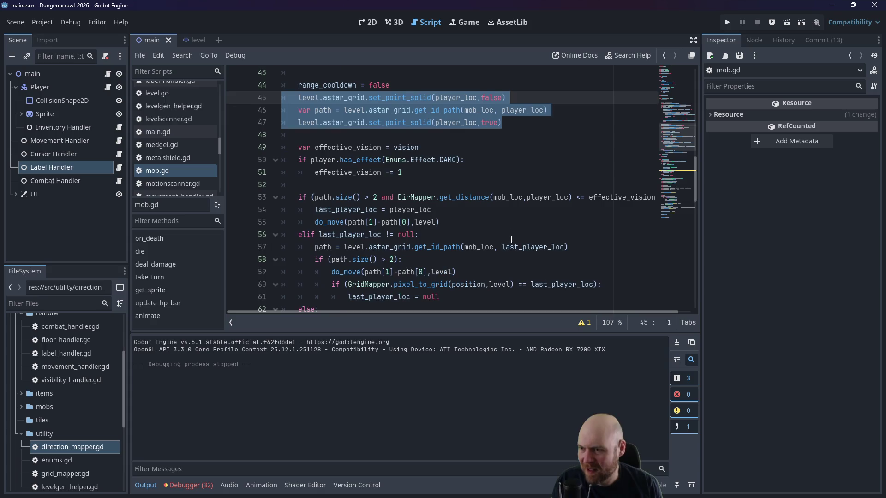
drag(583, 247, 201, 250)
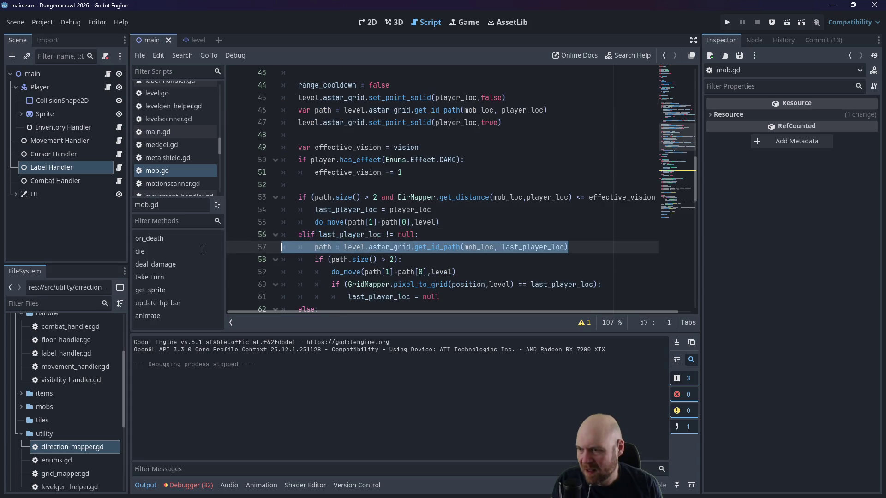
key(ctrl+v)
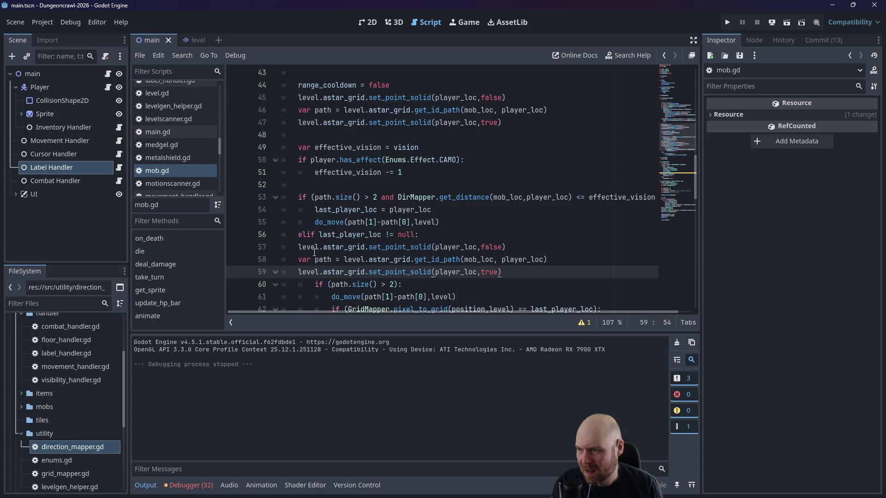
key(Up)
key(Up)
key(Home)
key(shift+Down)
key(shift+Down)
key(shift+Down)
key(Tab)
Step: Make line 58 call get_id_path(mob_loc, last_player_loc, true) and save mob.gd
click(525, 259)
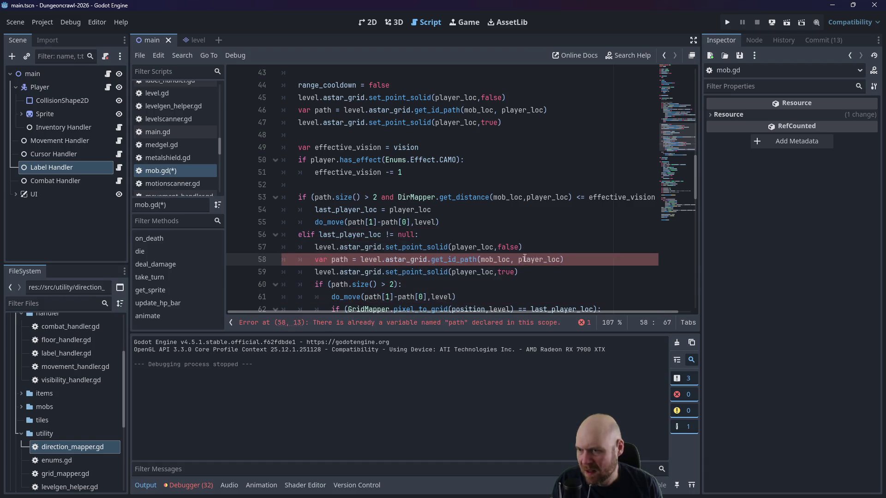
text(_las)
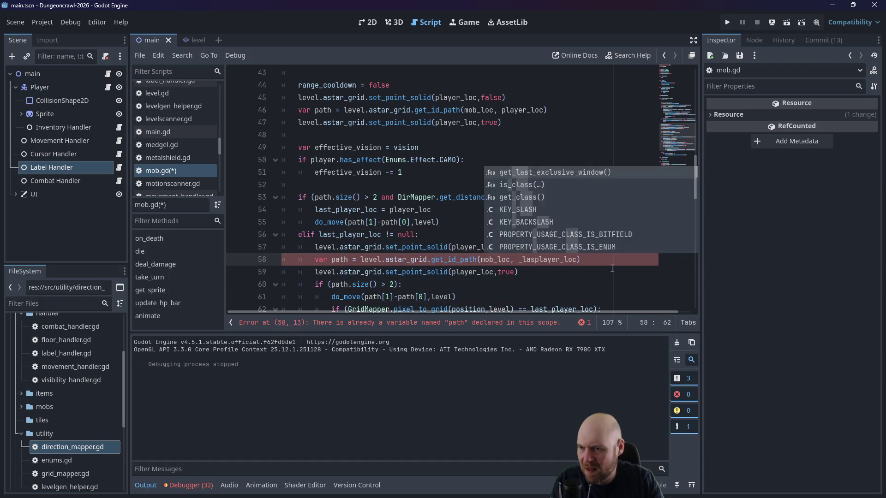
text(t_)
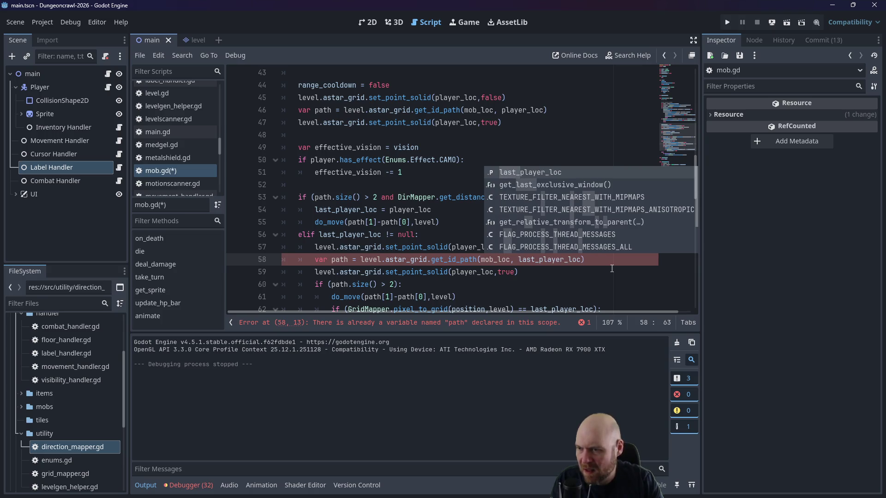
click(600, 269)
click(577, 260)
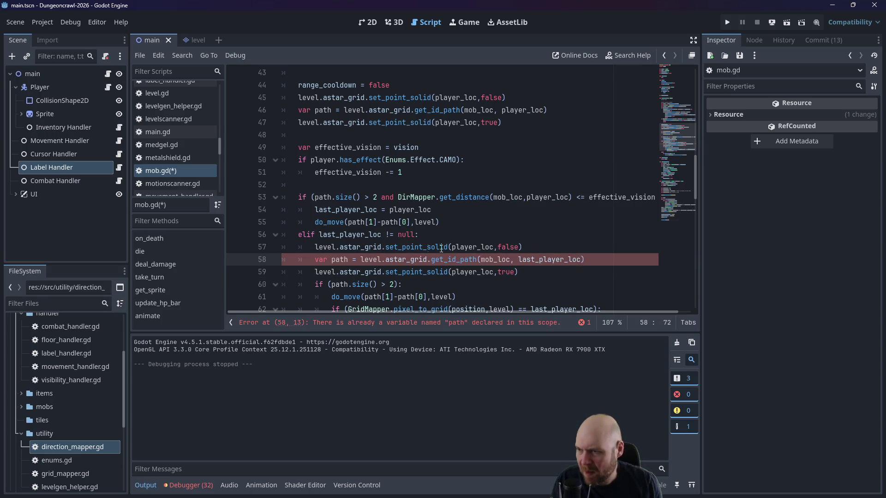
click(493, 100)
click(501, 123)
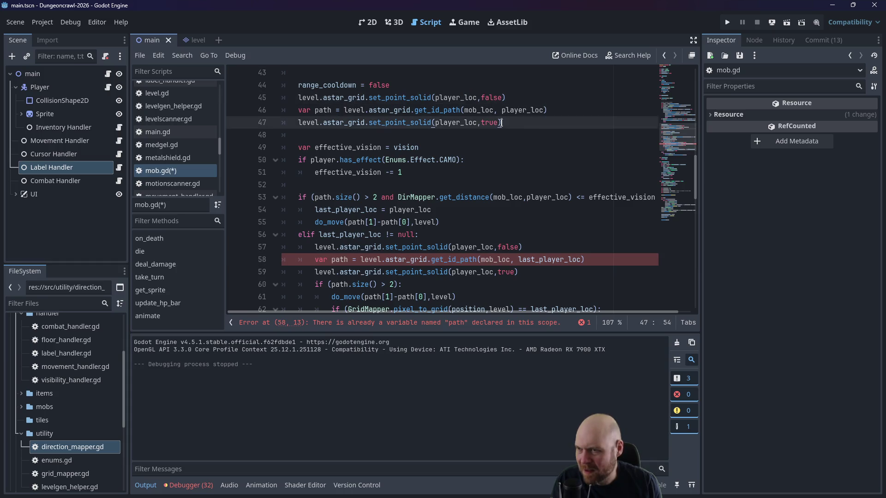
click(582, 259)
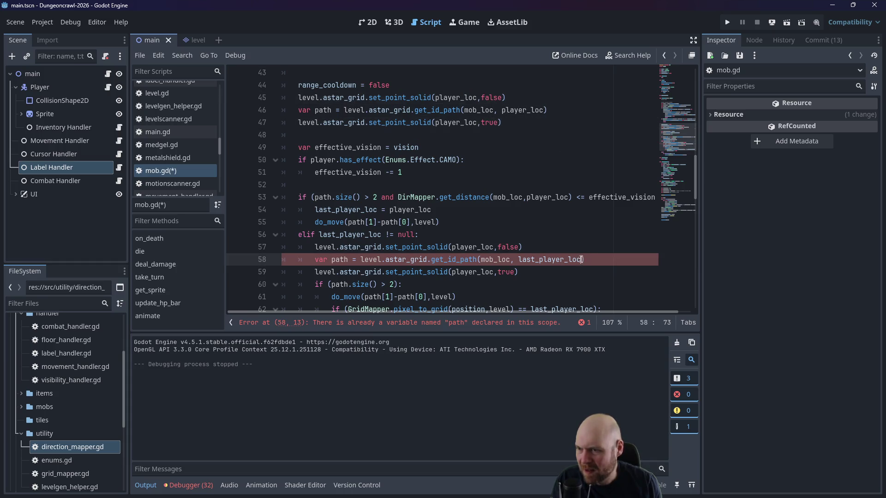
text(,true)
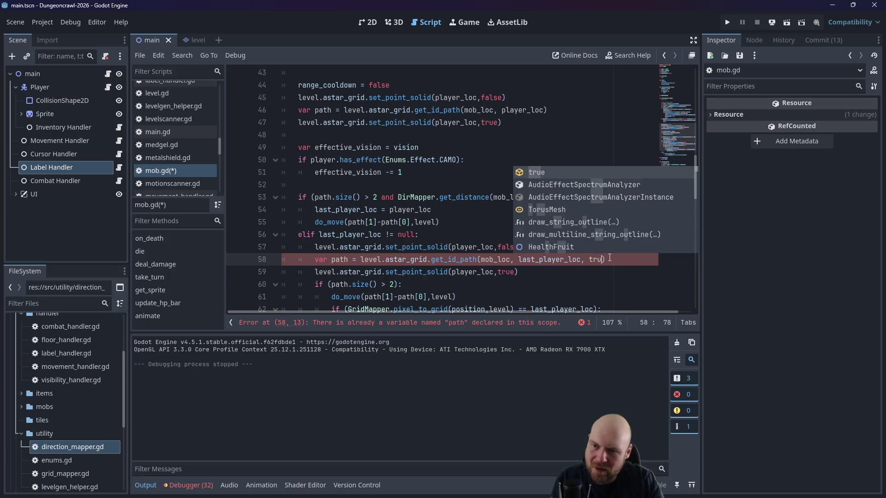
key(ctrl+s)
key(Up)
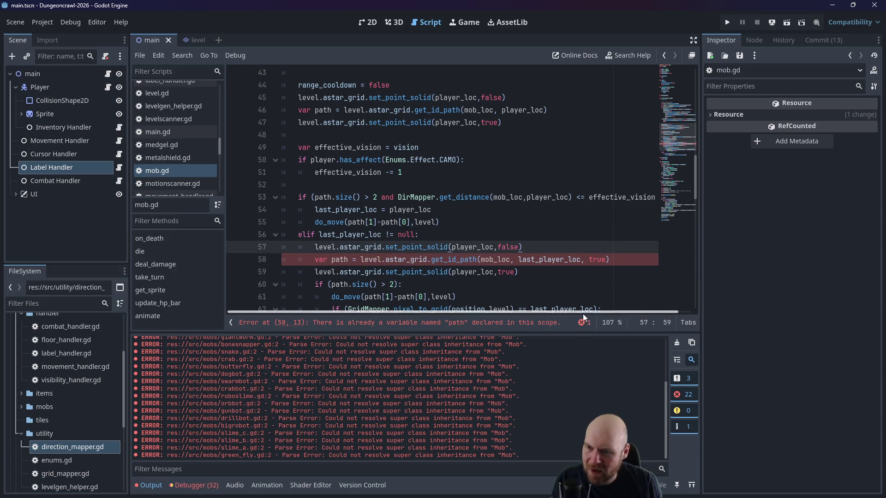
Step: Add true to line 46's get_id_path call, remove the duplicate var on line 58, and run the game
mouse_move(584, 312)
mouse_down()
mouse_move(612, 311)
mouse_move(578, 302)
mouse_up()
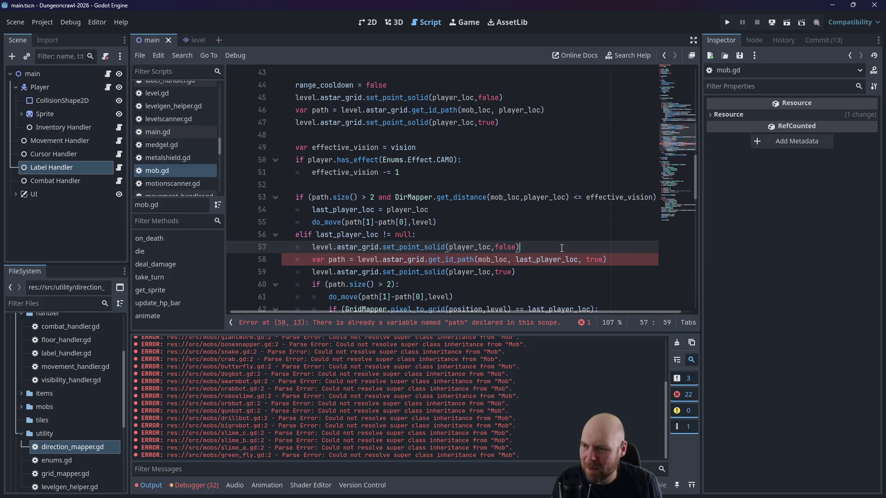
click(528, 110)
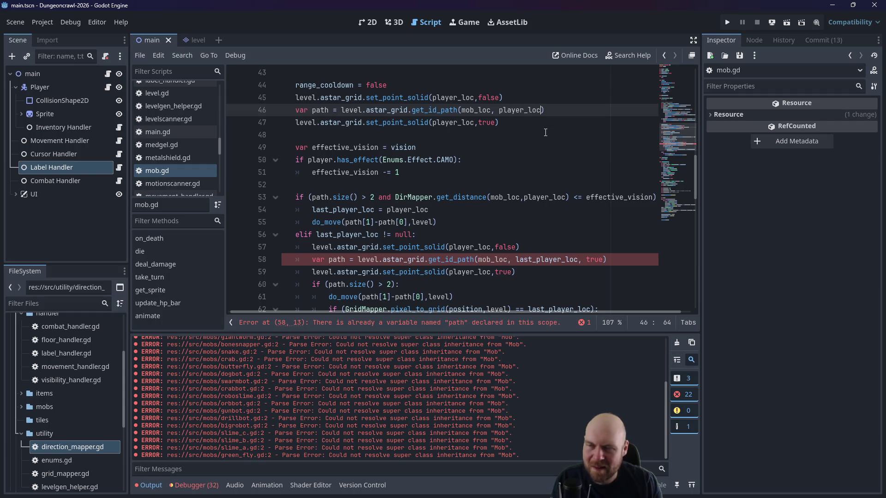
text(, true)
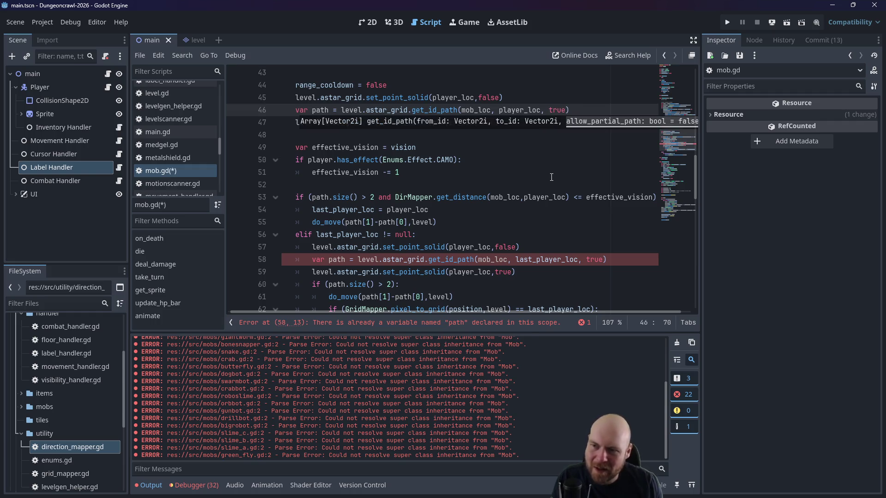
click(502, 272)
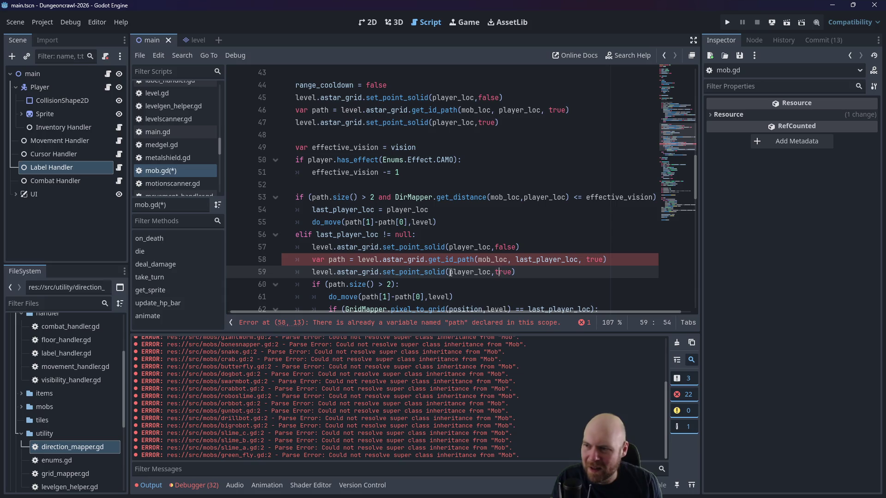
double_click(312, 259)
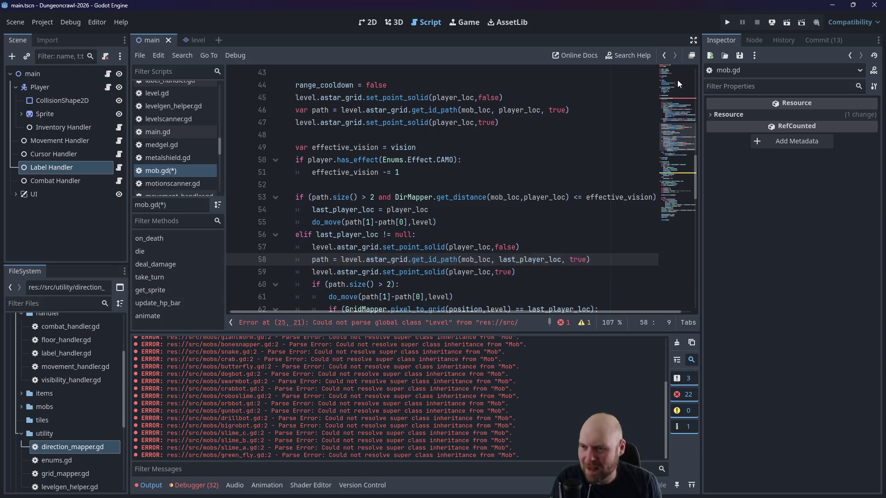
key(F5)
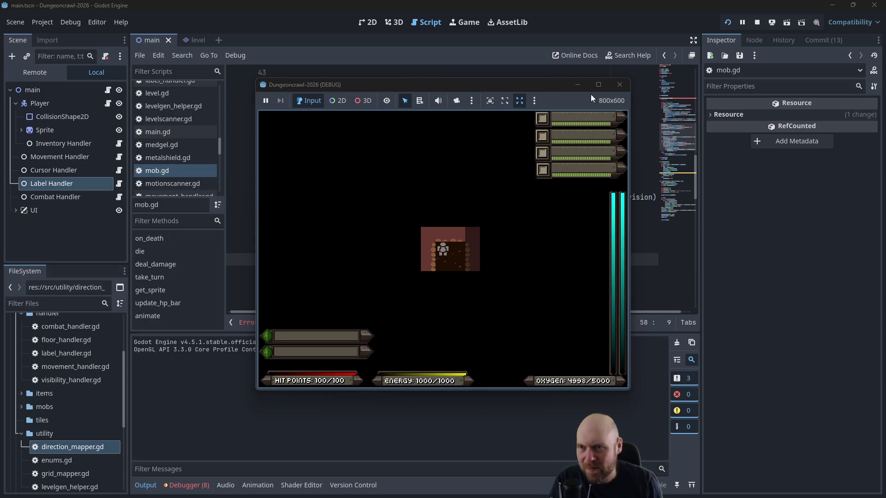
Step: Restart the test run and walk the player through the corridor into the next room
click(619, 85)
key(F5)
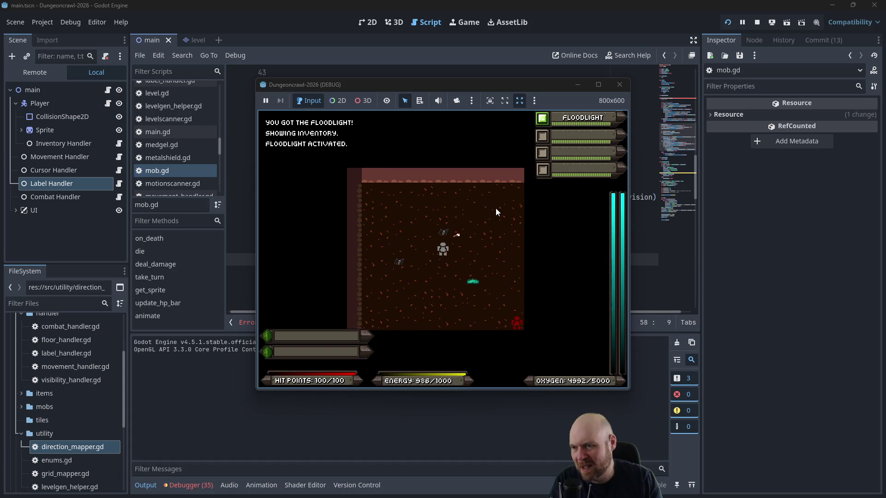
key(Down)
key(Down)
key(Down)
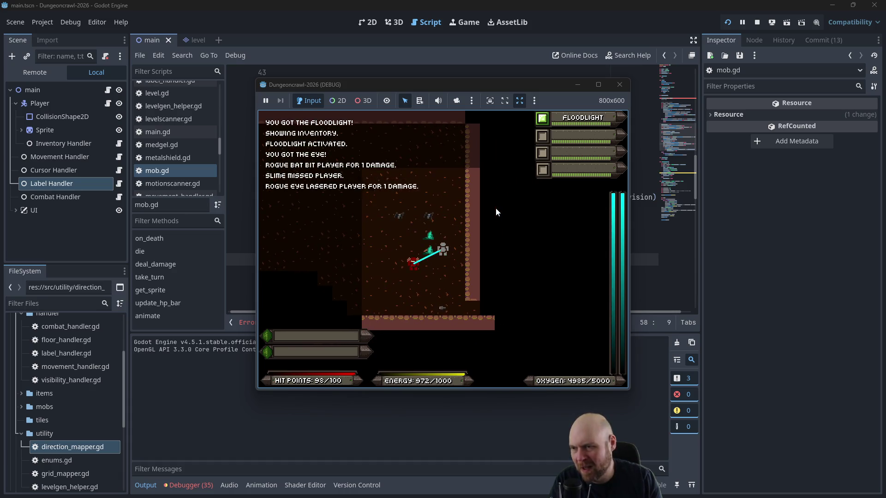
key(Down)
key(Down)
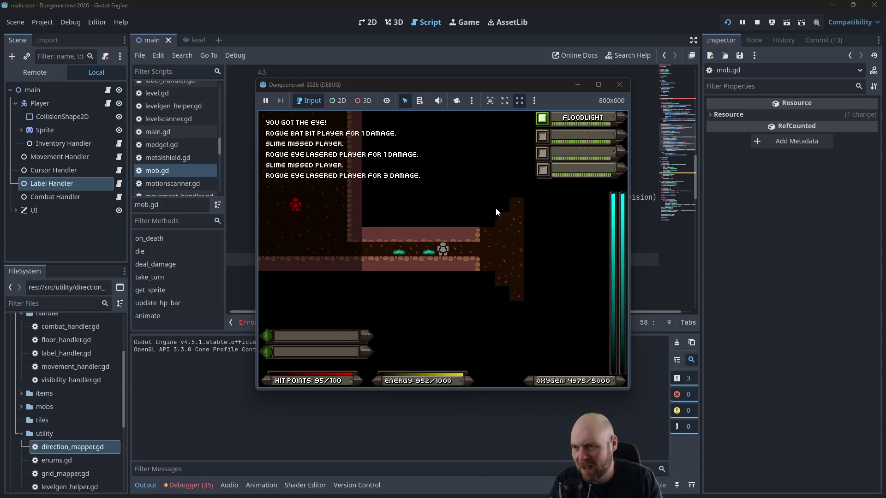
key(Right)
key(Right)
key(Up)
key(Up)
key(Up)
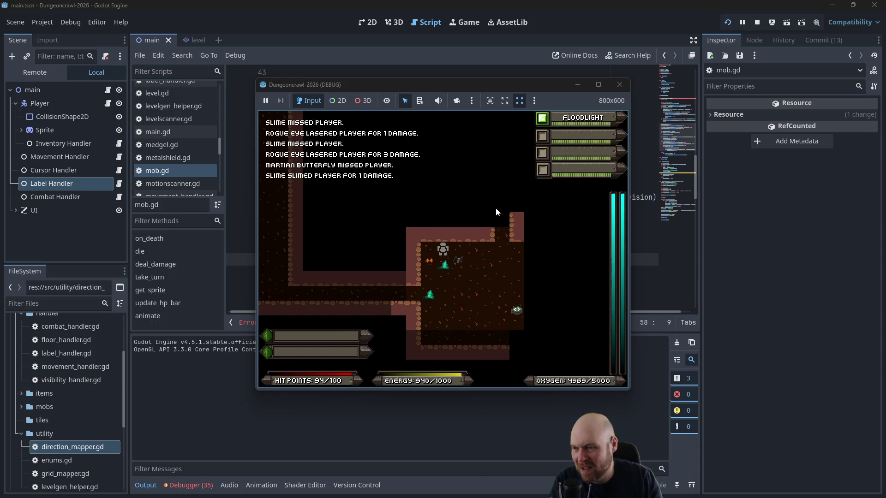
key(Right)
key(Right)
key(Down)
key(Down)
key(Down)
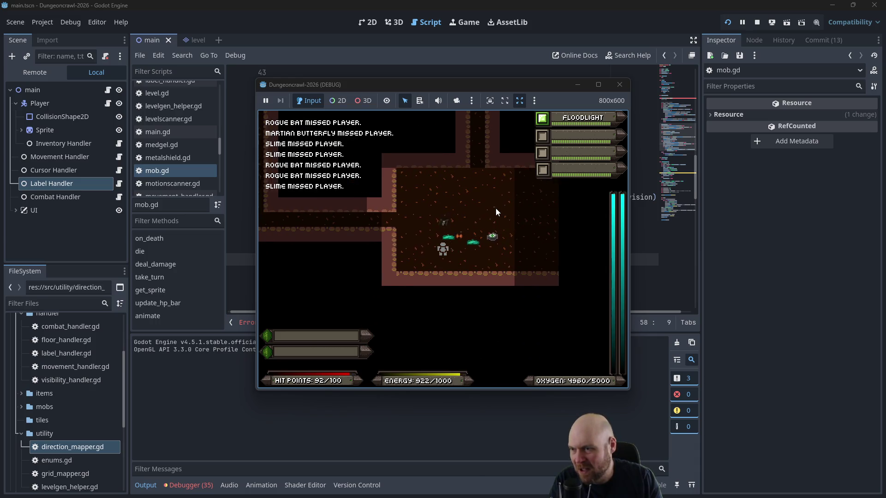
Step: Walk left along the corridor into a new room and onto the eye pickup
key(Up)
key(Up)
key(Left)
key(Left)
key(Left)
key(Left)
key(Left)
key(Left)
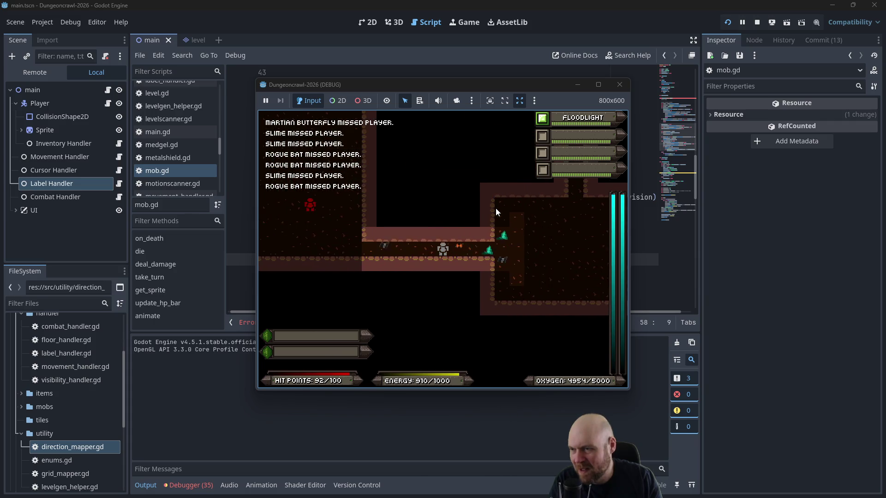
key(Left)
key(Left)
key(Left)
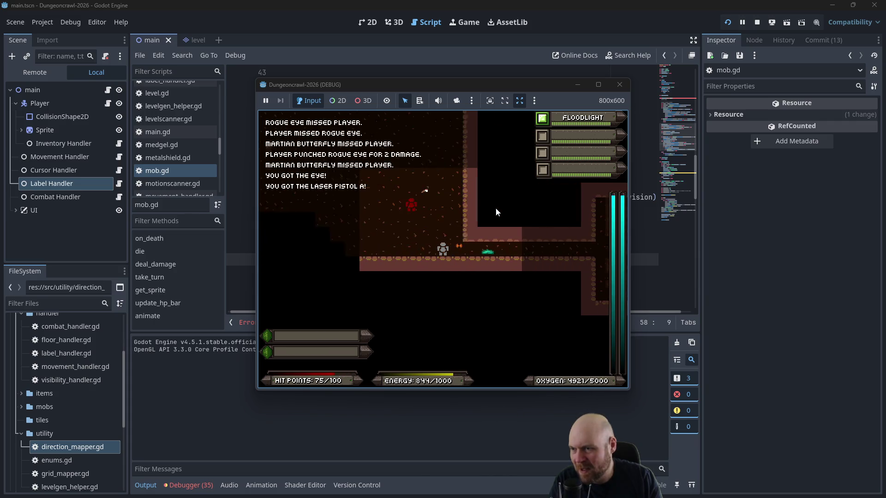
key(Left)
key(Left)
key(Left)
key(Up)
key(Up)
key(Up)
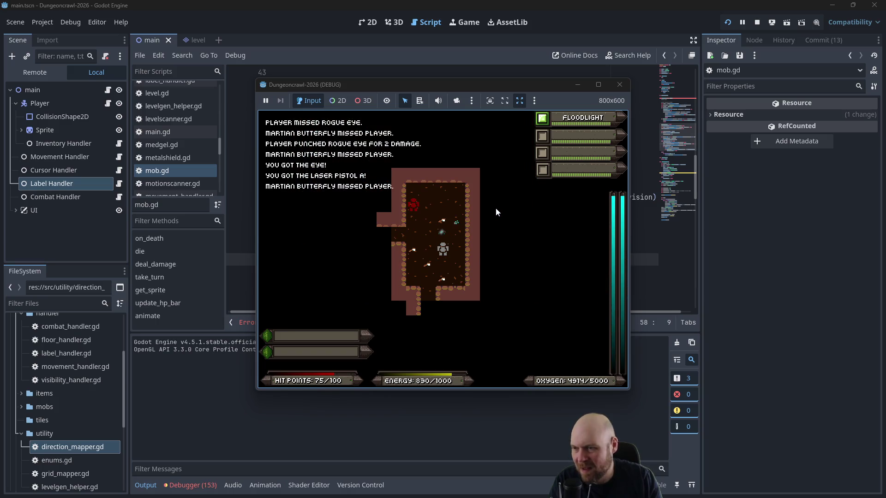
key(Left)
key(Down)
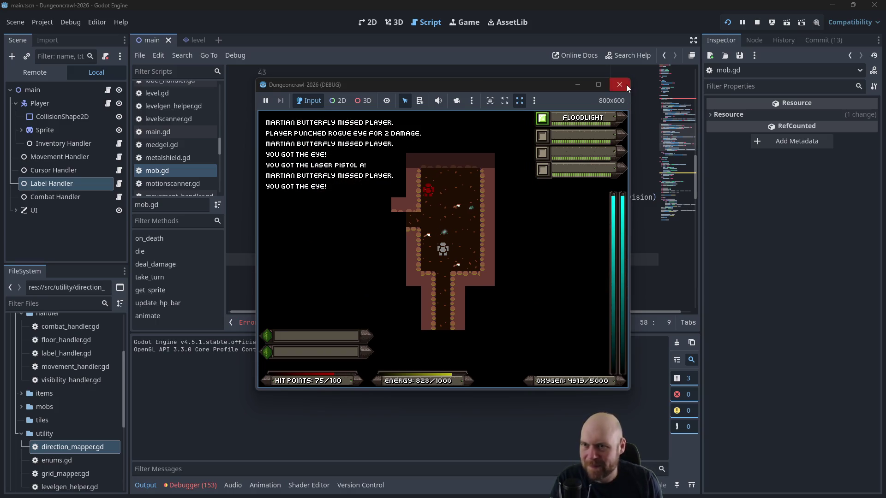
Step: Close the game, relaunch it for a fresh dungeon, and walk into the room's corner
click(627, 85)
click(728, 22)
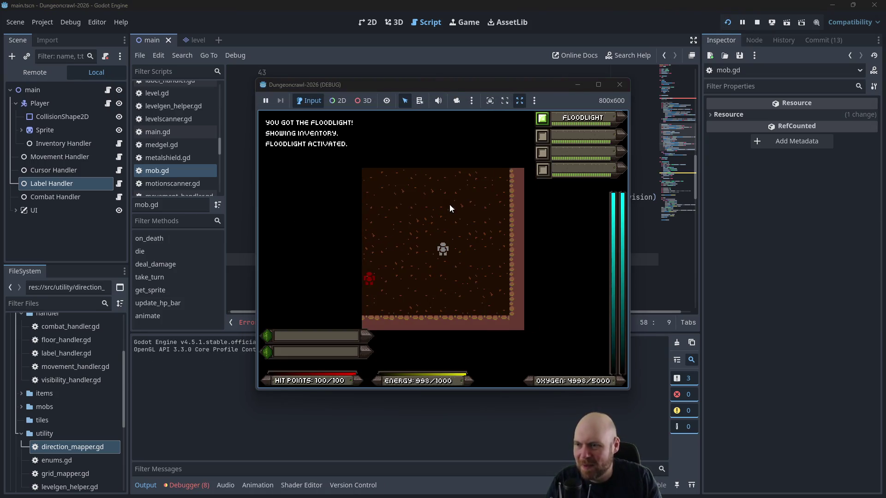
key(Left)
key(Left)
key(Left)
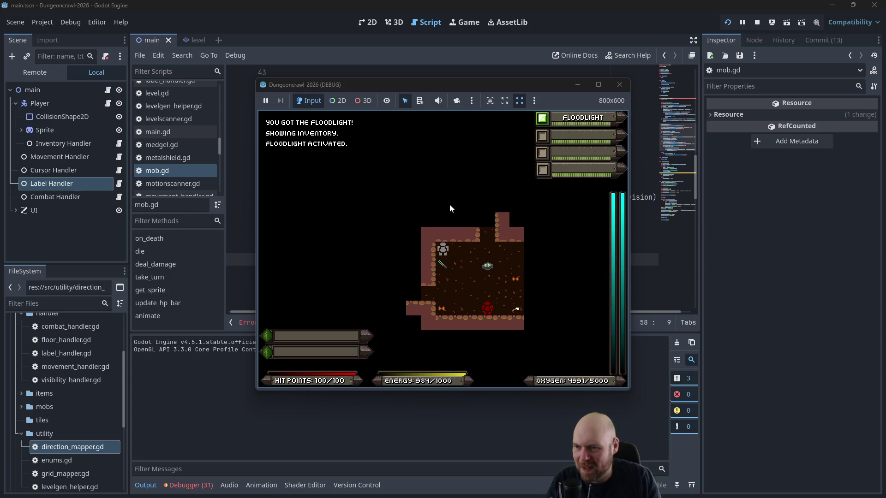
Step: Close the game and browse the floor scripts, opening floor_handler.gd, floor_pattern.gd, floor_strategy.gd and floor_strategy_1.gd
click(619, 83)
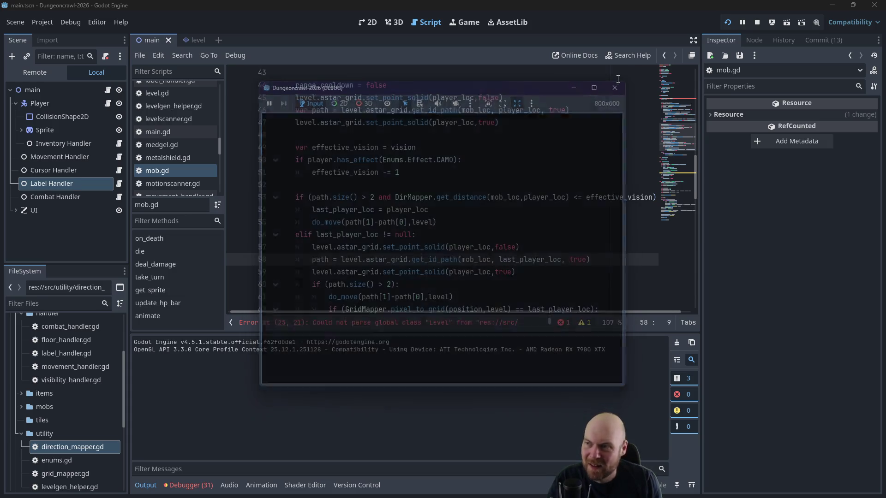
scroll(59, 378, up, 3)
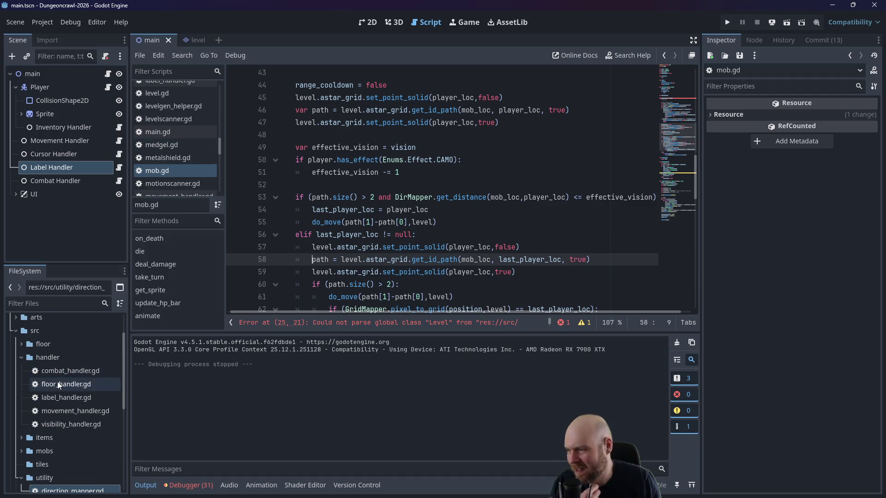
double_click(57, 382)
click(22, 357)
click(21, 345)
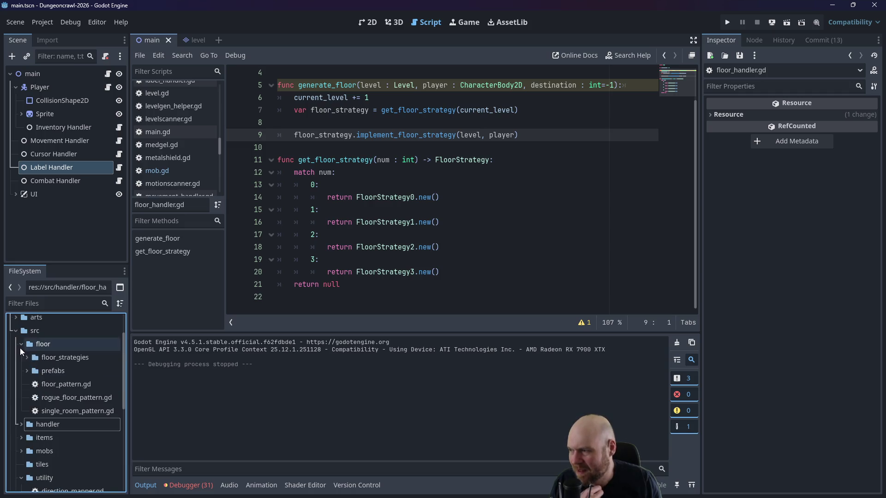
double_click(59, 382)
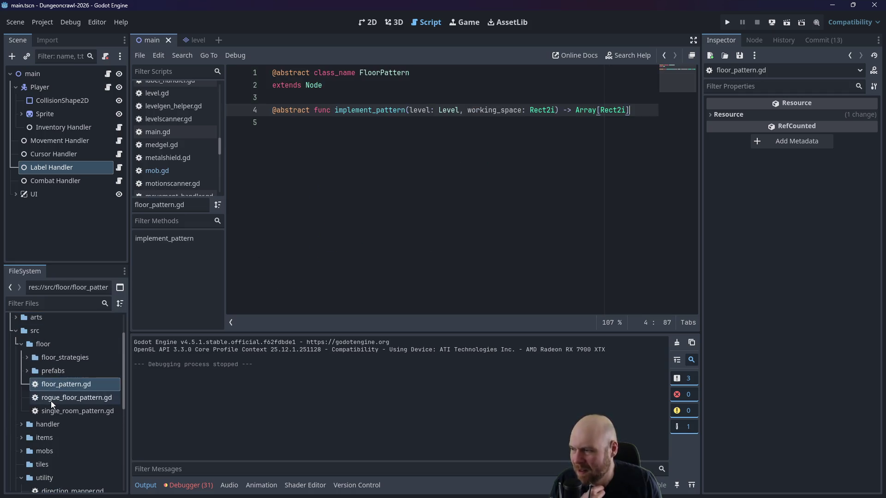
click(27, 358)
double_click(70, 371)
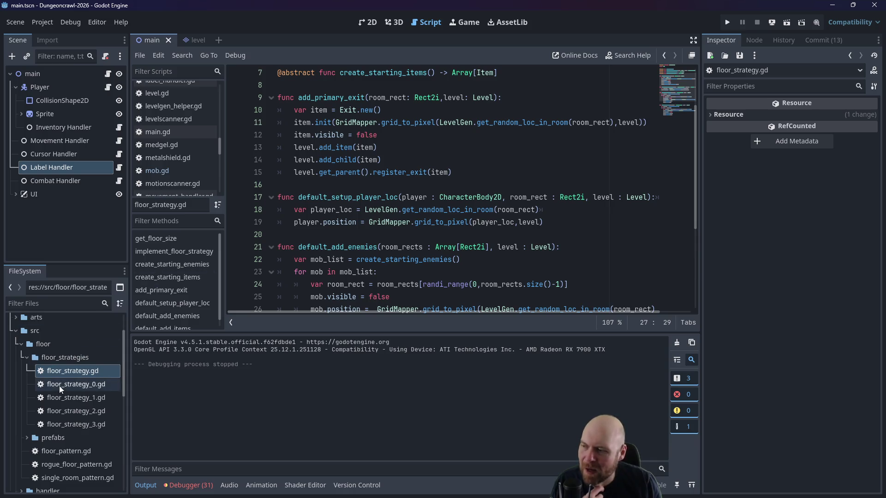
double_click(67, 397)
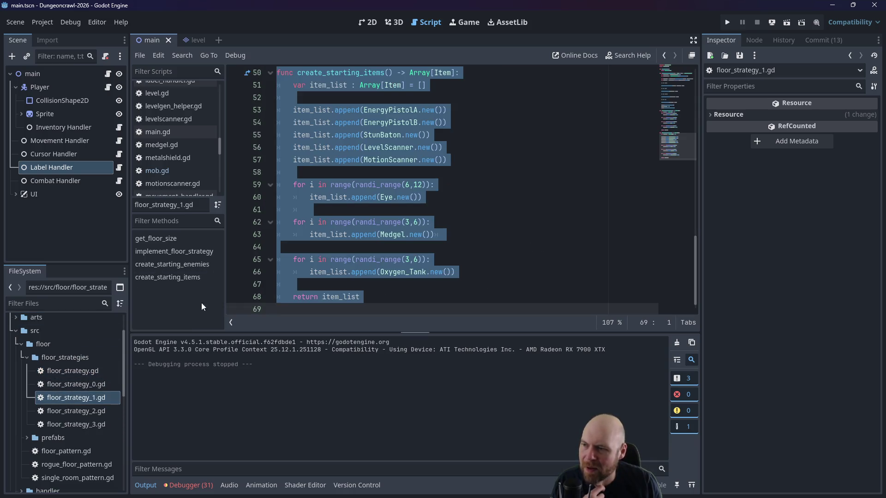
Step: Copy the room_rect random-room assignment from line 12 of floor_strategy_1.gd
scroll(485, 211, up, 1)
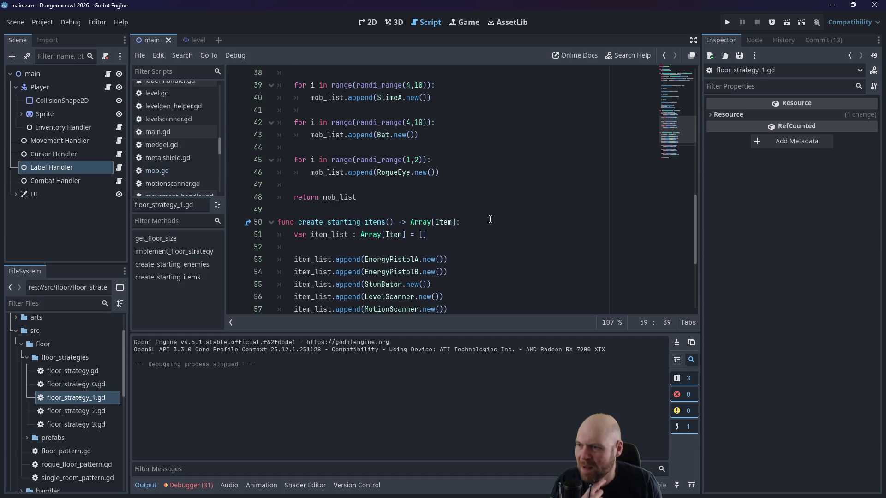
scroll(490, 219, up, 7)
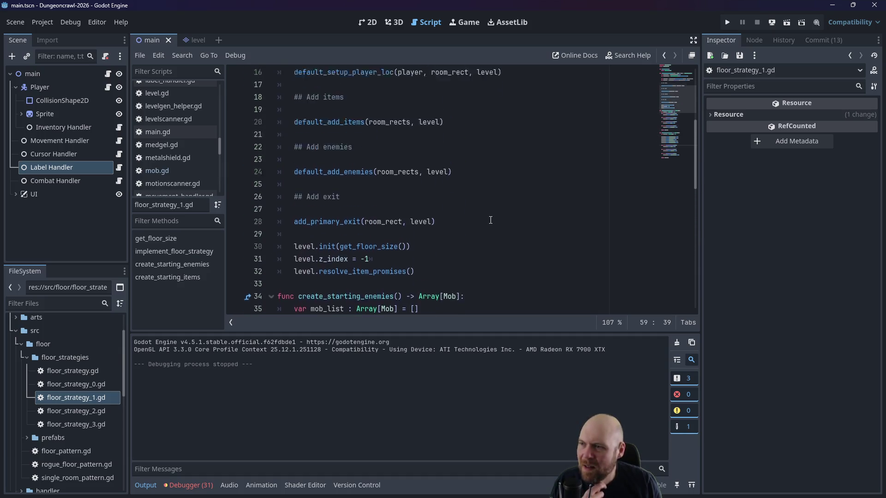
scroll(491, 220, up, 1)
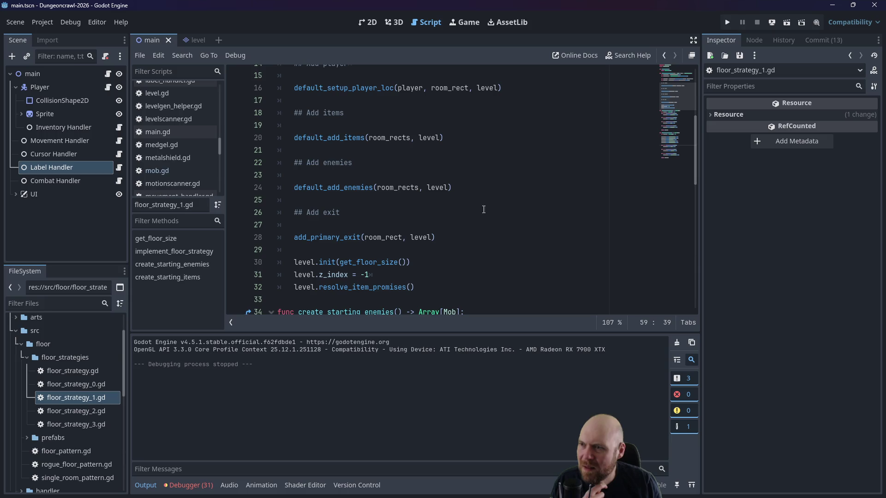
scroll(484, 209, up, 3)
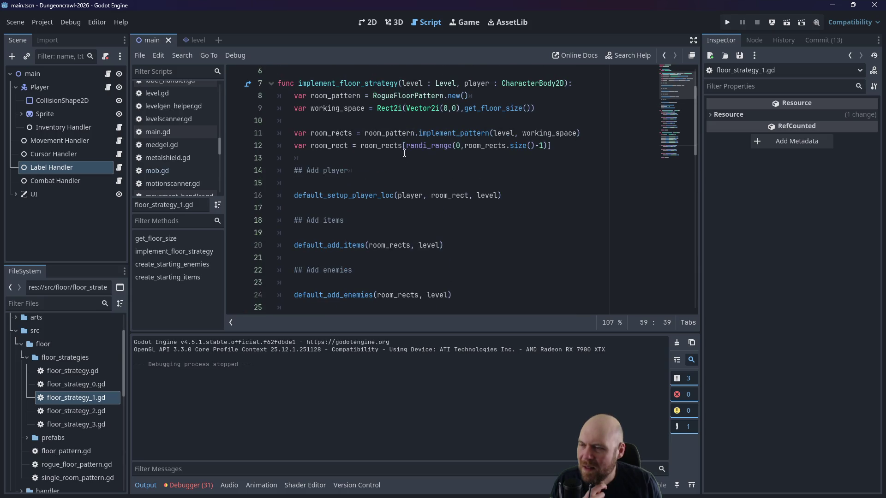
click(434, 196)
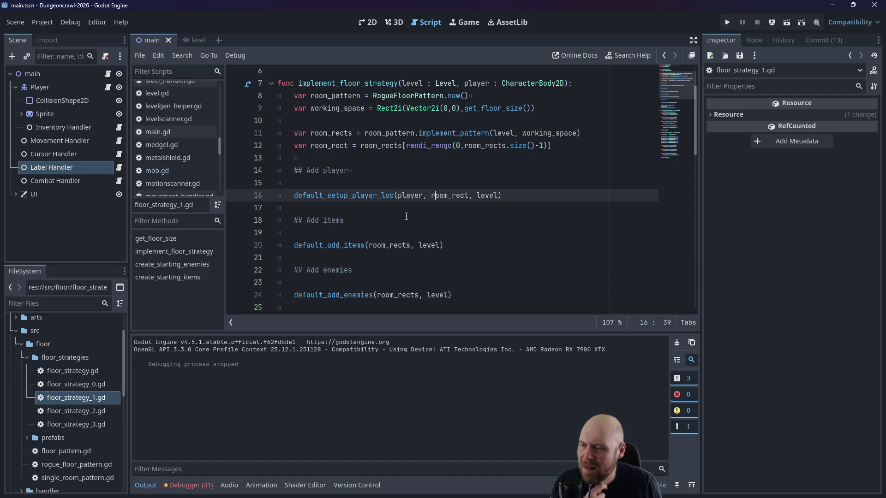
scroll(406, 212, down, 1)
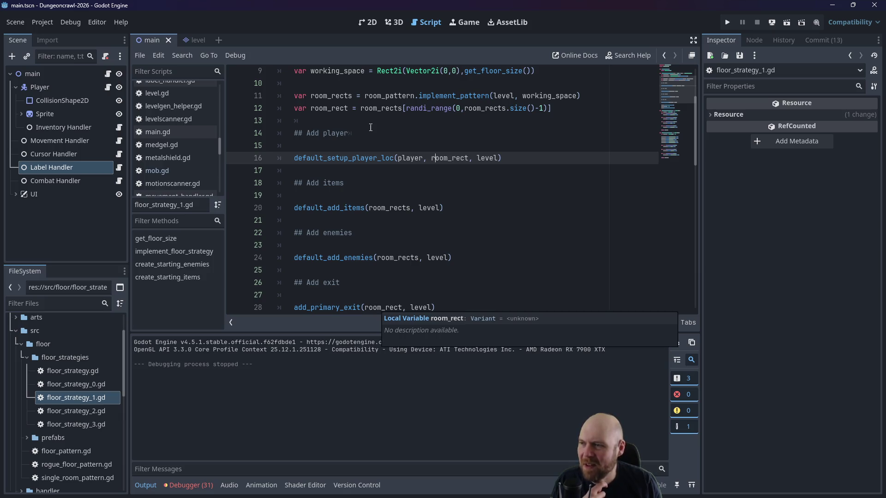
mouse_move(551, 108)
mouse_down()
mouse_move(292, 113)
mouse_move(561, 105)
mouse_up()
click(316, 121)
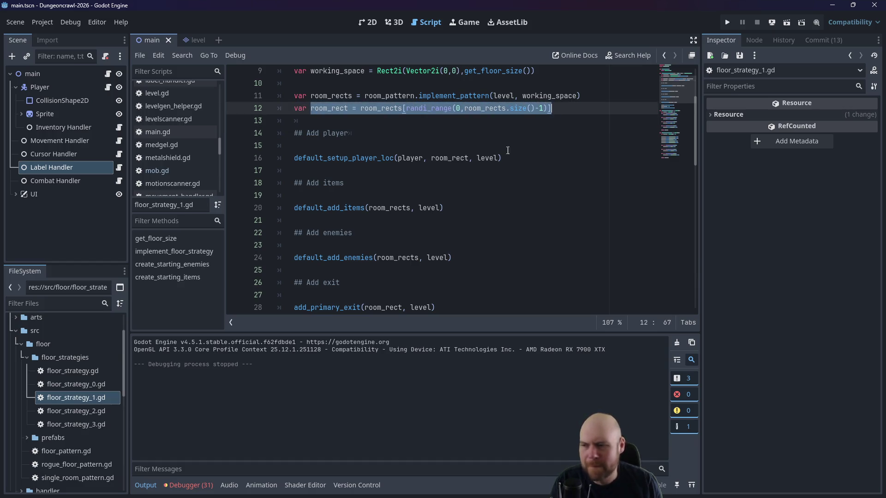
key(ctrl+c)
Step: Paste the room_rect assignment as line 28 before add_primary_exit, save, and run the game
click(398, 295)
key(Return)
key(ctrl+v)
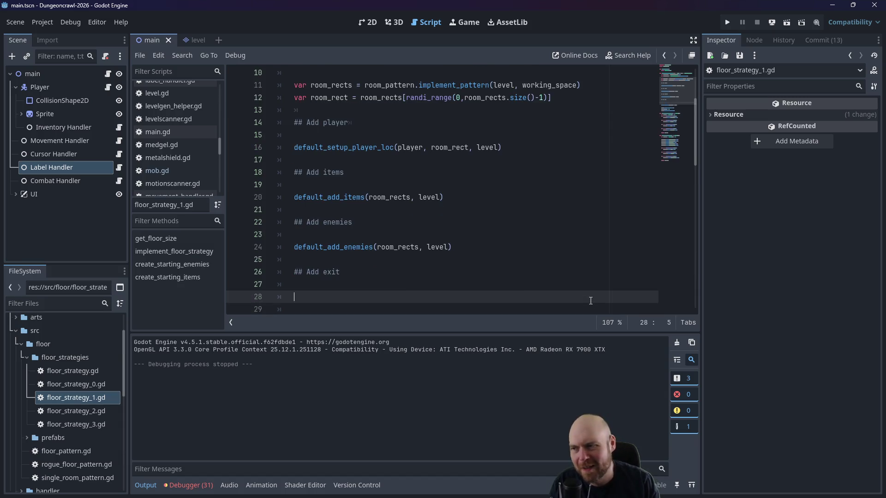
key(ctrl+s)
key(F5)
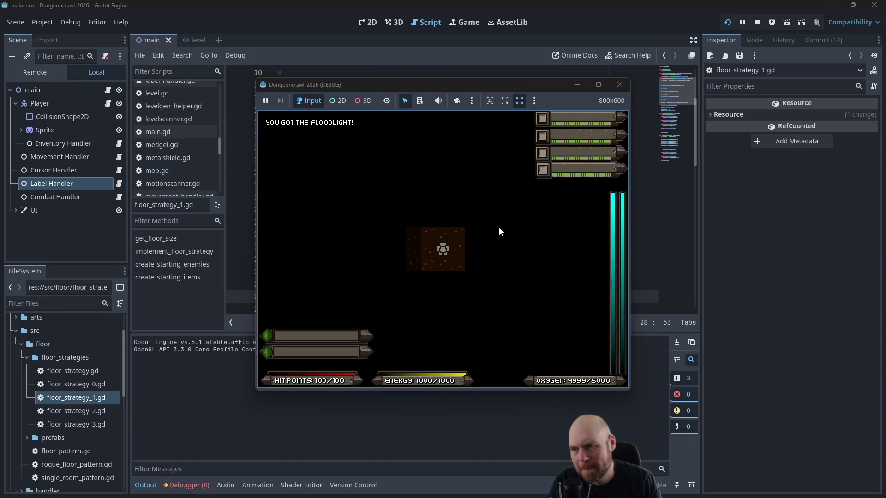
Step: Turn on the floodlight, fight the bat and Martian butterfly, and collect the motion tracker
key(1)
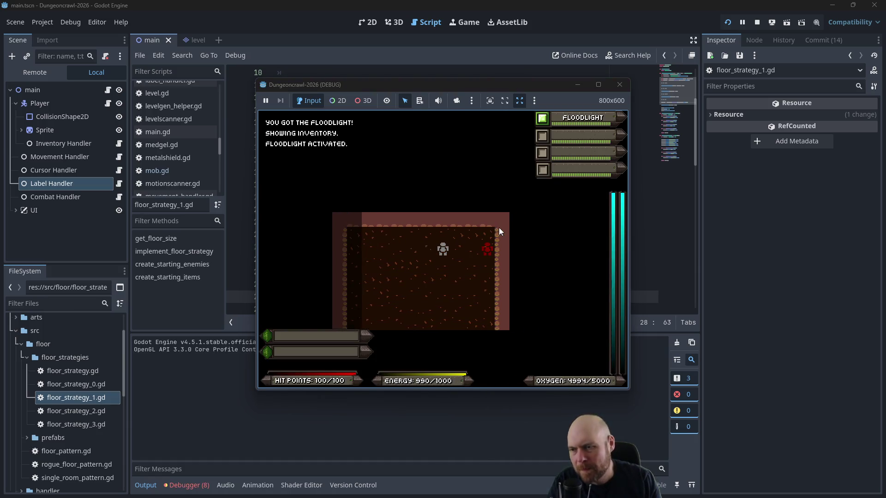
key(Left)
key(Down)
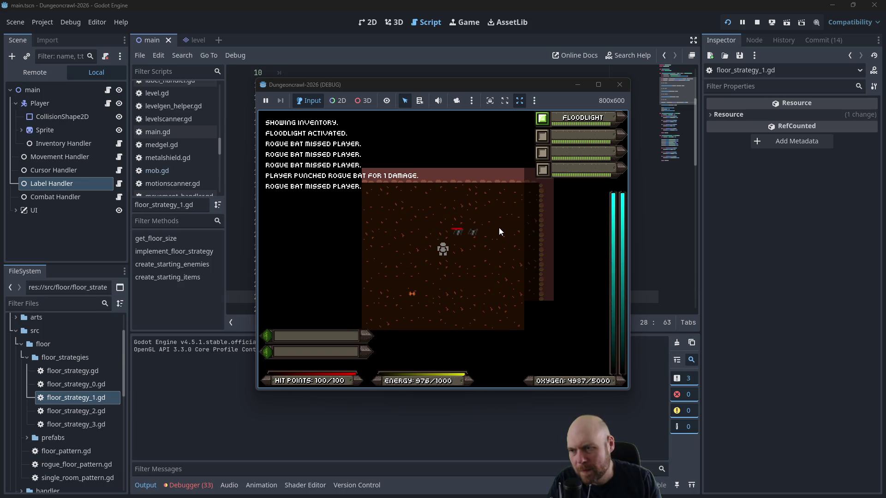
key(Up)
key(Right)
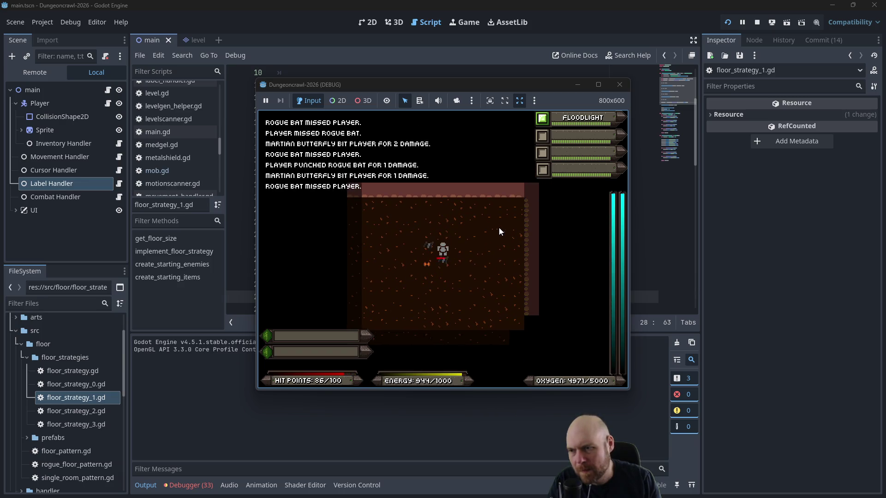
key(Down)
key(Left)
key(Left)
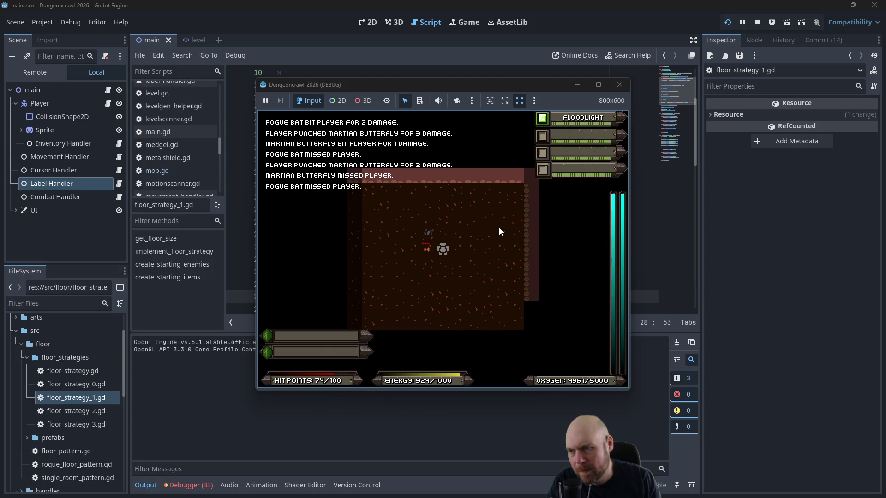
key(Left)
key(Left)
key(Left)
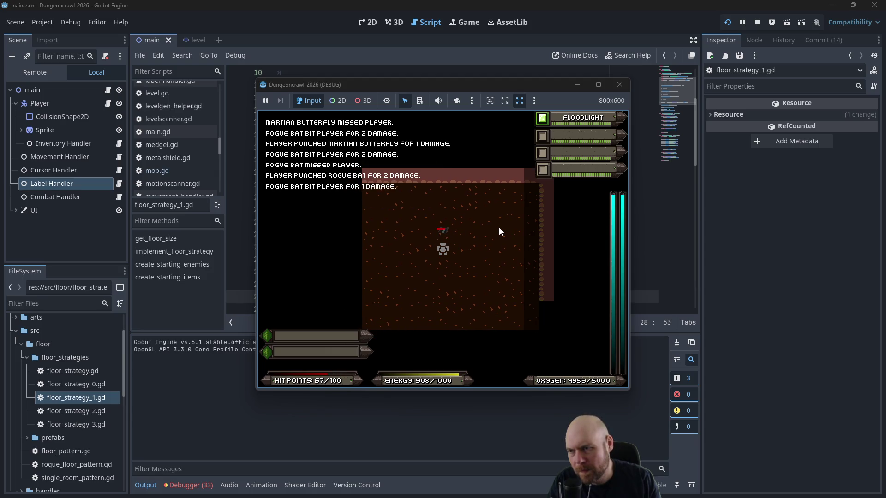
key(Up)
key(Left)
key(Left)
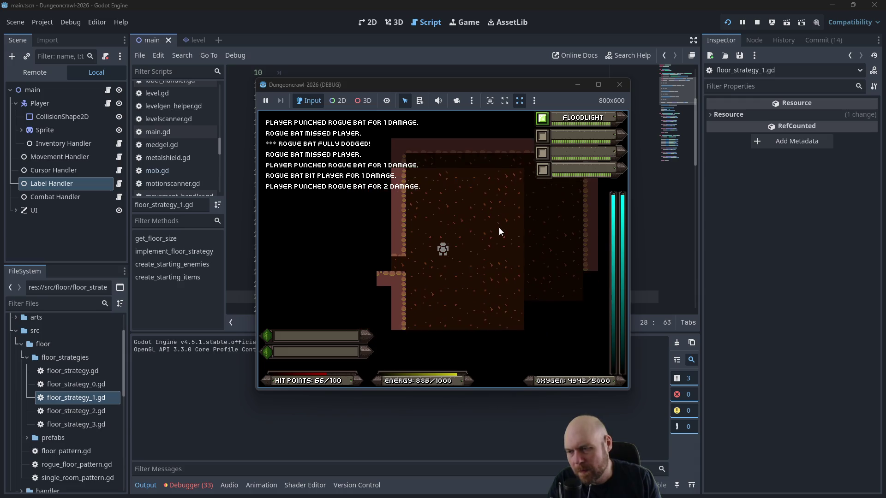
key(Down)
key(Down)
key(Right)
key(Right)
key(Right)
Step: Activate the motion tracker from the inventory and pick up the oxygen tank
key(Down)
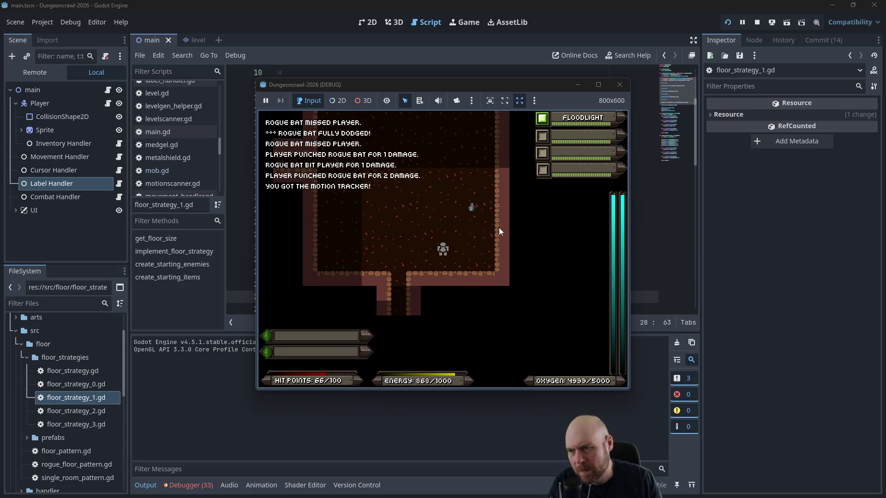
key(i)
key(1)
key(Left)
key(Up)
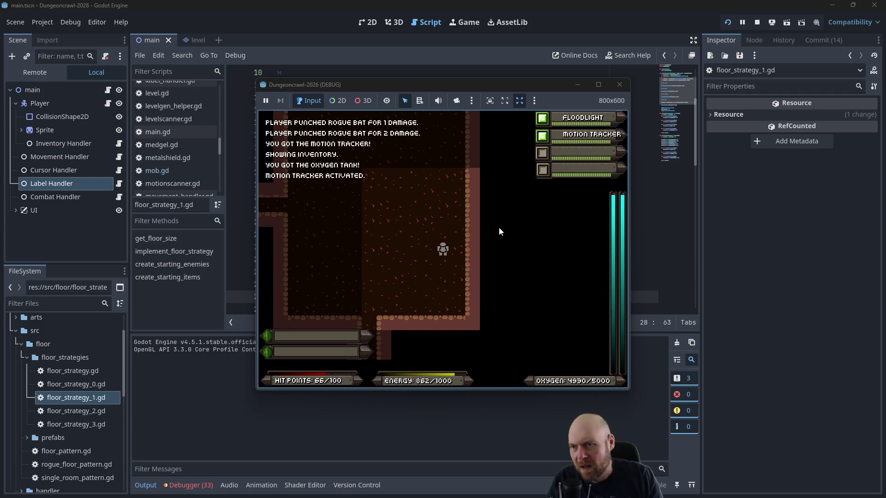
Step: Walk through the corridors to a new room and pick up the stun baton and medgel pack
key(Left)
key(Left)
key(Down)
key(Down)
key(Down)
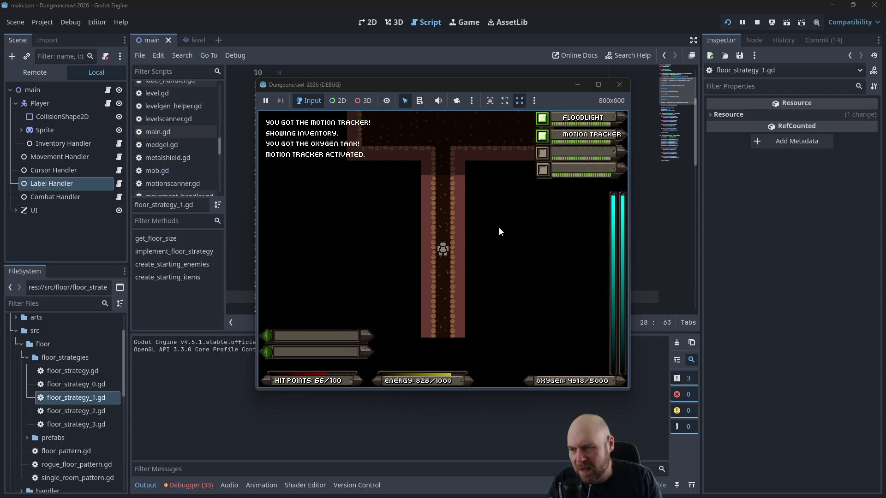
key(Down)
key(Down)
key(Down)
key(Up)
key(Up)
key(Up)
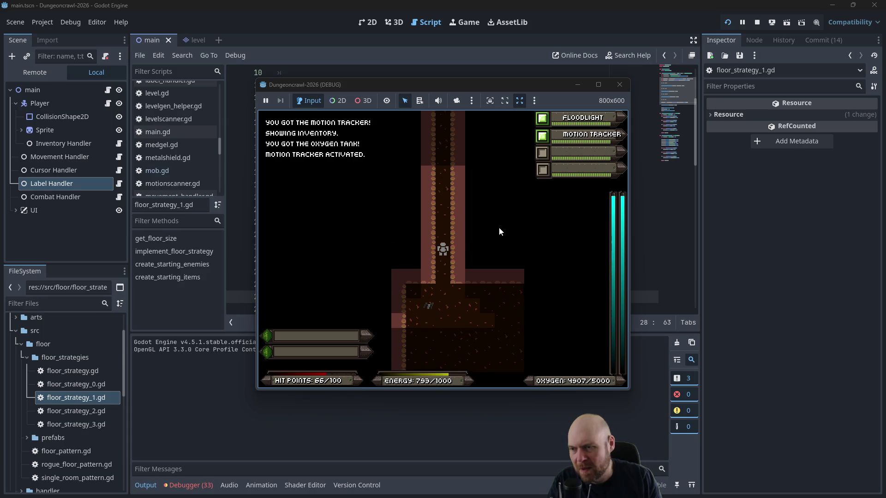
key(Up)
key(Up)
key(Up)
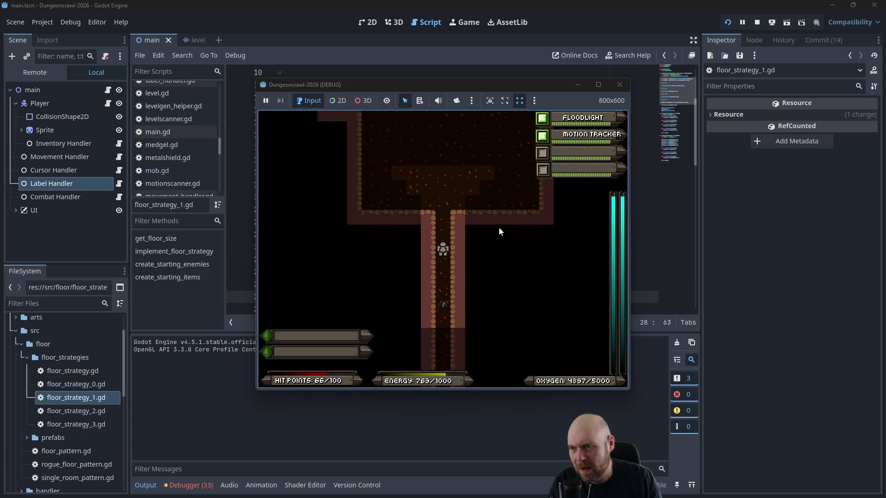
key(Left)
key(Left)
key(Left)
key(Up)
key(Up)
key(Up)
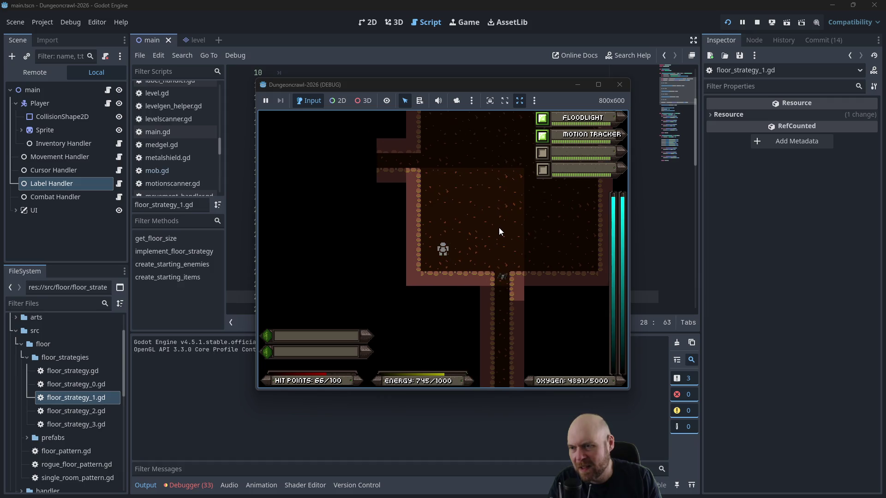
key(Up)
key(Up)
key(Up)
key(Left)
key(Left)
key(Left)
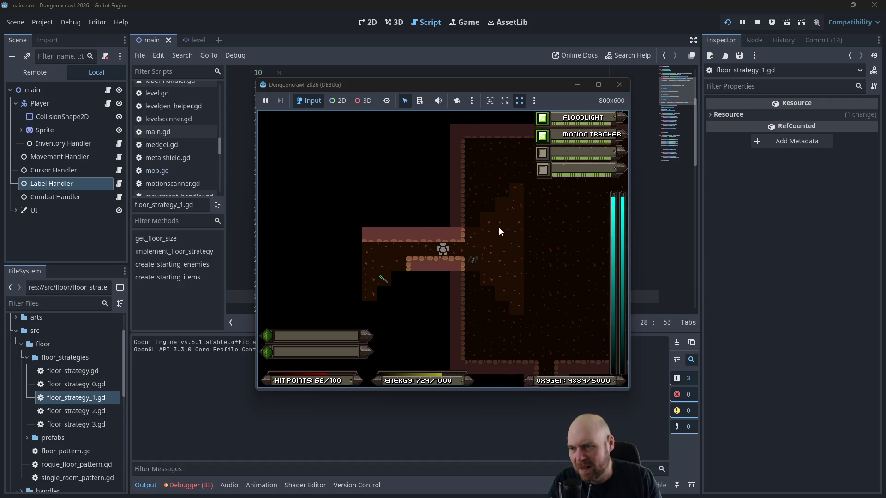
key(Left)
key(Left)
key(Left)
key(Down)
key(Down)
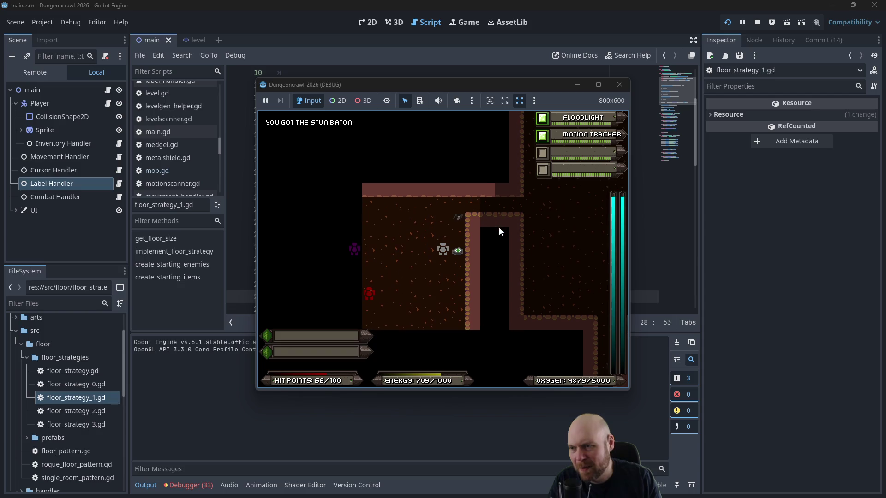
key(Right)
key(Right)
key(Up)
key(Up)
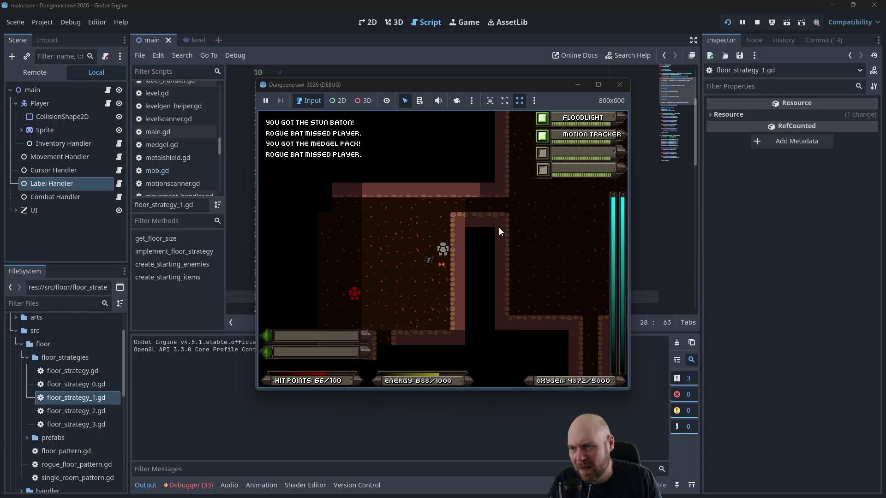
Step: Cross the neighbouring room and go down the corridor, collecting the eye
key(Up)
key(Up)
key(Right)
key(Right)
key(Right)
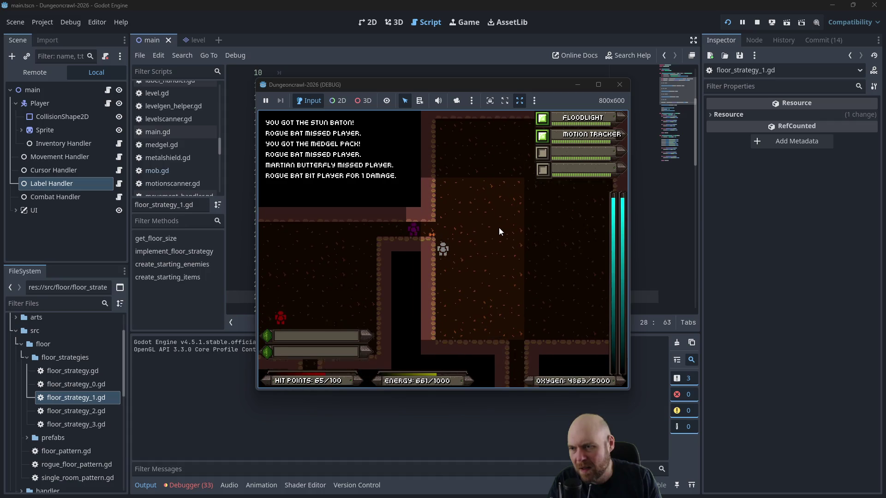
key(Down)
key(Down)
key(Right)
key(Right)
key(Right)
key(Down)
key(Down)
key(Down)
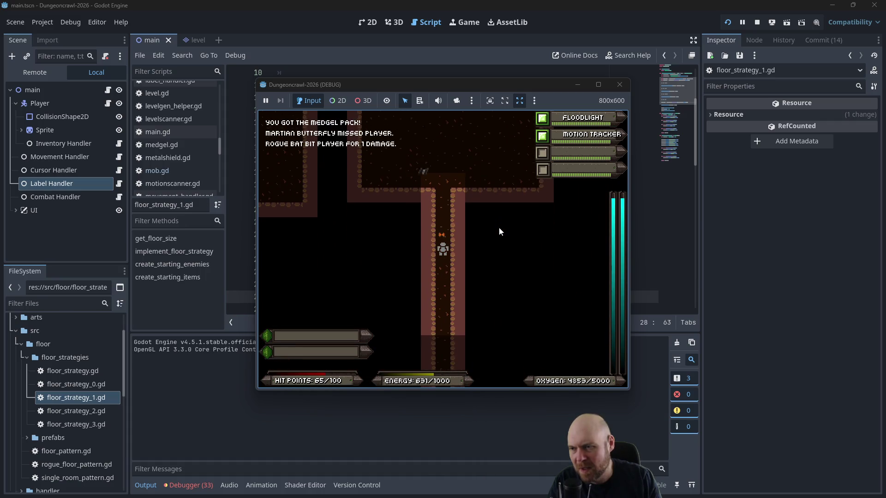
key(Down)
key(Down)
key(Down)
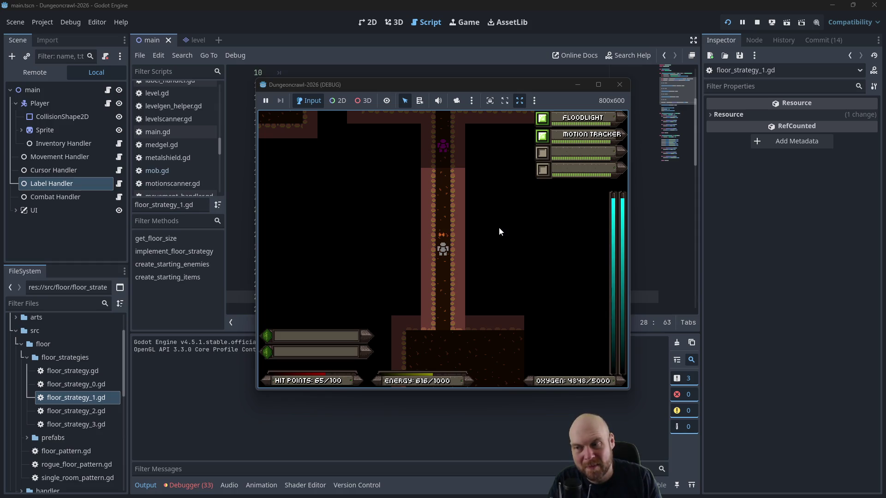
key(Down)
key(Down)
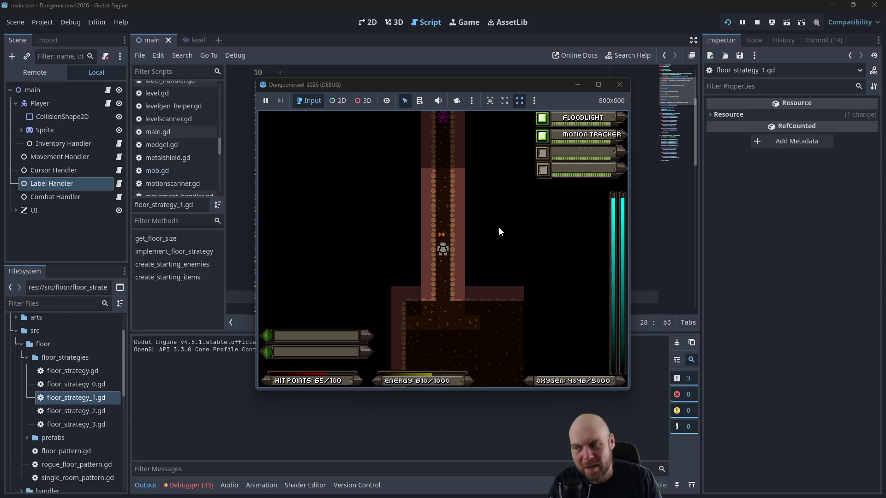
click(443, 119)
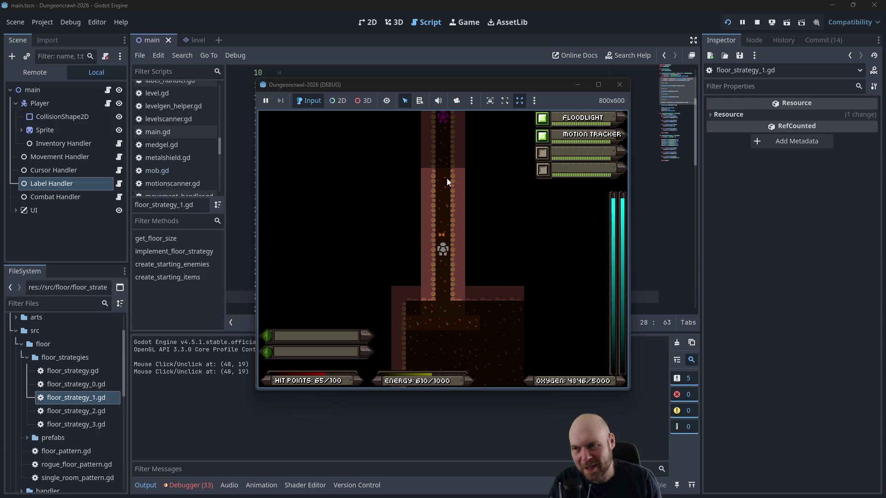
key(Down)
key(Down)
key(Down)
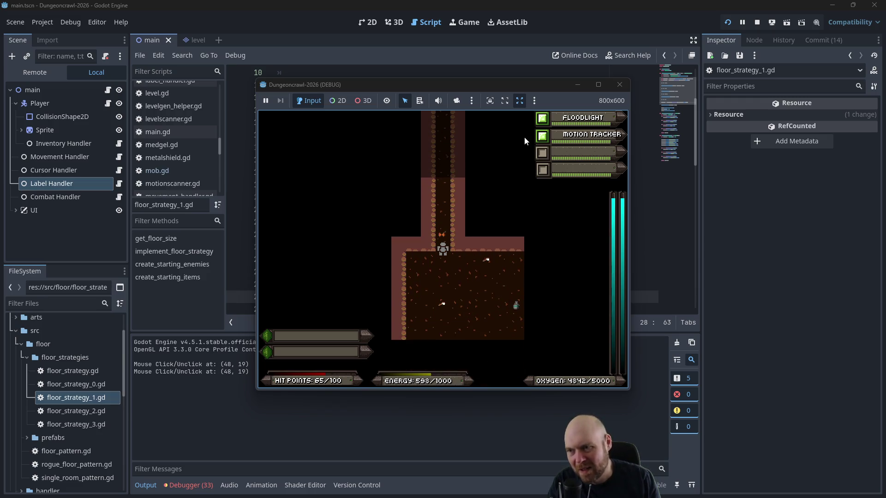
key(Up)
key(Up)
key(Up)
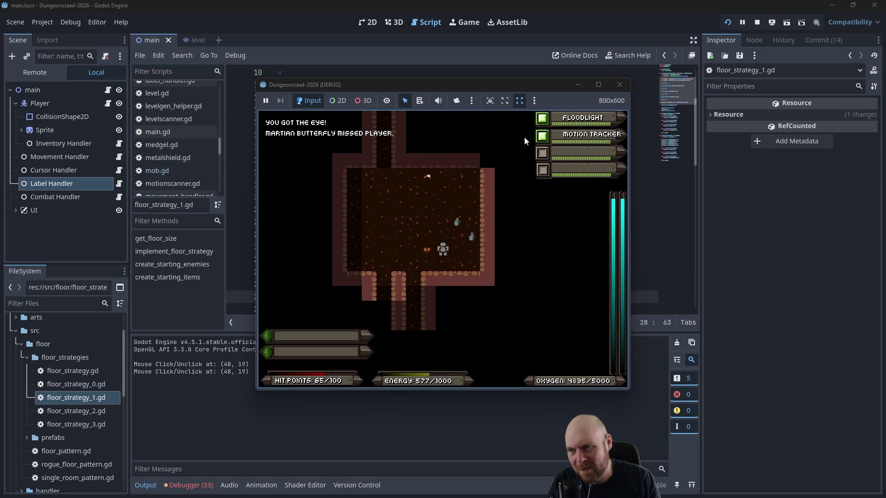
key(Up)
key(Up)
key(Up)
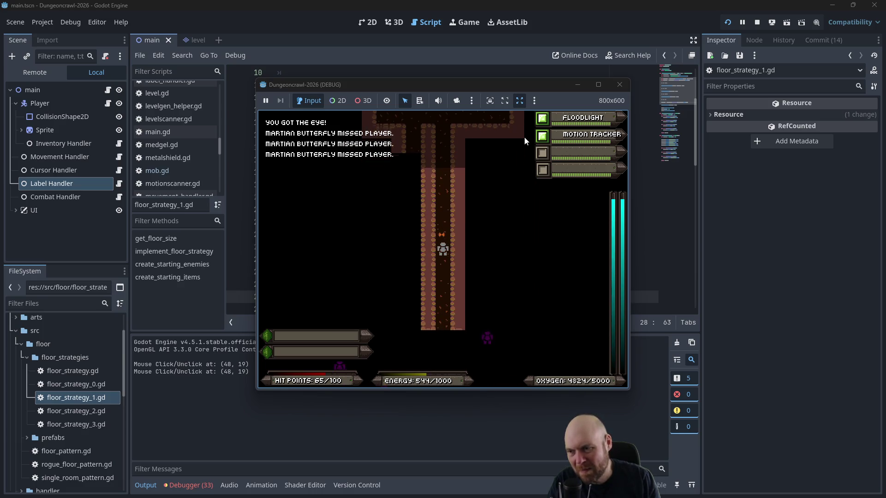
Step: Fight the Martian Butterfly and keep moving between rooms and corridors
key(Down)
key(Down)
key(Down)
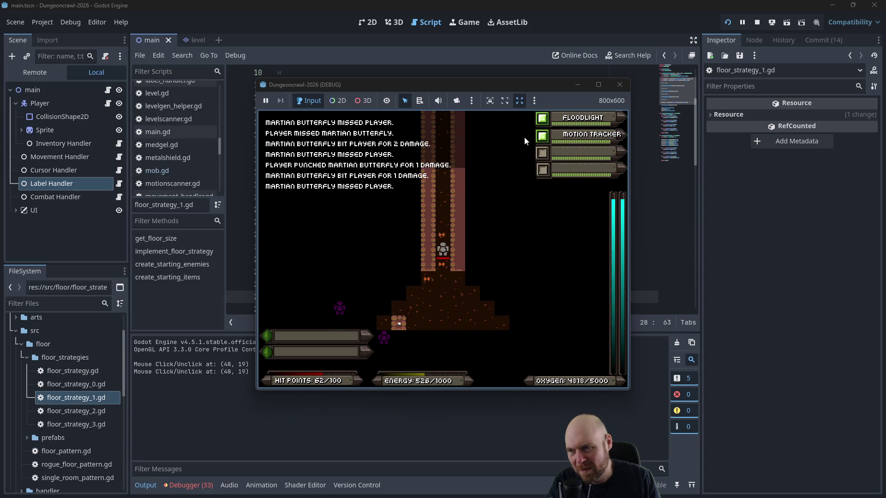
key(Down)
key(Down)
key(Down)
key(Up)
key(Up)
key(Up)
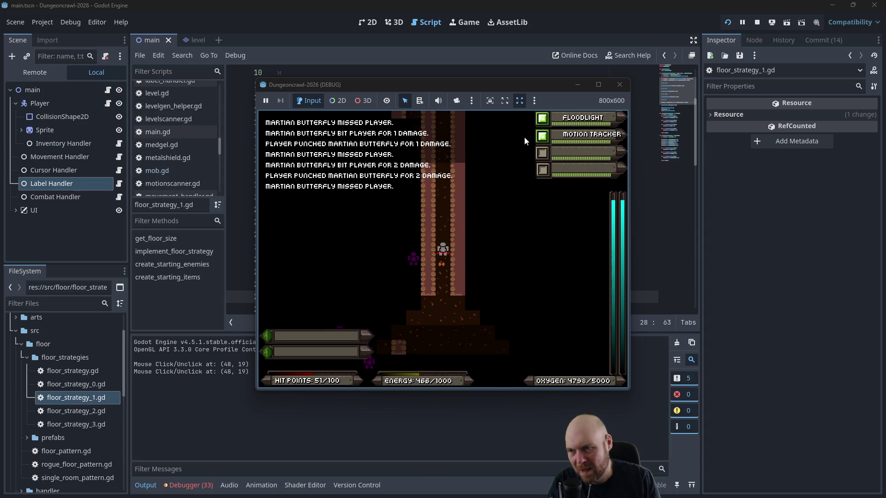
key(Up)
key(Up)
key(Up)
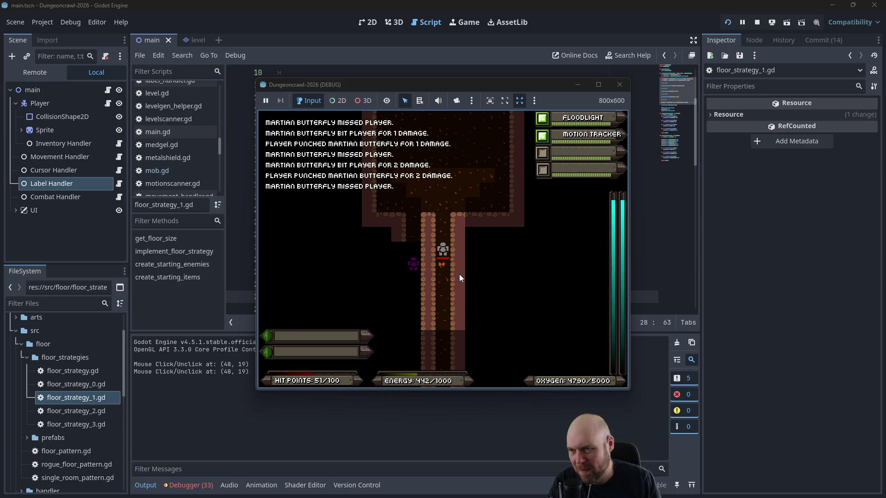
key(Down)
key(Down)
key(Down)
key(Down)
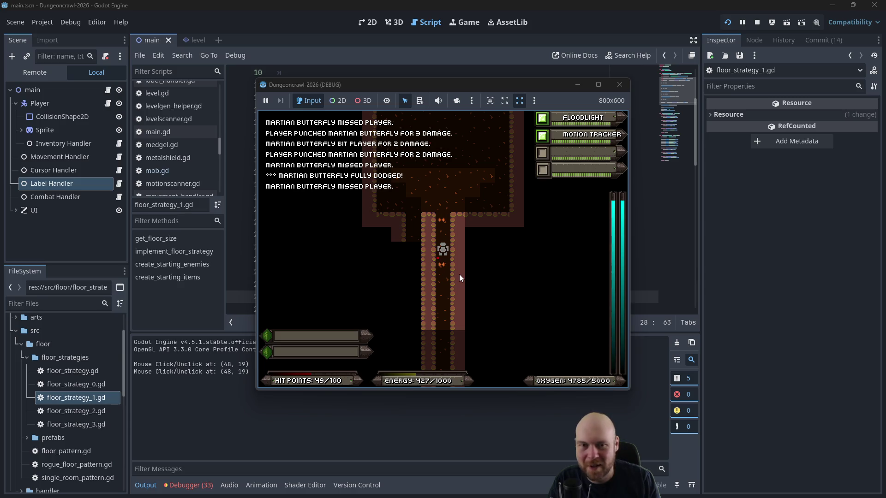
key(Down)
key(Down)
key(Down)
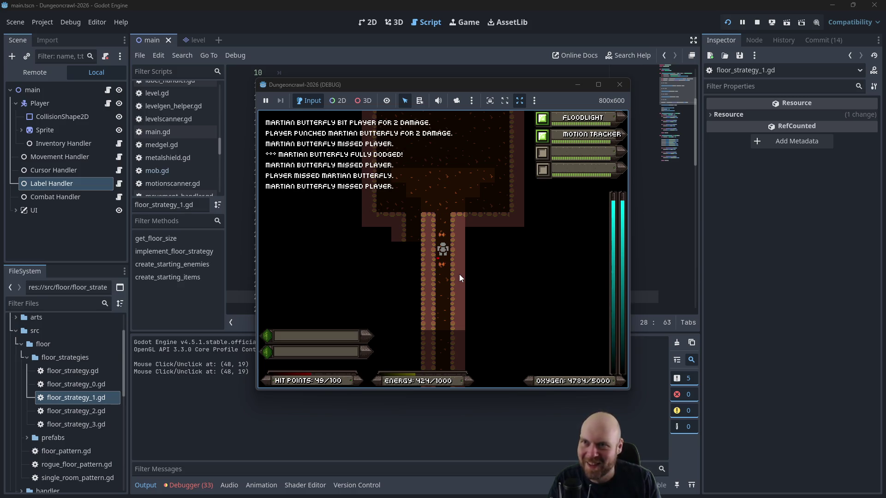
key(Up)
key(Up)
key(Up)
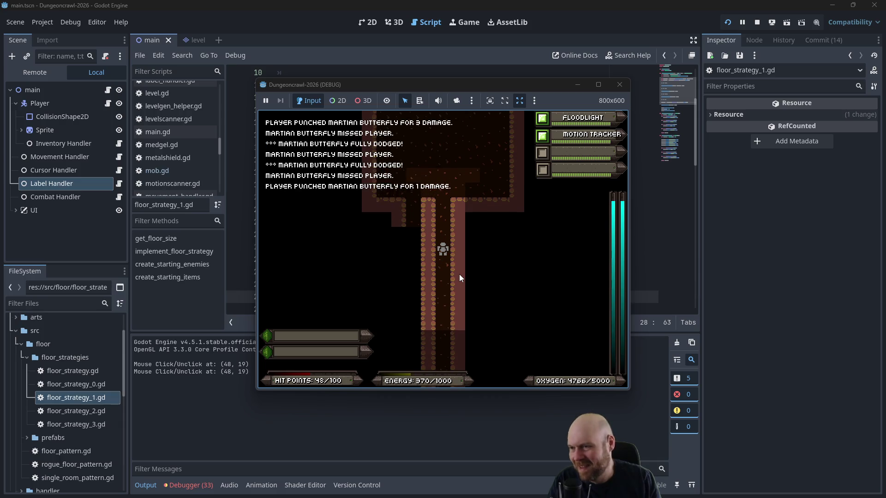
key(Down)
key(Down)
key(Down)
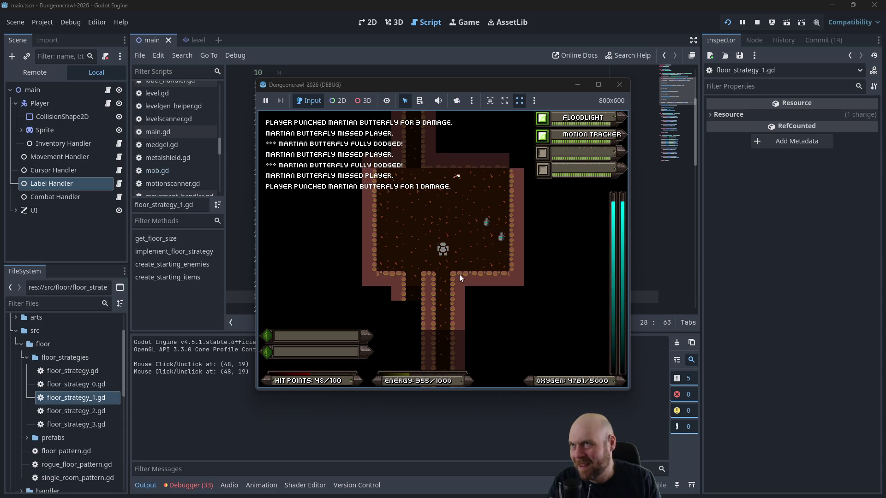
key(Up)
key(Up)
key(Up)
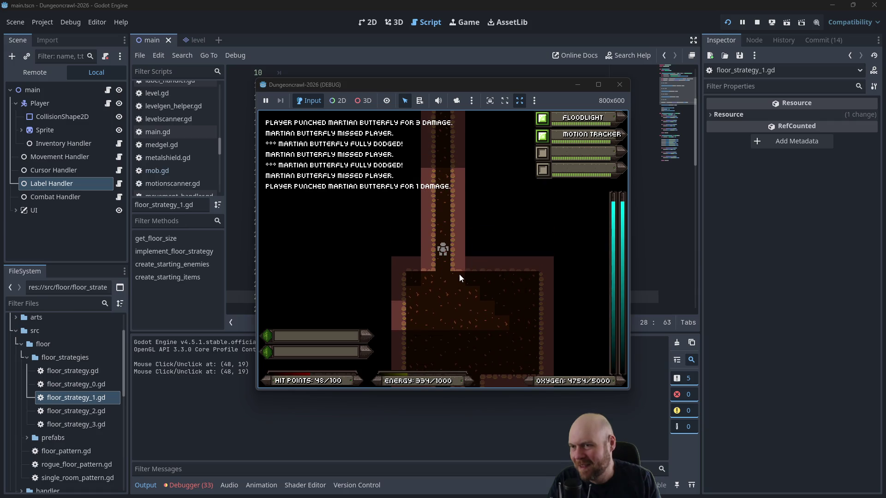
key(Up)
key(Up)
key(Up)
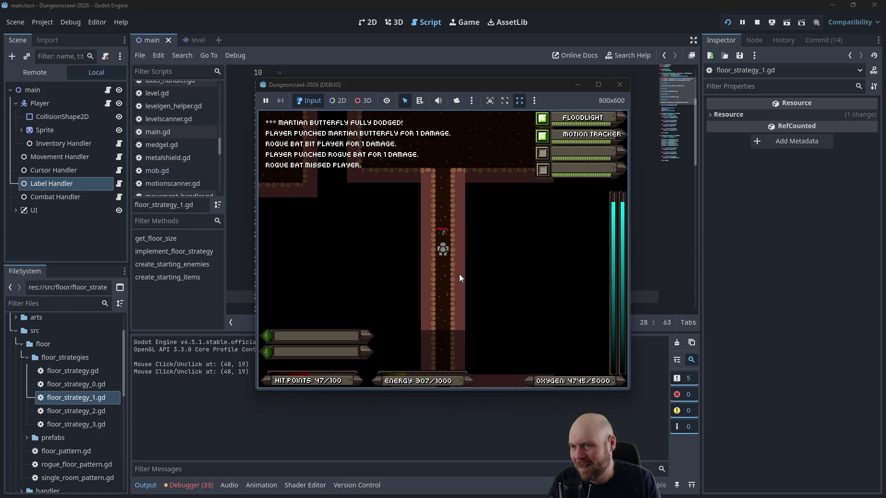
Step: Consume the medgel pack and the eye from inventory, then head left into combat
key(i)
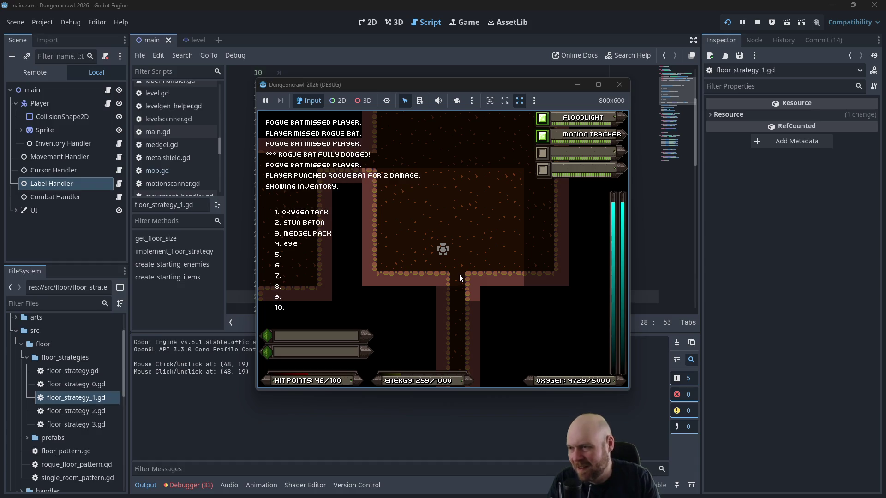
key(3)
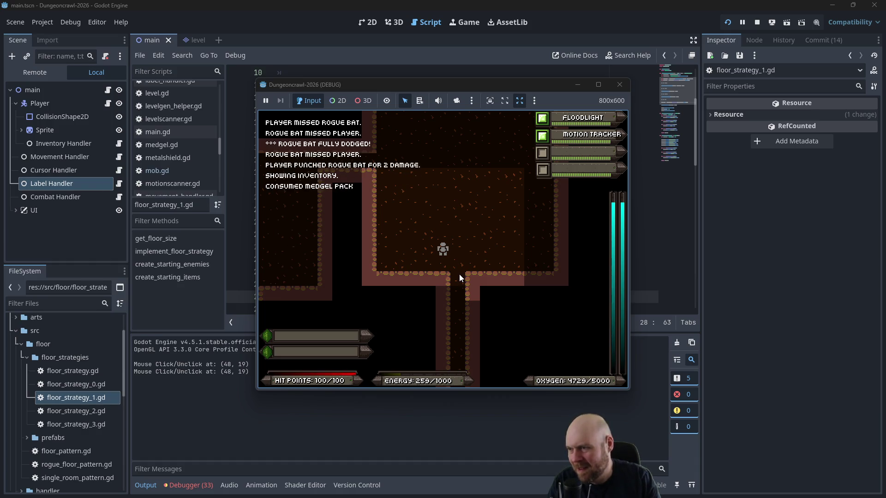
key(i)
key(3)
key(Down)
key(Down)
key(Down)
key(Down)
key(Down)
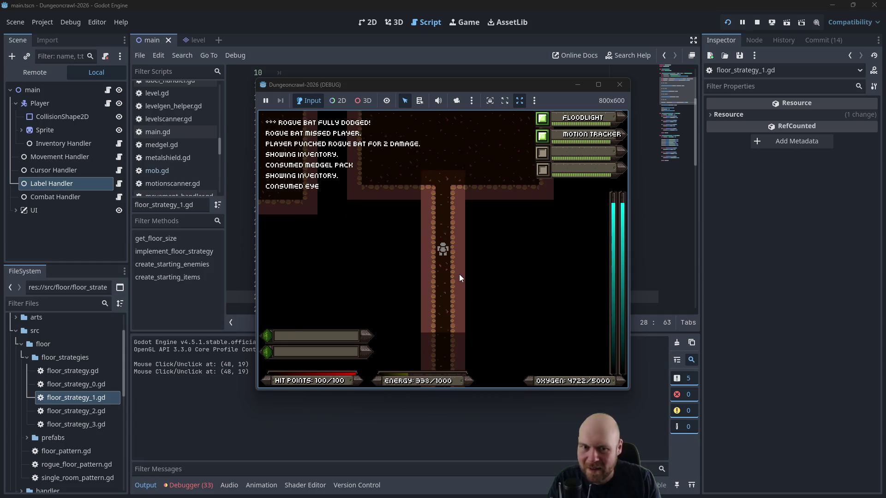
key(Up)
key(Up)
key(Up)
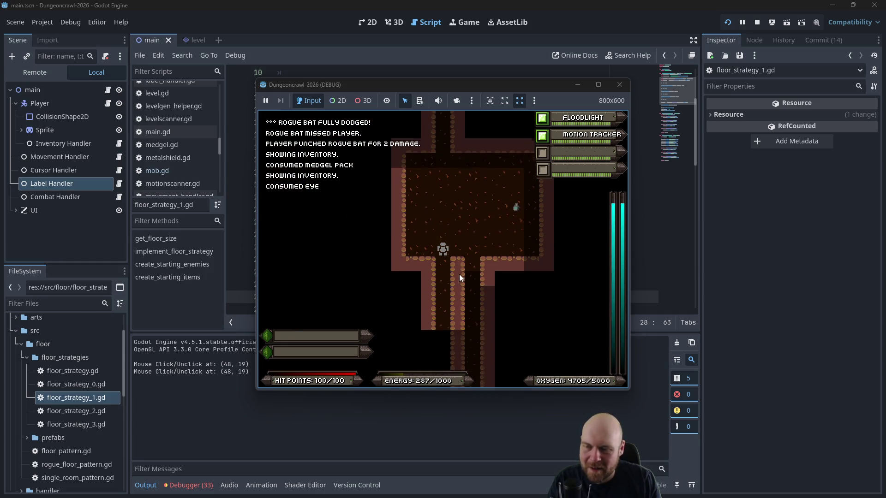
key(Down)
key(Down)
key(Down)
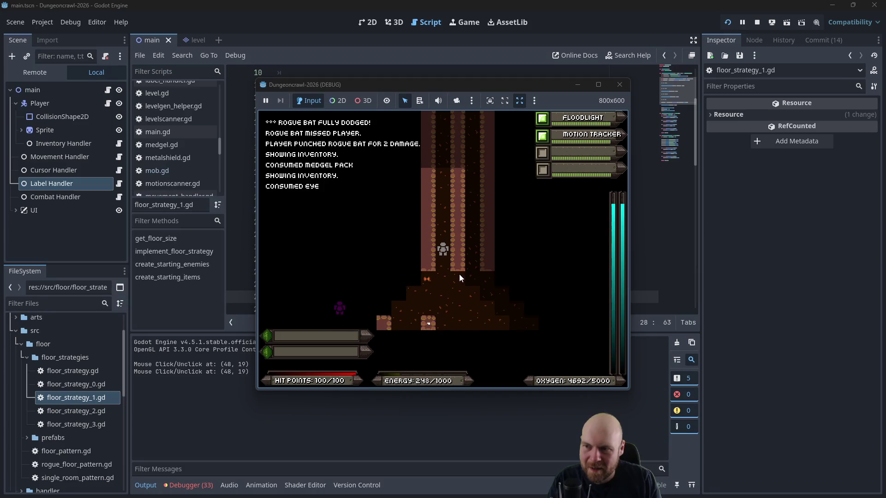
key(Left)
key(Left)
key(Left)
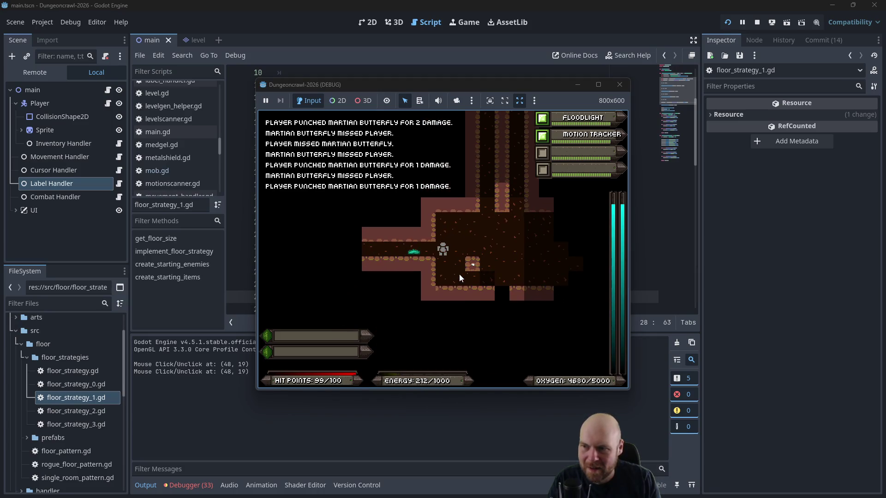
key(Left)
key(Left)
key(Left)
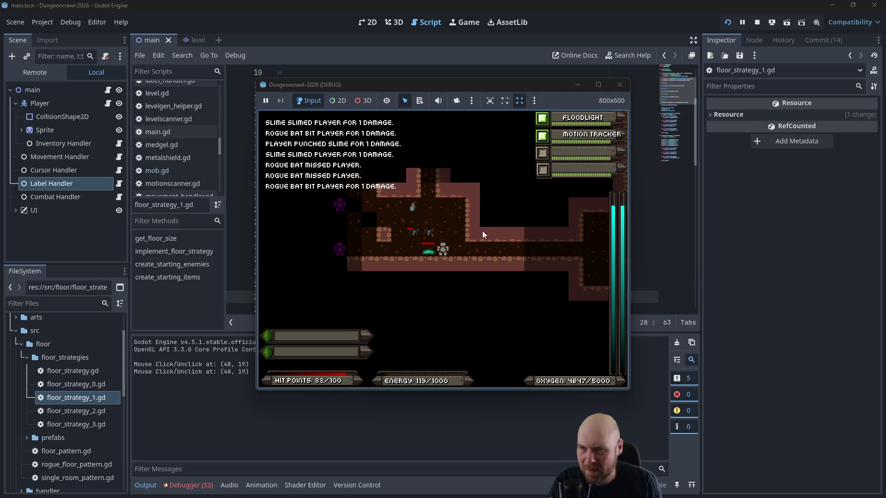
Step: Close the game window and stop the running session
click(619, 85)
click(519, 163)
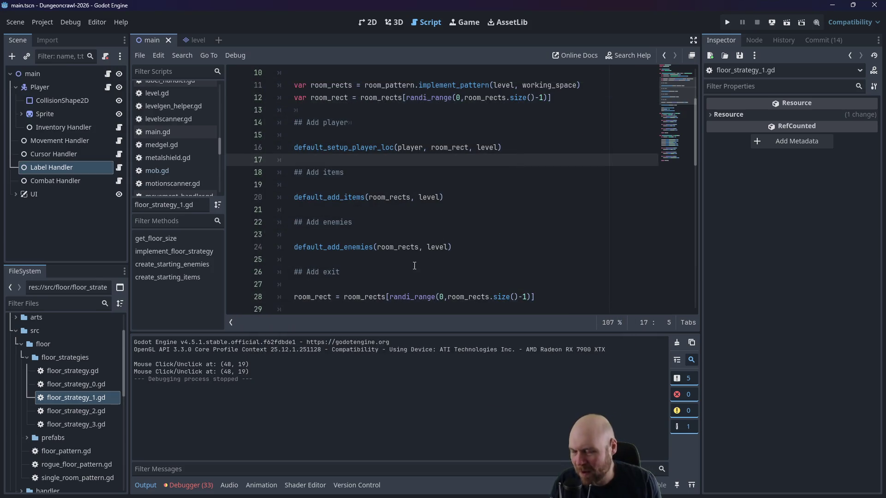
scroll(414, 266, down, 1)
key(alt+Tab)
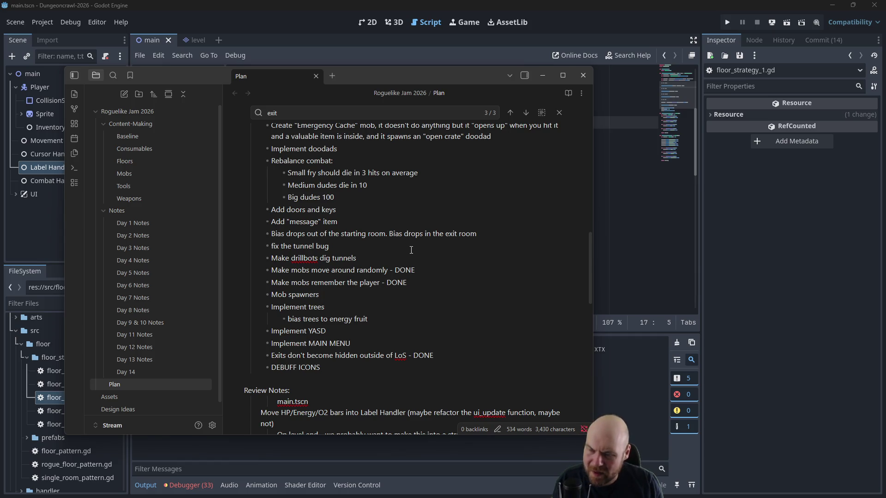
Step: Go back to floor_strategy_1.gd and look at the default_add_enemies line
click(649, 246)
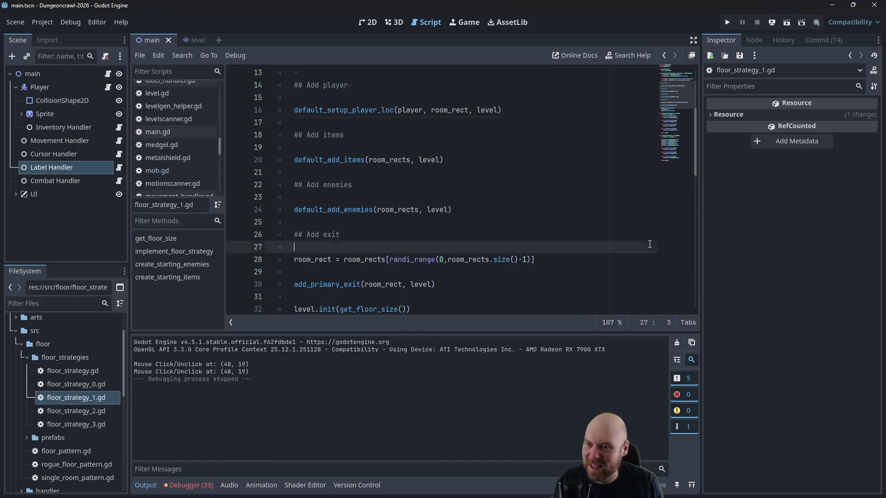
click(395, 211)
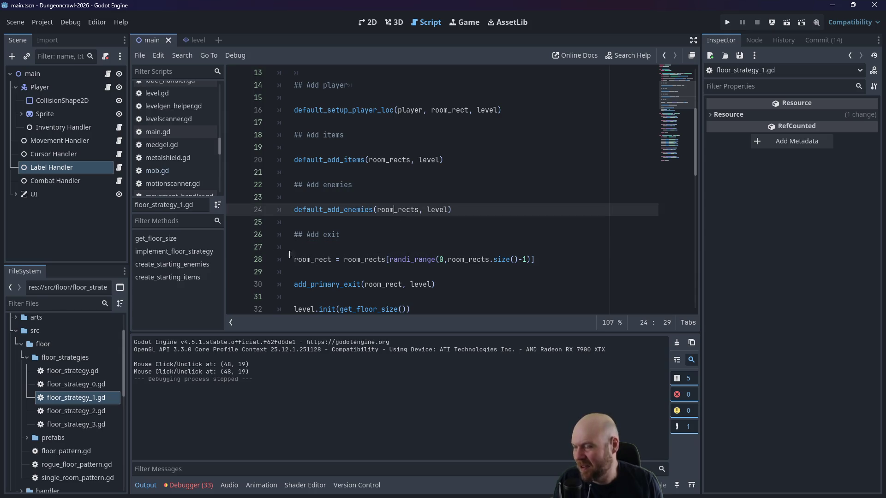
scroll(170, 173, up, 2)
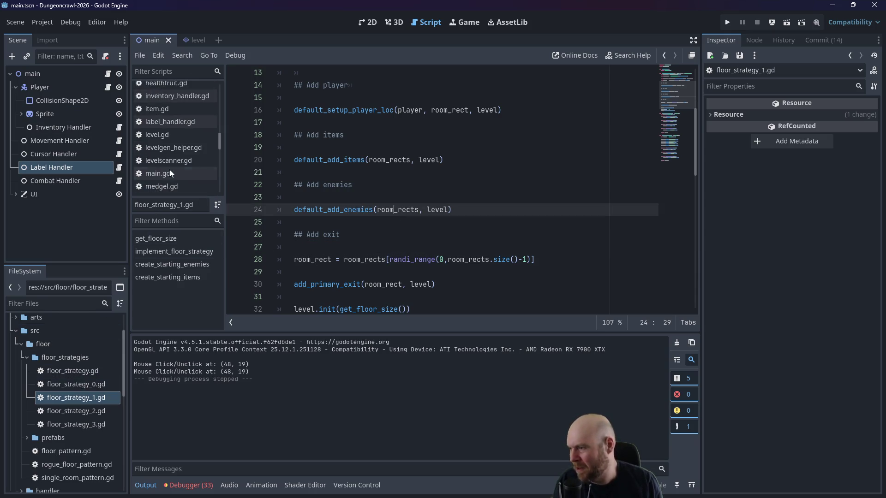
scroll(105, 352, down, 3)
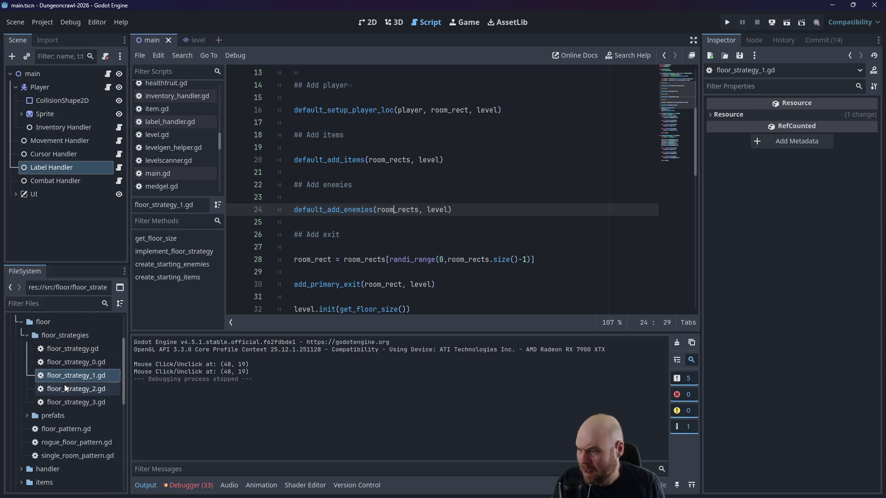
Step: Find levelgen_helper.gd under src/utility in the FileSystem dock and open it
click(22, 425)
scroll(27, 425, down, 1)
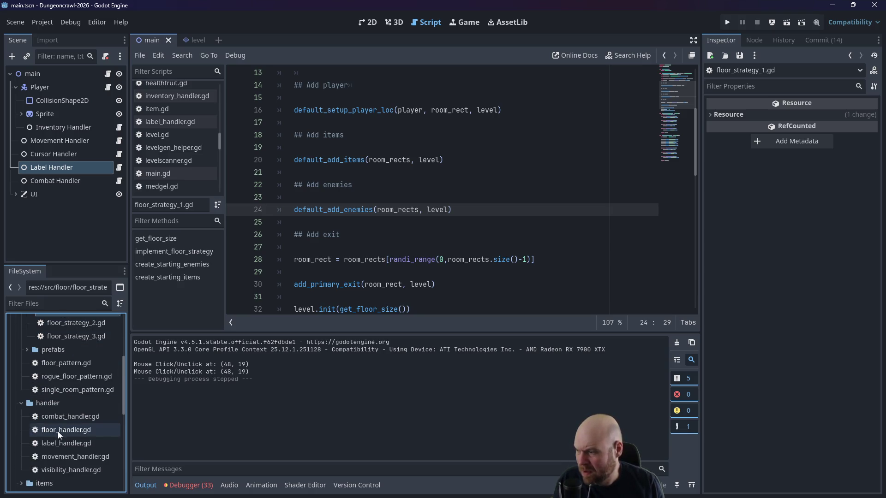
click(21, 405)
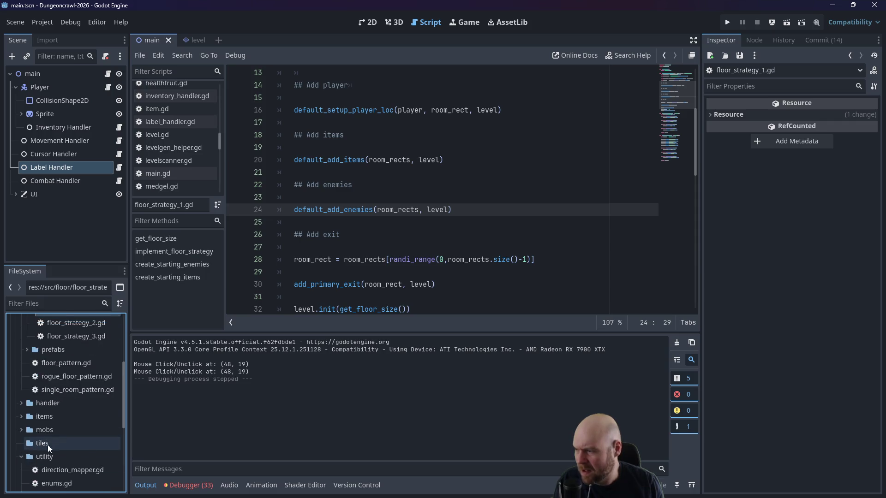
scroll(64, 448, down, 2)
double_click(68, 447)
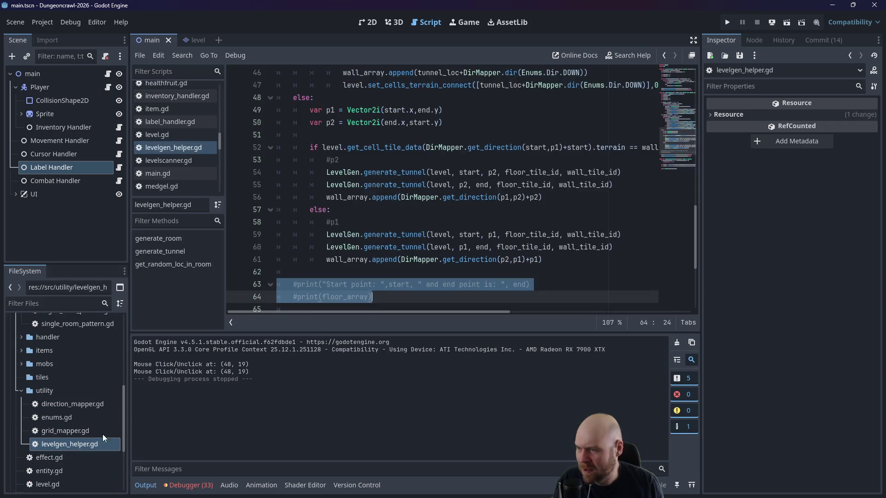
Step: Scroll through generate_tunnel up to its vertical tunnel branch
click(407, 223)
scroll(440, 231, down, 4)
scroll(461, 235, up, 3)
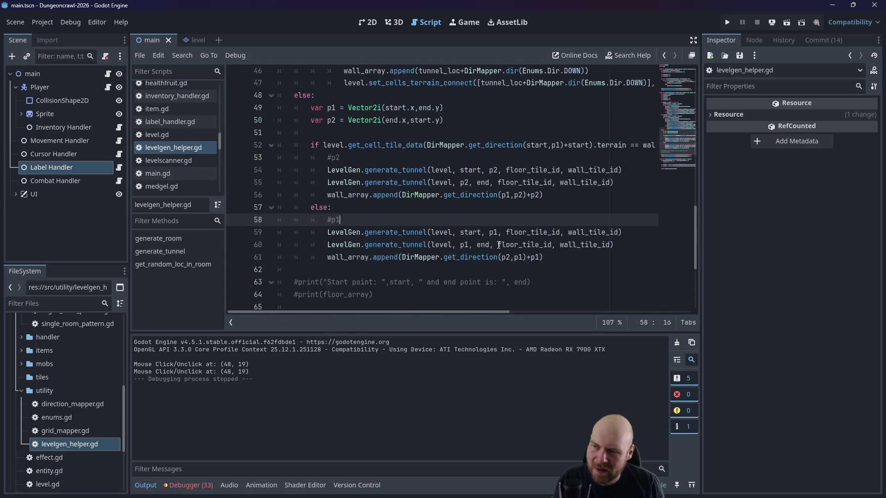
scroll(500, 240, up, 2)
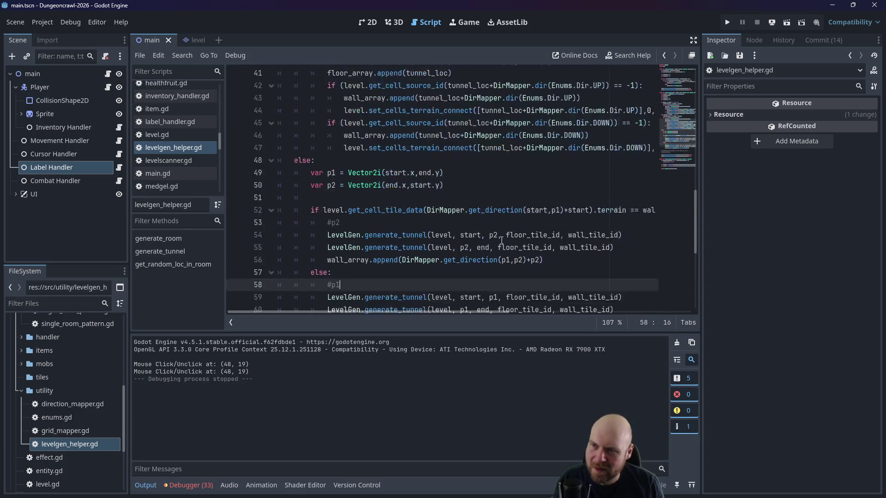
scroll(512, 219, up, 1)
key(ctrl+z)
key(ctrl+z)
key(ctrl+z)
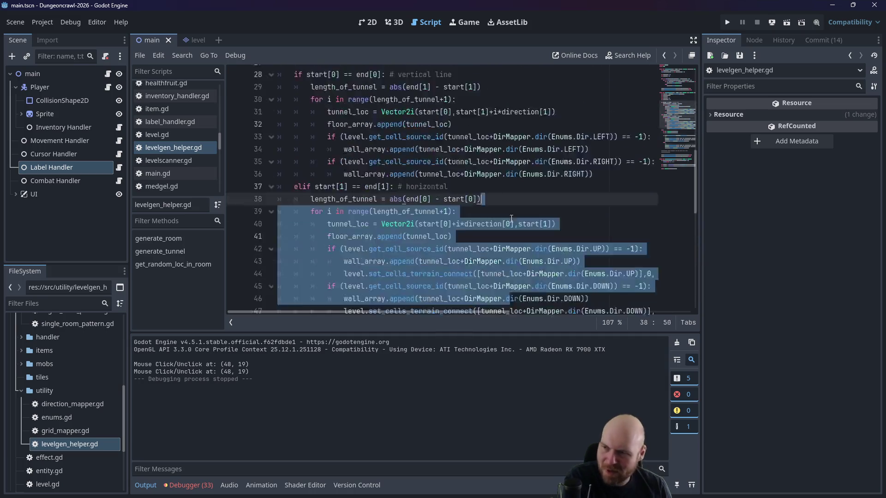
key(ctrl+z)
key(ctrl+z)
key(ctrl+z)
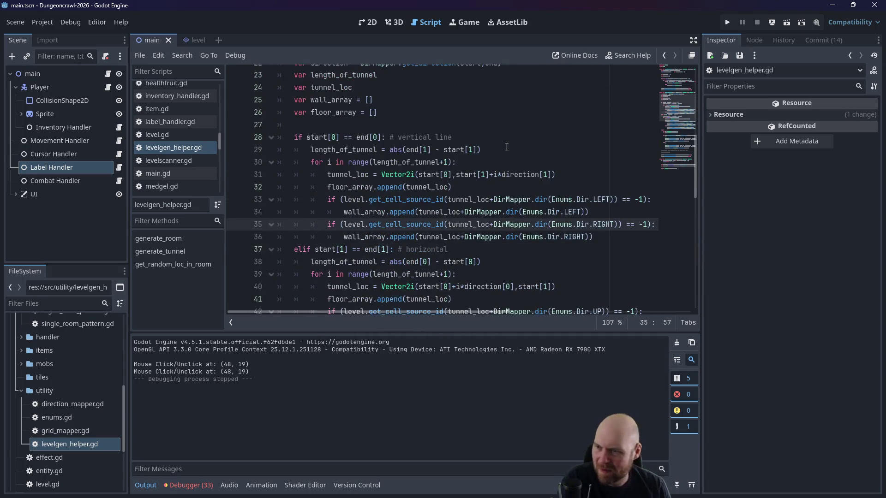
scroll(491, 177, down, 4)
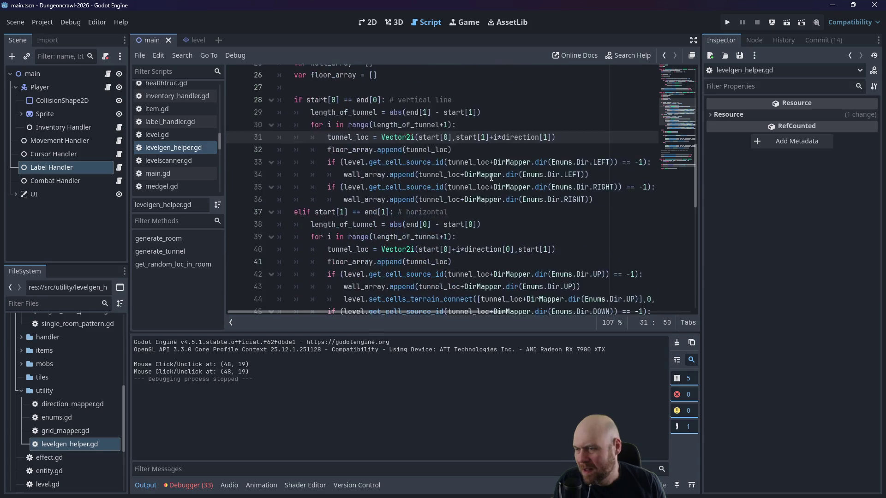
Step: Inspect the length_of_tunnel loop on line 29 and the wall append on line 32
click(500, 151)
scroll(500, 151, up, 2)
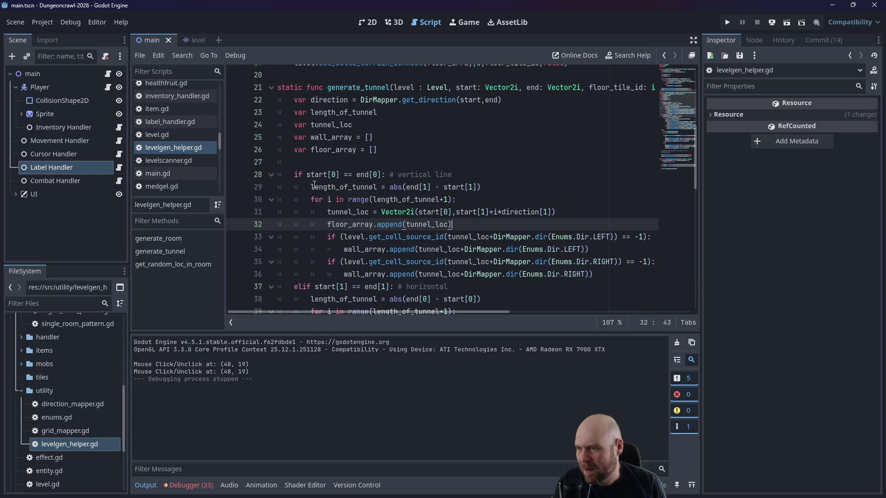
drag(311, 187, 377, 187)
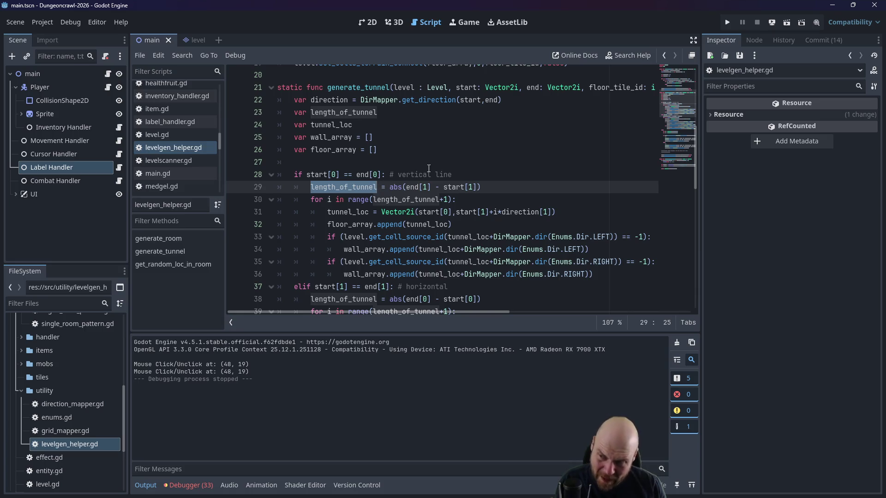
click(328, 187)
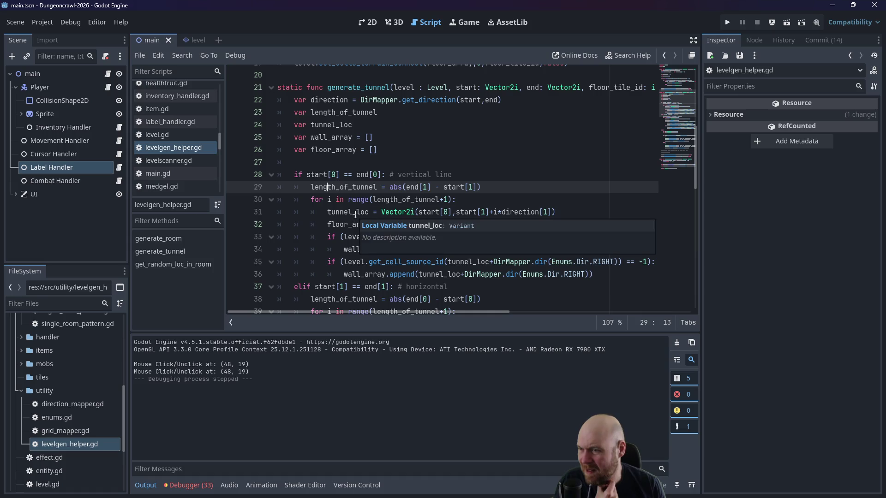
click(356, 187)
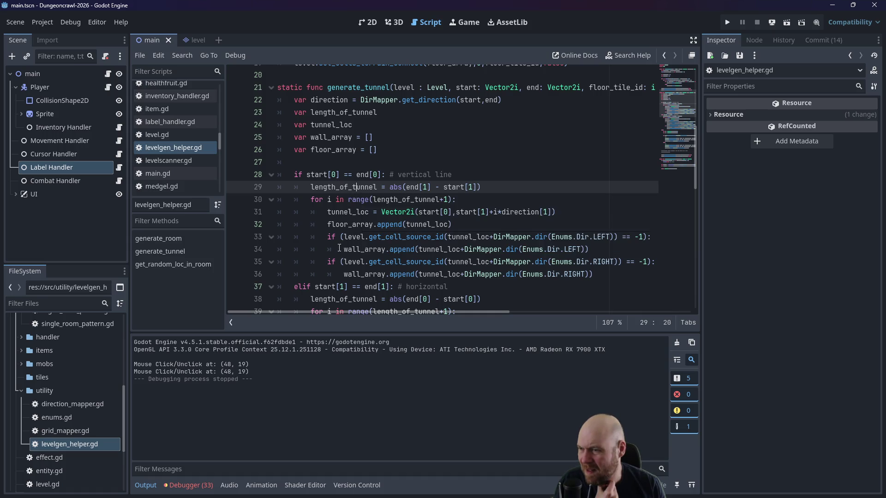
click(394, 199)
click(479, 222)
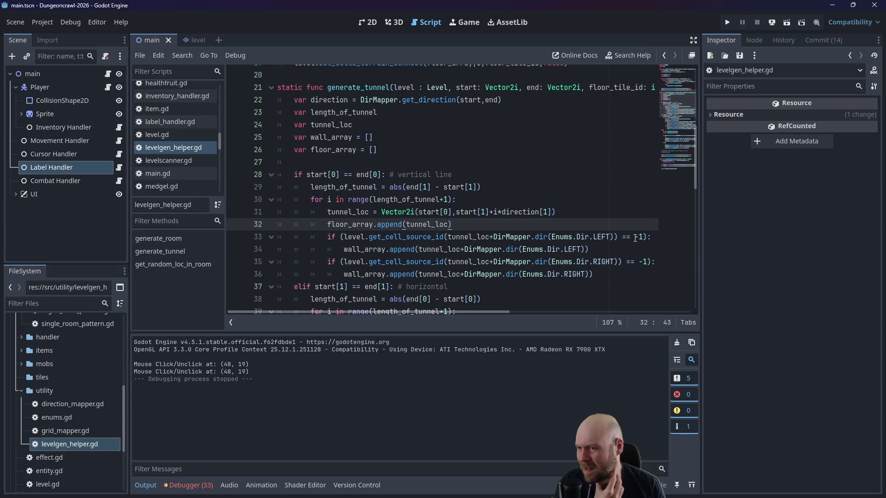
Step: Scroll to the horizontal branch and select the UP set_cells_terrain_connect call on line 44
scroll(635, 238, down, 1)
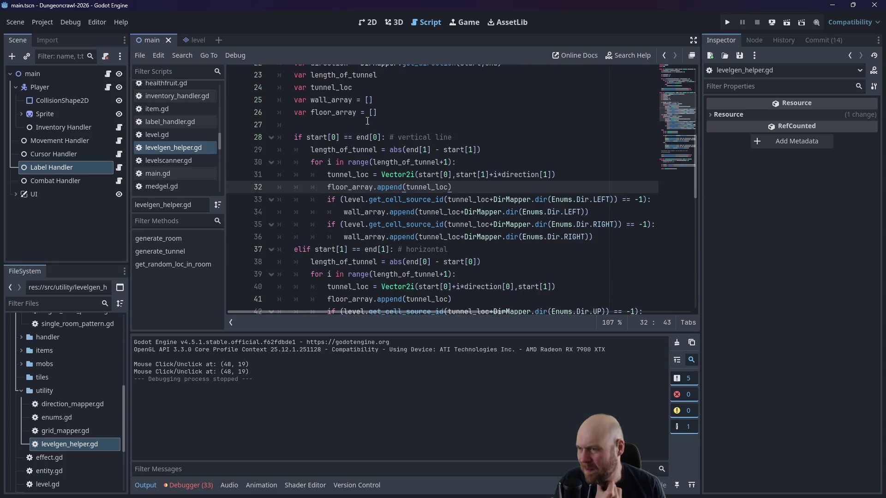
scroll(353, 205, down, 1)
scroll(416, 221, down, 1)
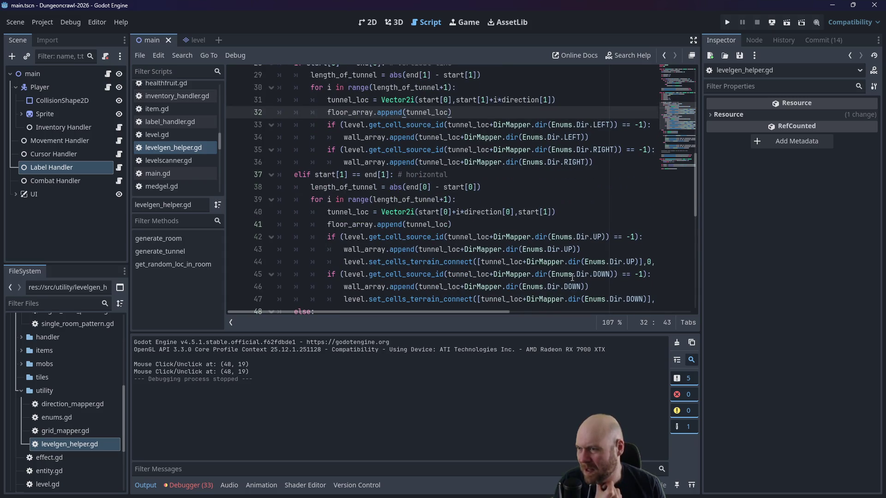
scroll(426, 216, down, 1)
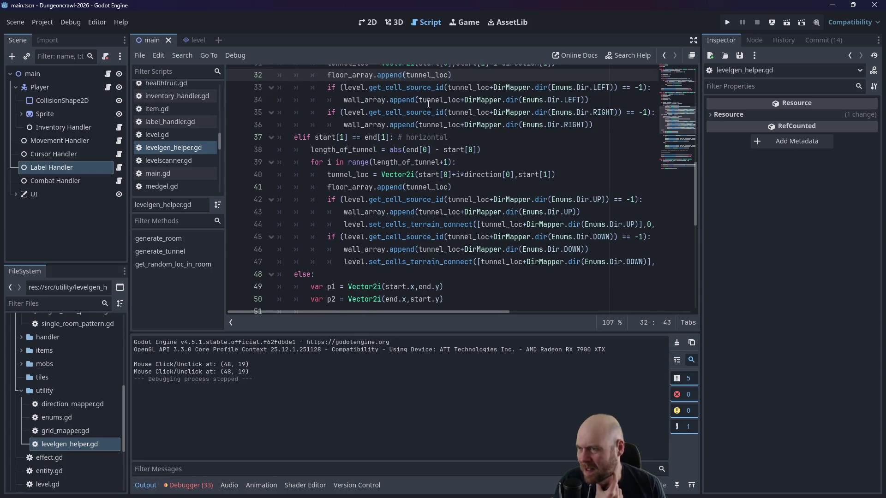
mouse_move(440, 107)
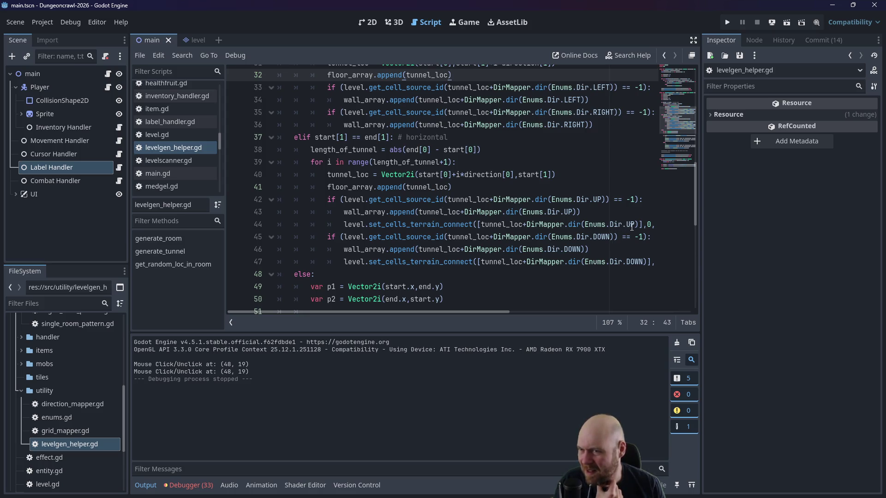
mouse_move(412, 311)
mouse_down()
mouse_move(489, 311)
mouse_move(434, 300)
mouse_move(415, 309)
mouse_up()
scroll(417, 237, up, 3)
scroll(396, 232, down, 3)
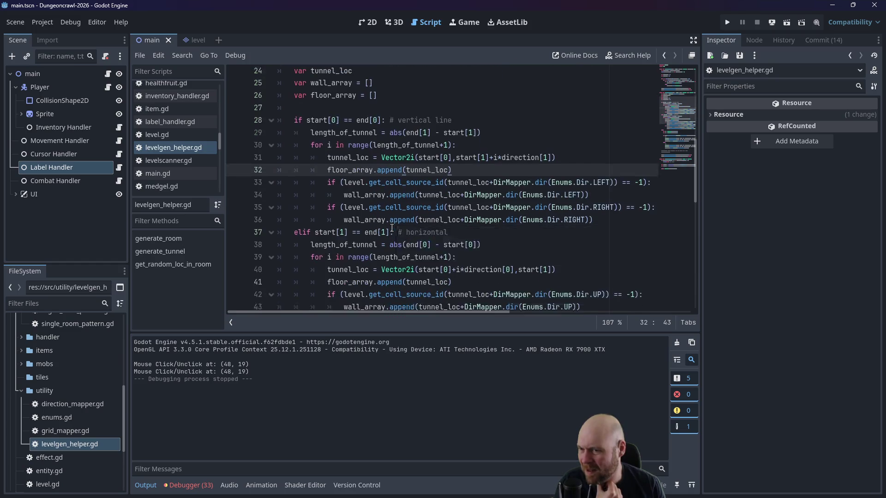
mouse_move(346, 251)
mouse_down()
mouse_move(665, 244)
mouse_move(665, 253)
mouse_move(630, 258)
mouse_up()
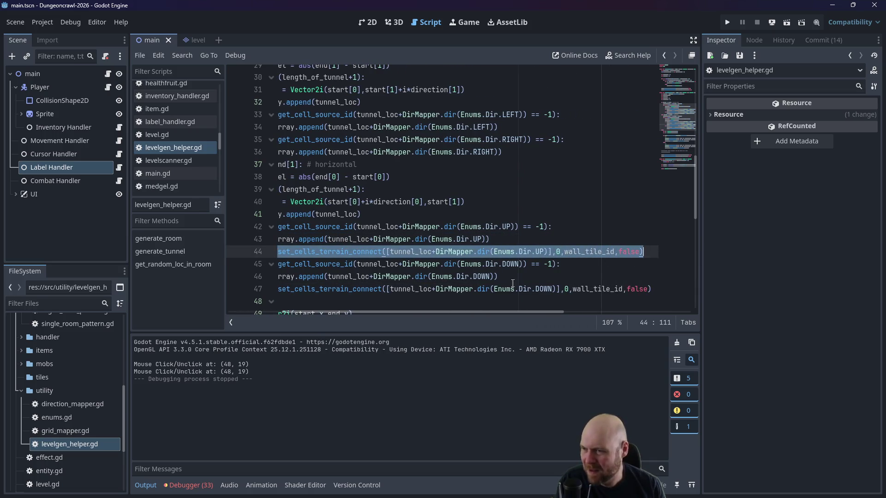
drag(428, 310, 381, 306)
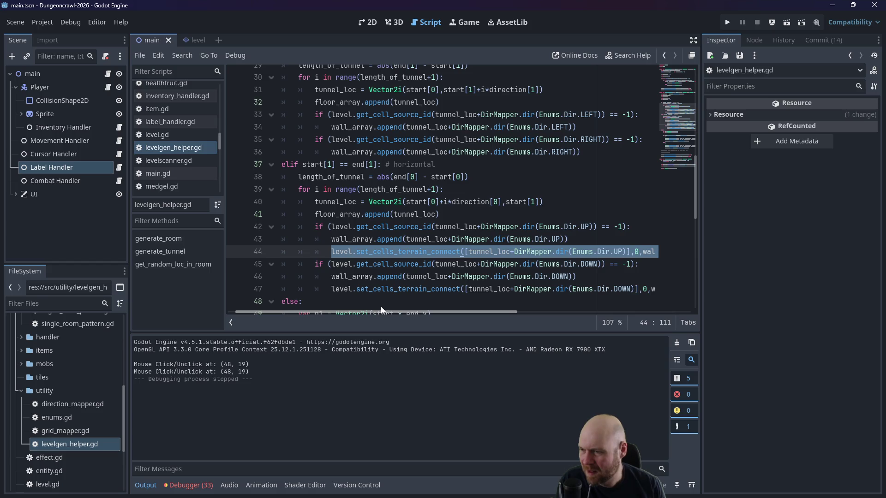
scroll(392, 270, down, 2)
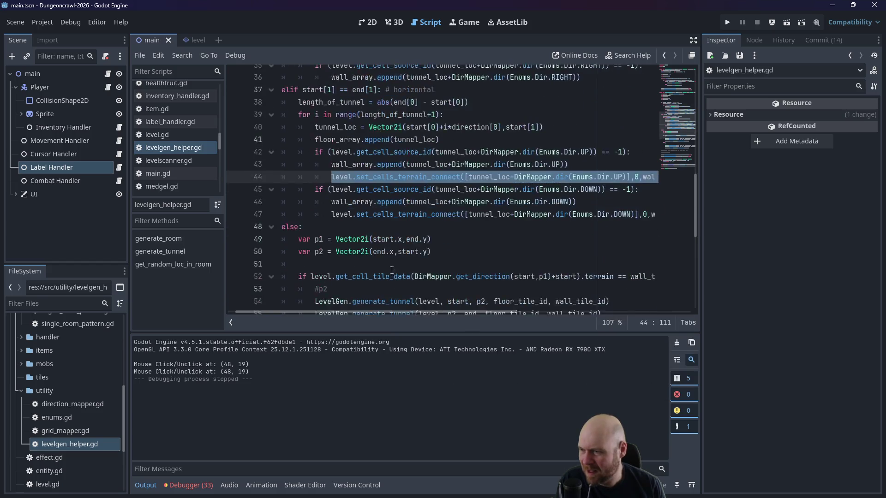
scroll(392, 270, down, 4)
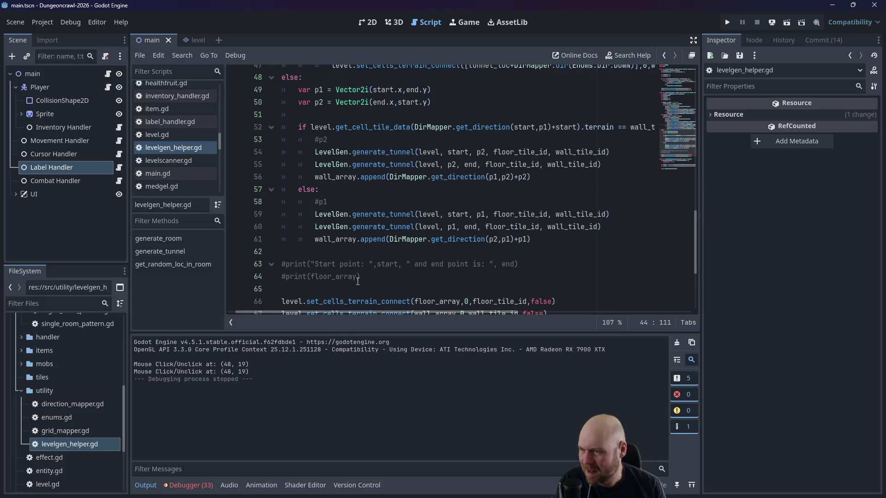
scroll(357, 281, up, 4)
Step: Copy line 44's terrain call and paste it after the LEFT wall append as a LEFT call
scroll(359, 276, up, 2)
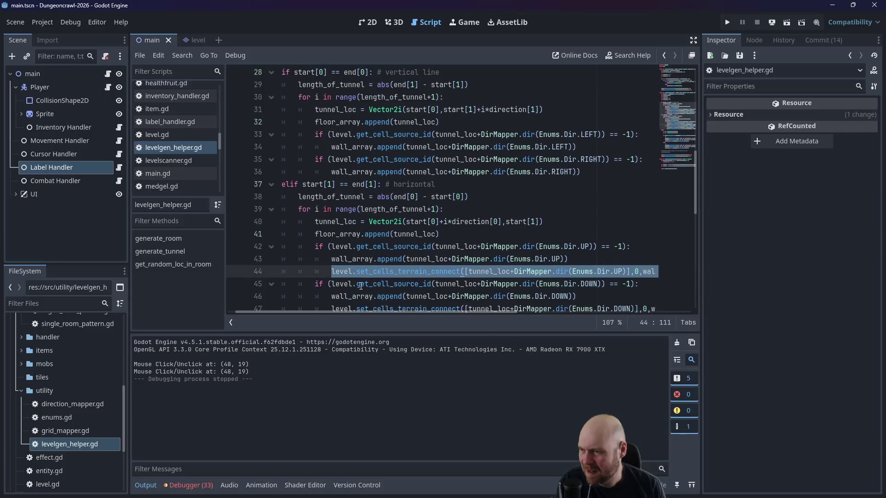
right_click(362, 271)
click(376, 334)
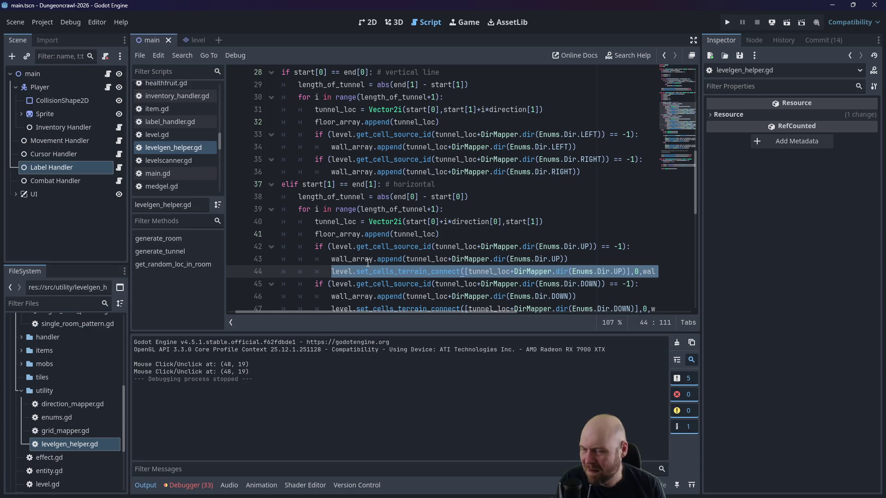
click(589, 160)
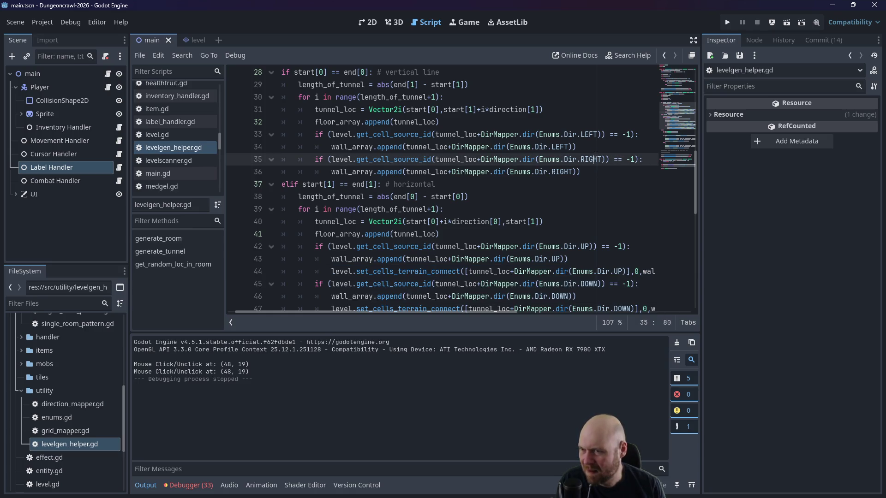
click(592, 147)
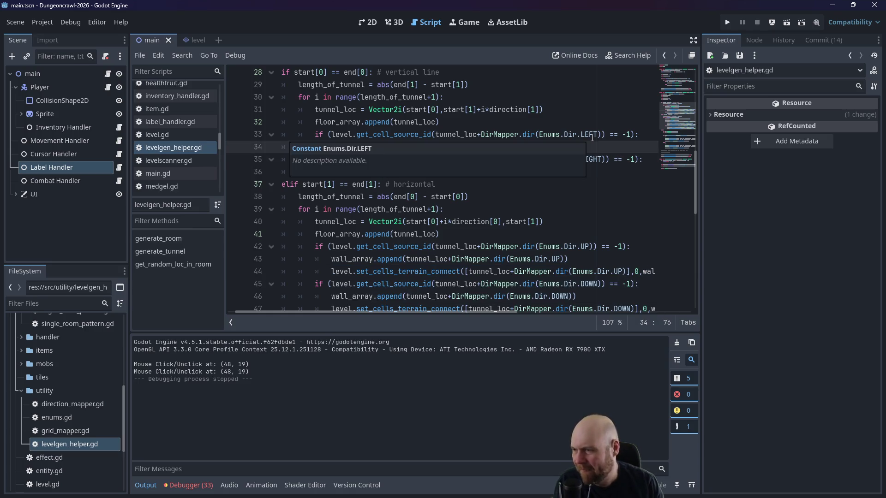
key(Return)
text(level.set_cells_terrain_connect([tunnel_loc+DirMapper.dir(Enums.Dir.UP)],0,wall_tile_id,false))
click(587, 135)
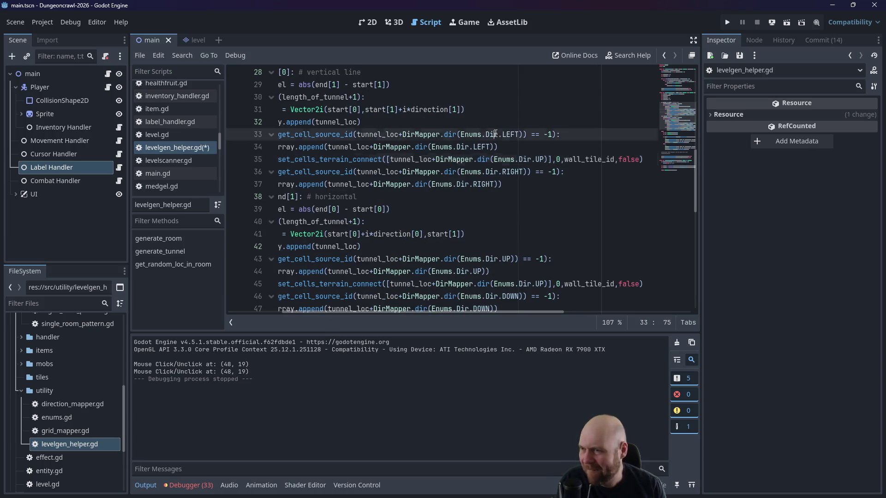
drag(537, 160, 545, 160)
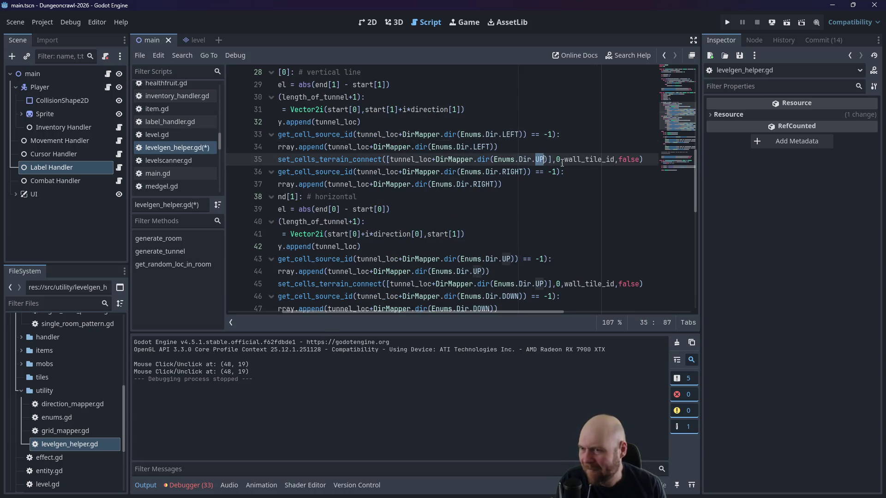
text(LEF)
key(Return)
Step: Paste the terrain call after the RIGHT wall append on line 38, changing UP to RIGHT
click(488, 177)
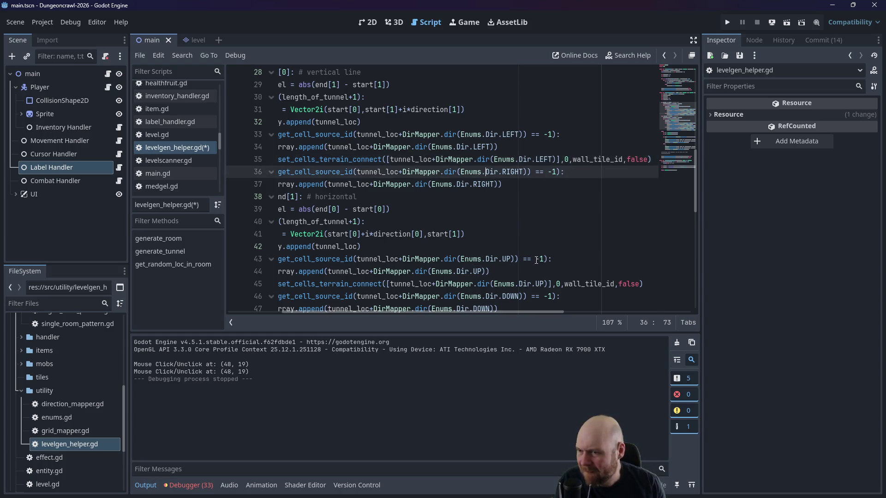
scroll(536, 260, down, 1)
click(560, 146)
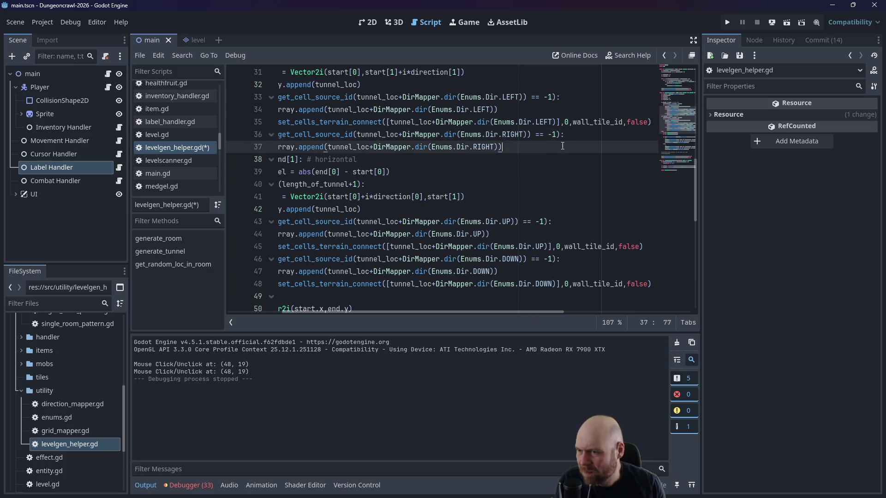
key(Return)
key(ctrl+v)
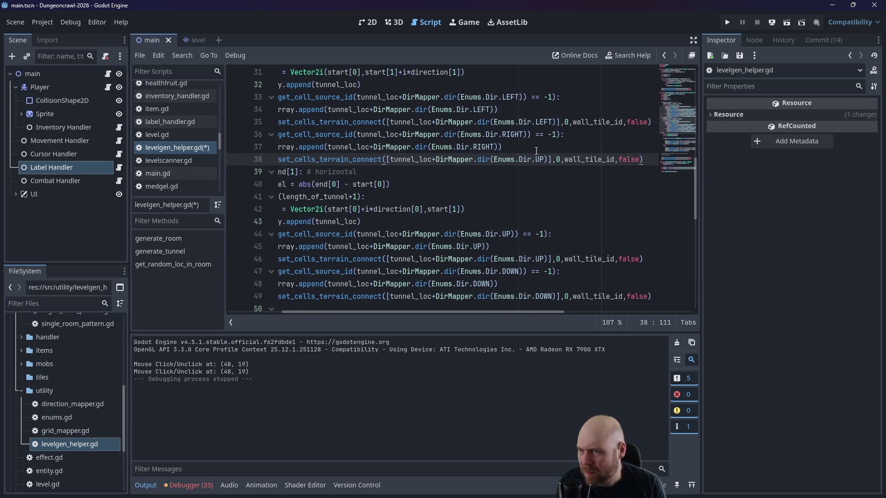
click(538, 159)
text(RIGHT)
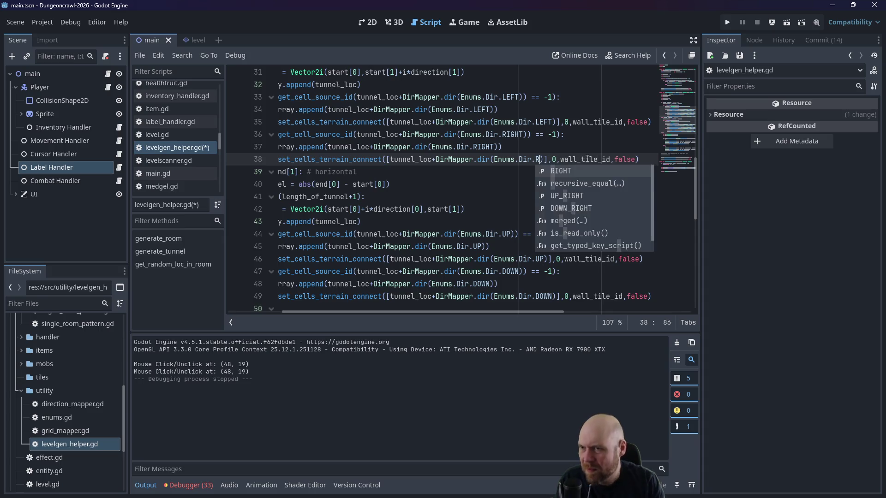
click(451, 110)
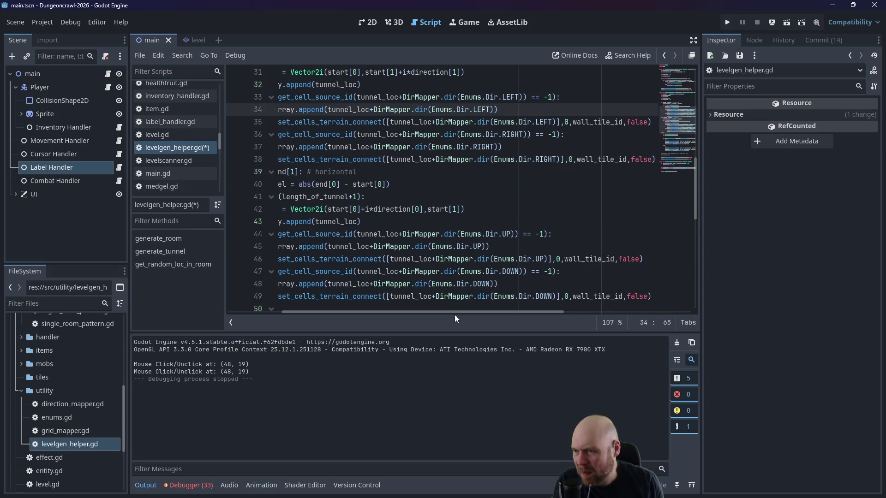
drag(453, 312, 355, 314)
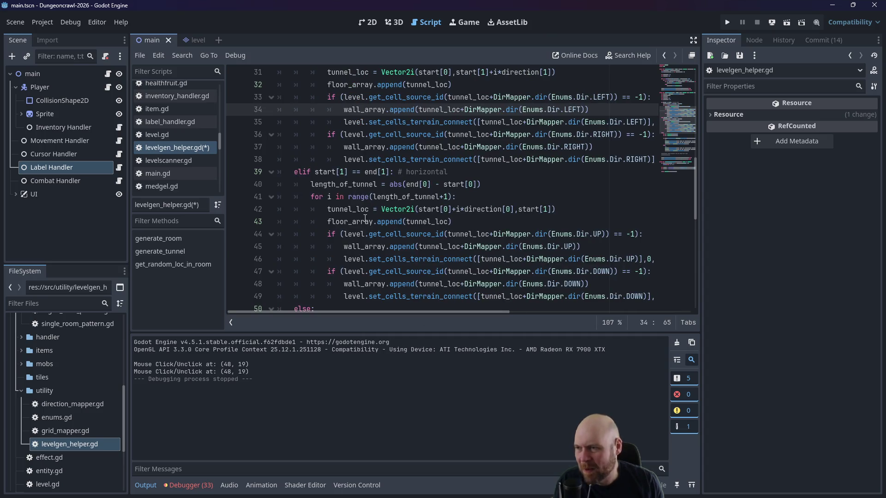
scroll(408, 169, up, 1)
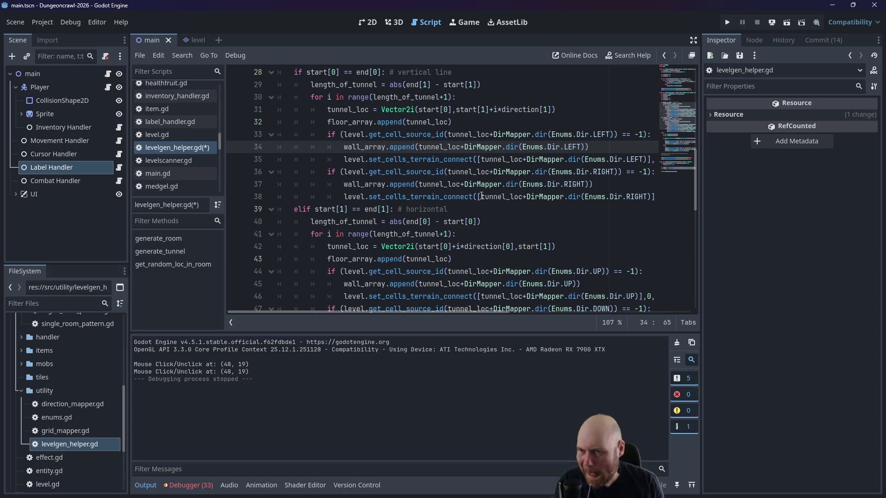
drag(451, 311, 461, 309)
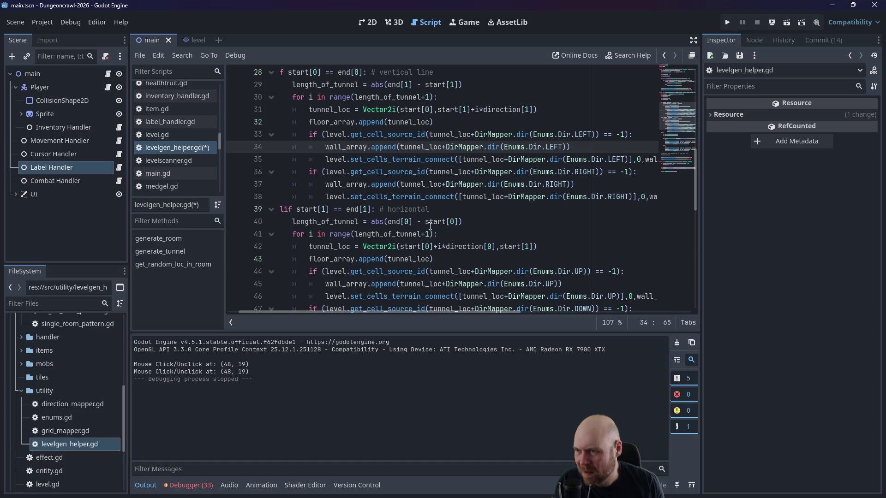
drag(328, 173, 627, 172)
click(610, 175)
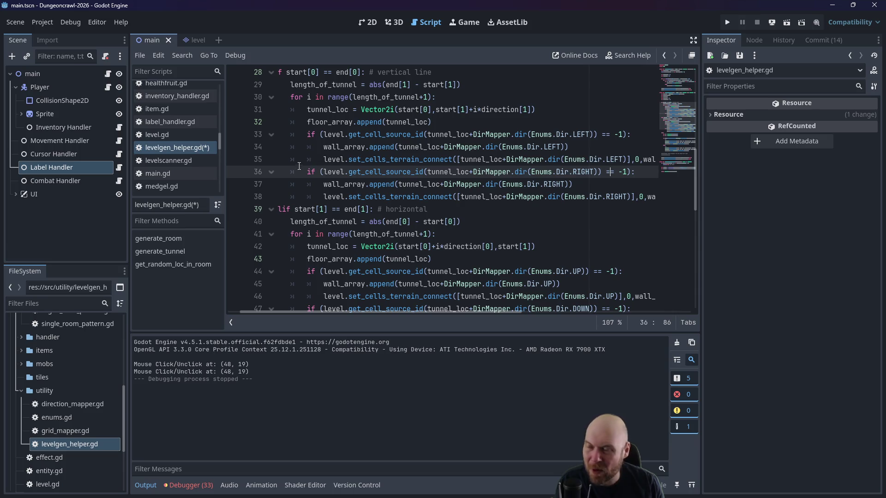
scroll(299, 164, down, 1)
scroll(299, 154, down, 1)
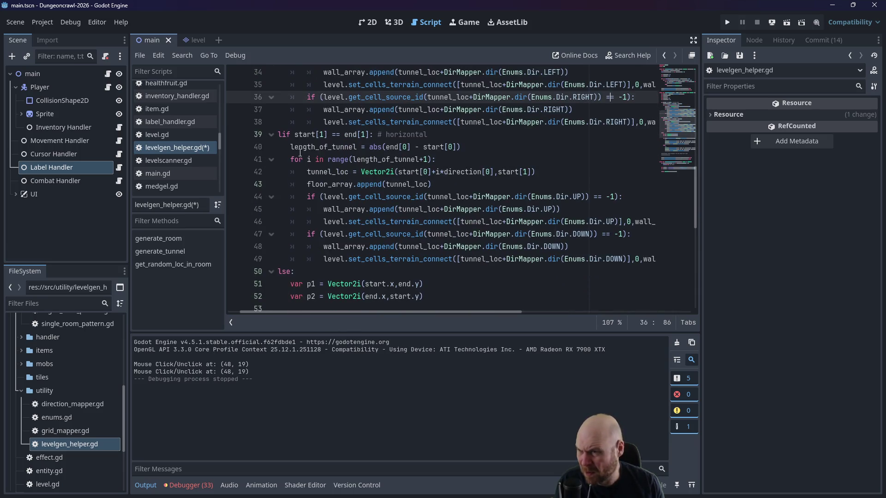
scroll(295, 161, down, 3)
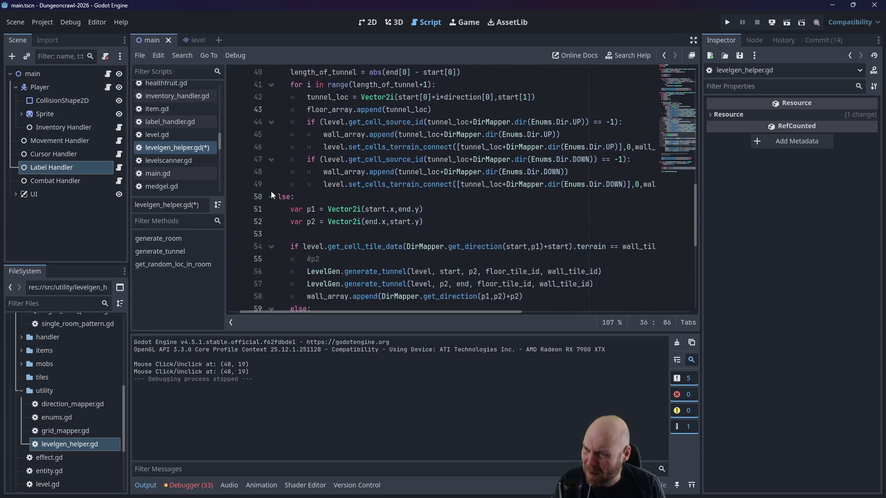
scroll(293, 165, up, 2)
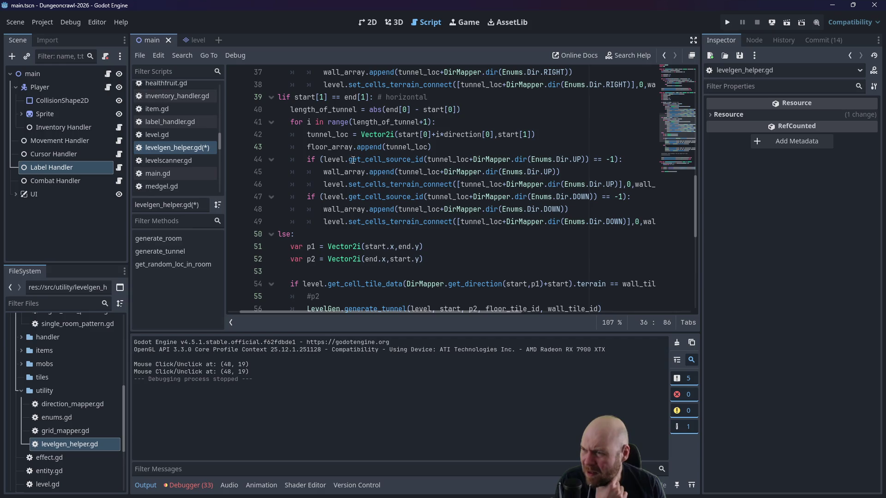
mouse_move(342, 156)
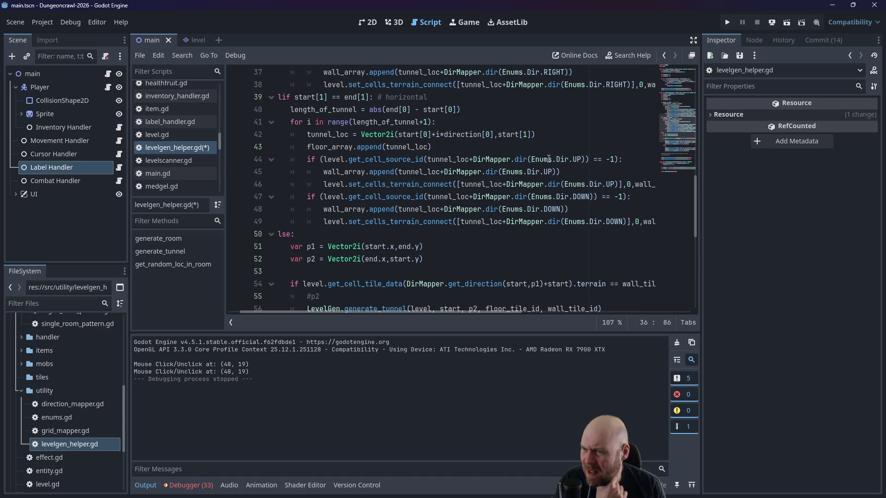
scroll(381, 189, down, 4)
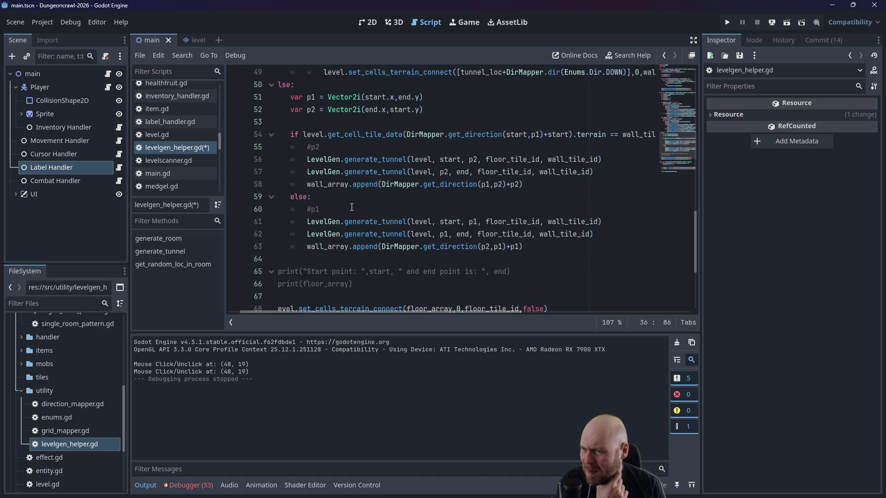
Step: Insert an empty line above the p2 corner wall append on line 58
drag(309, 185, 533, 186)
click(533, 186)
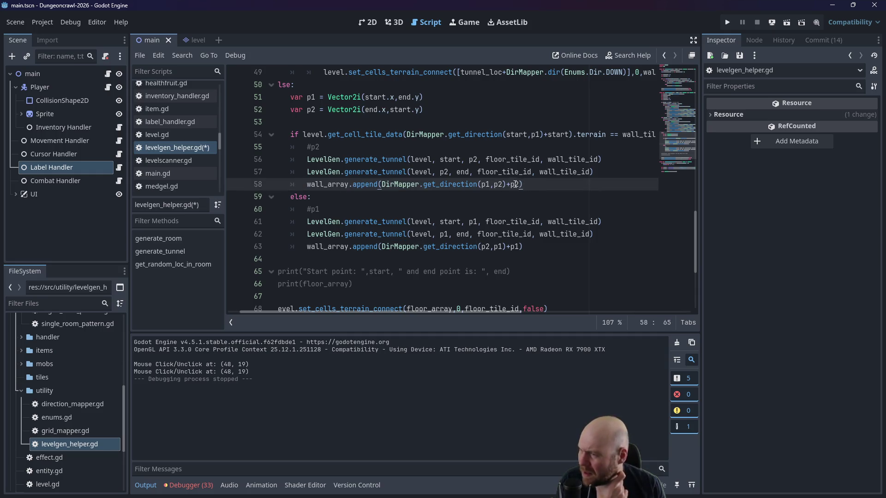
click(317, 184)
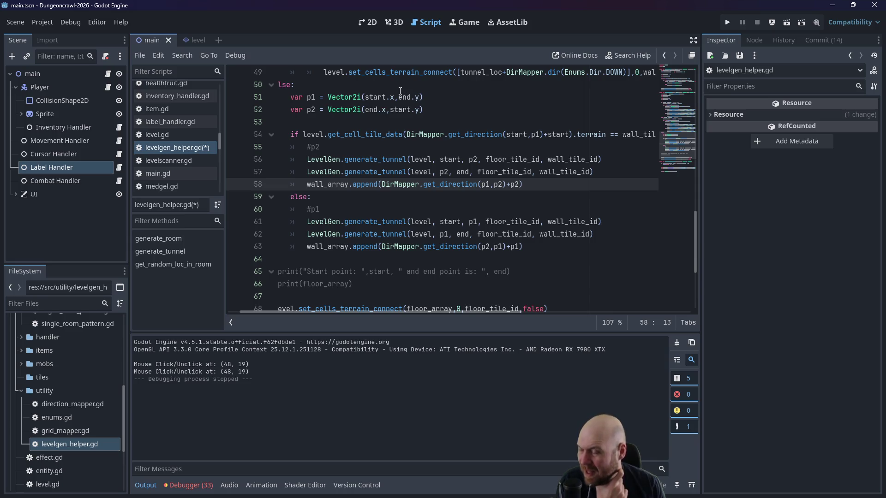
key(ctrl+shift+Return)
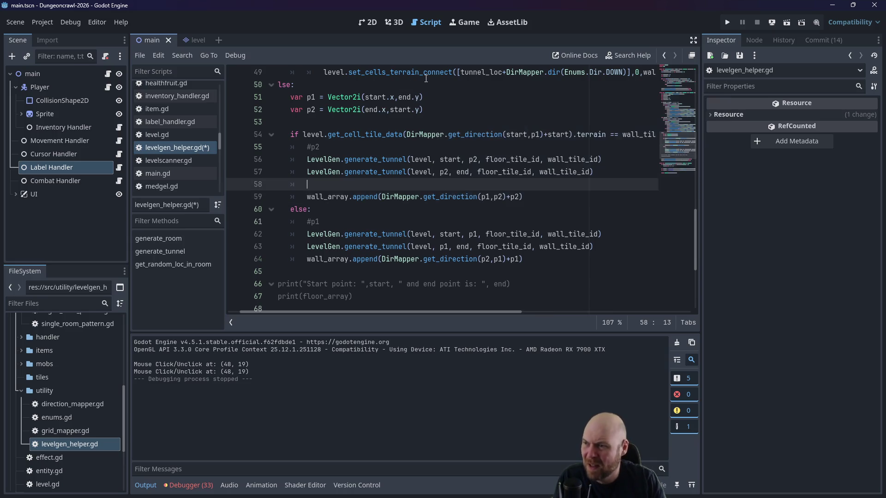
Step: Copy line 47's DOWN empty-cell check and paste it into the new line 58
scroll(318, 160, up, 3)
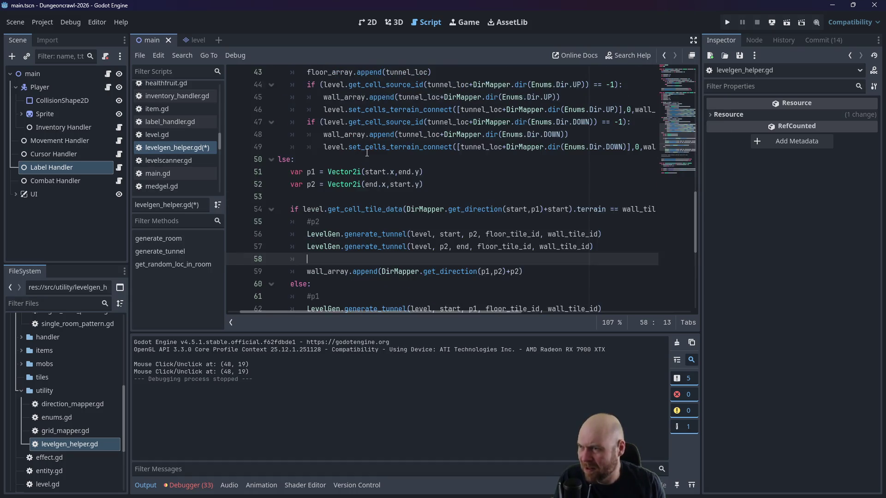
mouse_move(307, 159)
mouse_down()
mouse_move(569, 172)
mouse_move(640, 161)
mouse_up()
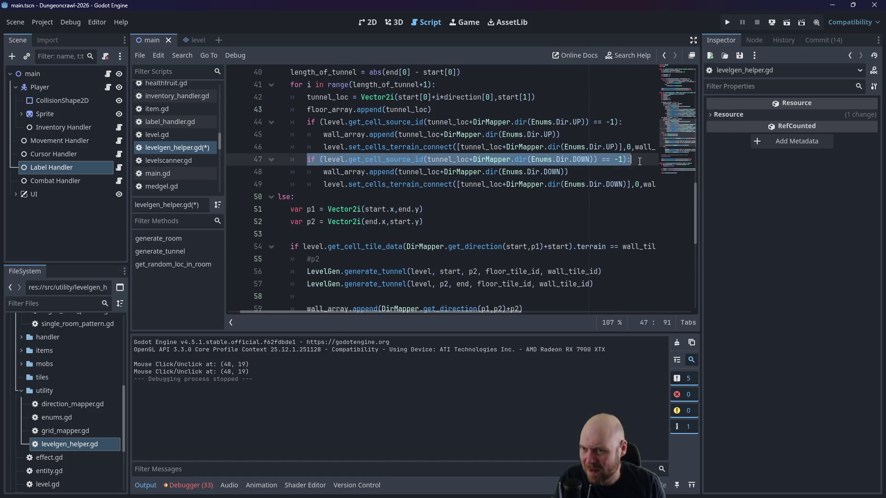
key(ctrl+c)
scroll(590, 175, down, 1)
click(326, 257)
key(ctrl+v)
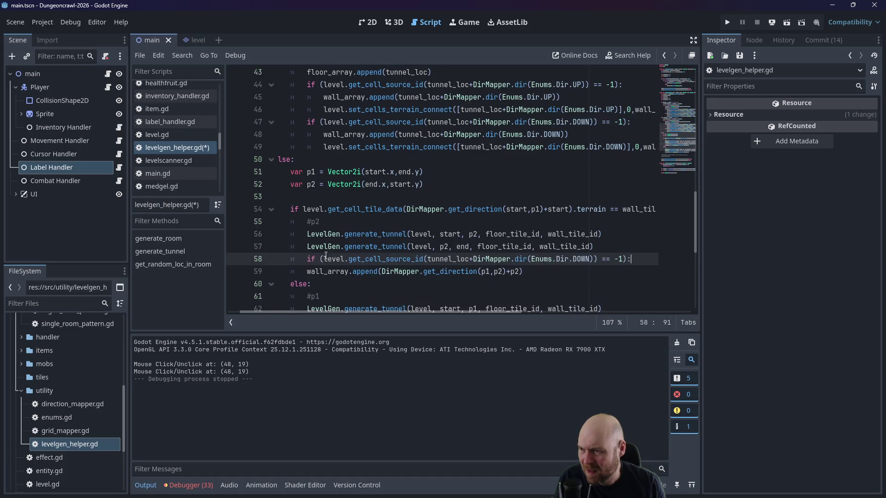
Step: Review the pasted check, line 57's end argument, and the corner append needing indentation
click(454, 221)
click(458, 249)
click(460, 258)
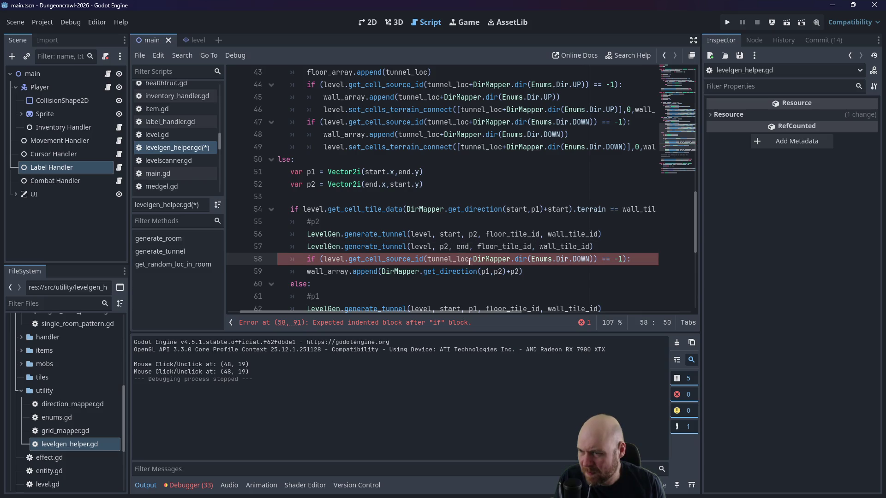
click(459, 247)
click(354, 272)
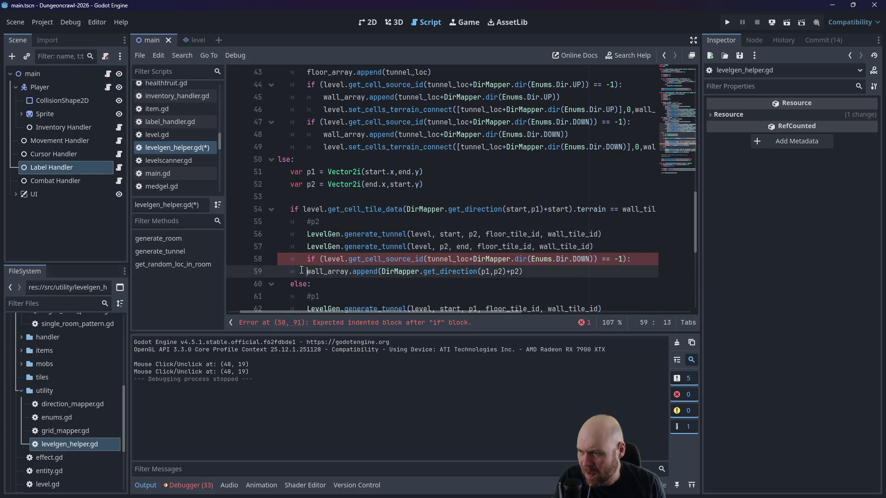
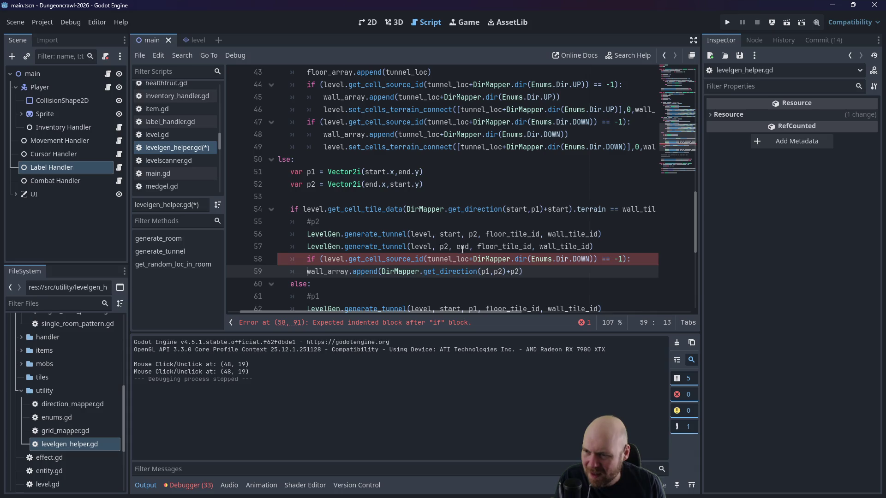
Step: Make line 58's check test the bend cell get_direction(p1,p2)+p2 and nest the wall append under it
click(462, 249)
drag(381, 271, 519, 271)
key(ctrl+c)
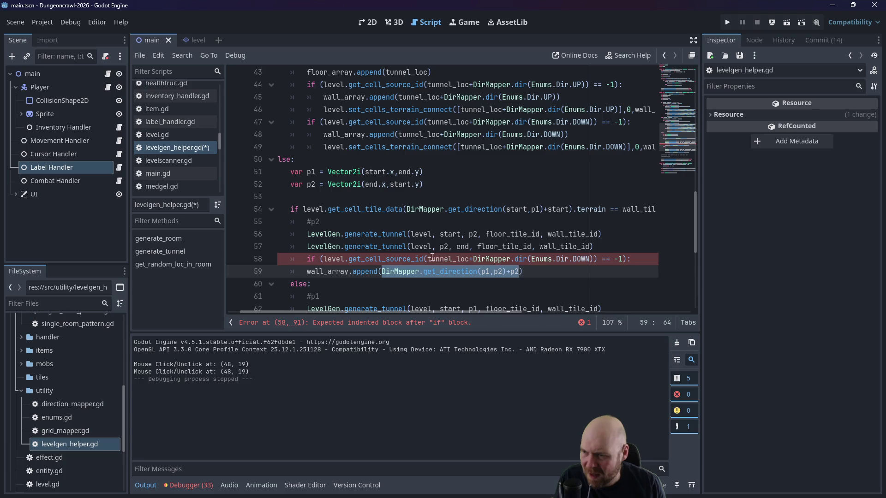
click(428, 259)
drag(447, 259, 593, 259)
key(ctrl+v)
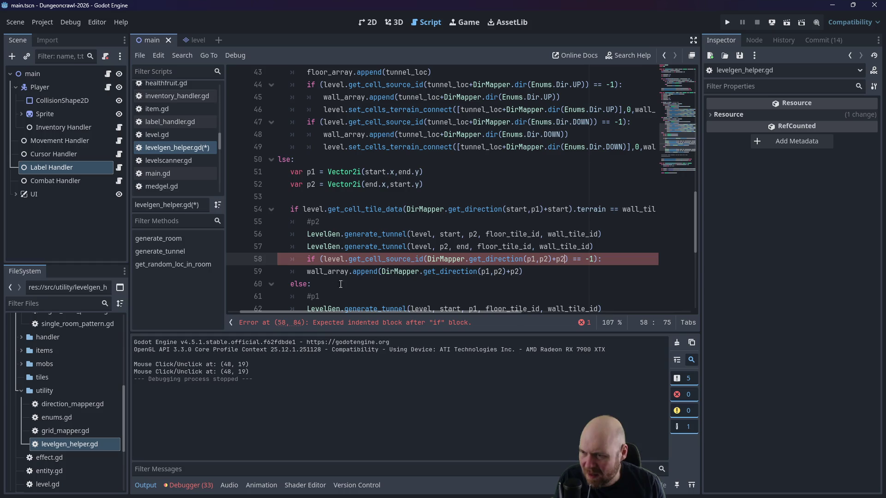
click(302, 273)
key(Tab)
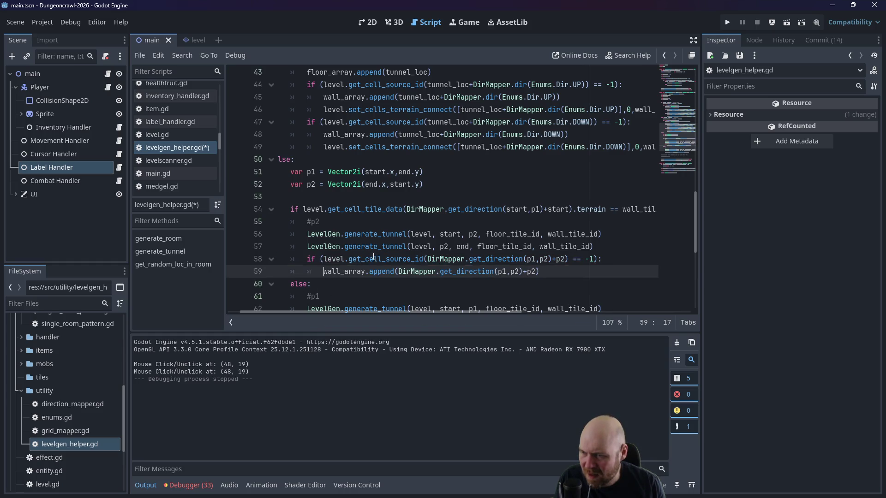
scroll(378, 256, down, 2)
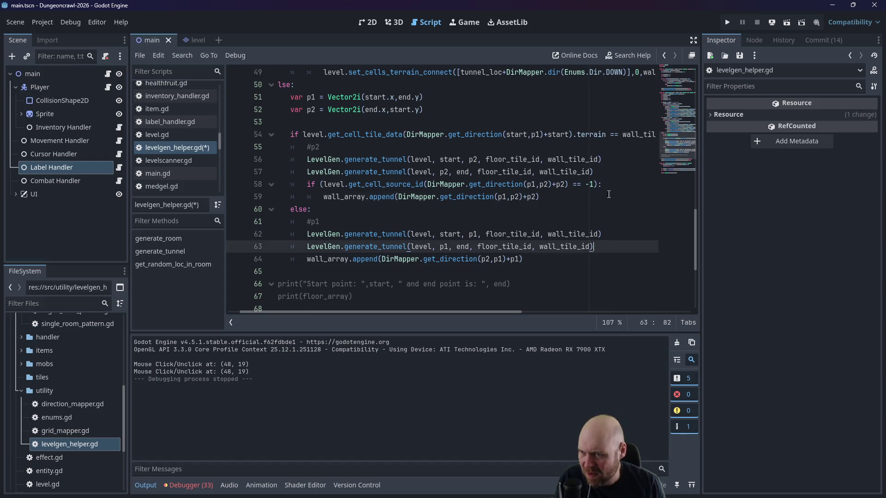
Step: Copy the bend check into the else branch and nest its wall append under it
drag(602, 184, 298, 186)
key(ctrl+c)
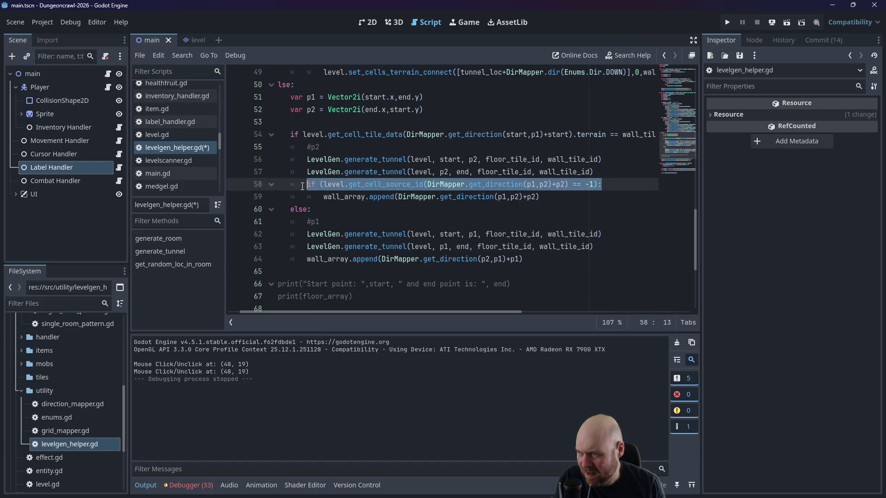
click(606, 250)
key(Return)
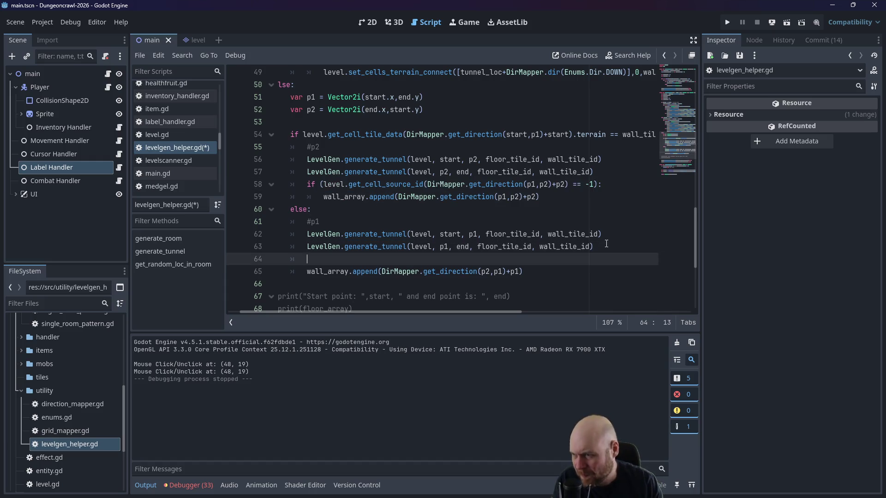
key(ctrl+v)
key(Down)
key(Home)
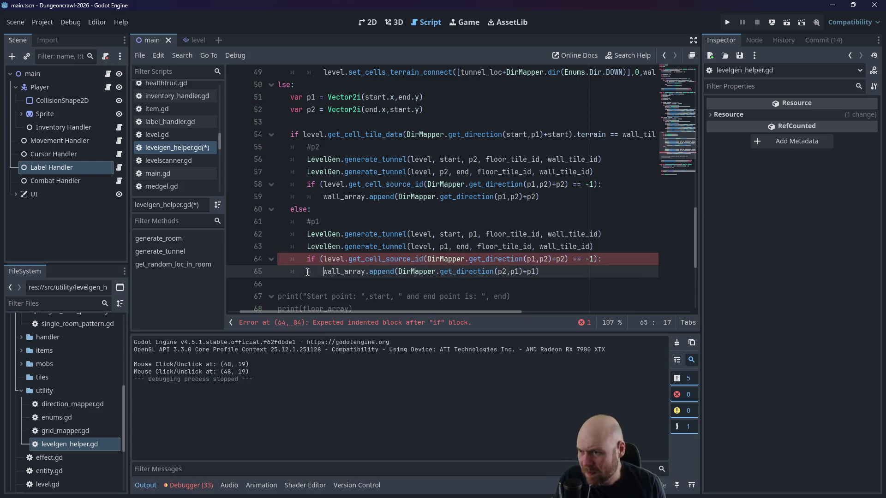
key(Tab)
Step: Change the else-branch check's trailing offset from p2 to p1 and save levelgen_helper.gd
click(533, 260)
text(2)
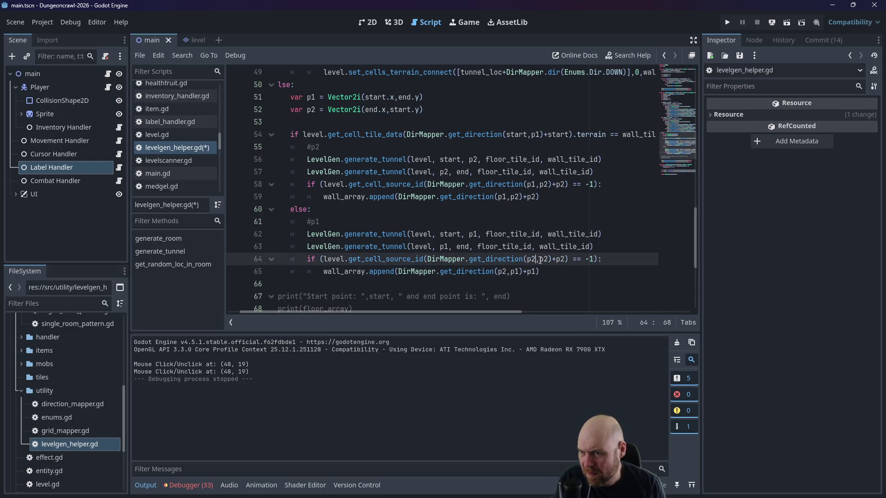
click(546, 260)
click(566, 259)
key(BackSpace)
text(1)
click(467, 147)
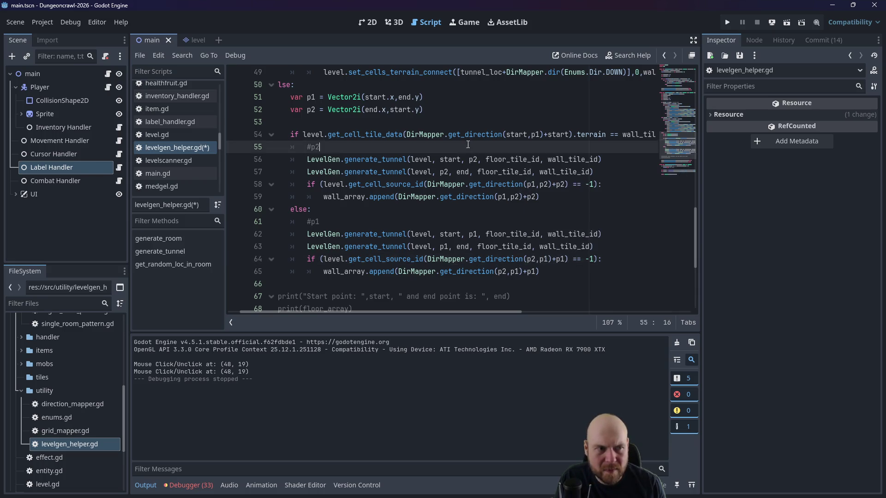
key(ctrl+s)
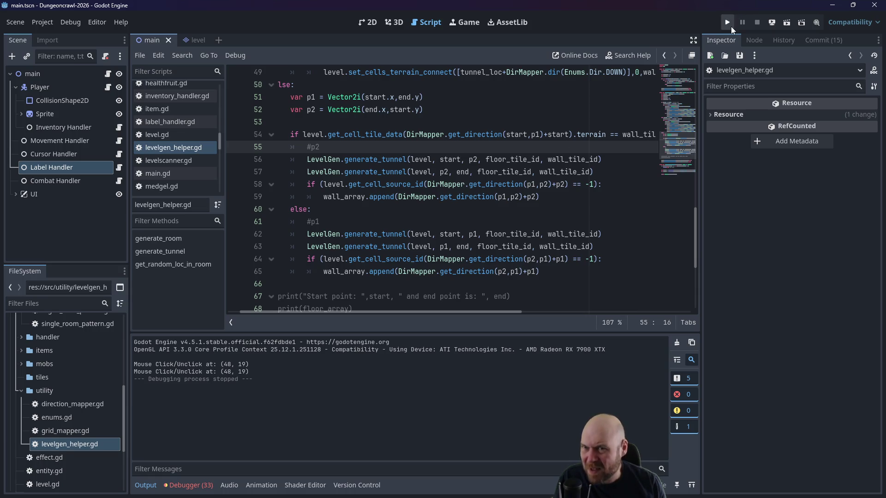
Step: Run the game, grab and switch on the floodlight, and pick up the medgel pack
click(727, 23)
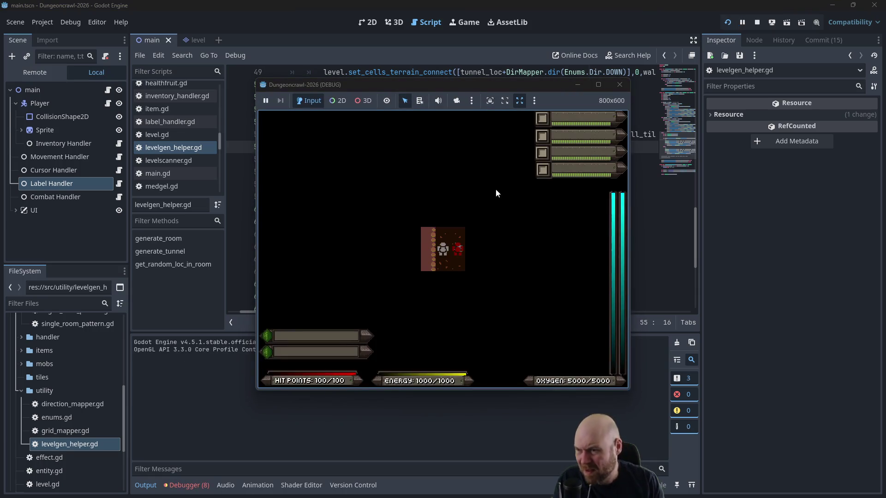
key(Right)
key(i)
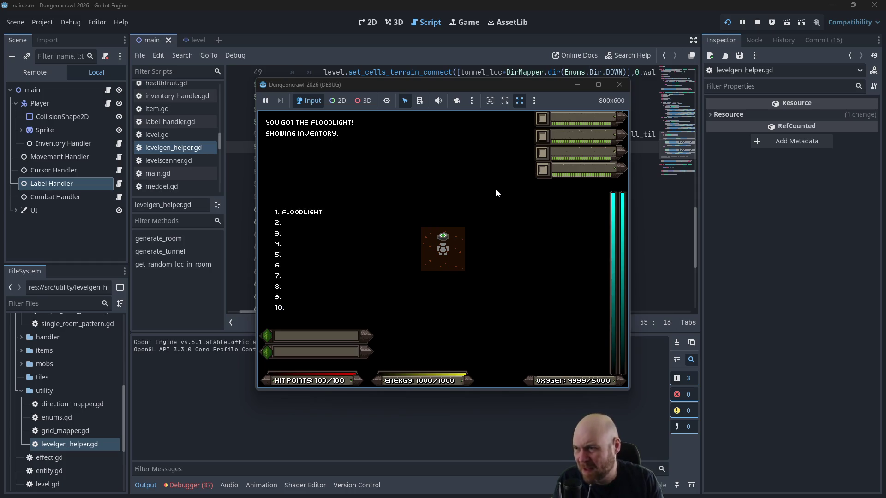
key(1)
key(Up)
Step: Walk out of the starting room along the corridor and fight the Martian butterfly
key(Left)
key(Left)
key(Left)
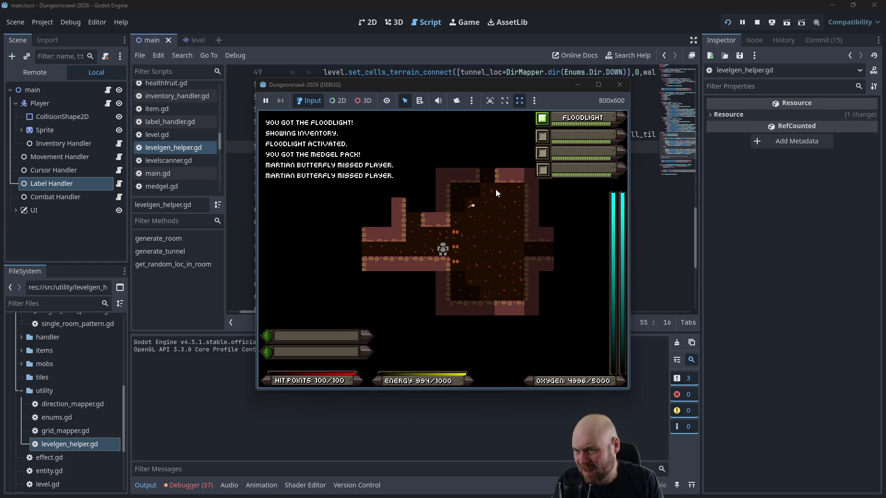
key(Down)
key(Down)
key(Down)
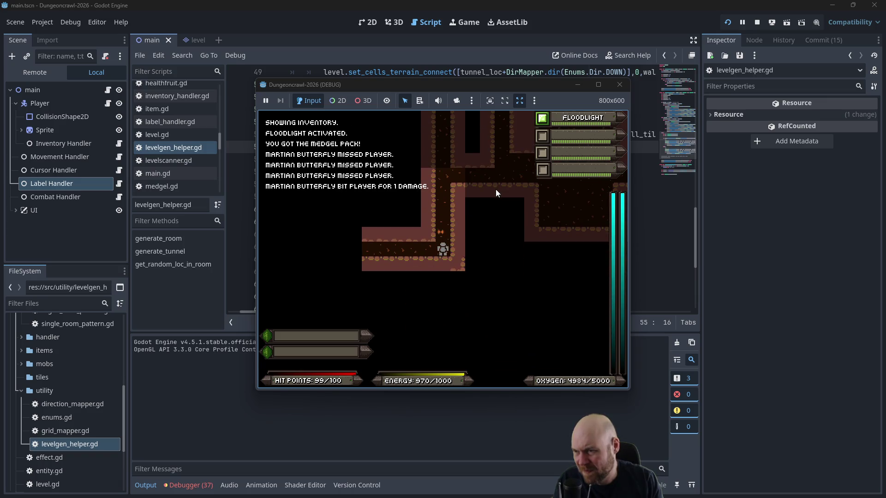
key(Left)
key(Left)
key(Left)
key(Left)
key(Left)
key(Left)
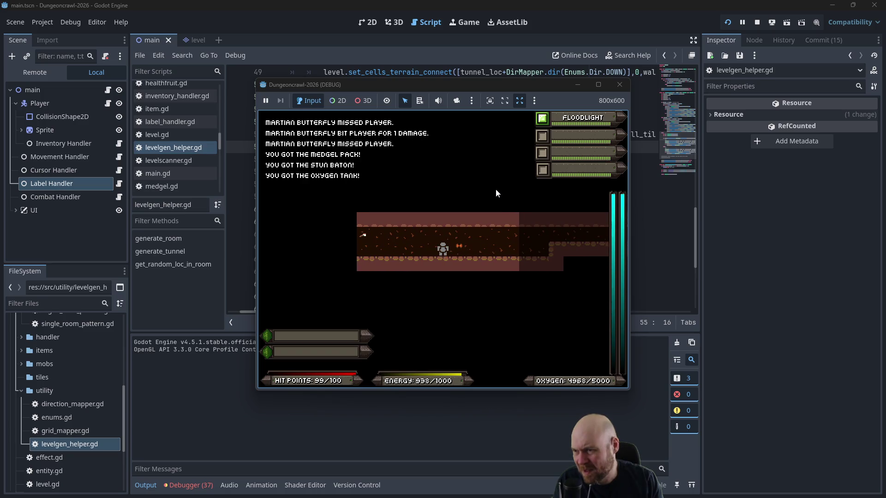
key(Right)
key(Up)
key(Left)
key(Right)
key(Right)
key(Right)
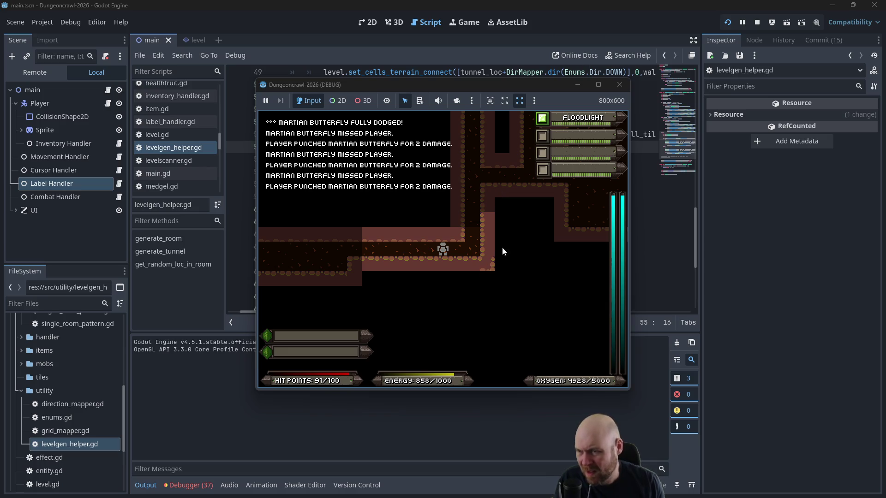
Step: Stop the game and copy line 49's set_cells_terrain_connect call onto a new line after line 59
click(620, 84)
scroll(324, 112, up, 2)
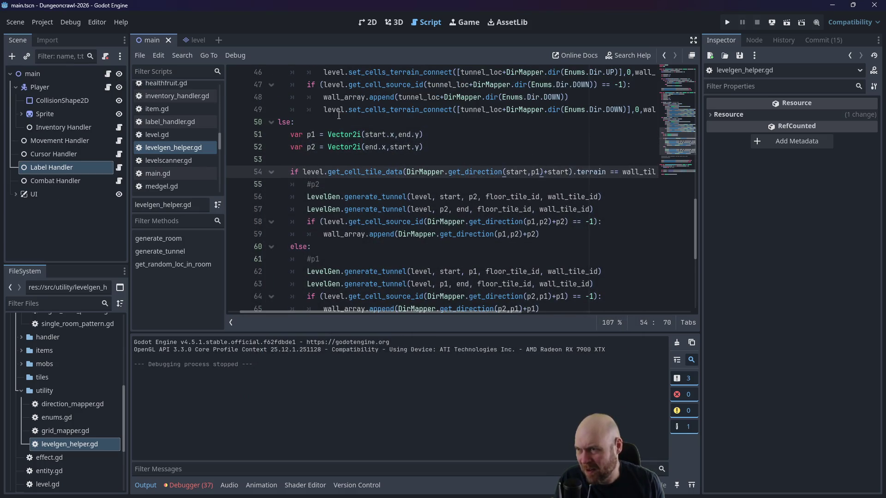
click(324, 112)
drag(325, 112, 676, 110)
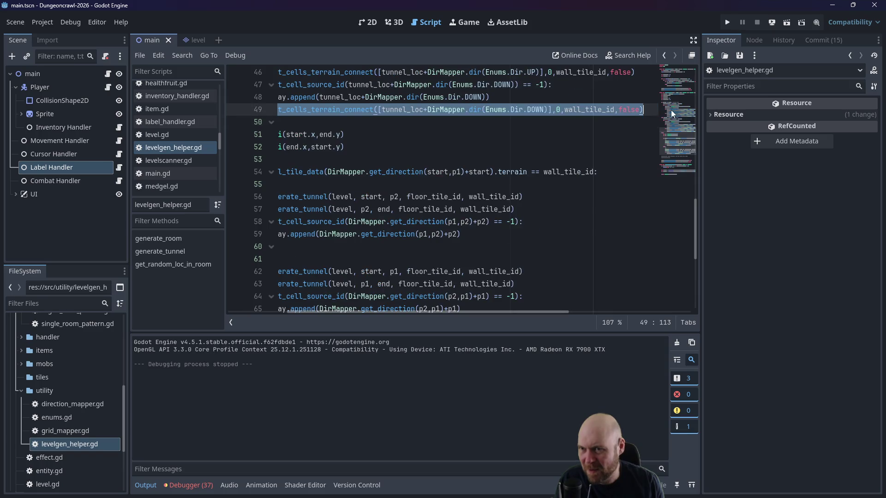
click(473, 239)
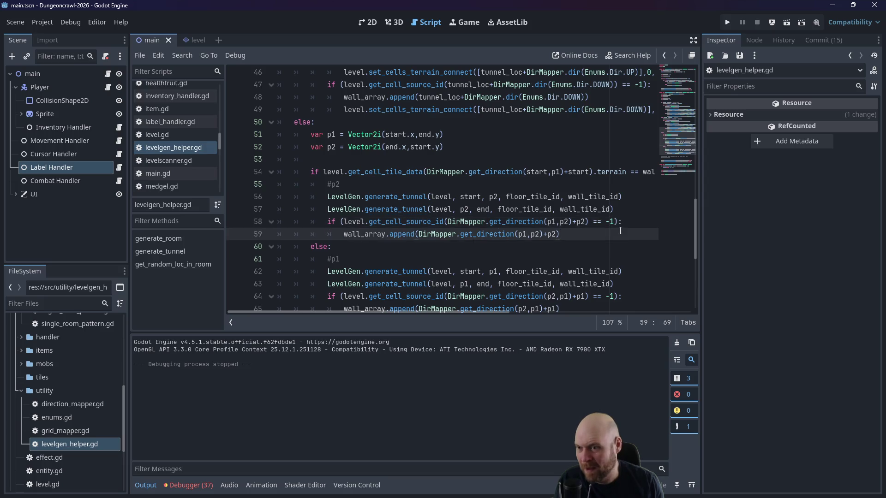
key(Return)
text(level.set_cells_terrain_connect([tunnel_loc+DirMapper.dir(Enums.Dir.DOWN)],0,wall_tile_id,false))
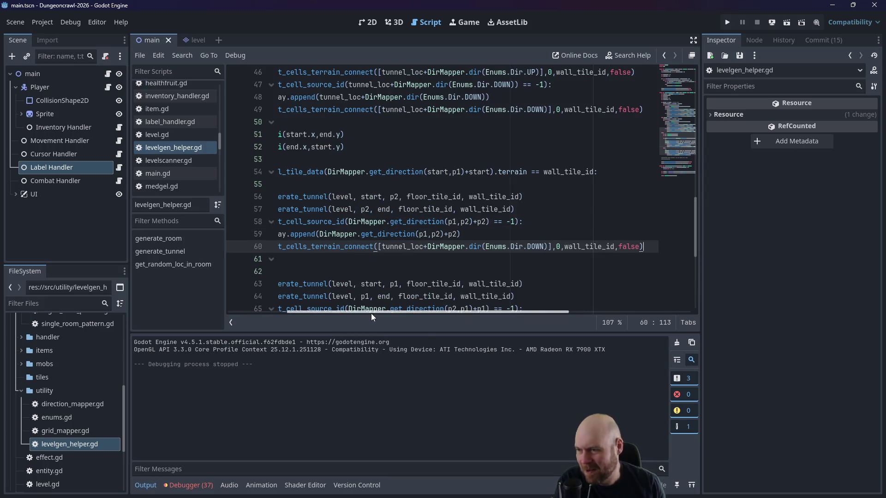
Step: Point the new terrain-connect call at the bend-cell position expression
scroll(332, 258, left, 5)
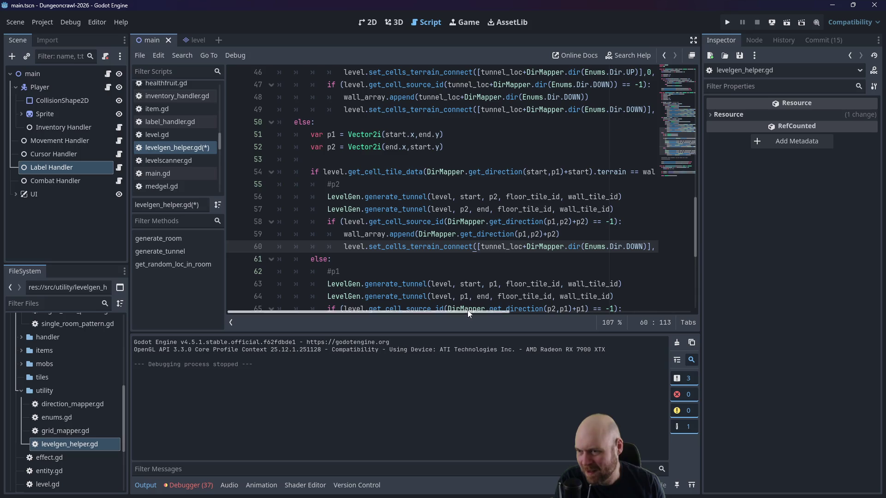
scroll(415, 268, right, 3)
drag(339, 234, 475, 232)
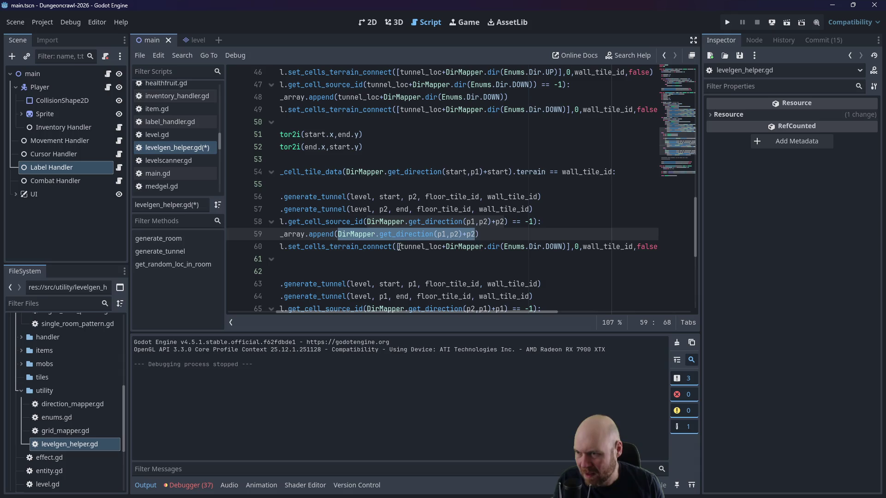
drag(399, 247, 567, 246)
text(DirMapper.get_direction(p1,p2)+p2)
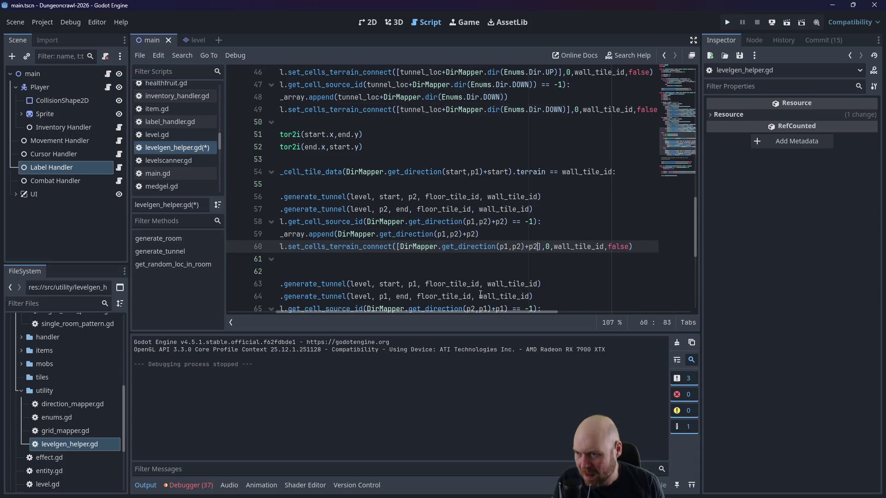
Step: Paste the terrain-connect call onto empty line 67 in the else branch
scroll(390, 279, left, 5)
scroll(389, 279, down, 3)
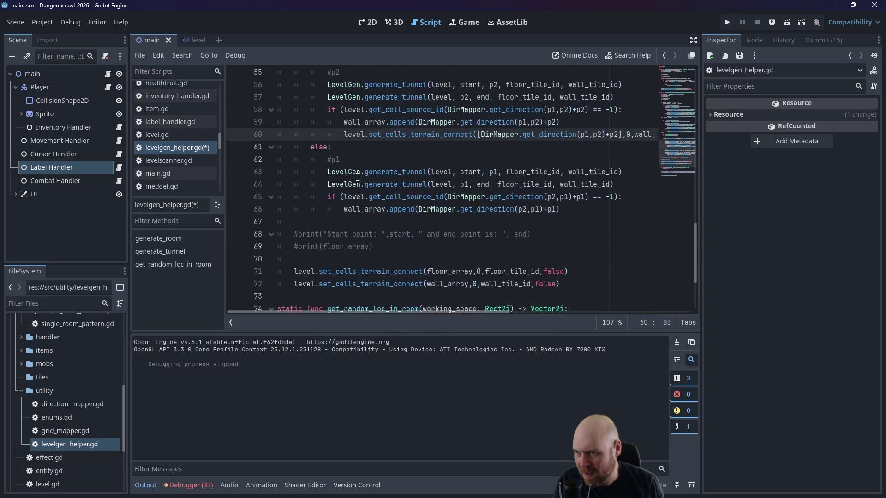
mouse_move(345, 134)
mouse_down()
mouse_move(784, 139)
mouse_move(674, 138)
mouse_up()
key(ctrl+c)
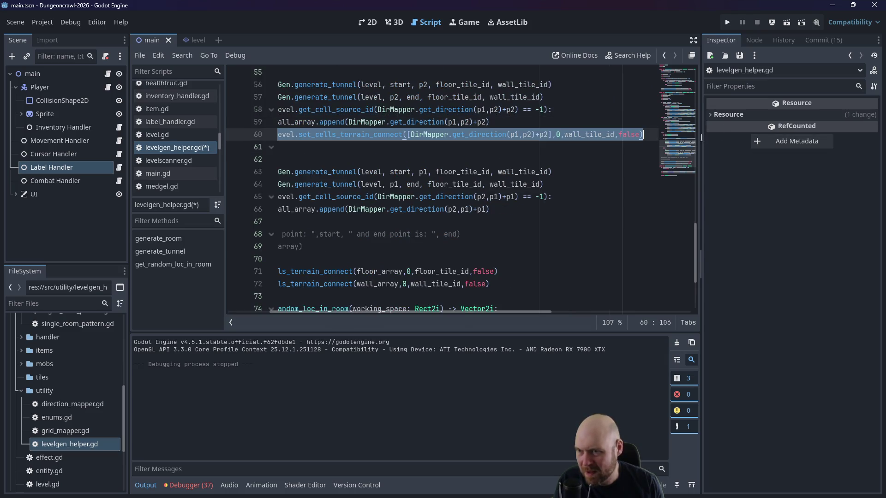
scroll(483, 308, left, 5)
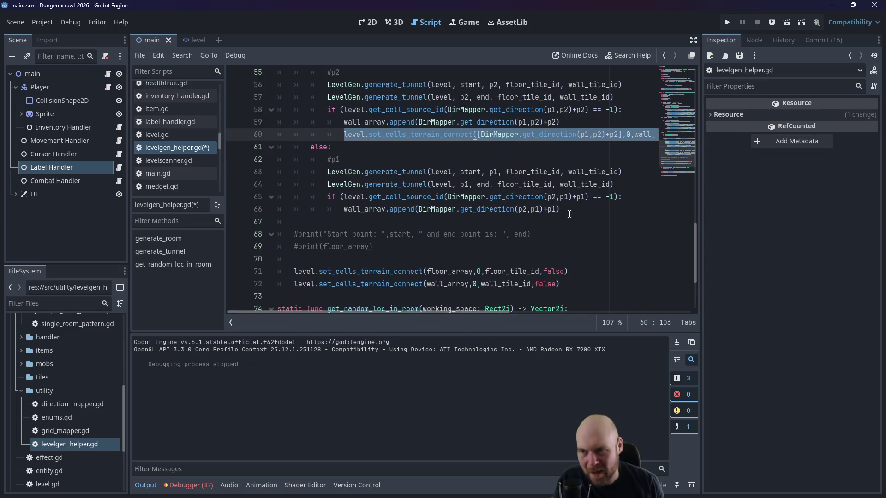
click(580, 209)
click(580, 223)
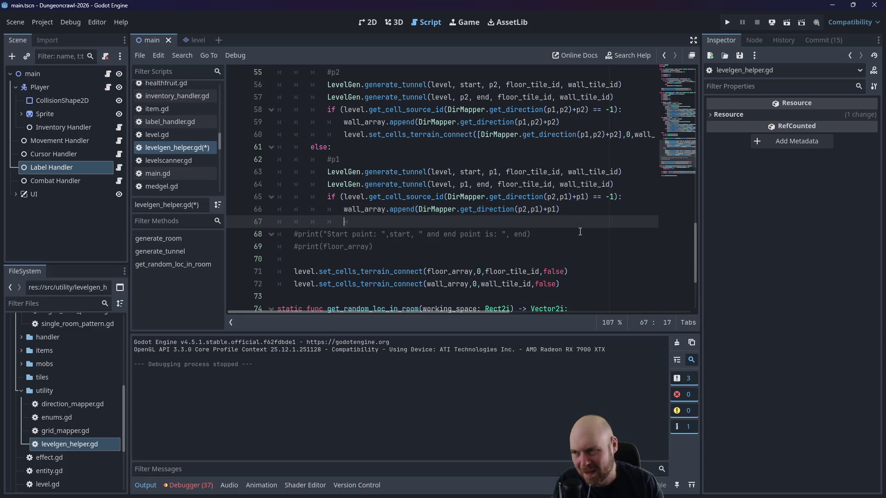
key(ctrl+v)
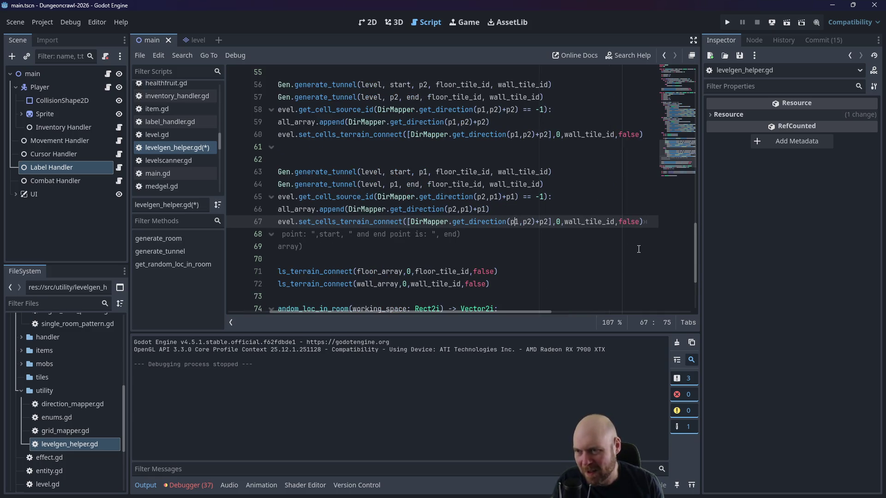
Step: Swap line 67's direction arguments to p2,p1 and change its trailing offset to +p1
key(Right)
key(Right)
key(BackSpace)
text(1)
key(Right)
key(Right)
key(Right)
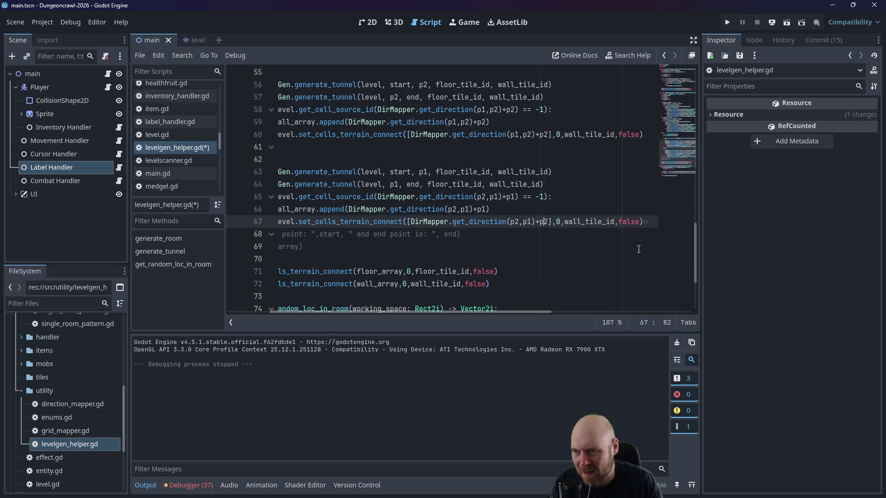
key(BackSpace)
text(1)
Step: Save levelgen_helper.gd and clear the accidental text selection
key(ctrl+s)
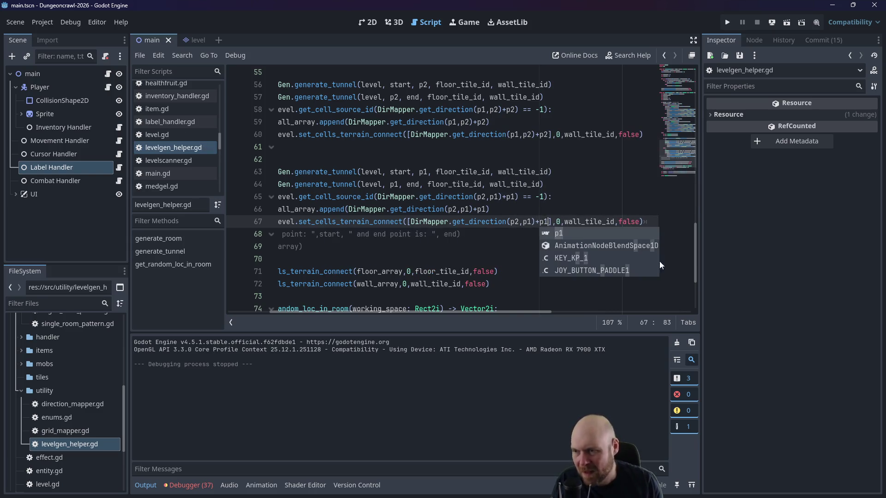
drag(499, 306, 489, 321)
click(487, 289)
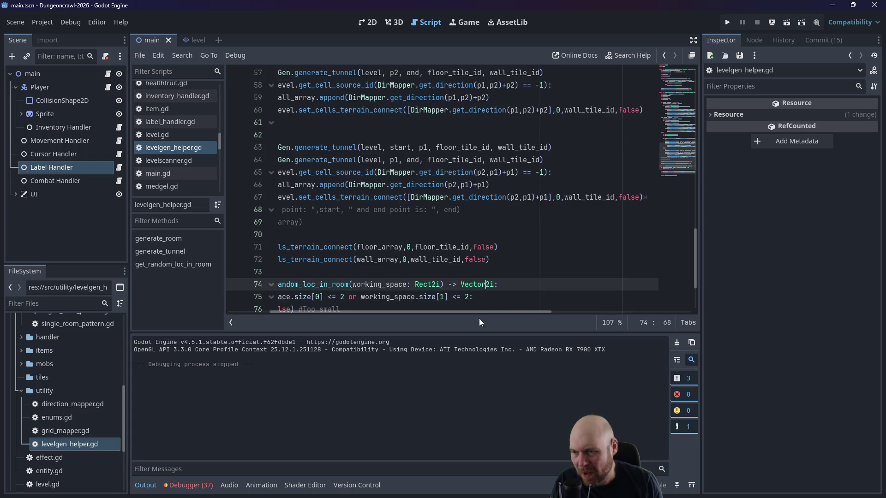
scroll(362, 310, left, 3)
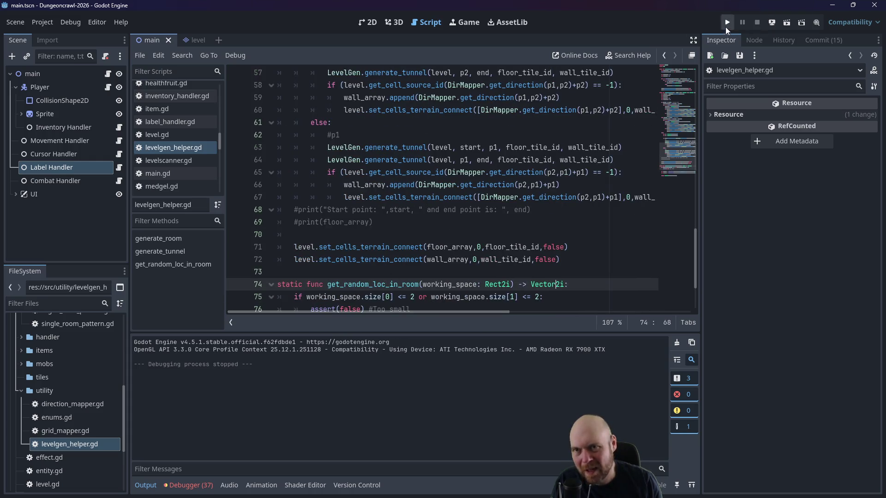
Step: Run the game, pick up the floodlight and switch it on
click(726, 25)
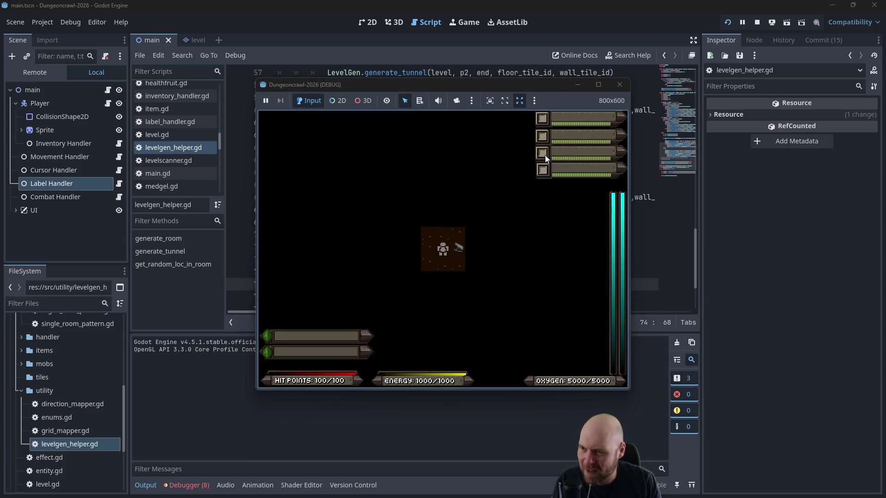
key(Right)
key(i)
key(1)
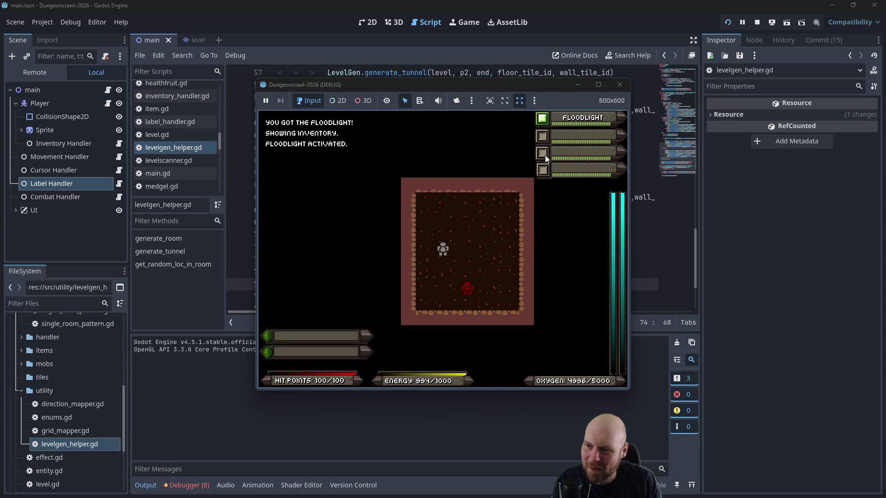
Step: Walk into the next room, pick up the stun baton and equip it in the hand slot
key(Right)
key(Down)
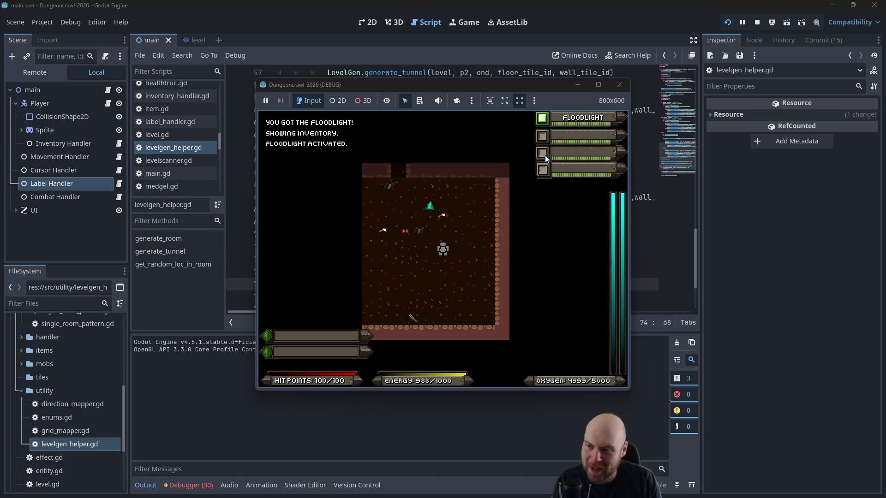
key(Down)
key(Down)
key(Down)
key(Left)
key(Left)
key(i)
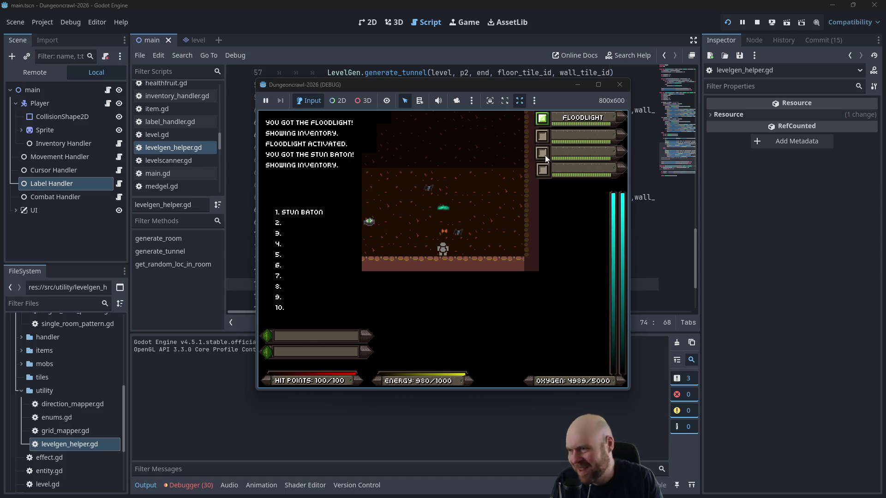
key(1)
Step: Head through the corridor to the upper-left room and fight the rogue bat and butterfly
key(Up)
key(Up)
key(Up)
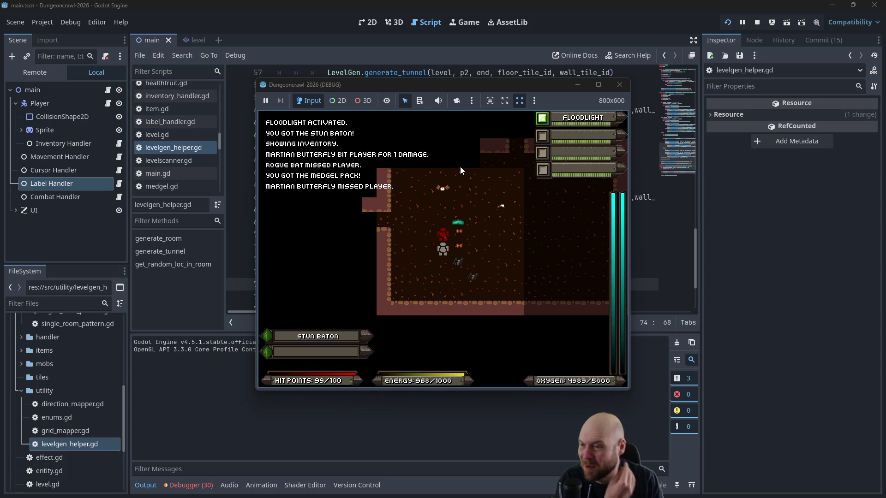
key(Up)
key(Left)
key(Left)
key(Left)
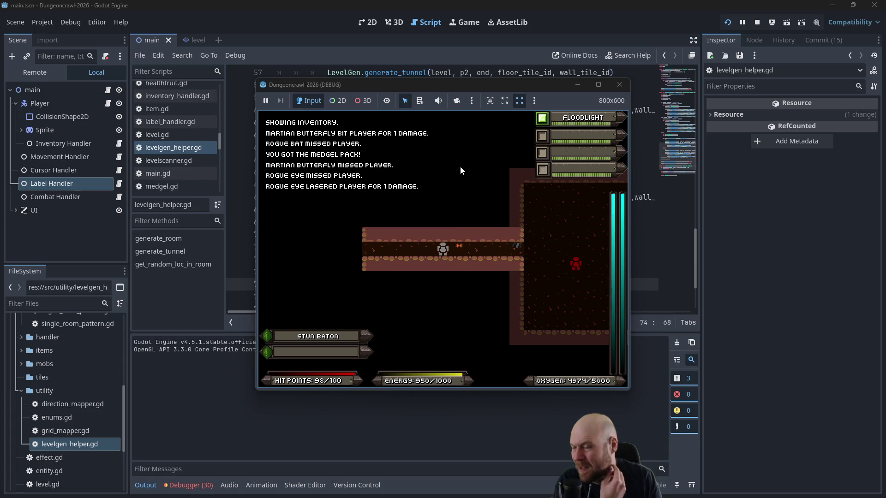
key(Left)
key(Left)
key(Left)
key(Up)
key(Up)
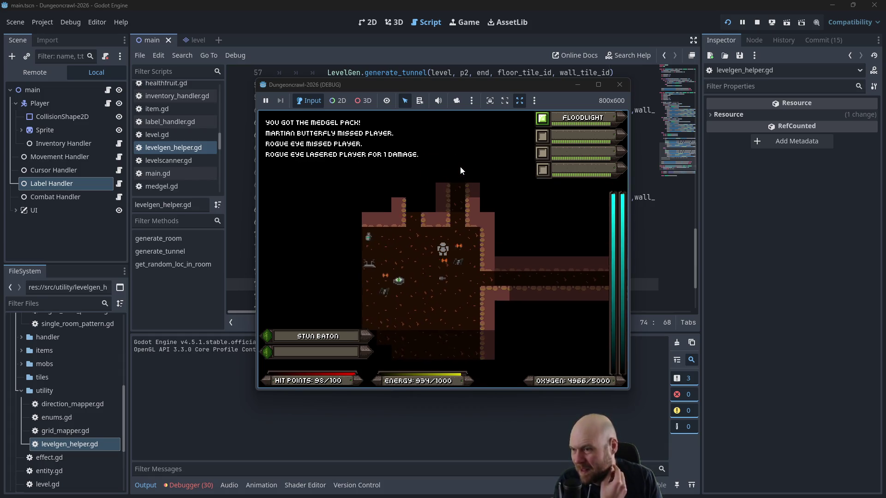
key(Up)
key(Up)
key(Up)
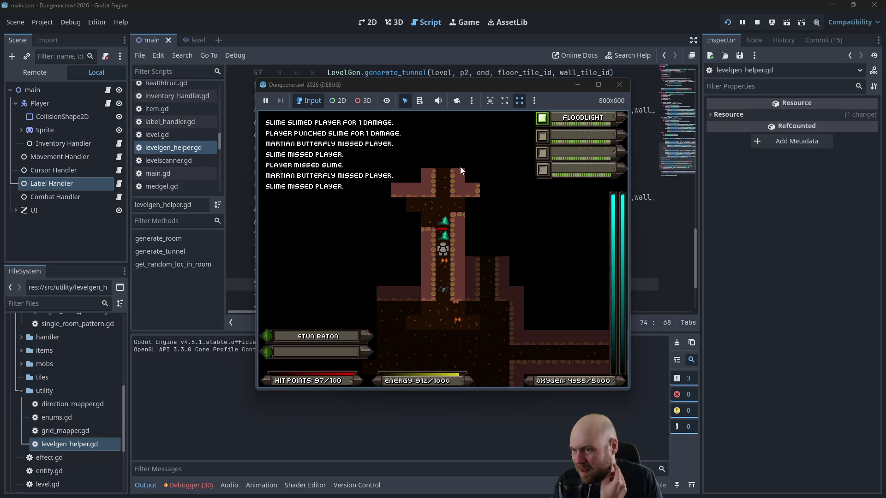
key(Up)
key(Up)
key(Up)
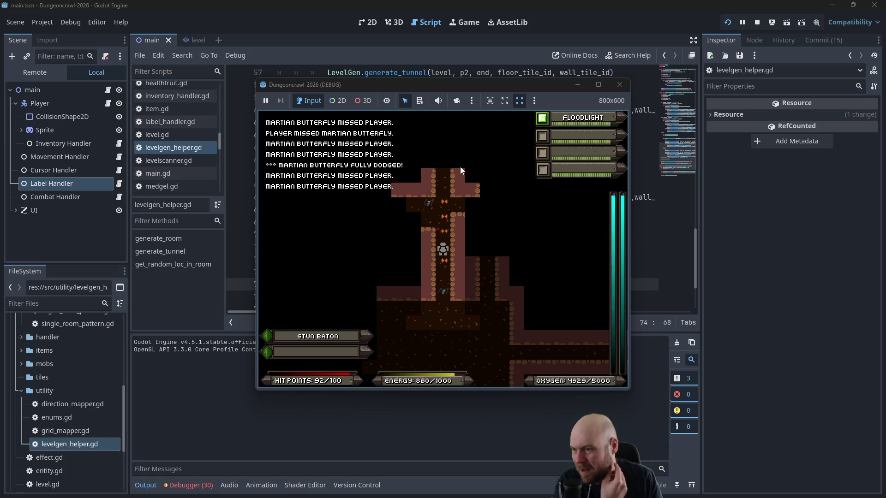
key(Up)
key(Up)
key(Up)
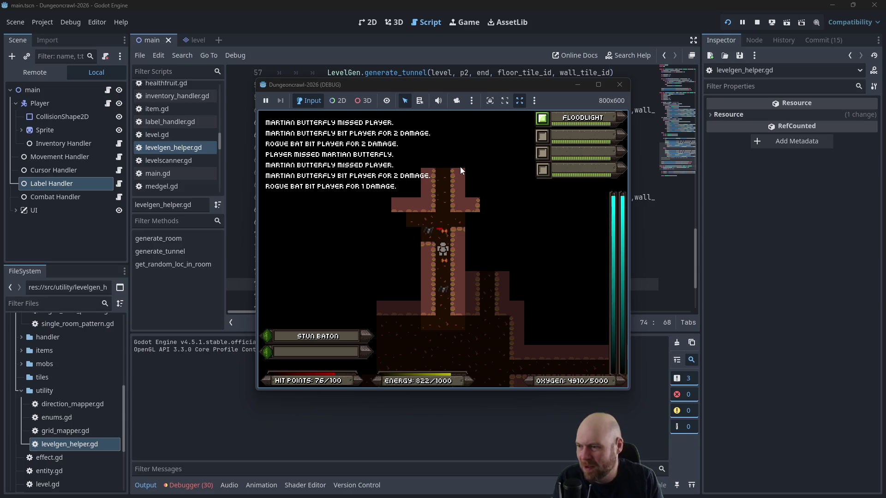
key(Up)
key(Up)
Step: Defeat the slime, then pick up the terrain scanner and assign it to quick slot 2
key(Down)
key(Down)
key(Down)
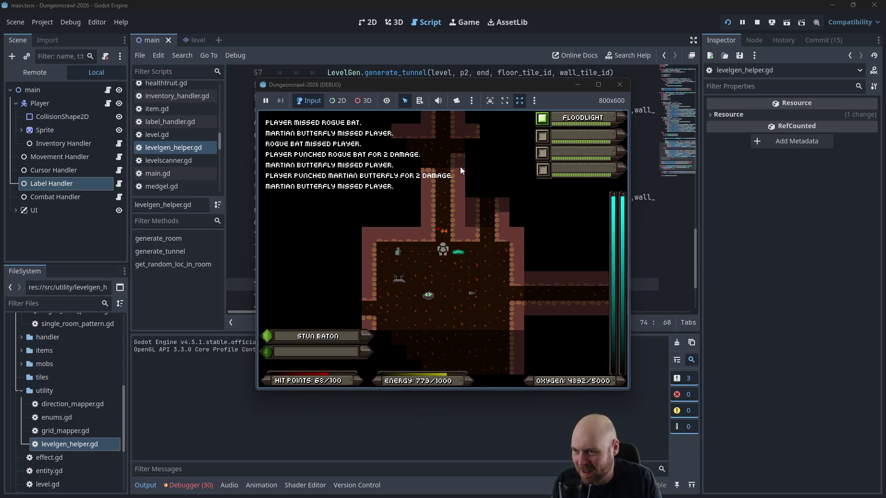
key(Up)
key(Up)
key(Up)
key(Down)
key(Down)
key(Down)
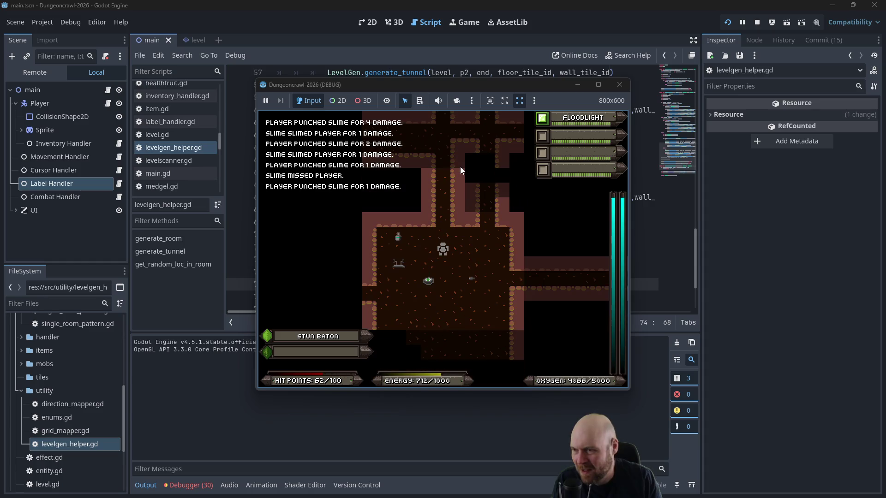
key(Left)
key(Left)
key(Left)
key(Down)
key(i)
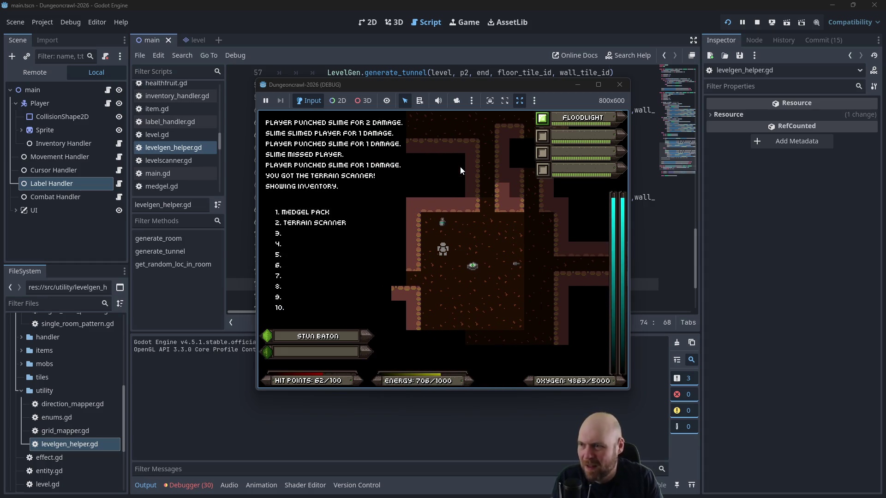
key(2)
key(2)
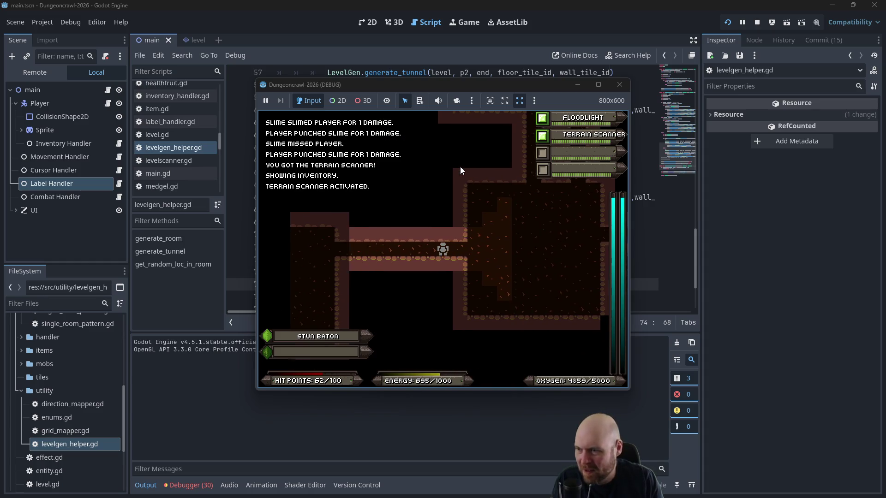
Step: Cross the rooms collecting the medgel pack and oxygen tank, attacking a rogue bat
key(Left)
key(Left)
key(Left)
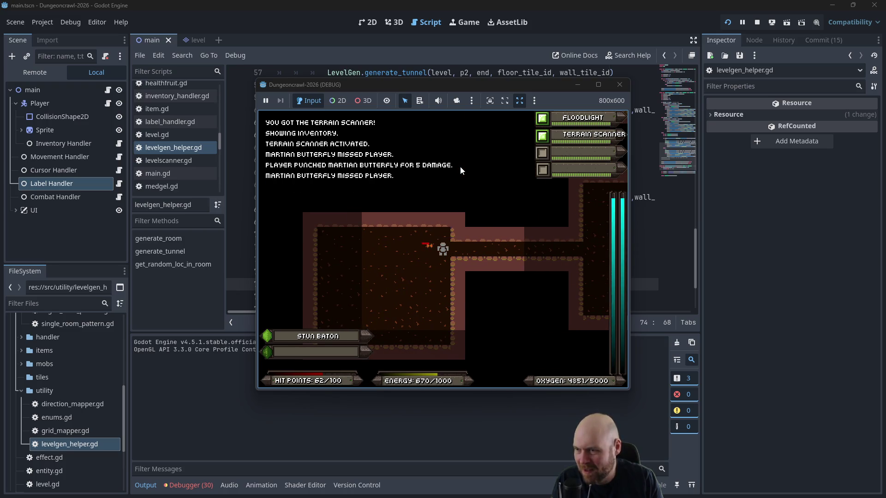
key(Left)
key(Left)
key(Left)
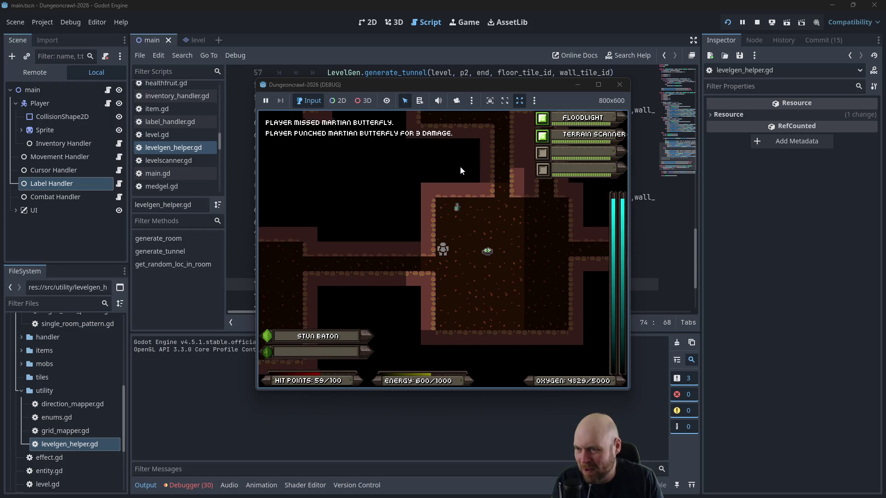
key(Right)
key(Up)
key(Up)
key(Up)
key(Right)
key(Right)
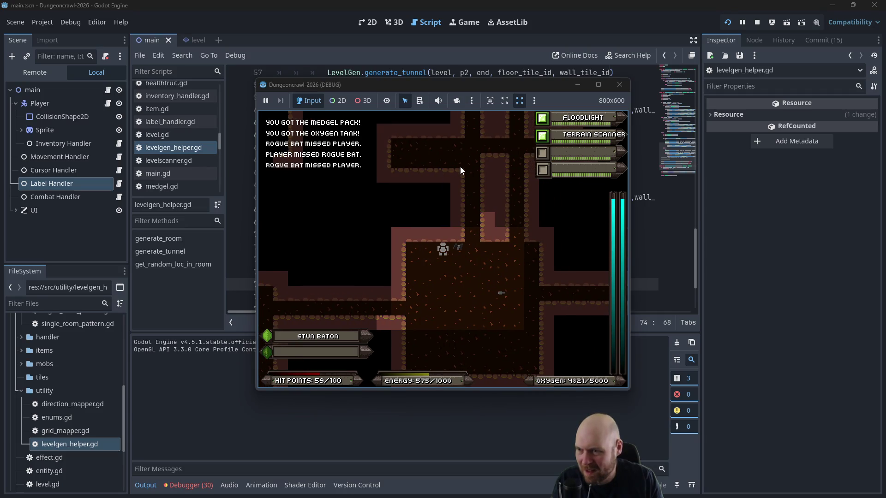
key(Right)
key(Right)
key(Right)
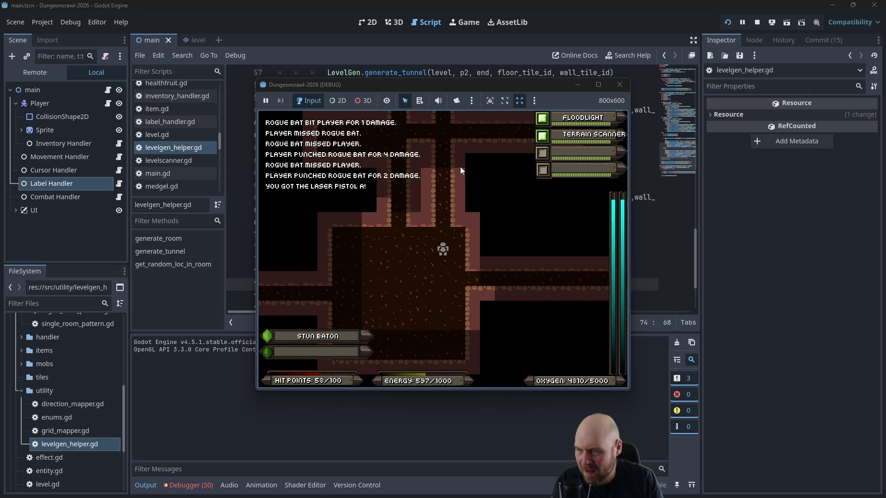
key(Up)
key(Up)
key(Up)
Step: Equip Laser Pistol A in the second weapon slot, fight the Rogue Eye, then stop the game
key(Up)
key(Up)
key(Up)
key(i)
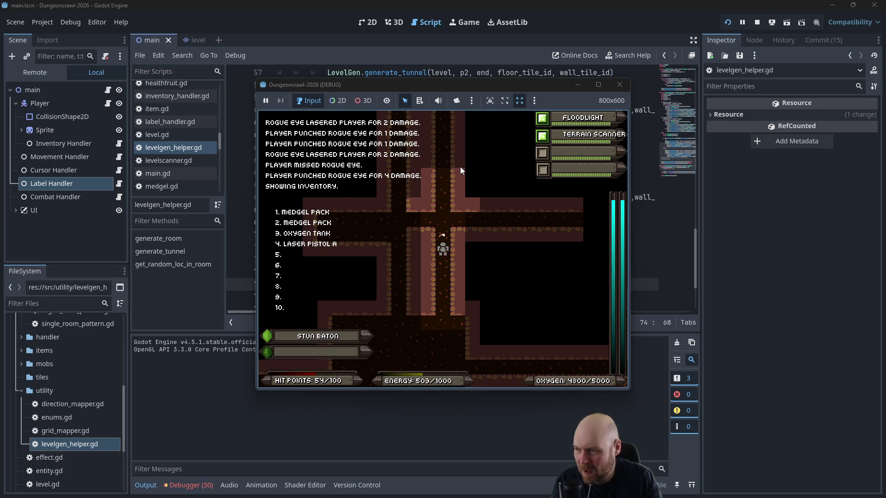
key(4)
key(Up)
key(Up)
key(Up)
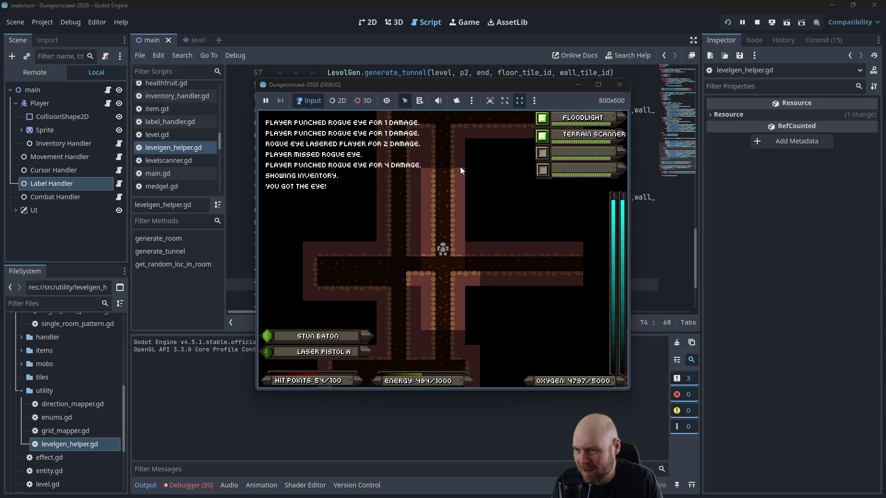
key(Down)
key(Down)
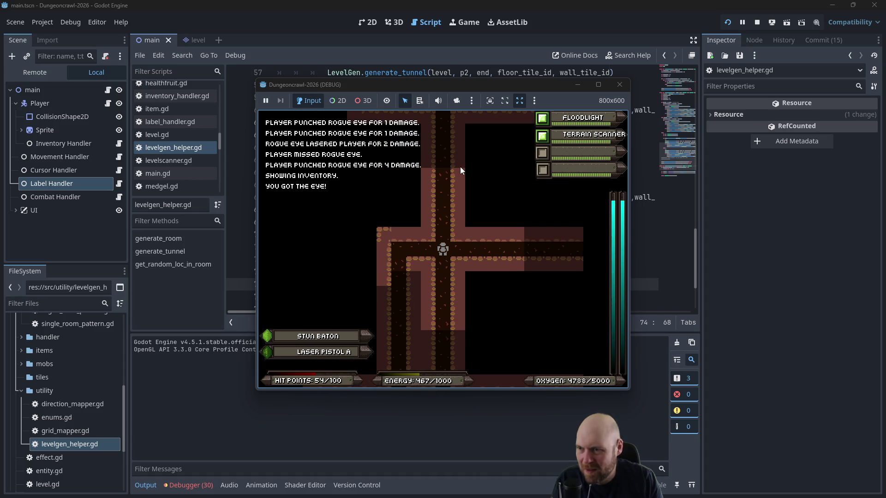
key(Left)
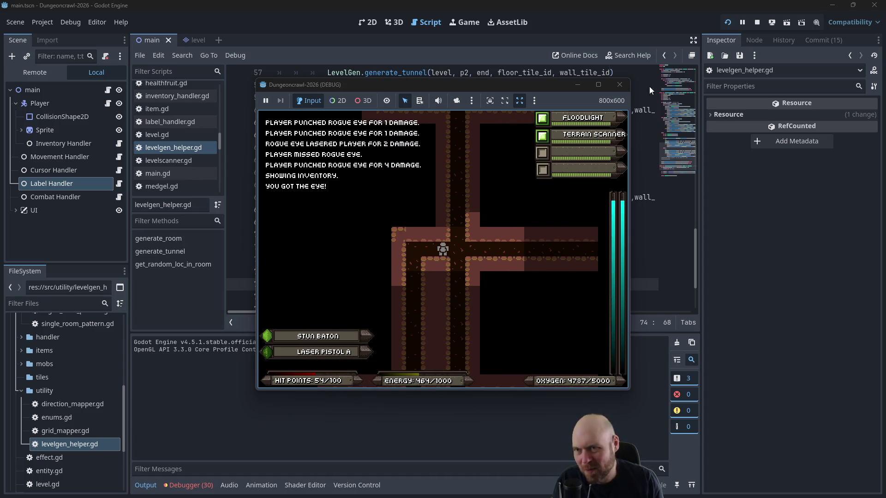
click(619, 84)
Step: Scroll through levelgen_helper.gd's tunnel-generation code, then launch the game for another run
click(539, 197)
scroll(516, 210, up, 1)
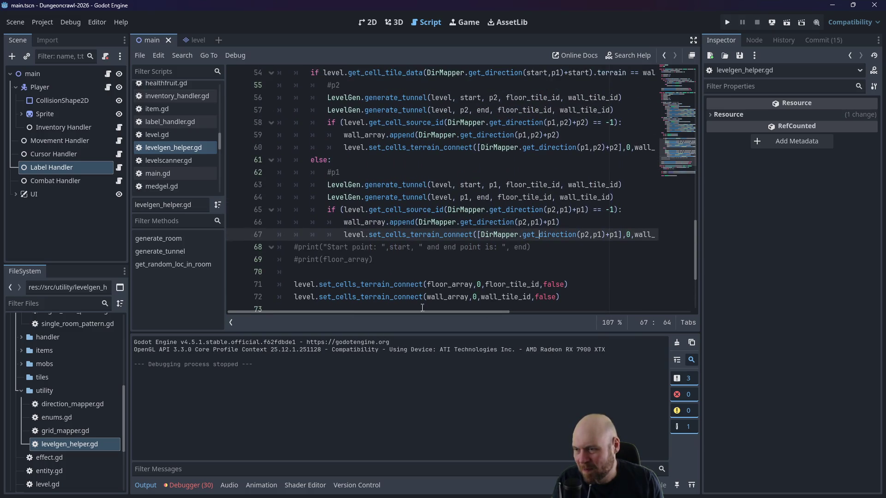
drag(422, 312, 478, 316)
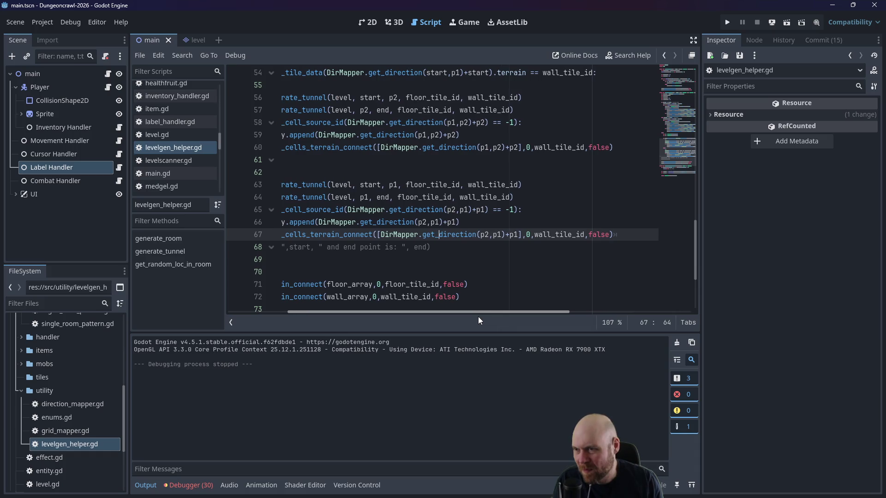
drag(478, 317, 411, 310)
scroll(432, 264, down, 3)
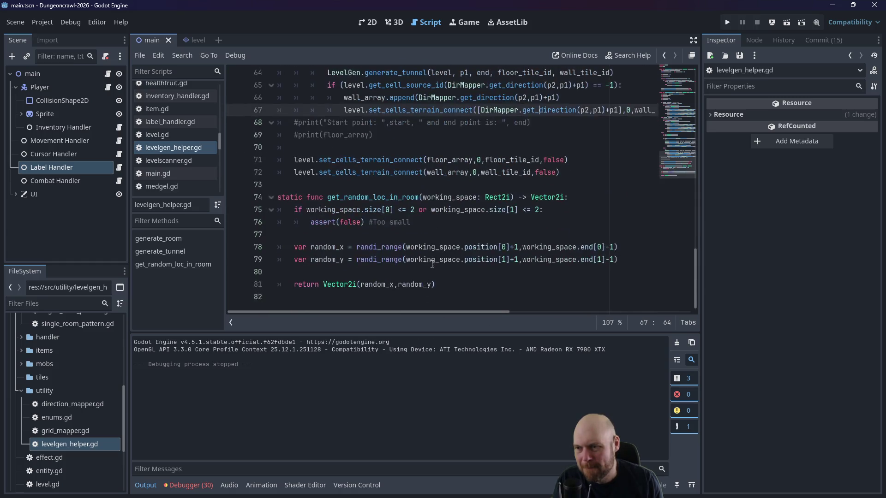
scroll(426, 273, up, 4)
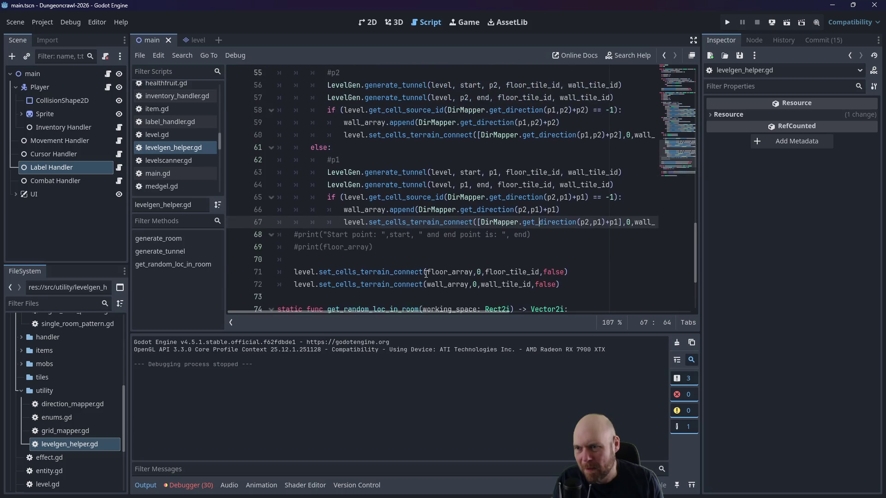
click(731, 21)
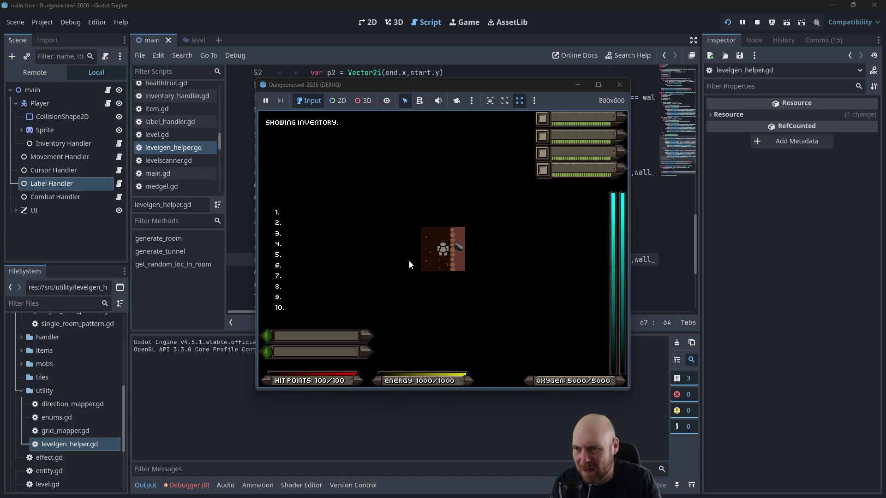
Step: Restart the game, switch on the floodlight, and pick up and ready Laser Pistol B
click(620, 85)
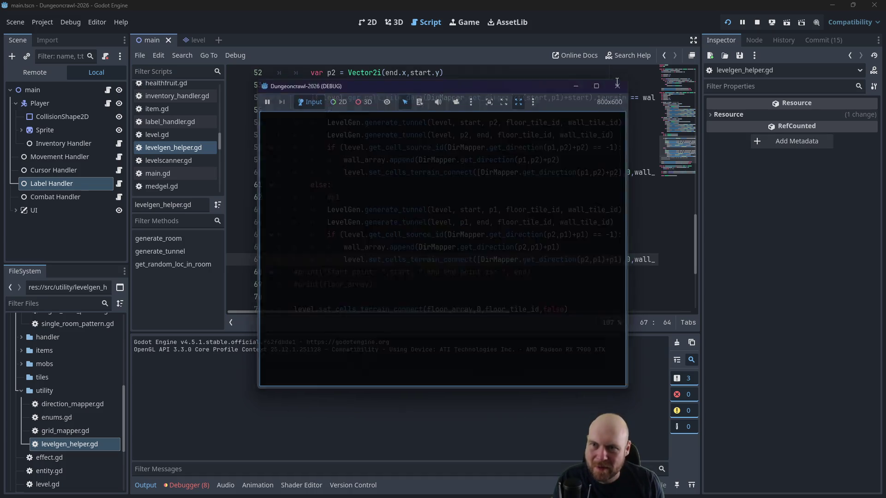
click(726, 21)
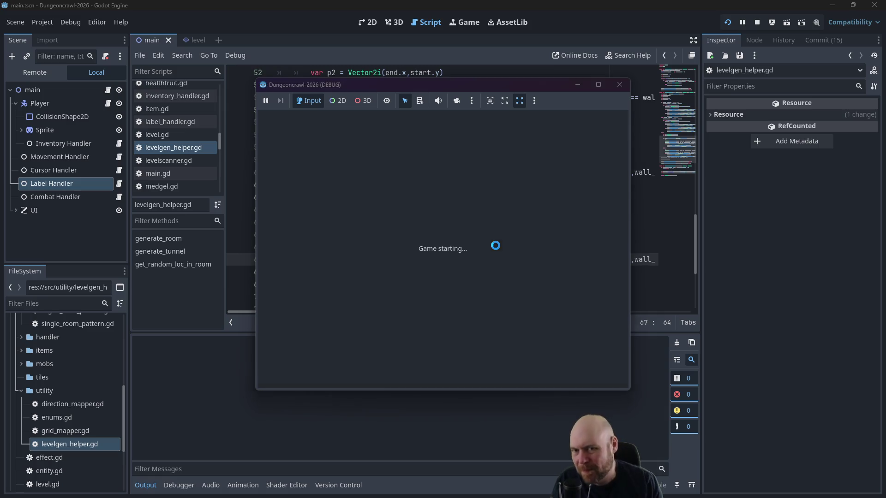
key(1)
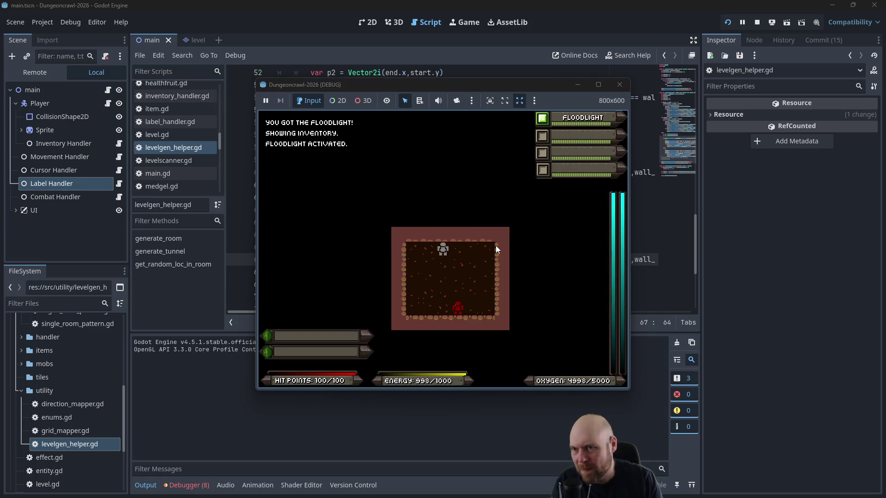
key(Down)
key(Down)
key(Down)
key(Left)
key(Left)
key(Left)
key(Up)
key(Up)
key(Up)
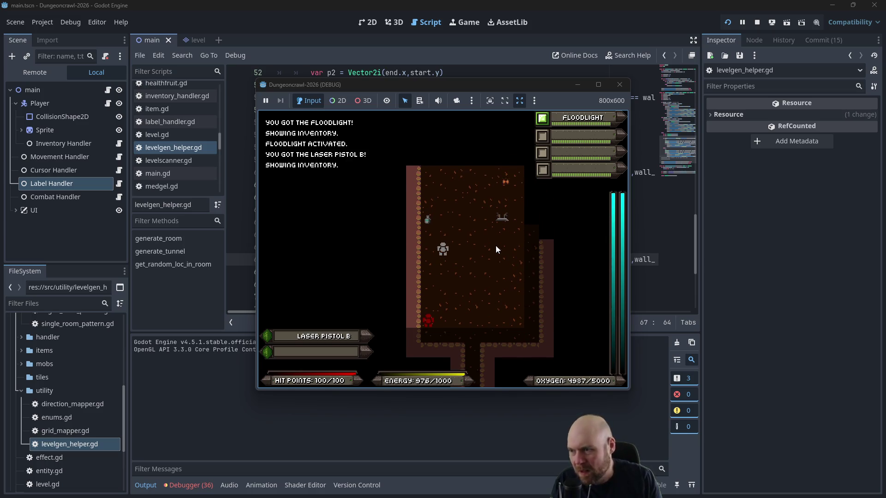
key(r)
Step: Shoot and punch the Martian butterfly, then collect and activate the Terrain Scanner
key(Up)
key(Up)
key(Up)
key(Right)
key(Right)
key(Right)
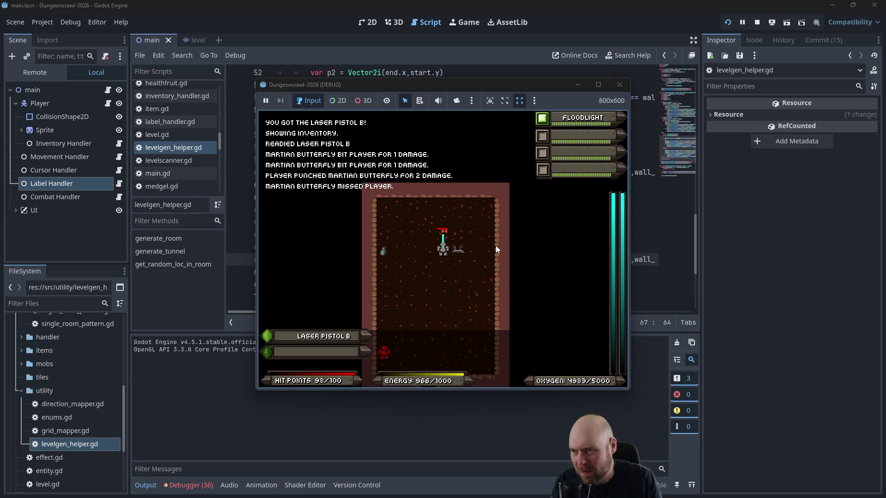
key(f)
key(f)
key(f)
key(Up)
key(Up)
key(Up)
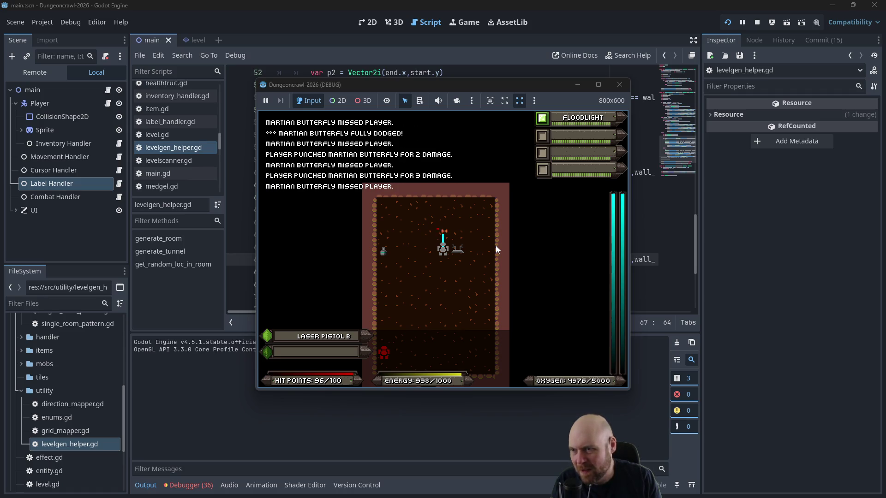
key(Right)
key(i)
key(1)
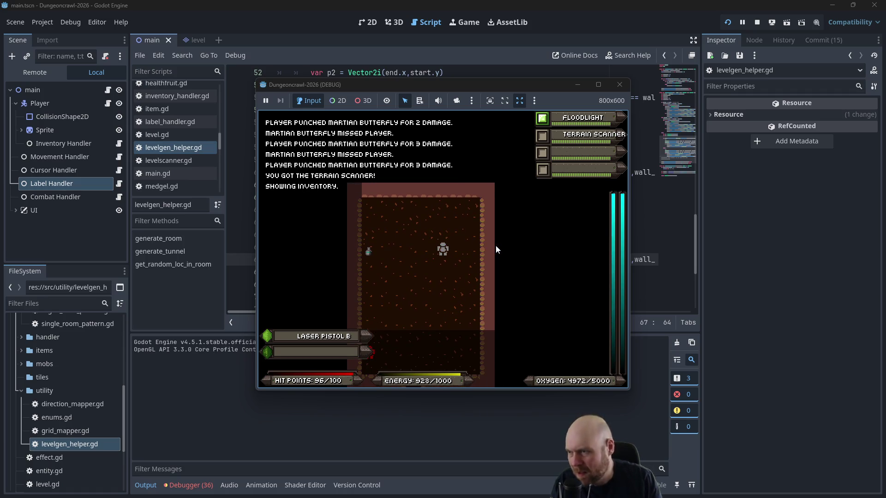
Step: Walk down the corridors through new rooms and up into the small item room
key(Left)
key(Left)
key(Down)
key(Down)
key(Down)
key(Down)
key(Down)
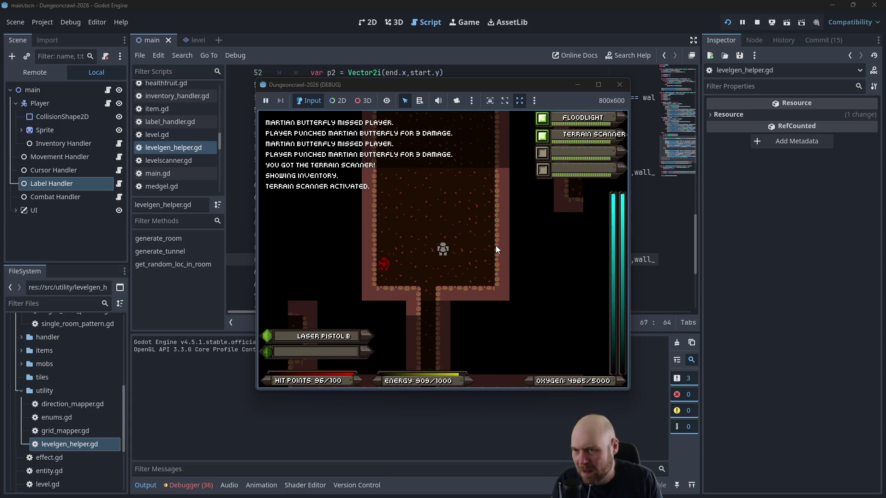
key(Down)
key(Down)
key(Down)
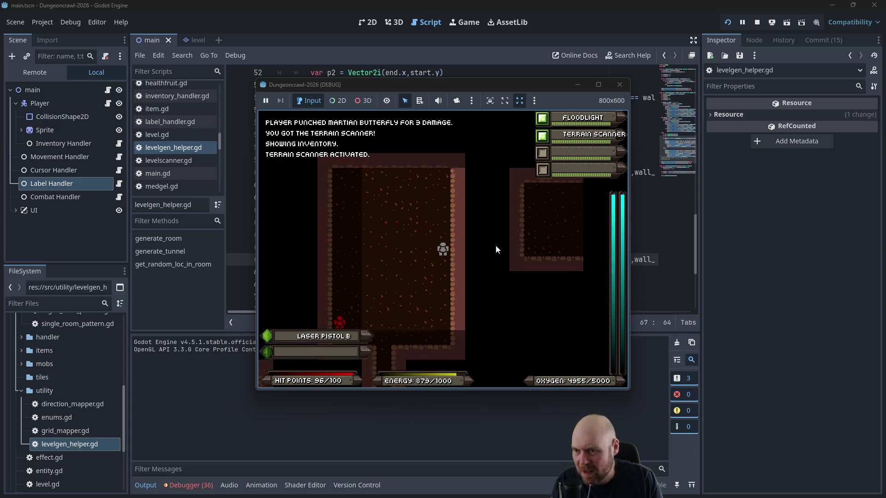
key(Right)
key(Right)
key(Right)
key(Down)
key(Down)
key(Down)
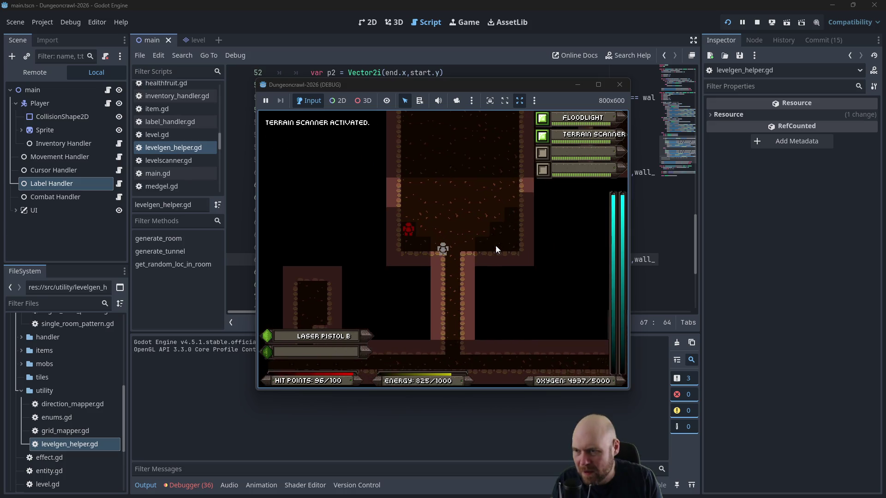
key(Left)
key(Left)
key(Left)
key(Left)
key(Left)
key(Left)
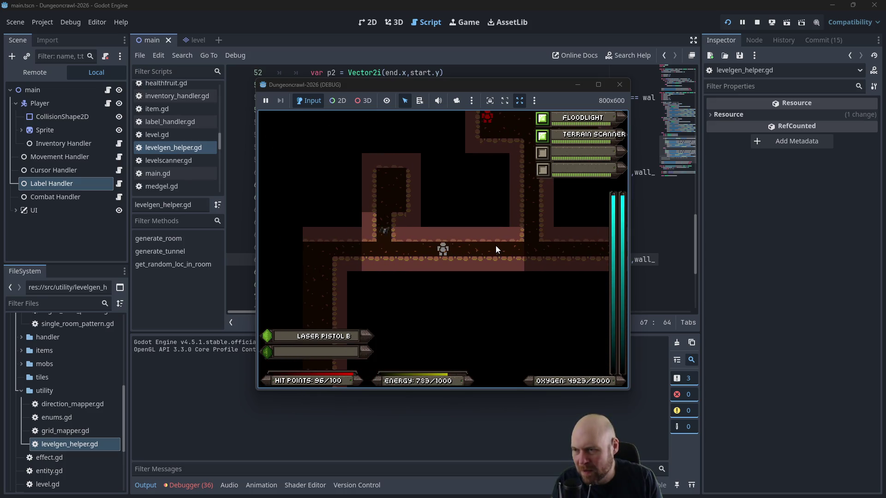
key(Up)
key(Up)
key(Up)
key(Up)
key(Up)
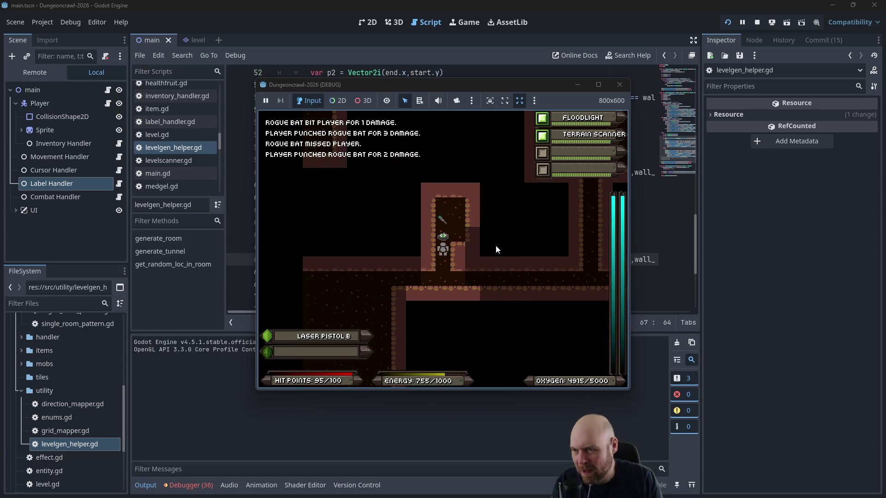
key(Up)
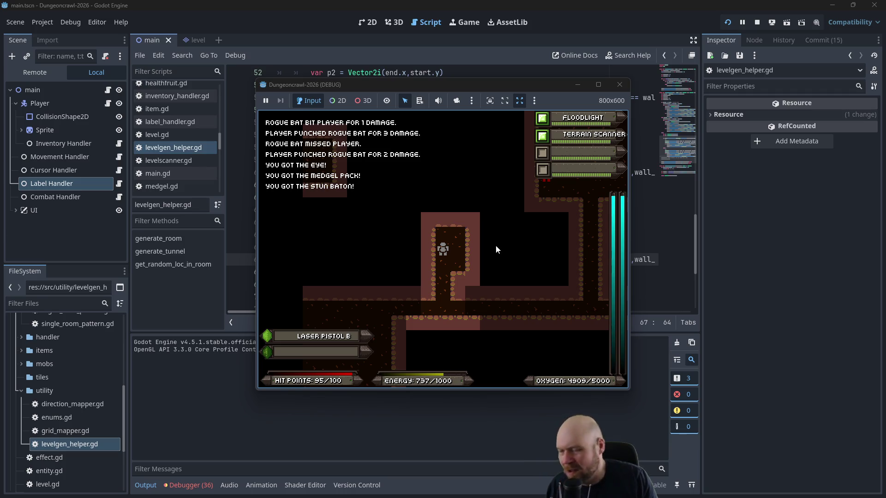
Step: Leave the small room and head left along the corridor, punching the slime until it dies
key(Up)
key(Down)
key(Down)
key(Down)
key(Left)
key(Left)
key(Left)
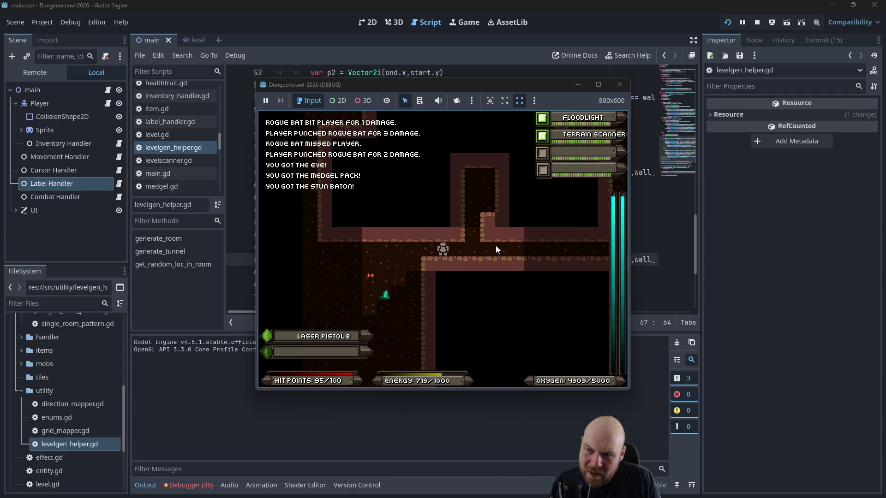
key(space)
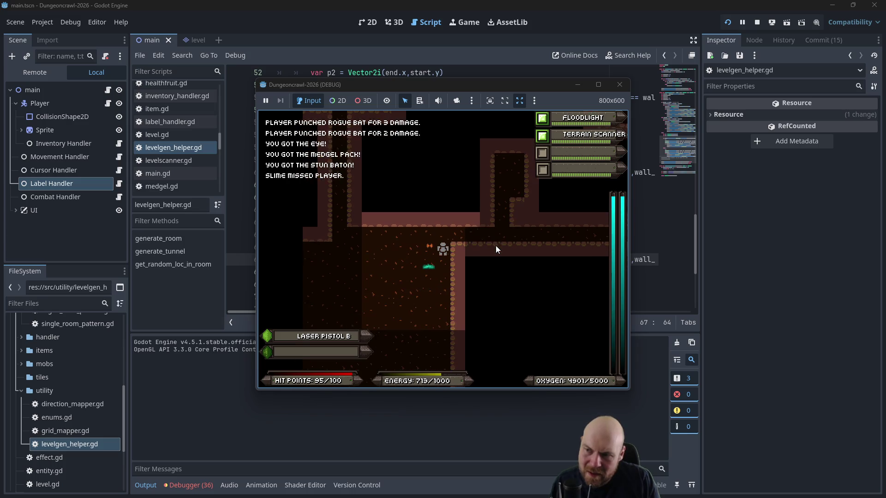
key(Left)
key(Right)
key(Right)
key(Right)
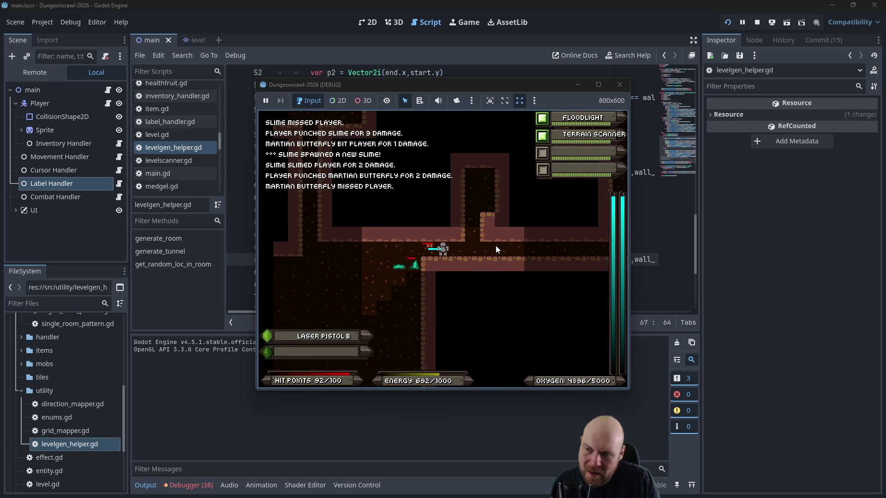
key(Left)
key(Left)
key(Left)
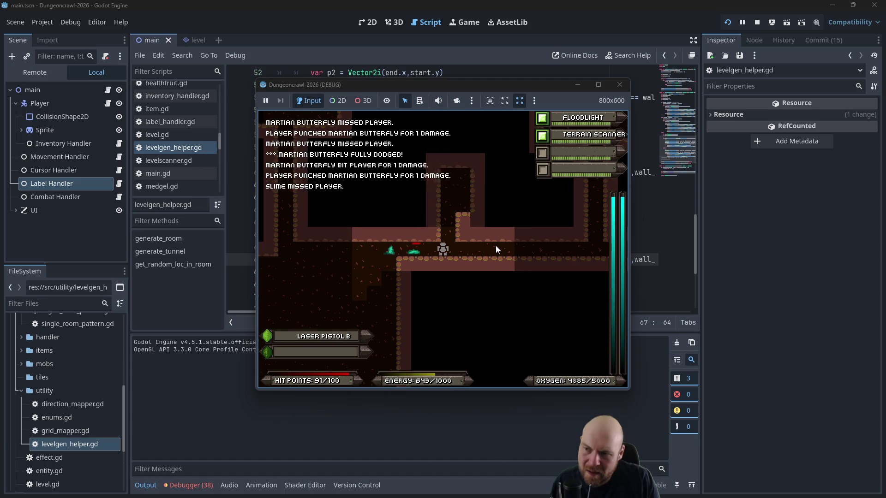
Step: Enter the next room and fight the rogue bat, slime, rogue eye and martian butterfly
key(Down)
key(Down)
key(Down)
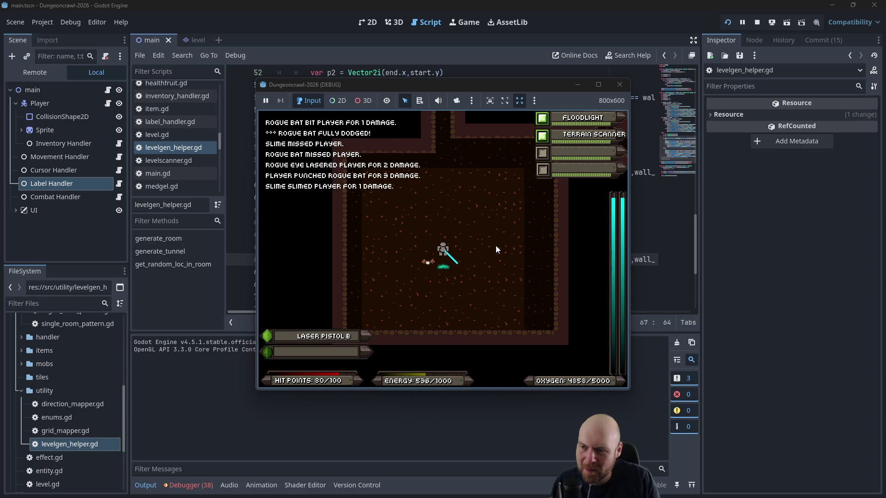
key(Up)
key(Up)
key(Down)
key(Down)
key(Down)
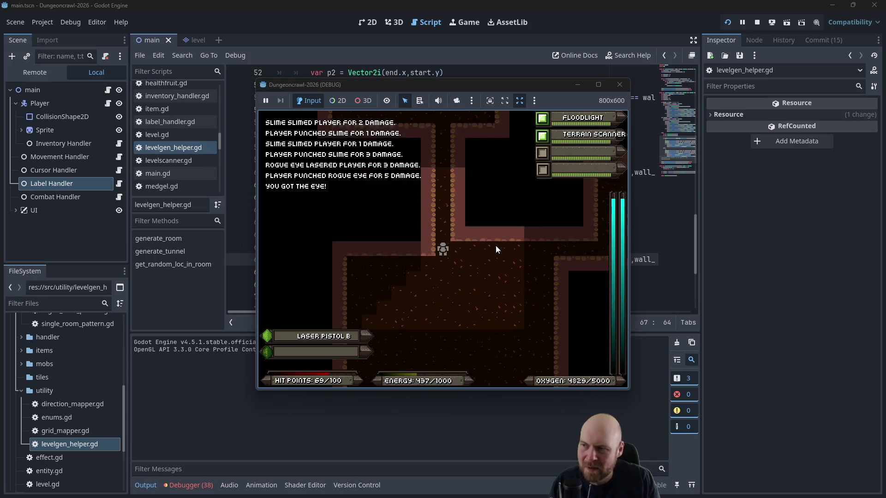
key(Up)
key(Up)
key(Up)
key(Up)
key(Up)
key(Up)
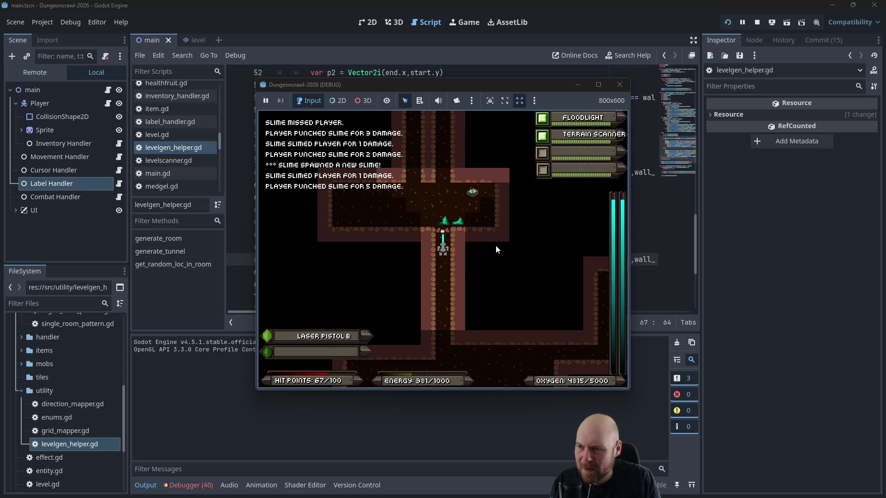
key(Up)
key(Up)
key(Up)
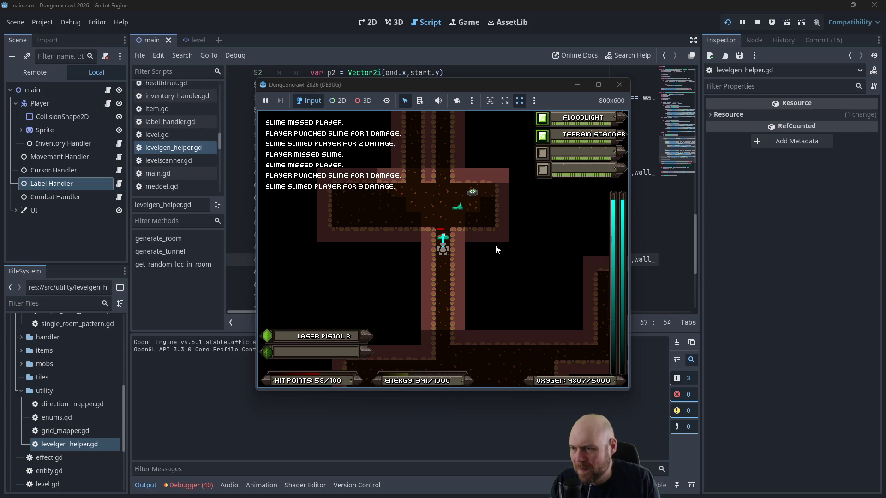
key(Right)
key(Right)
key(Right)
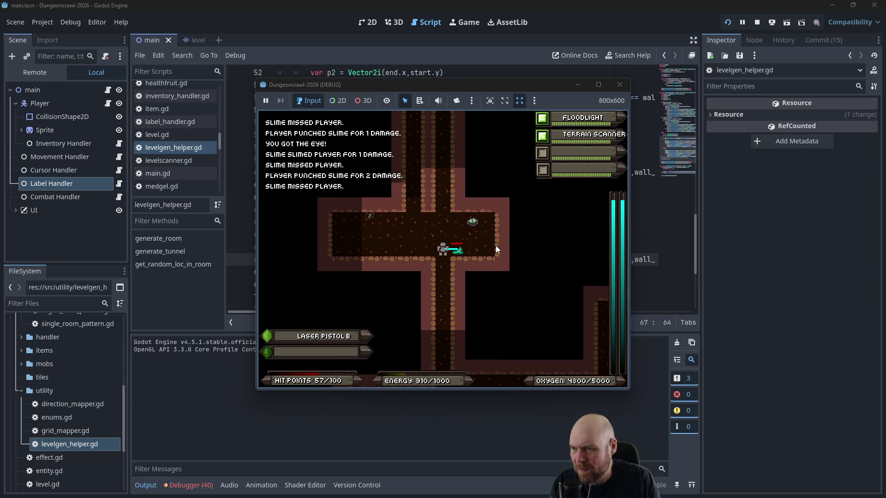
key(Left)
key(Left)
key(Left)
key(Up)
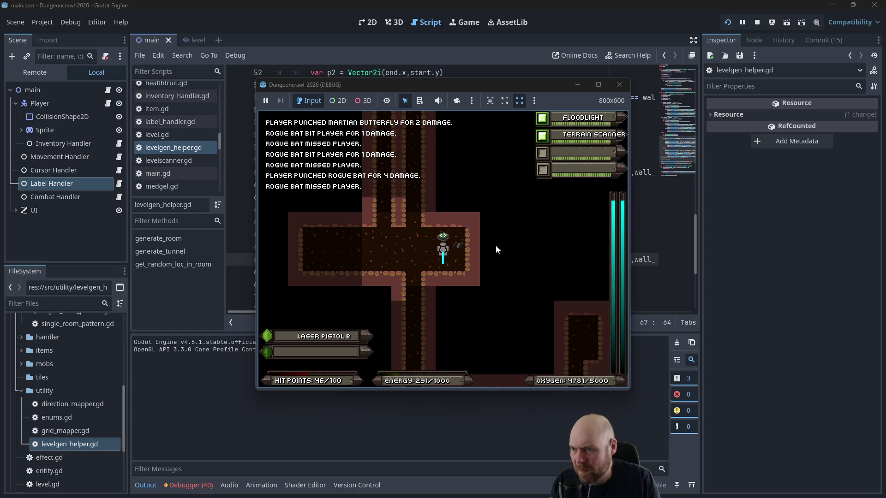
Step: Toggle the floodlight off, punch the rogue bat, grab the medgel pack, then relight the floodlight
key(1)
key(Right)
key(Right)
key(Up)
key(Left)
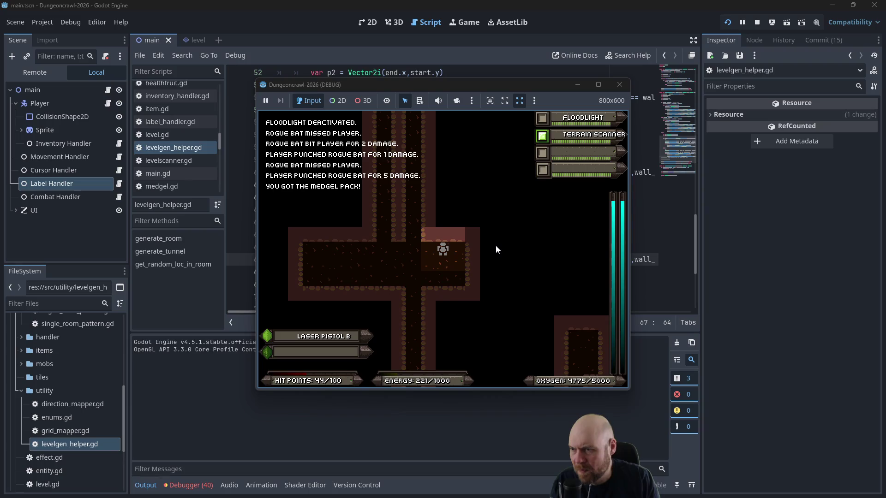
key(1)
key(Up)
key(Up)
key(Up)
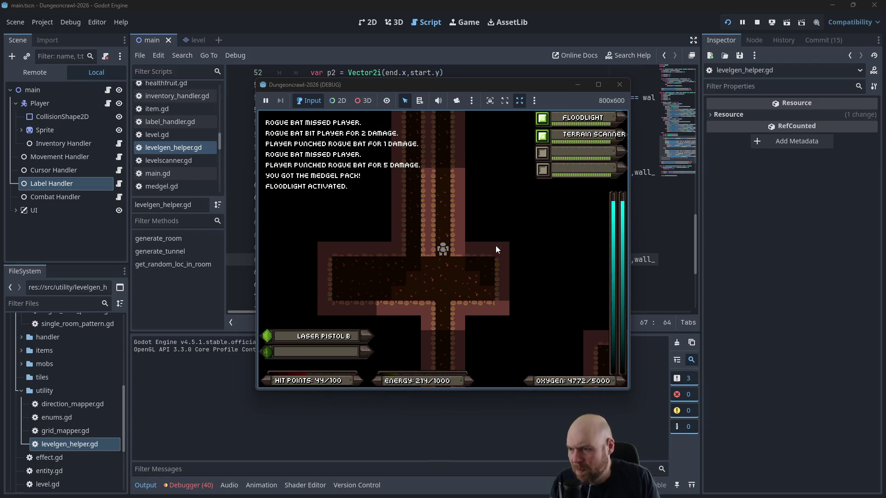
Step: Use the inventory to consume the medgel pack and eat three eyes for energy
key(i)
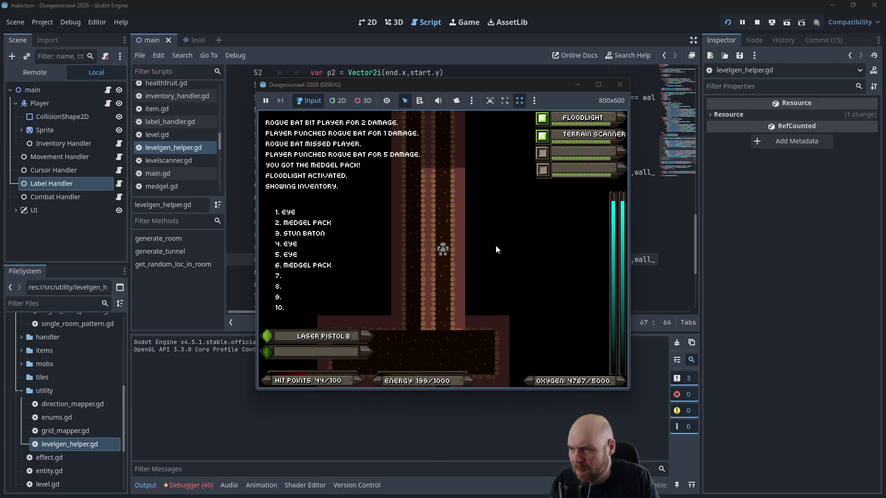
key(2)
key(i)
key(1)
key(i)
key(1)
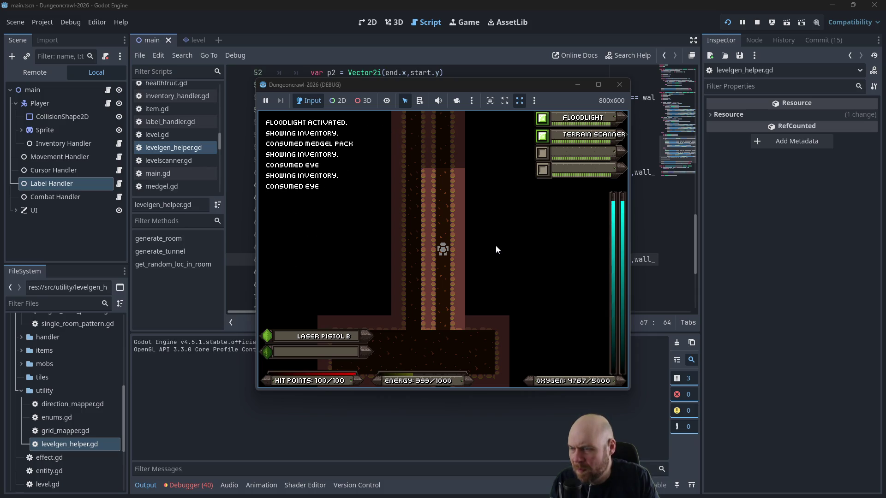
key(i)
key(1)
Step: Walk up into the room collecting eyes, then pick up and equip the motion tracker
key(Up)
key(Up)
key(Up)
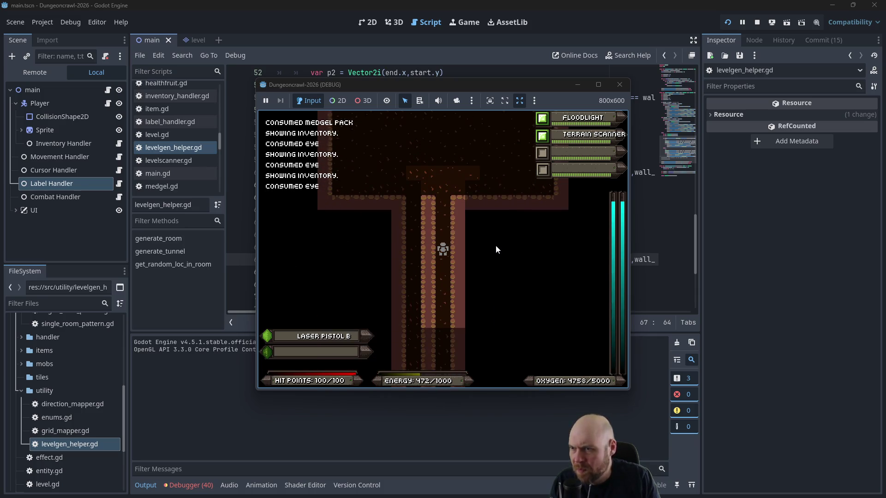
key(Up)
key(Up)
key(Up)
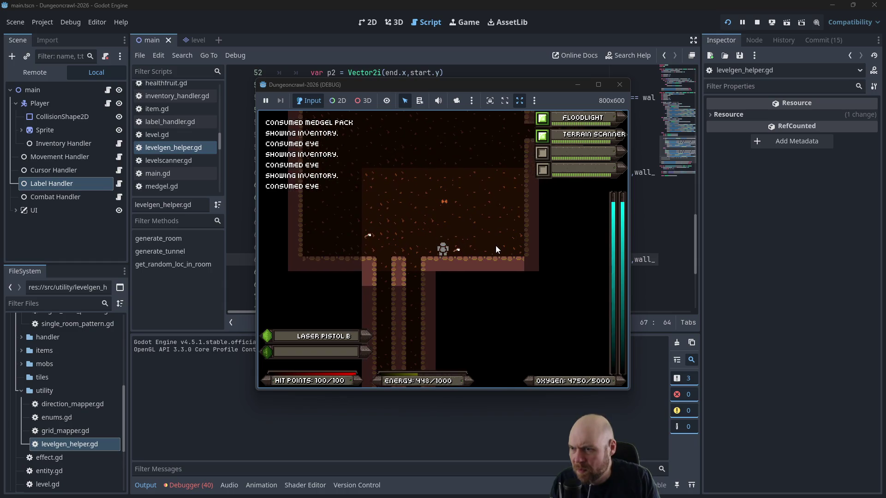
key(Right)
key(Left)
key(Up)
key(Up)
key(Up)
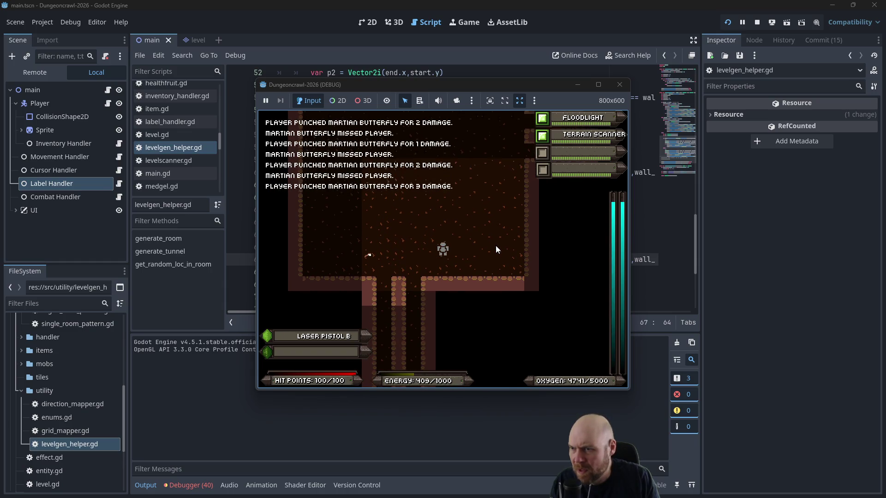
key(Left)
key(Left)
key(Left)
key(Up)
key(Up)
key(Up)
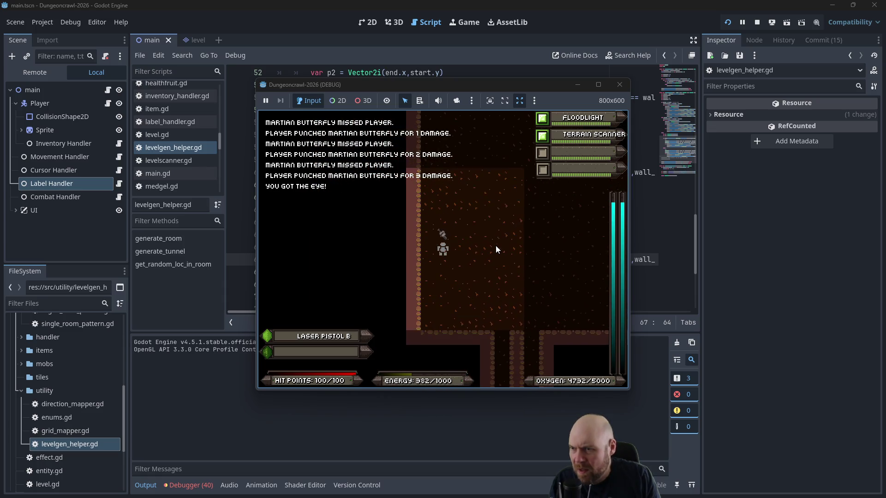
key(Up)
key(i)
key(Right)
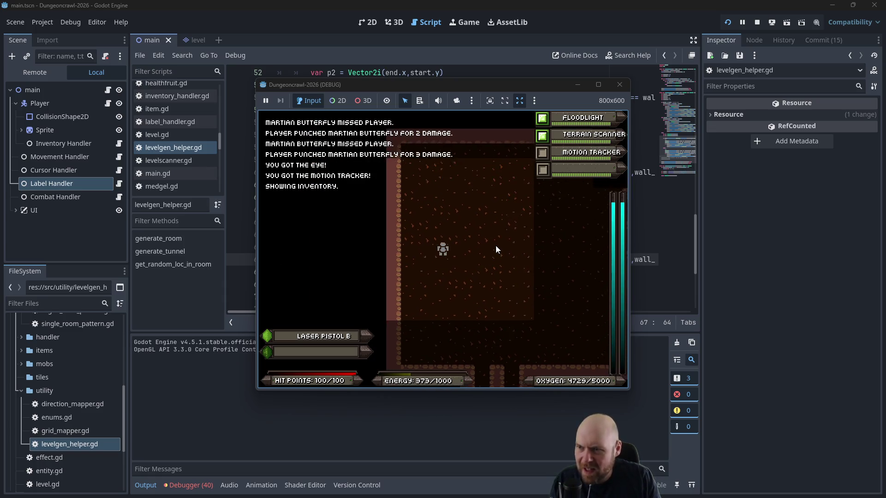
Step: Push right along the horizontal corridor, fighting the slime and martian butterflies
key(Right)
key(Right)
key(Right)
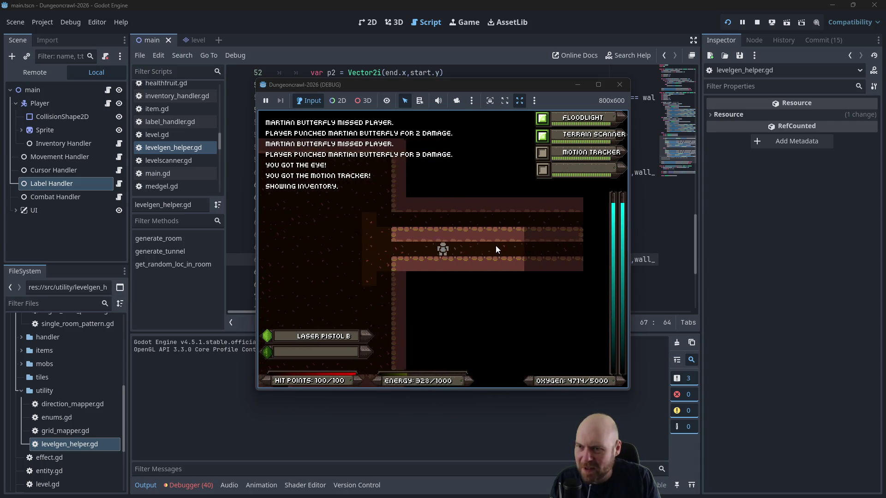
key(Right)
key(Right)
key(Right)
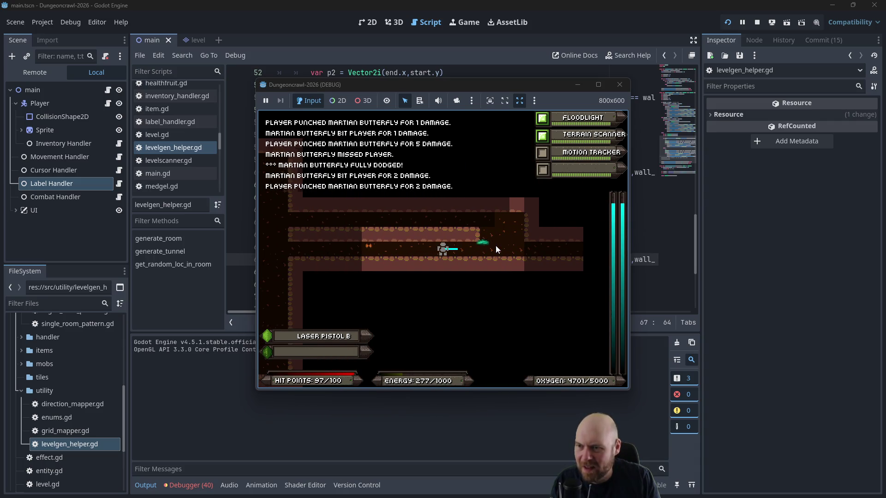
key(Left)
key(Left)
key(Left)
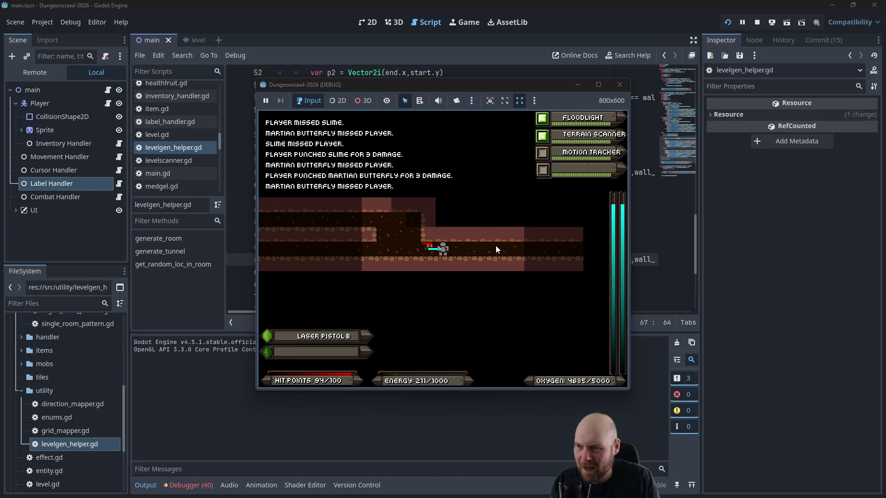
key(Right)
key(Right)
key(Right)
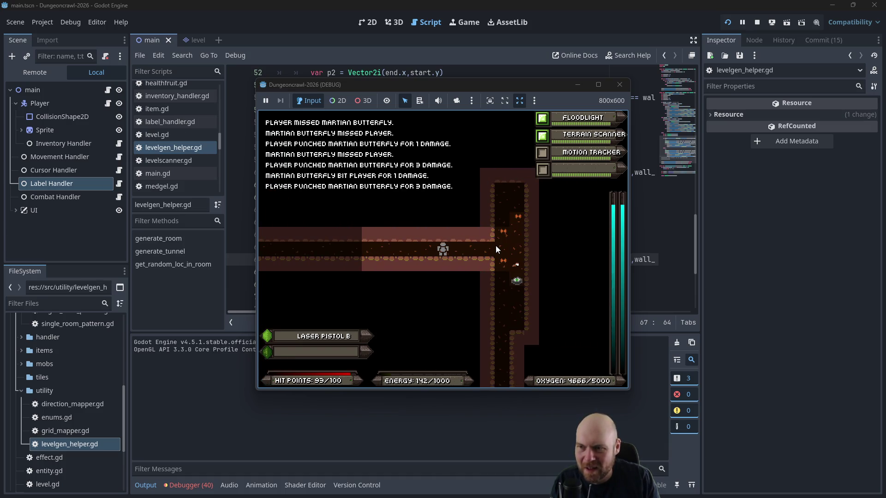
key(Right)
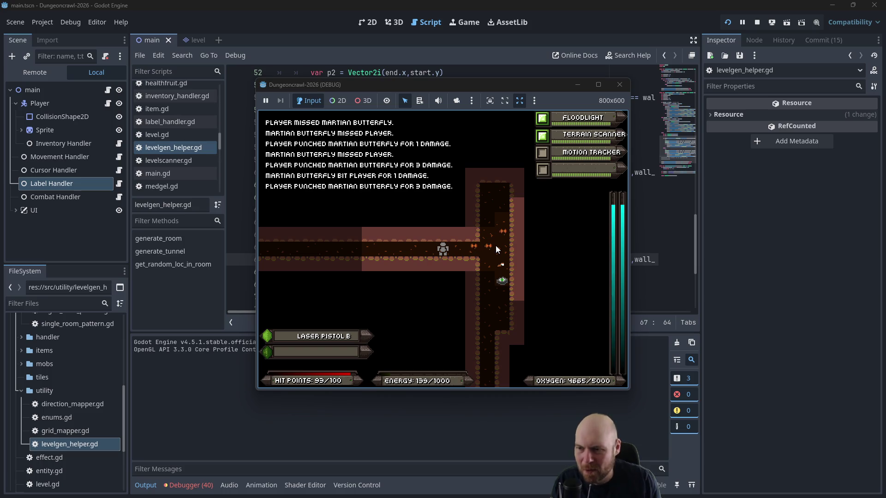
key(Right)
key(Right)
key(Right)
key(Right)
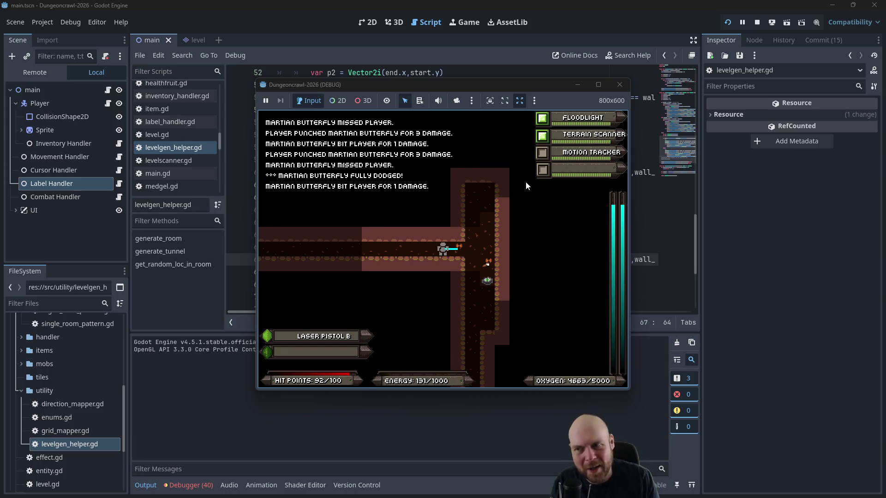
key(Right)
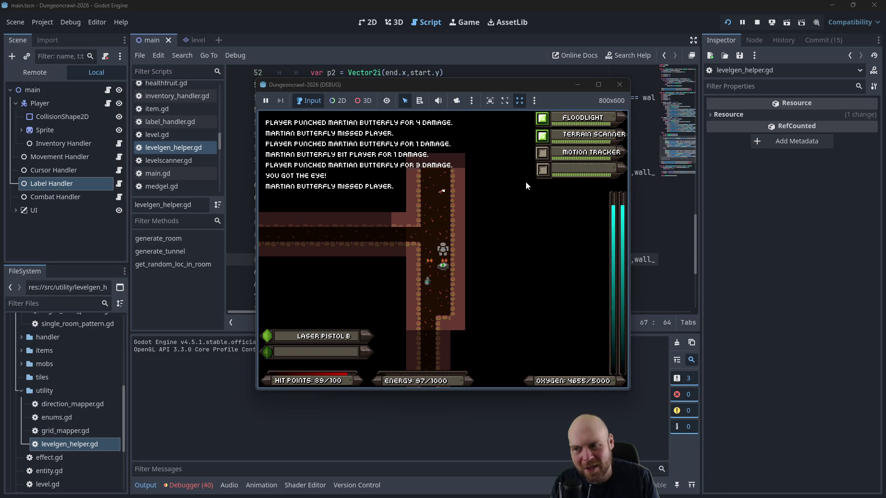
Step: Grab the eye and consume three eyes from the inventory to restore energy
key(i)
key(3)
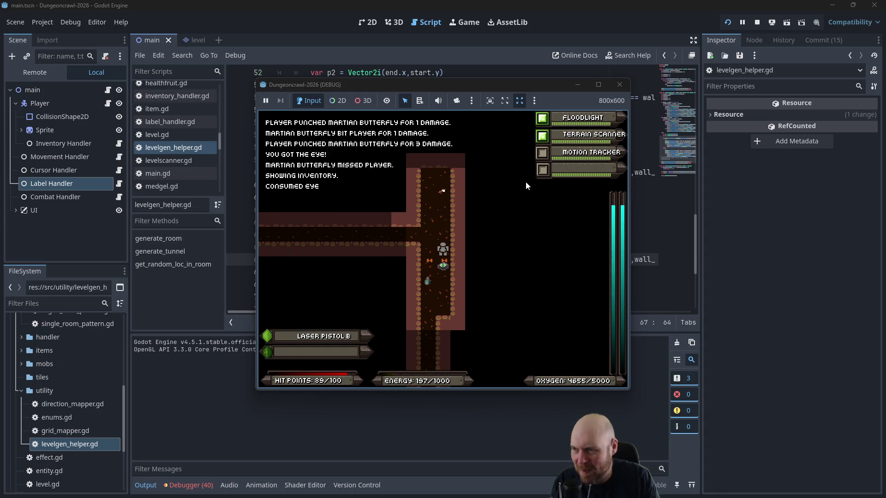
key(i)
key(3)
key(i)
key(3)
Step: Defeat the martian butterfly below, then collect the medgel pack, eye and oxygen tank
key(Down)
key(Down)
key(Down)
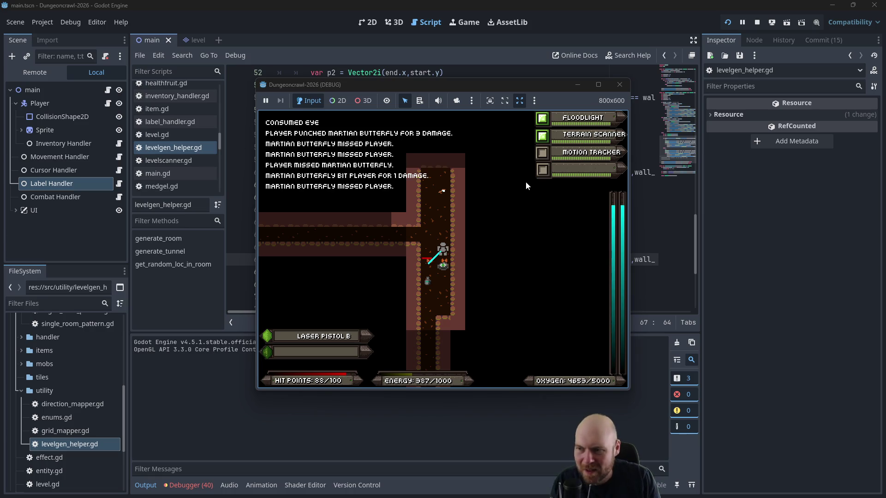
key(Down)
key(Down)
key(Down)
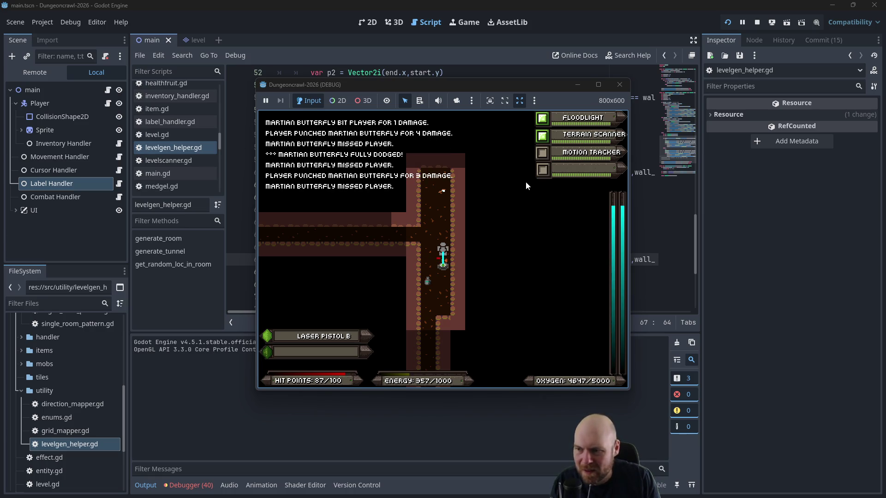
key(Down)
key(Down)
key(Down)
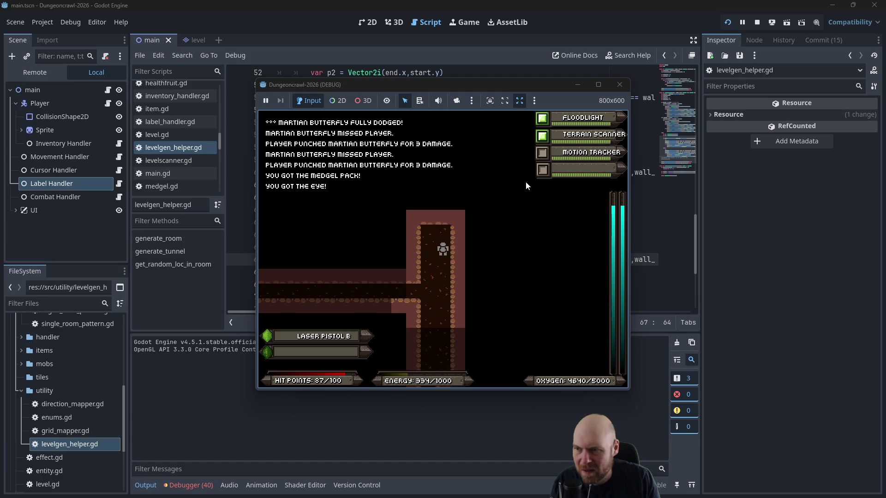
Step: Head down the corridor, punching the slime and then the rogue bat in the room
key(Down)
key(Down)
key(Down)
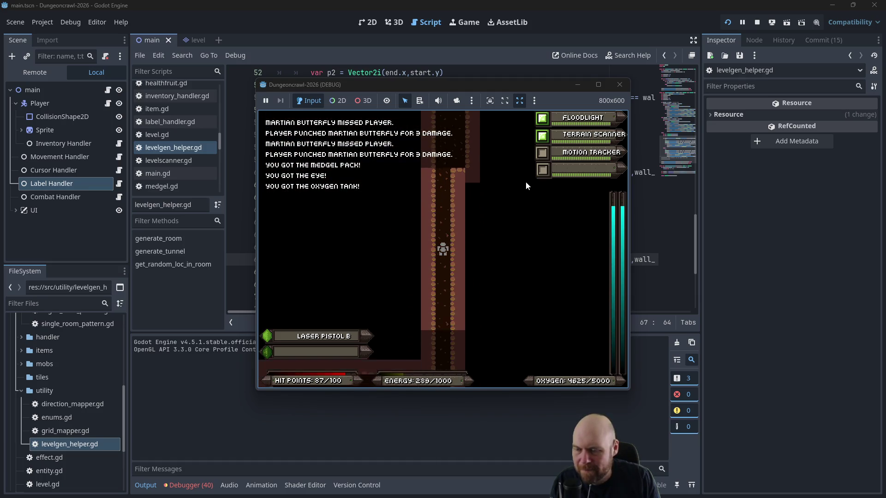
key(Down)
key(Down)
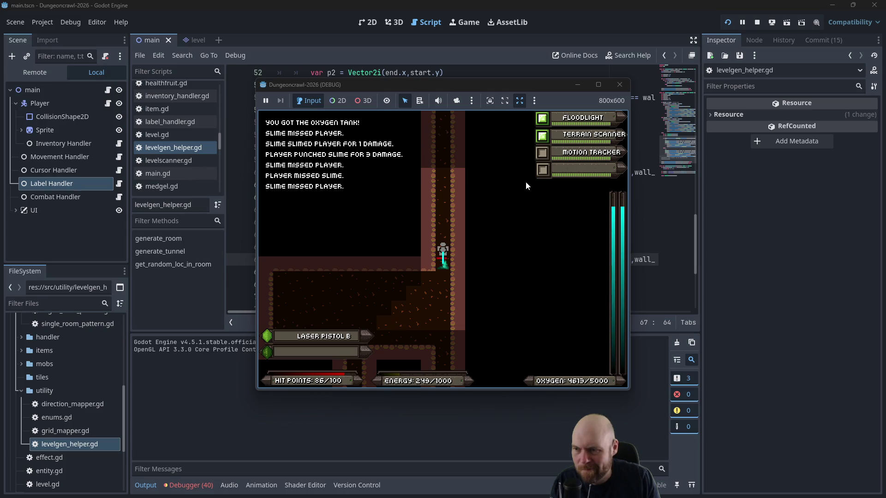
key(Down)
key(Down)
key(Down)
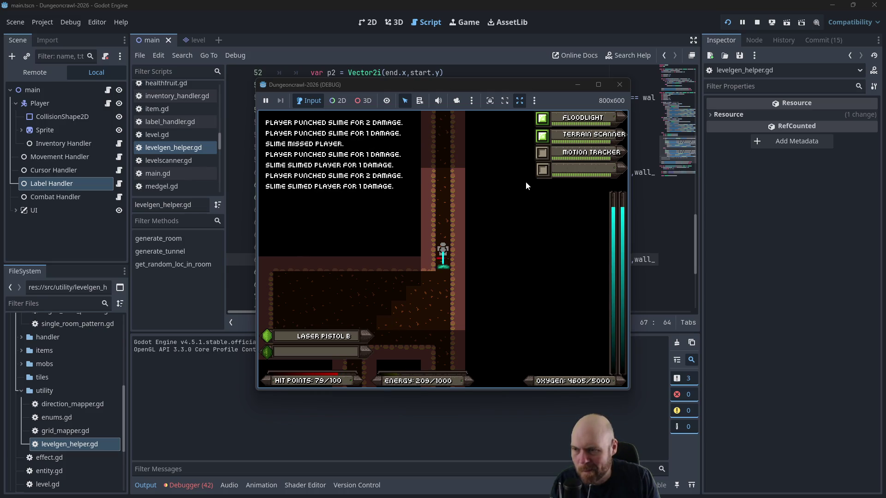
key(Left)
key(Left)
key(Left)
key(Left)
key(Left)
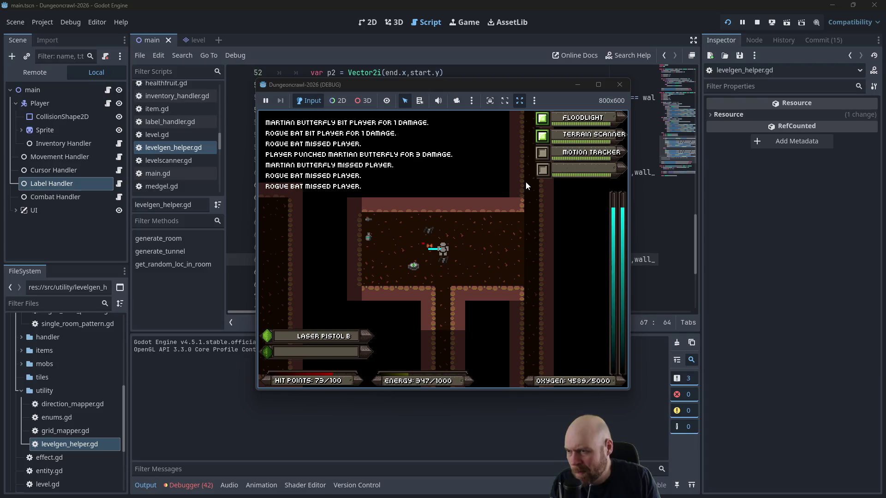
key(Up)
key(Up)
key(Up)
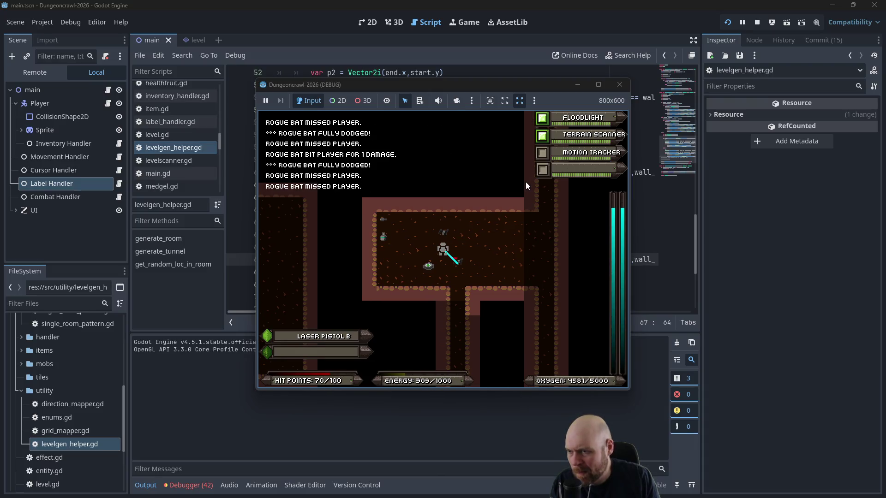
key(Down)
Step: Move through the room and the tunnels toward the lower room
key(Right)
key(Down)
key(Down)
key(Down)
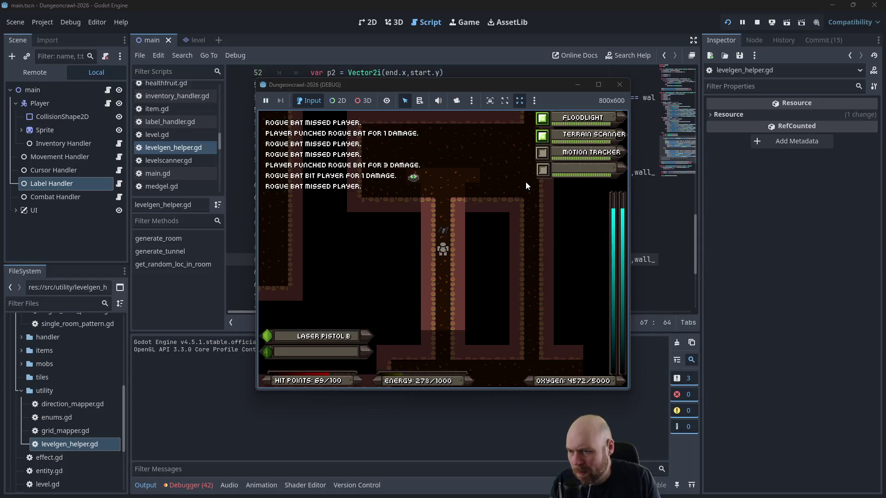
key(Right)
key(Left)
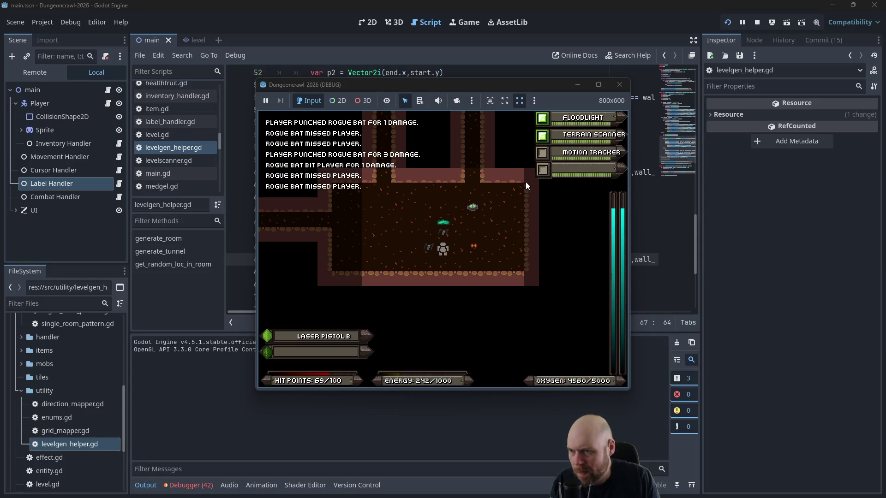
key(Up)
key(Up)
key(Up)
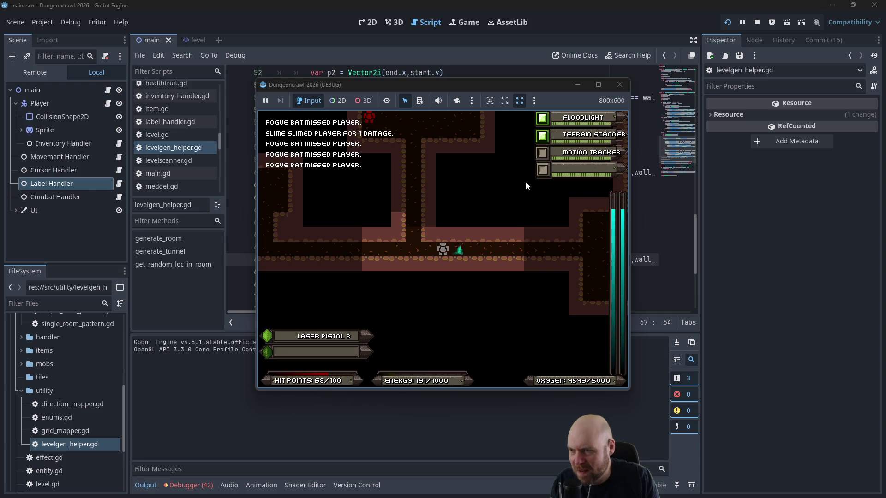
key(Down)
key(Down)
key(Down)
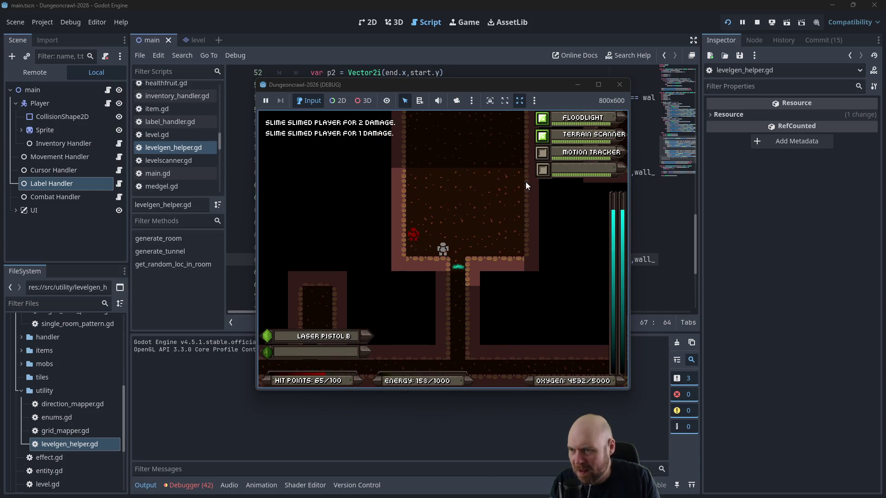
Step: Pick up and equip the energy shield, then collect and consume the battery for energy
key(Right)
key(Right)
key(Right)
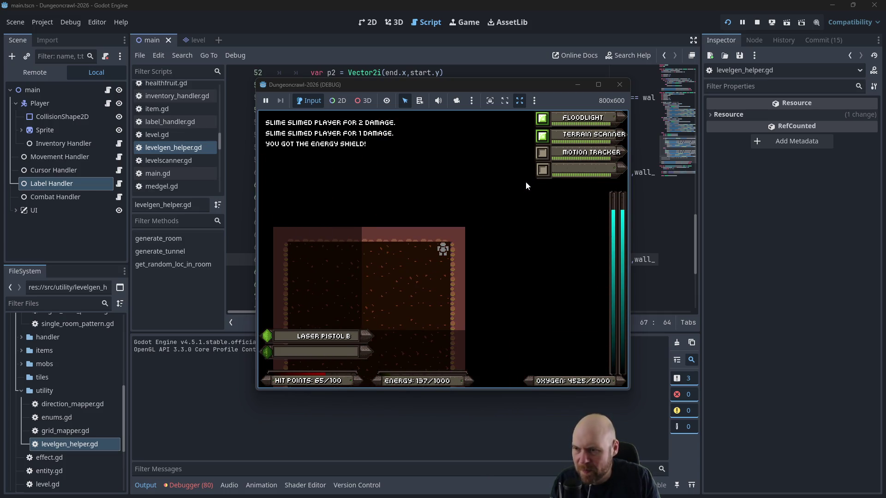
key(i)
key(5)
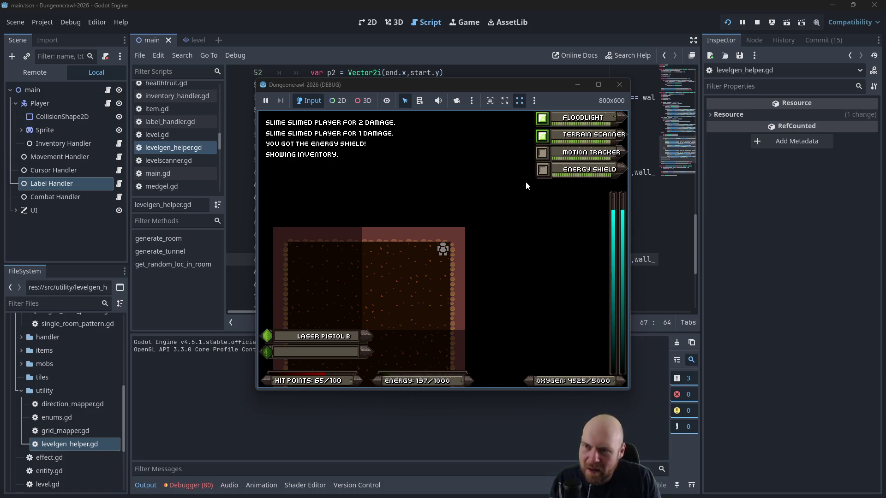
key(Left)
key(Left)
key(Left)
key(Left)
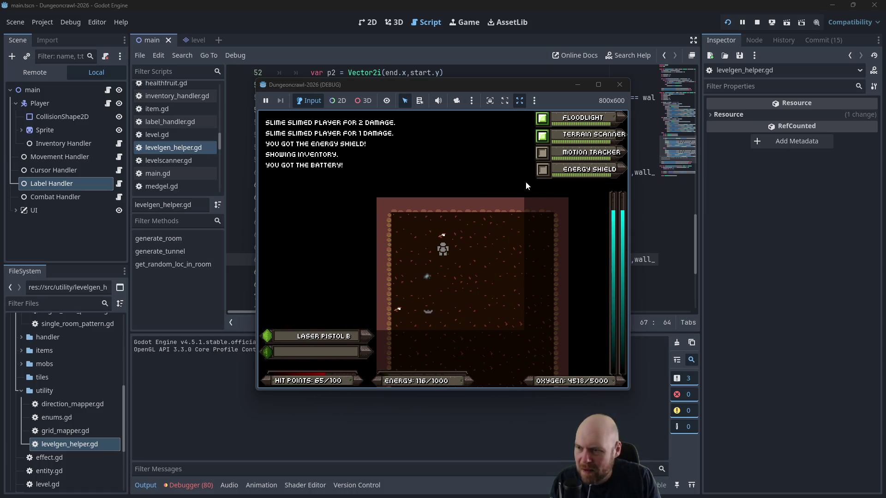
key(i)
key(5)
key(Left)
key(Down)
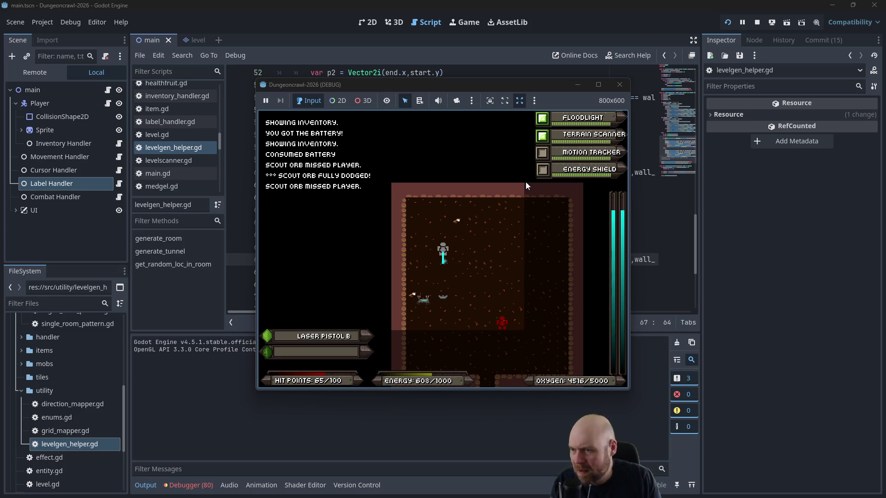
key(Left)
key(Left)
key(Left)
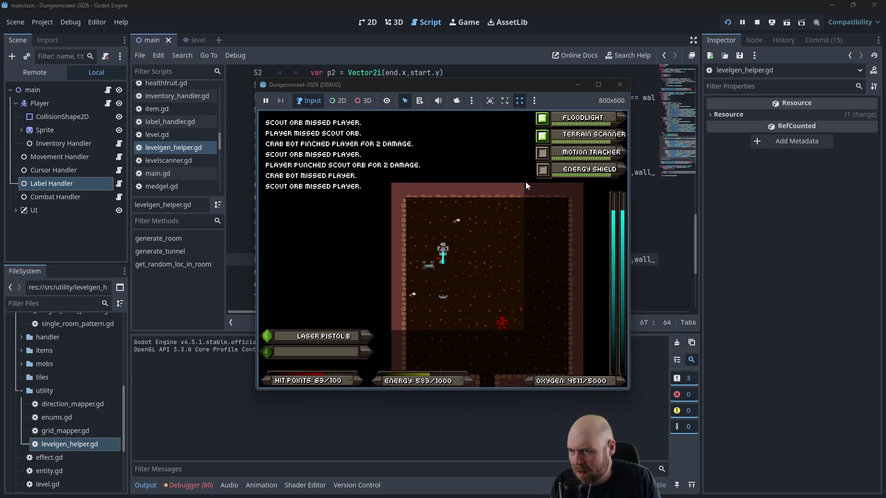
Step: Fight the crab bot, grab the metal shield, and escape down-right into the next room
key(Left)
key(Left)
key(Left)
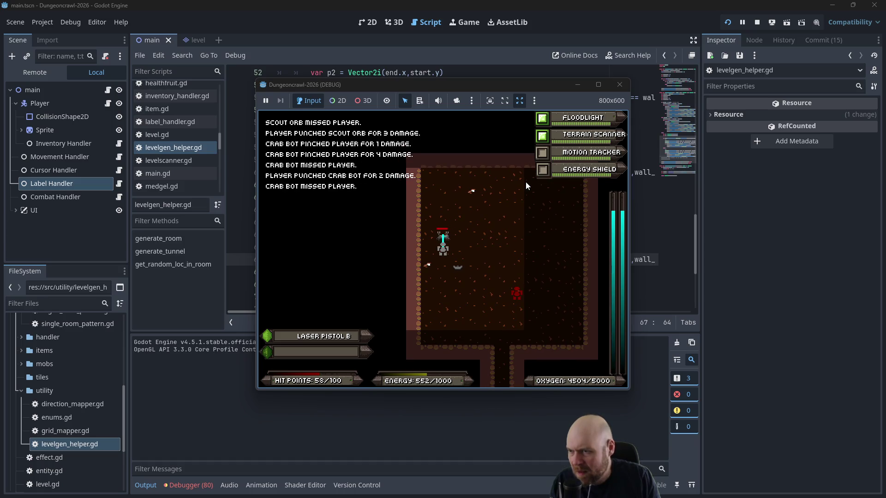
key(Up)
key(Up)
key(Up)
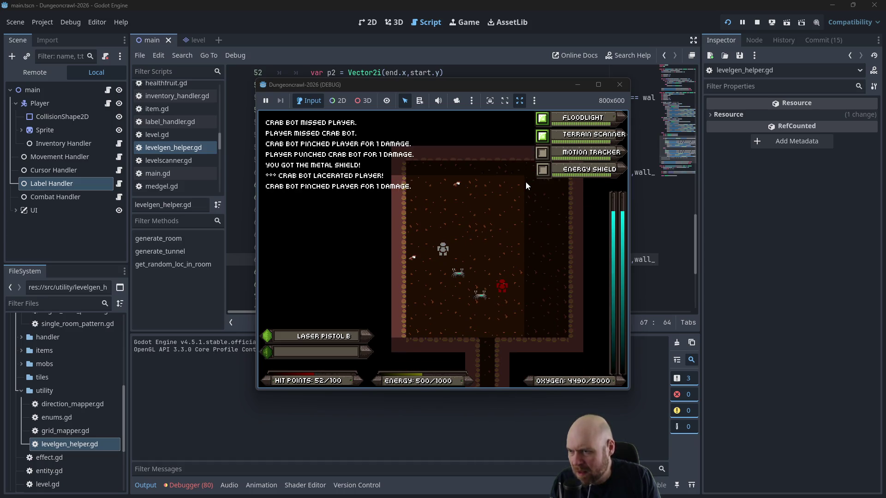
key(Down)
key(Down)
key(Down)
key(Right)
key(Right)
key(Right)
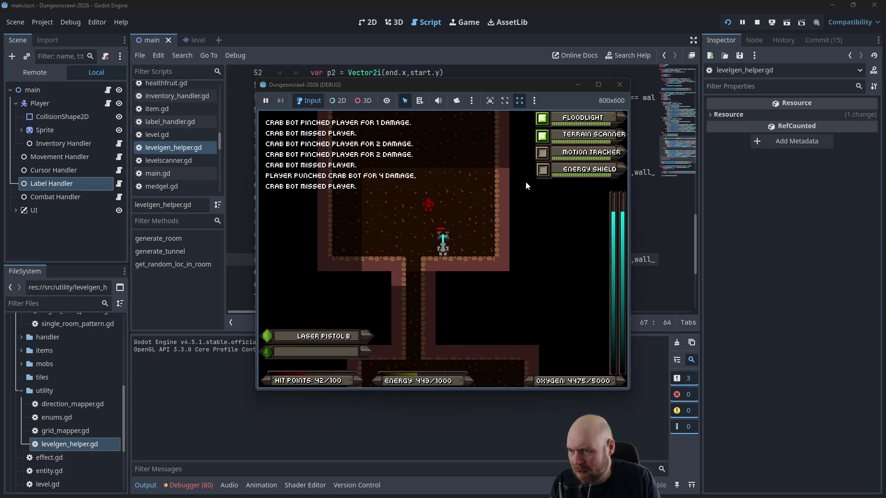
key(Down)
key(Down)
key(Down)
key(Right)
key(Right)
key(Right)
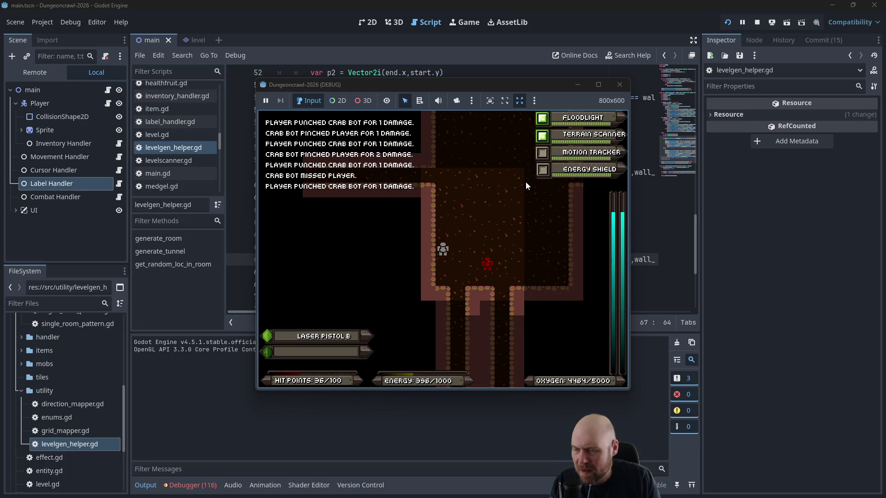
Step: Walk the horizontal corridor into a new room and move upward through it
key(Down)
key(Down)
key(Down)
key(Left)
key(Left)
key(Left)
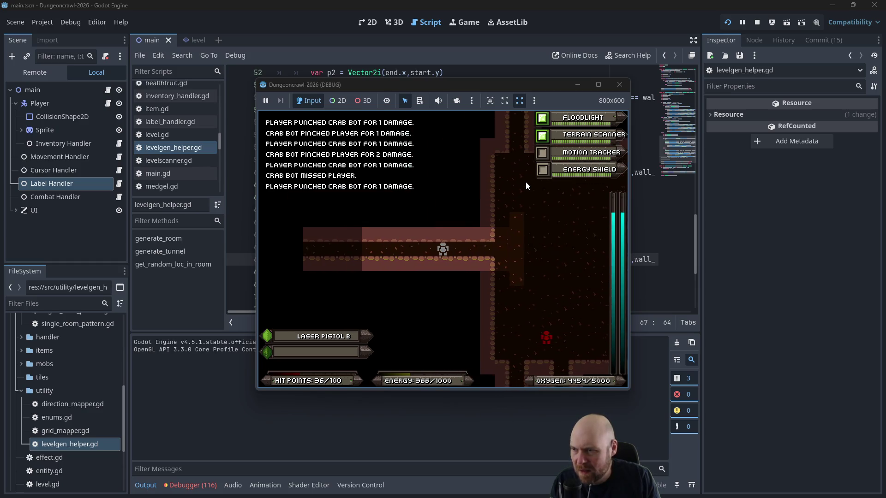
key(Left)
key(Left)
key(Left)
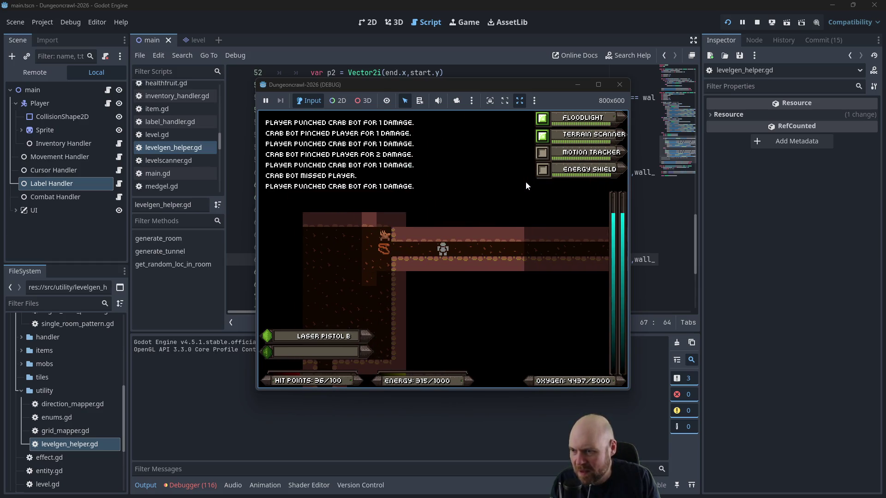
key(Right)
key(Right)
key(Right)
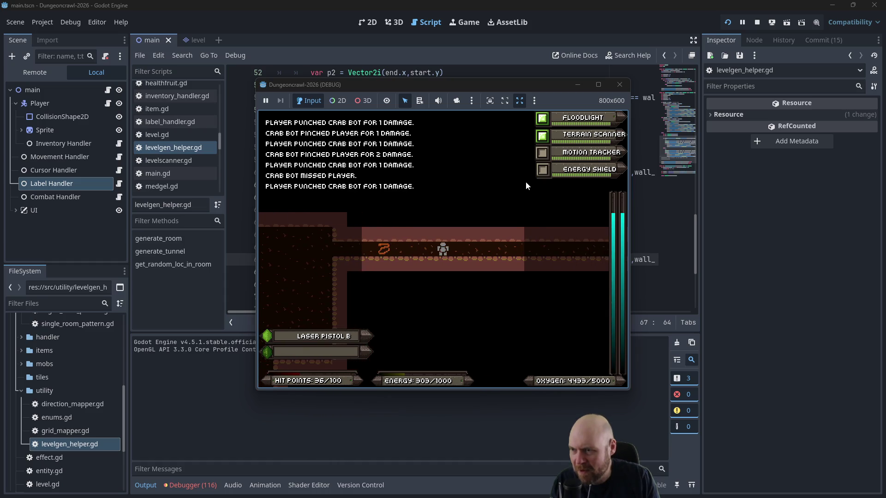
key(Right)
key(Right)
key(Right)
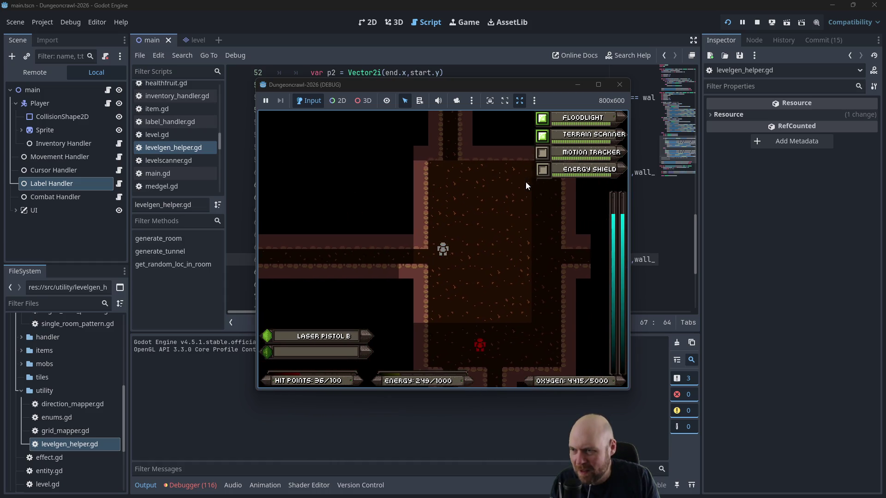
key(Up)
key(Up)
key(Up)
key(Up)
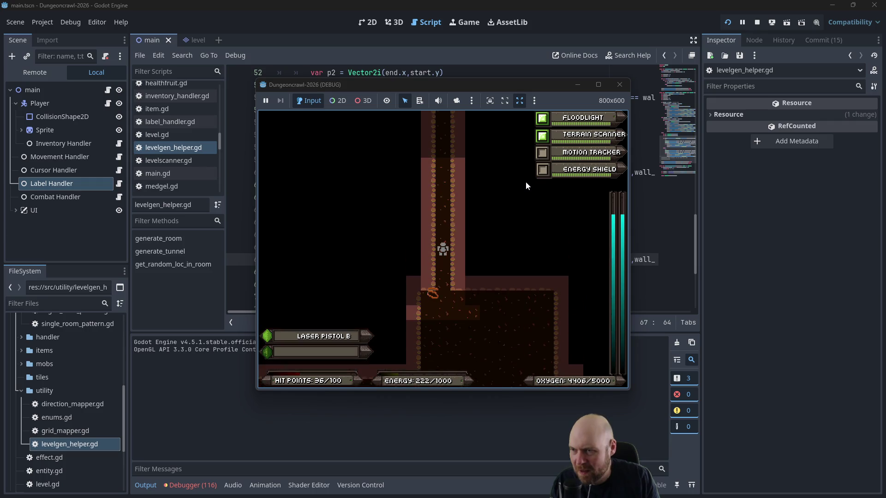
Step: Fight the crab bot and snake up the corridor, then stop the game and switch to the Plan note
key(Up)
key(Up)
key(Up)
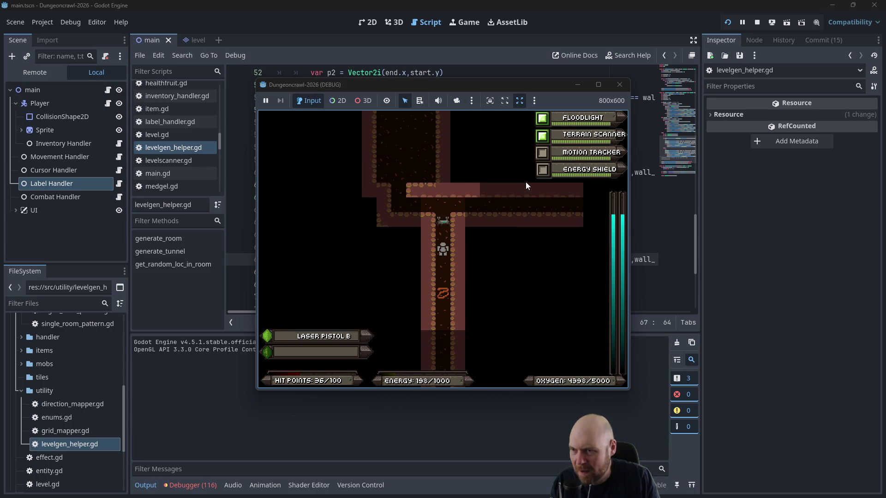
key(Up)
key(Up)
key(Up)
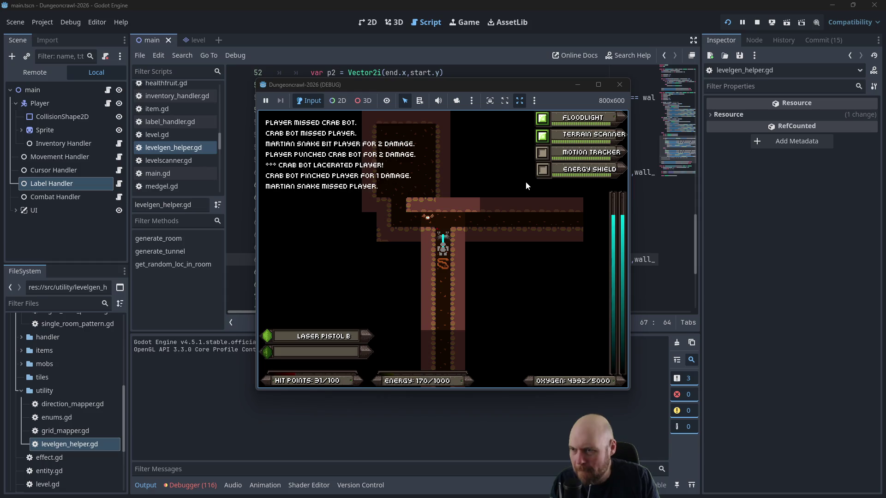
key(Up)
key(Up)
key(Up)
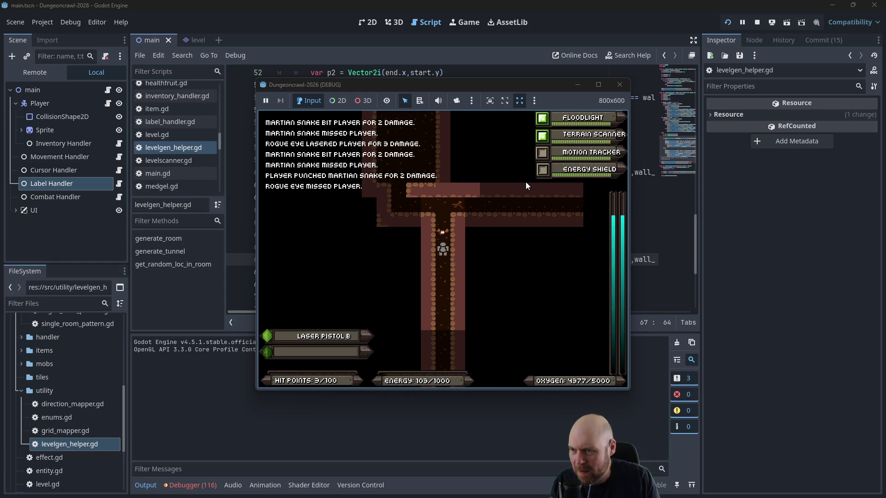
key(Up)
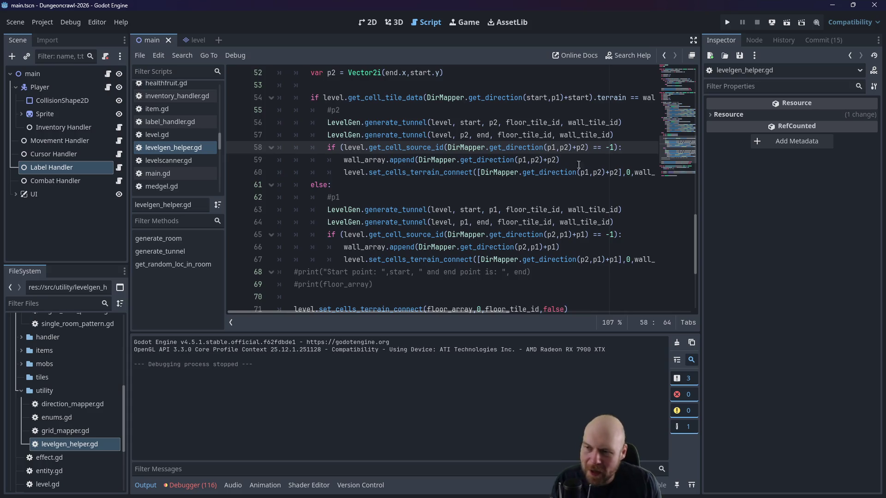
click(444, 203)
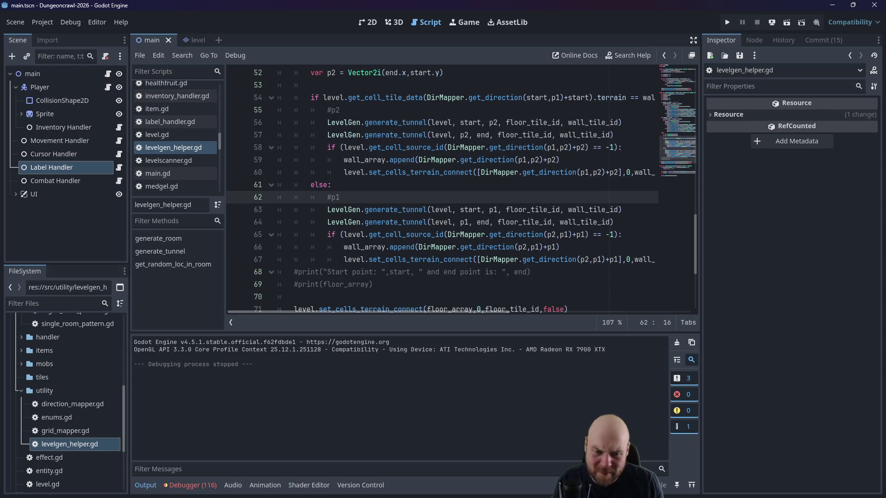
key(alt+Tab)
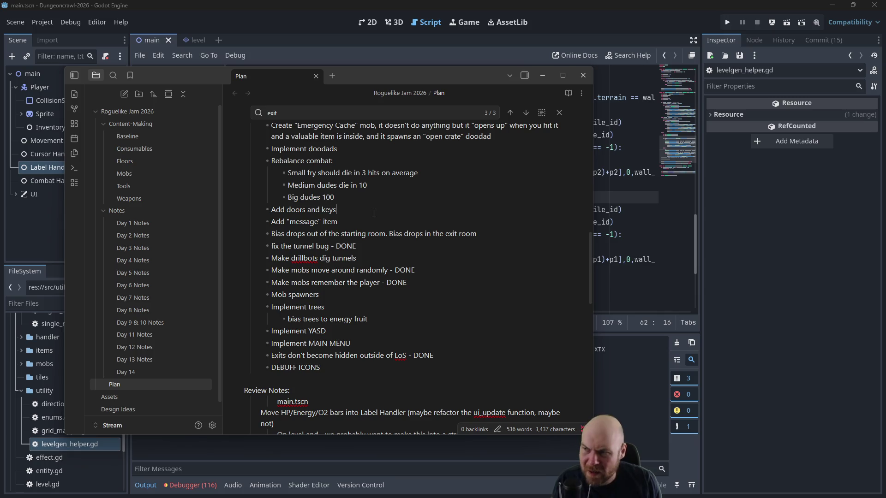
Step: Scroll through the Plan note's task list and future ideas, including the drop-bias item
scroll(375, 214, up, 5)
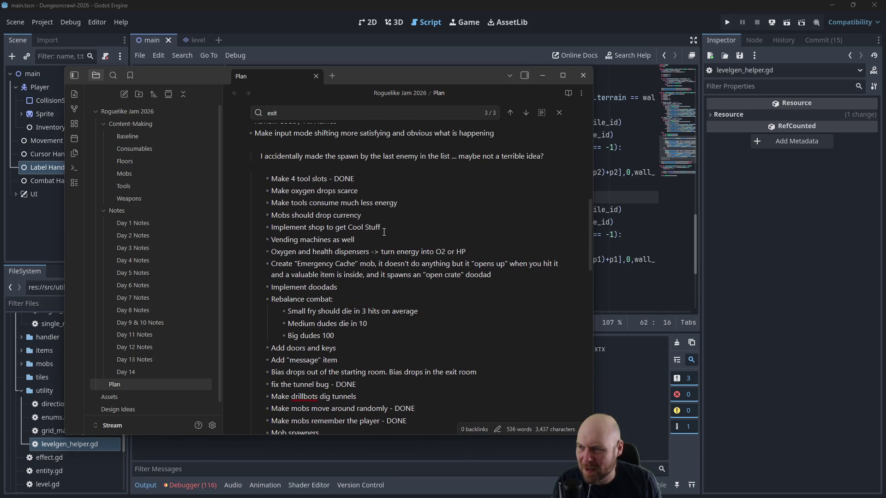
scroll(384, 232, up, 3)
scroll(383, 236, up, 6)
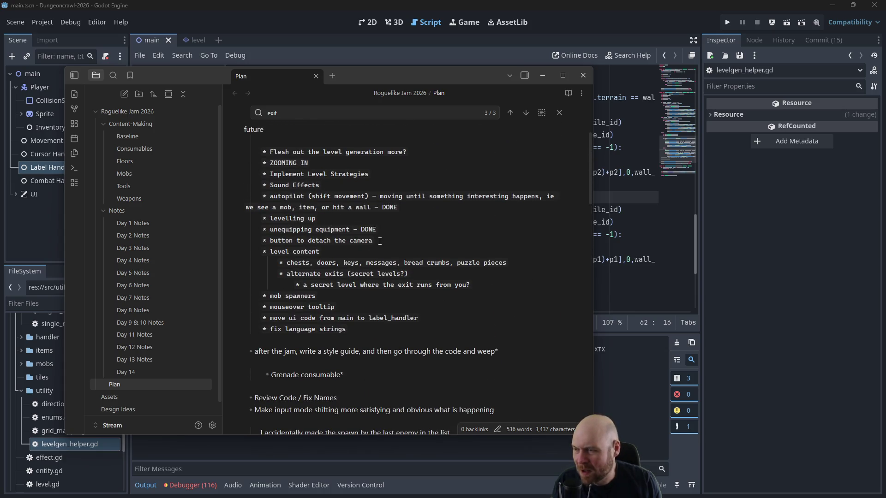
scroll(387, 249, down, 3)
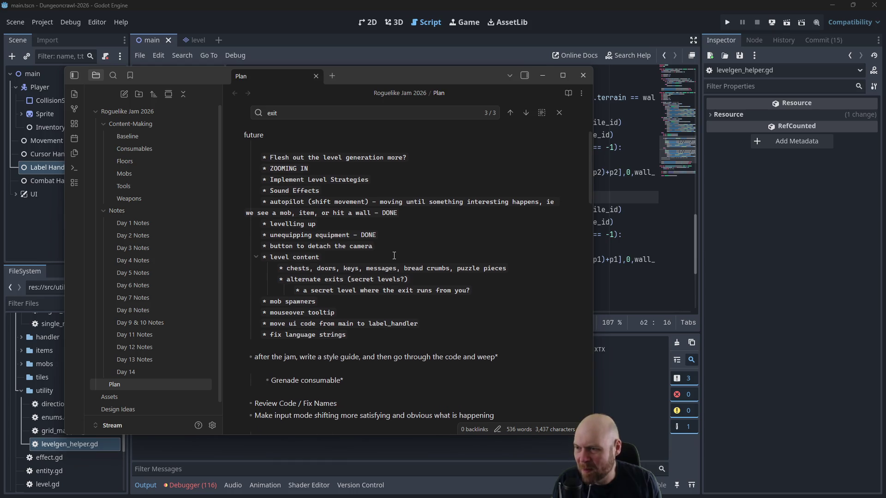
scroll(396, 256, down, 10)
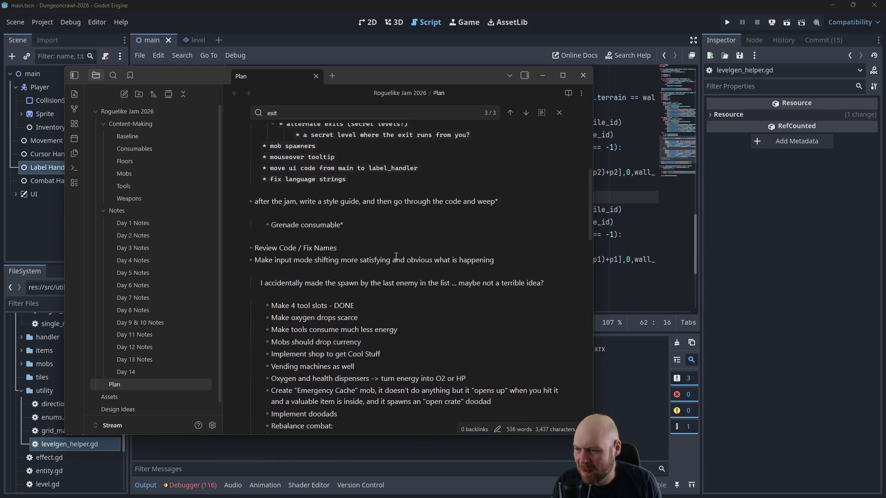
scroll(396, 254, up, 4)
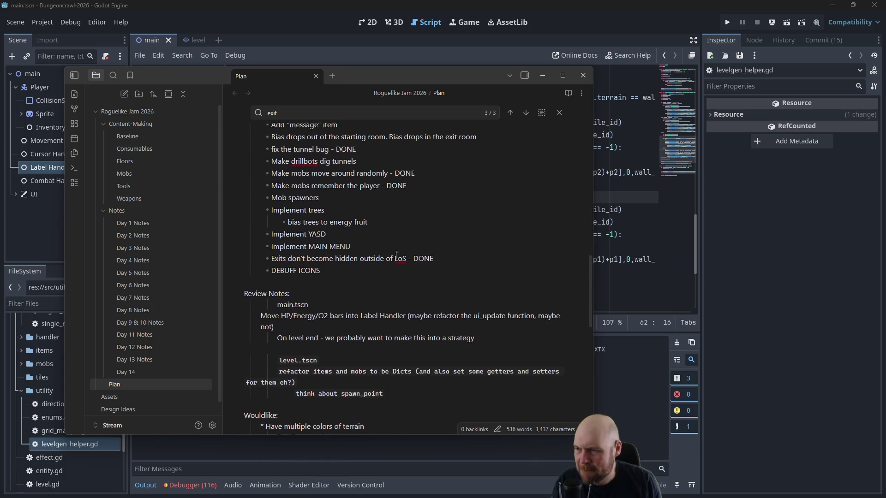
scroll(396, 255, down, 1)
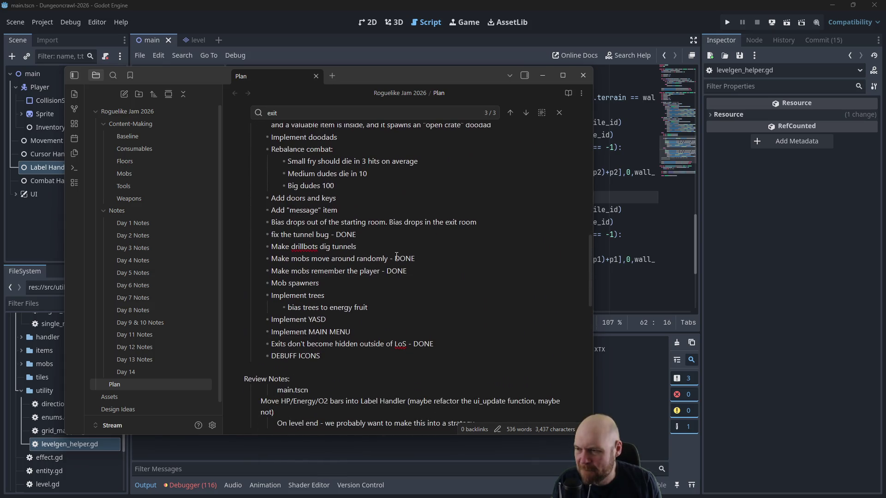
scroll(396, 257, up, 1)
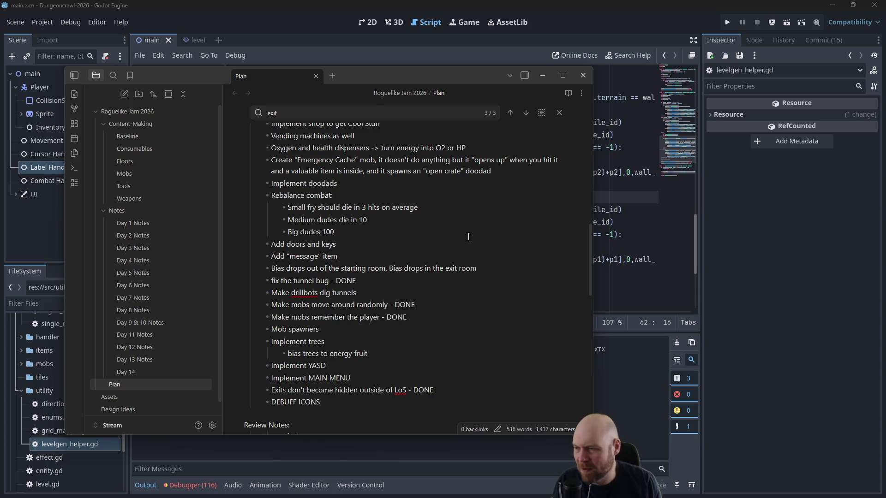
Step: Back in Godot, find and open floor_strategy_1.gd from the FileSystem dock
click(648, 234)
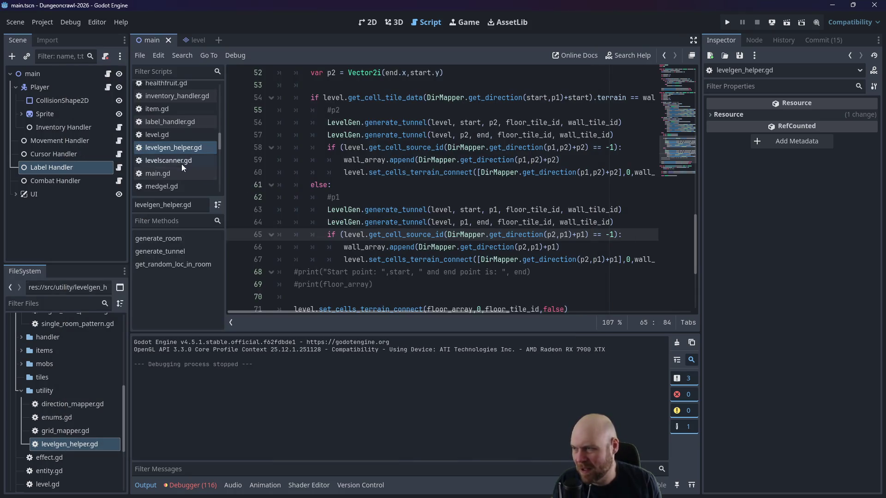
scroll(179, 165, up, 3)
scroll(179, 165, down, 1)
scroll(179, 163, up, 5)
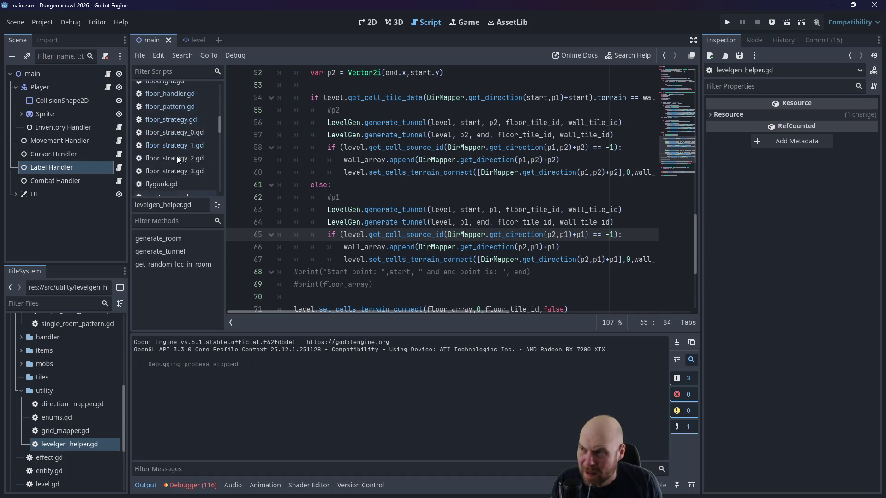
scroll(179, 164, up, 5)
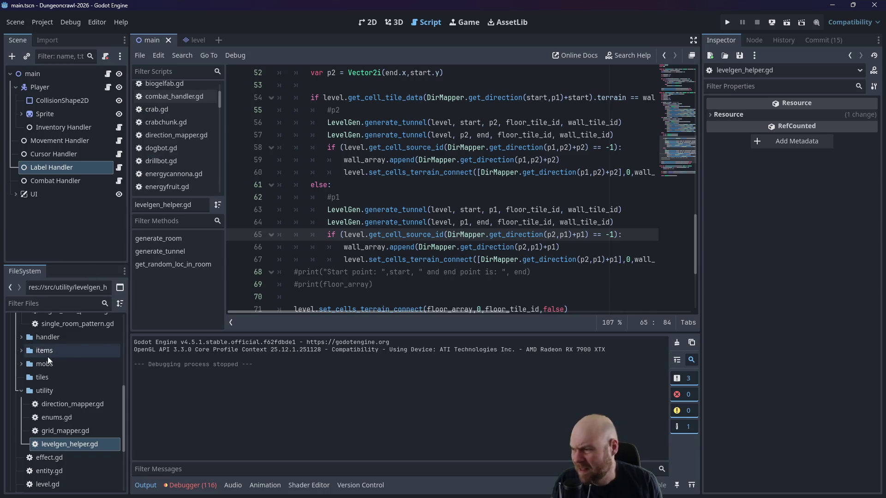
scroll(69, 355, up, 5)
double_click(74, 375)
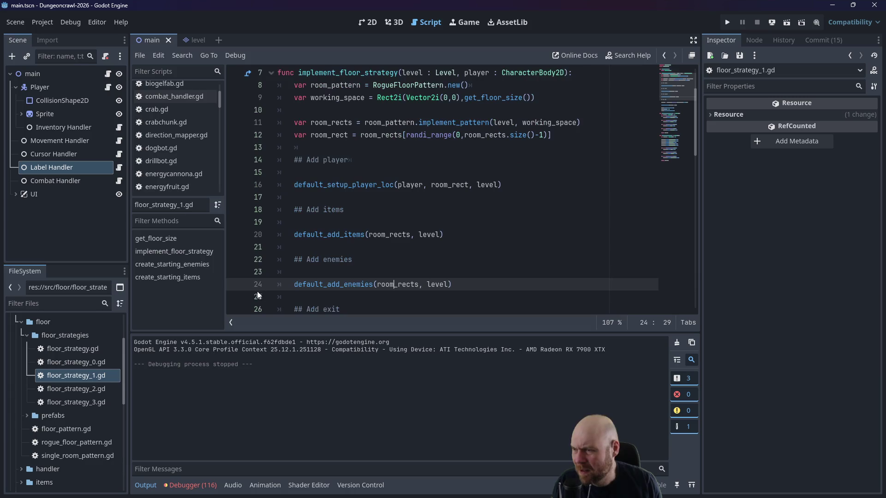
Step: Open floor_strategy_2.gd and floor_strategy_3.gd to compare them
scroll(78, 377, down, 2)
double_click(79, 370)
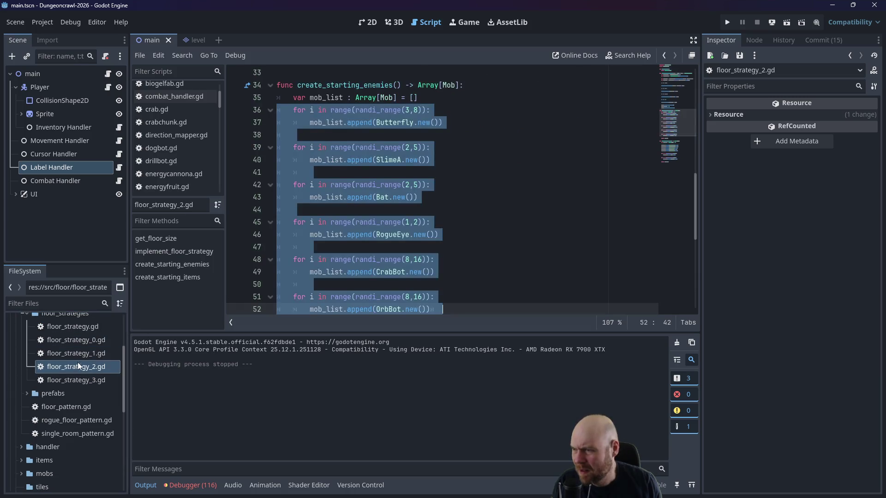
scroll(321, 249, up, 10)
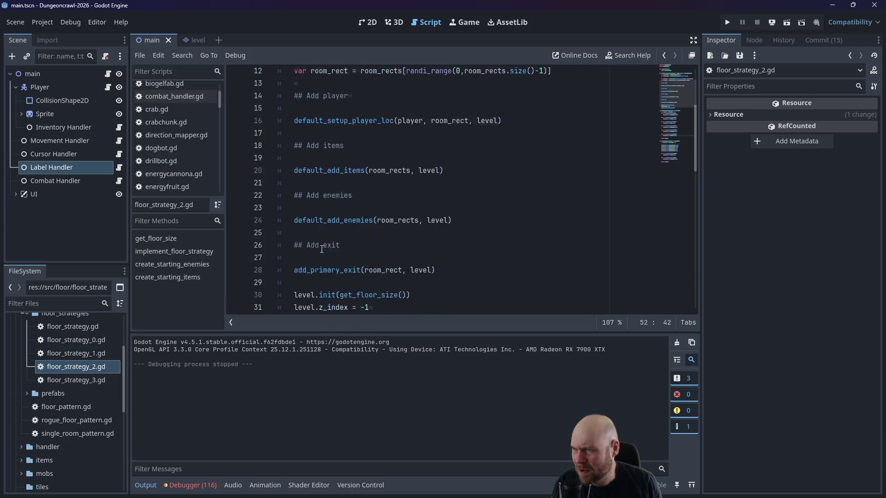
scroll(322, 250, up, 1)
scroll(309, 226, down, 2)
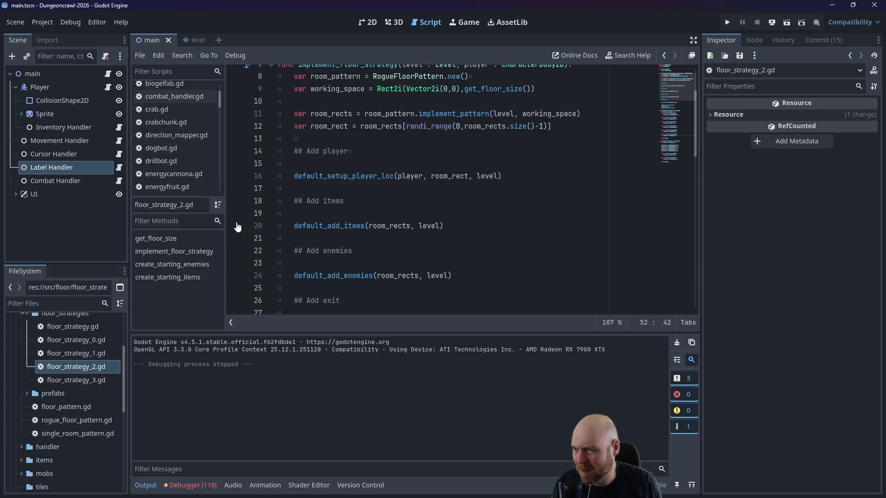
double_click(88, 380)
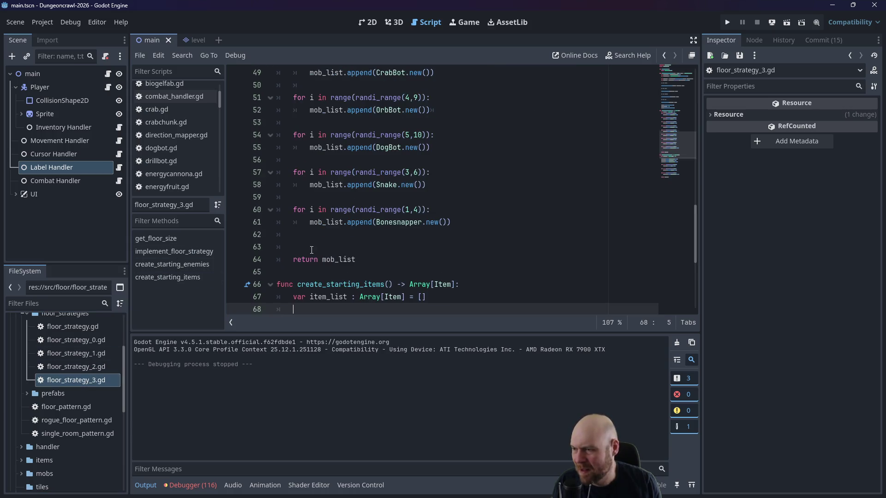
scroll(311, 250, up, 12)
scroll(312, 247, up, 3)
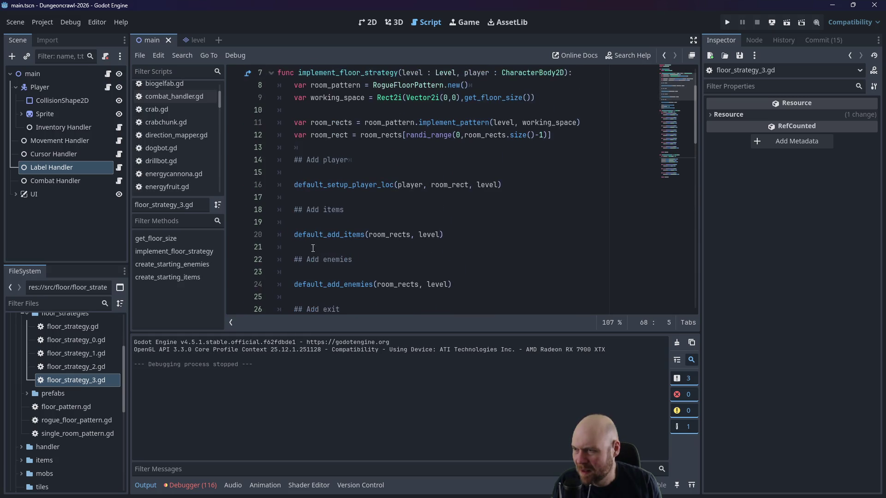
scroll(313, 248, up, 1)
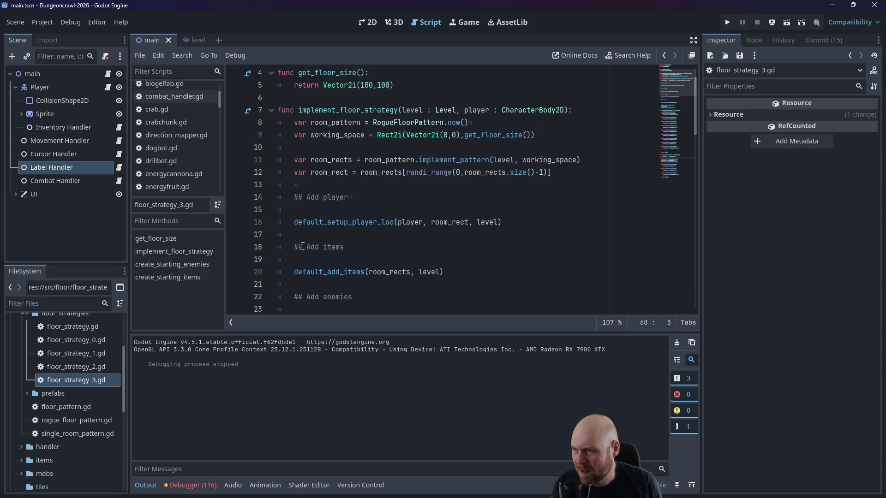
Step: Reopen floor_strategy_1.gd and place the caret after the player setup call
double_click(74, 354)
scroll(286, 279, up, 1)
click(312, 239)
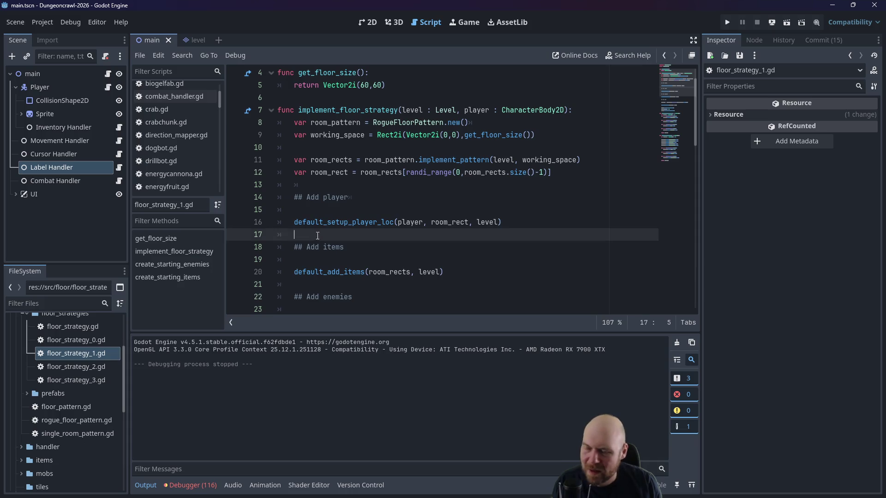
Step: Add room_rects.erase(room_rect) on the line after items are added in floor_strategy_1.gd
click(318, 210)
click(325, 244)
click(335, 233)
text(roo)
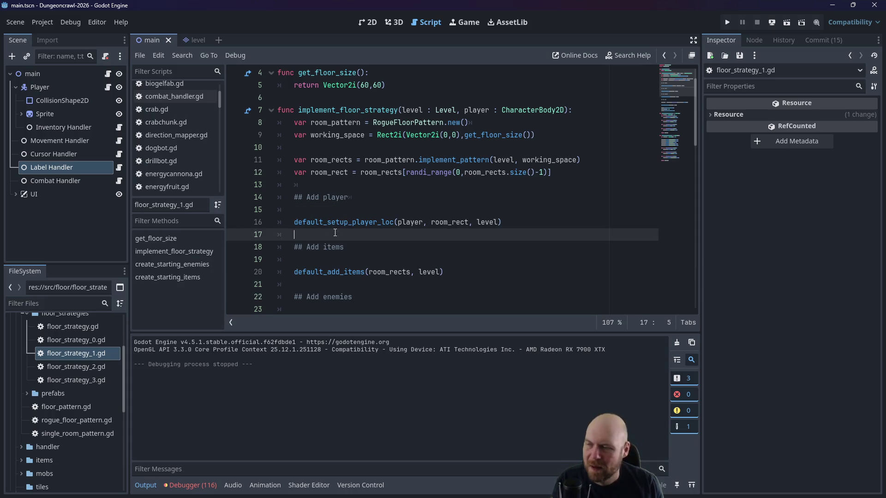
text(m_re)
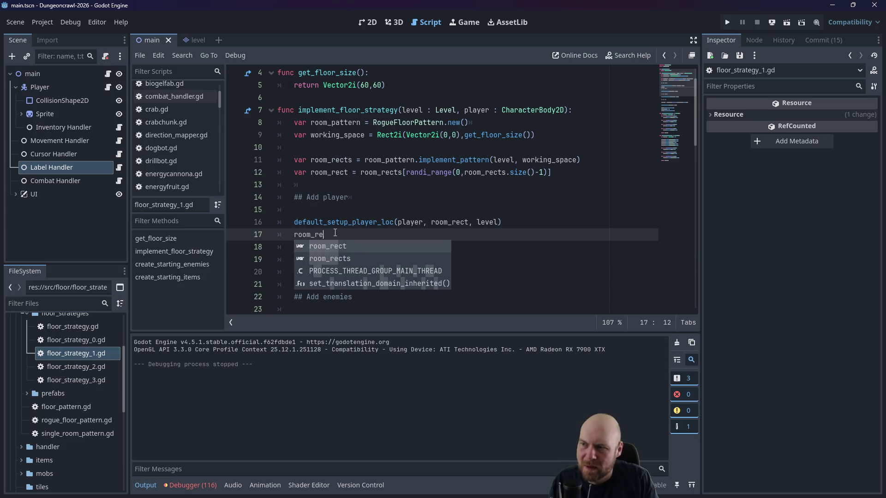
key(Return)
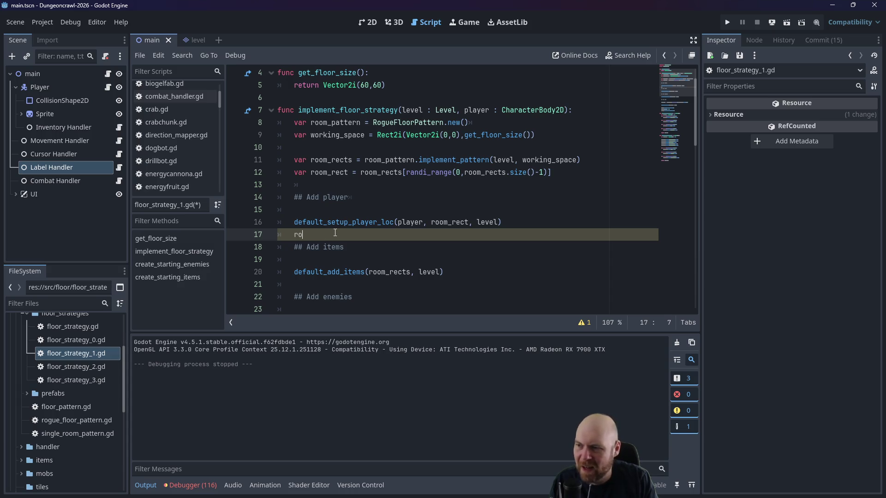
key(Down)
key(Down)
key(Down)
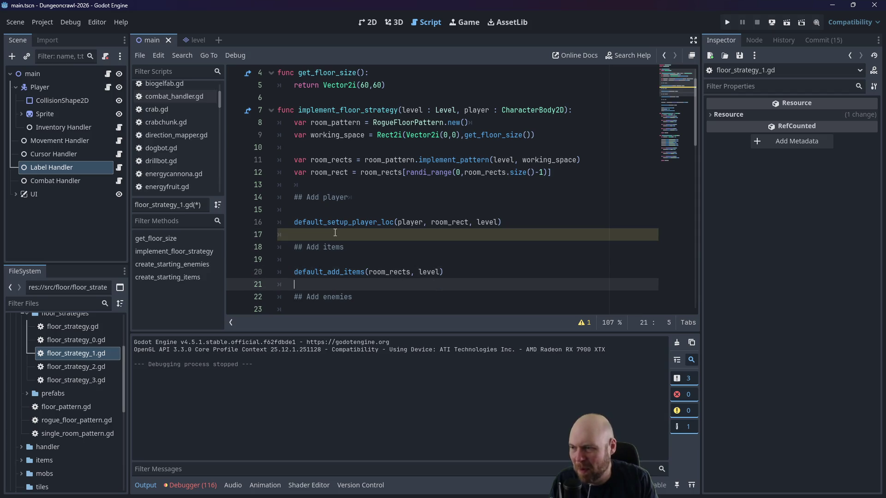
key(Up)
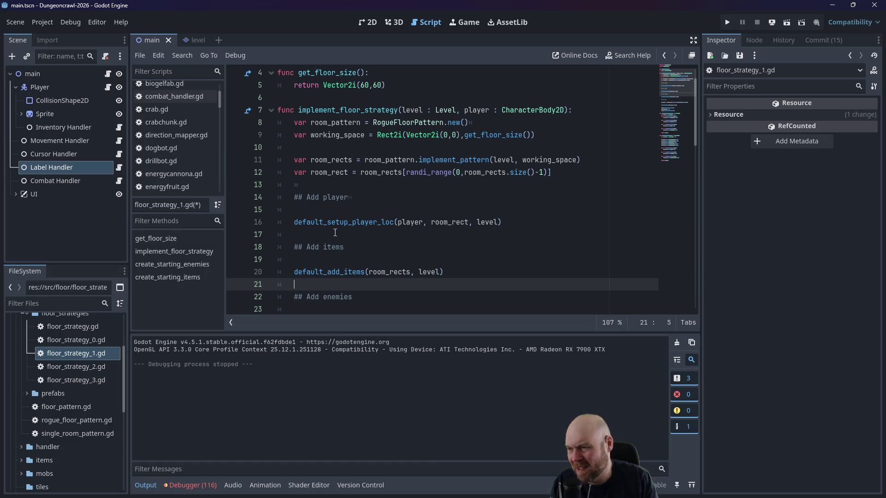
text(room_rects.erase()
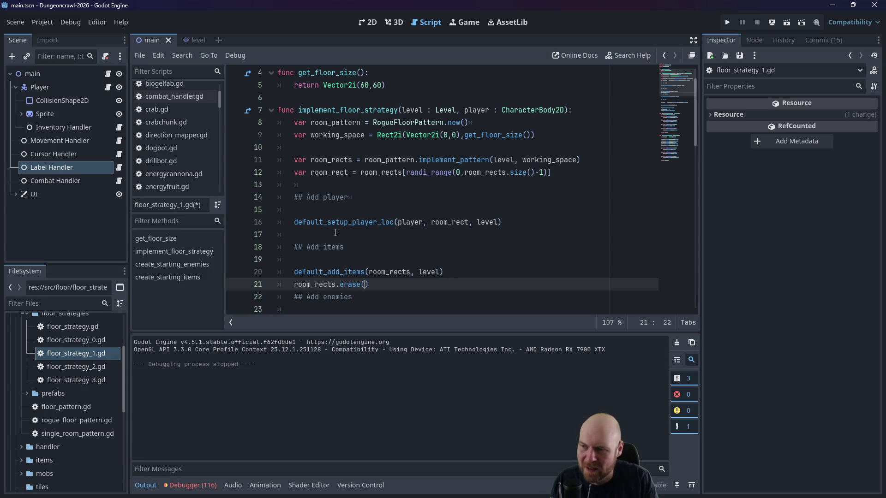
key(BackSpace)
key(BackSpace)
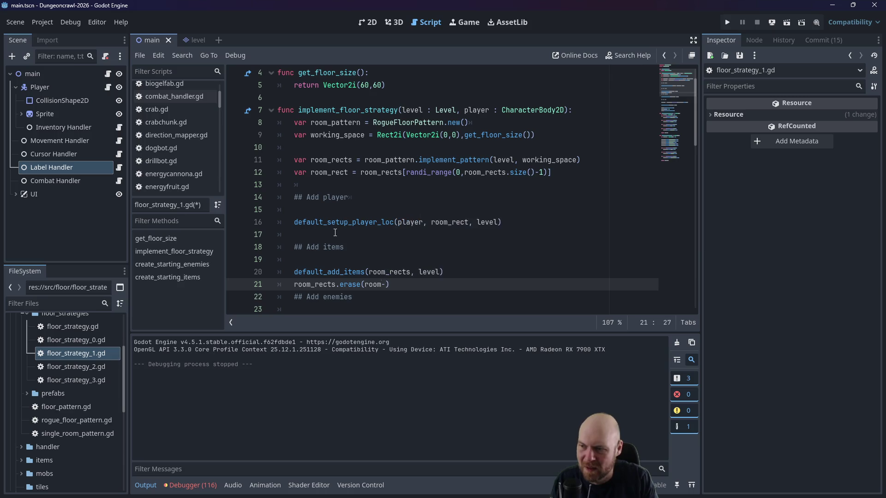
text(c)
click(376, 222)
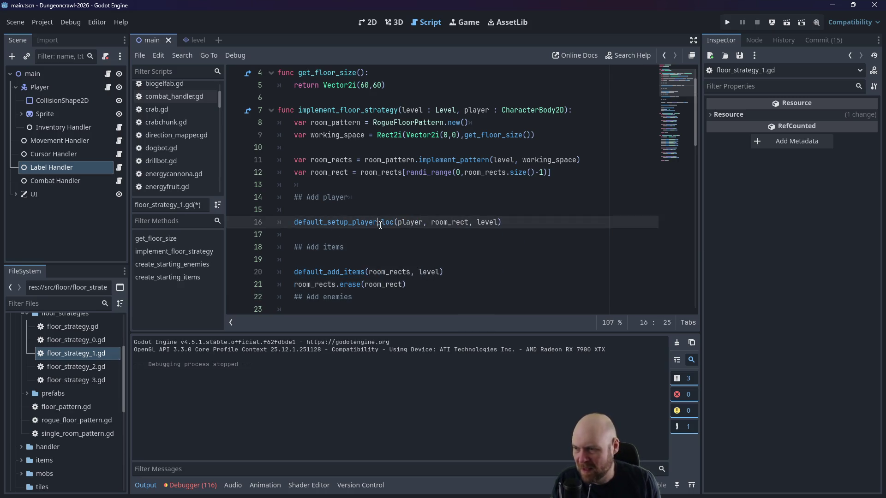
Step: Open a line below the erase call and cut out the Add exit block
scroll(426, 161, down, 4)
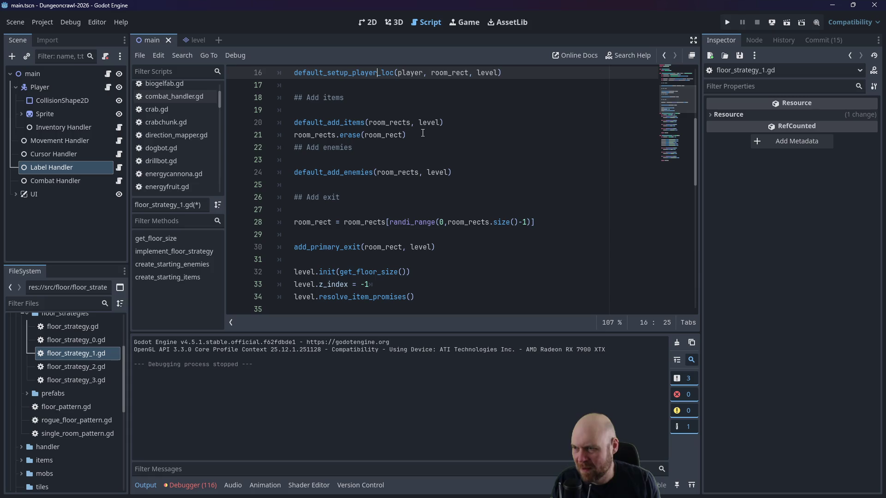
scroll(415, 135, up, 3)
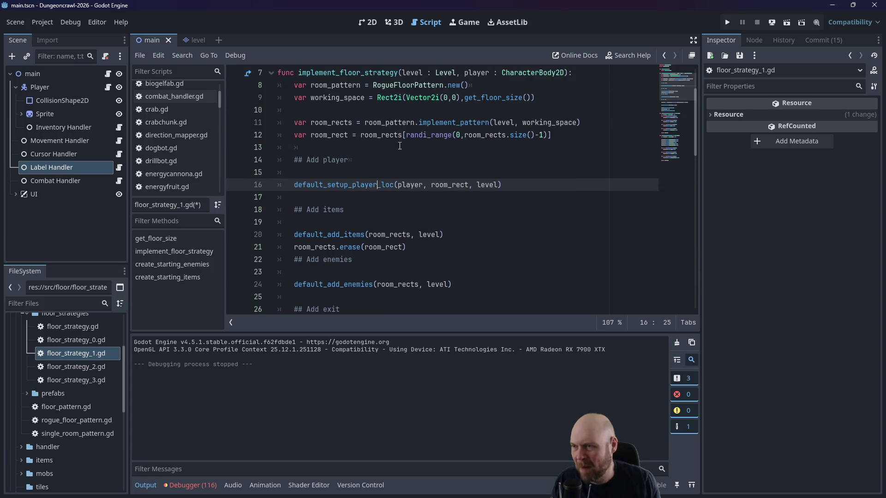
scroll(404, 221, down, 1)
click(417, 210)
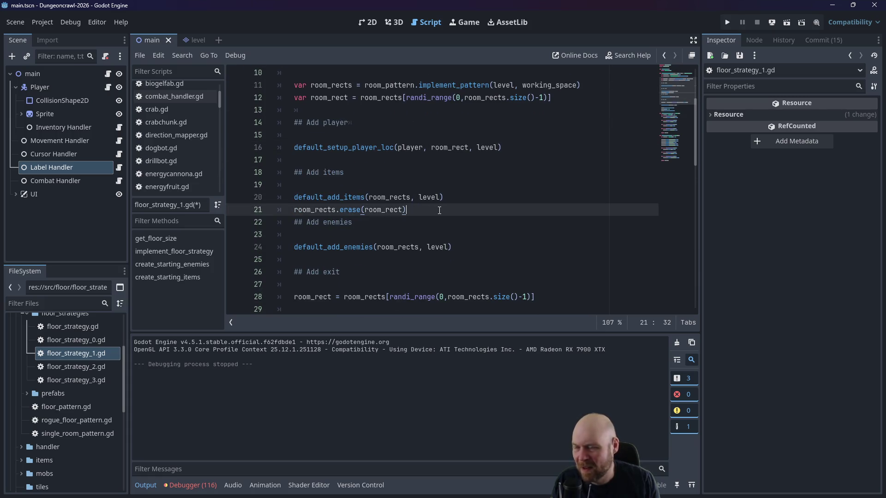
key(Return)
text(room_rects.)
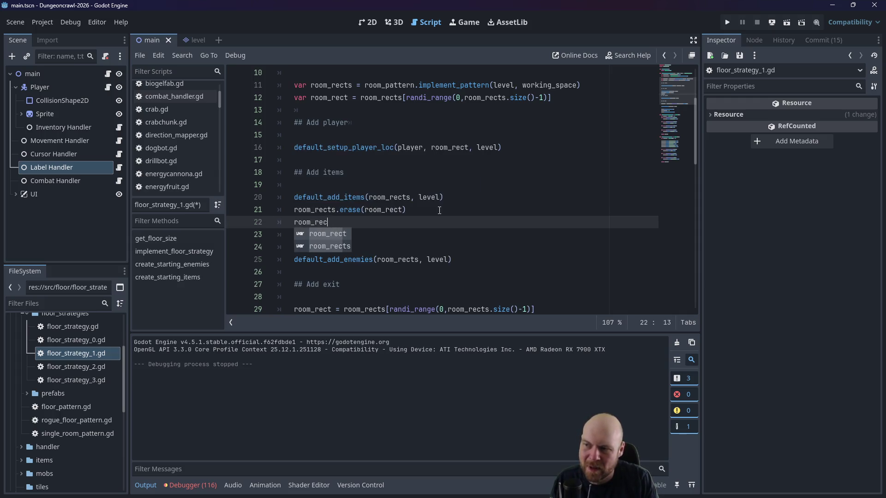
key(BackSpace)
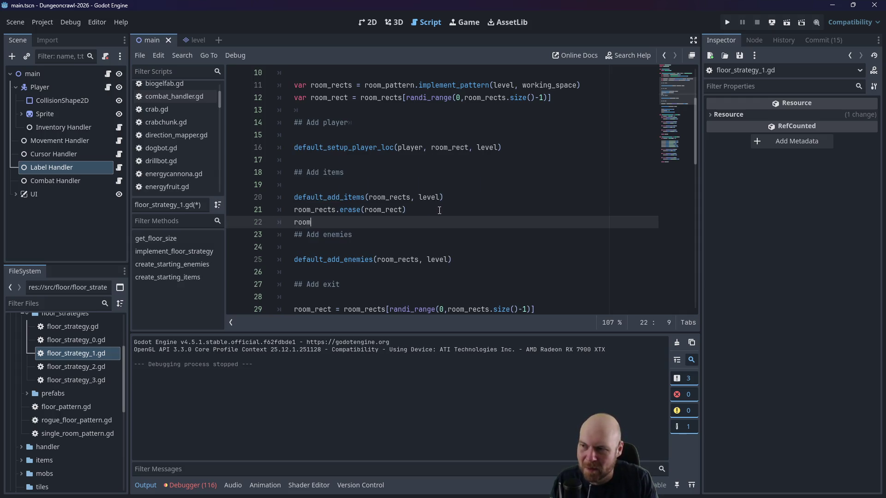
scroll(420, 222, down, 1)
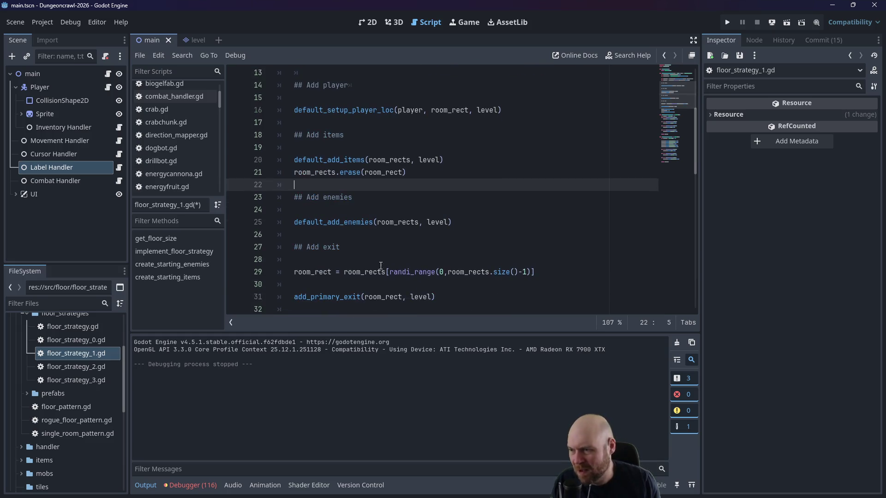
mouse_move(451, 302)
mouse_down()
mouse_move(295, 272)
mouse_move(288, 247)
mouse_up()
key(ctrl+c)
key(Delete)
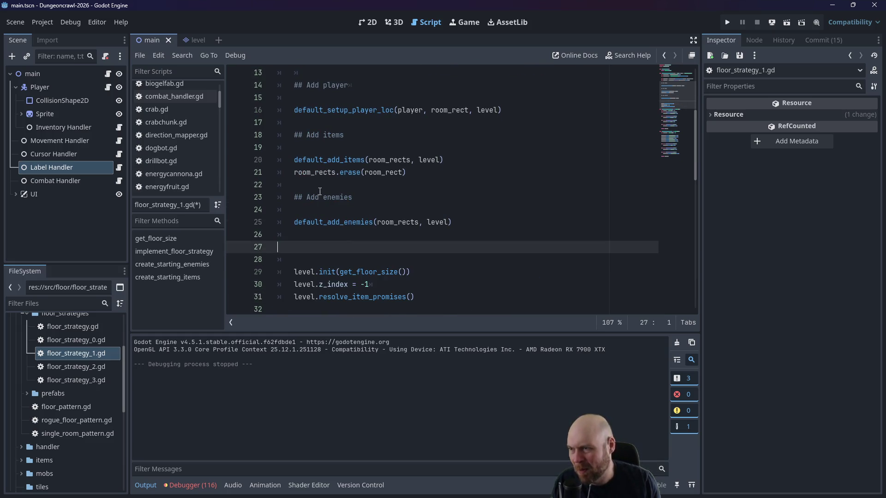
Step: Paste the Add exit block above the enemies section and fix its indent and blank line
click(308, 190)
key(Return)
key(Return)
key(Up)
key(ctrl+v)
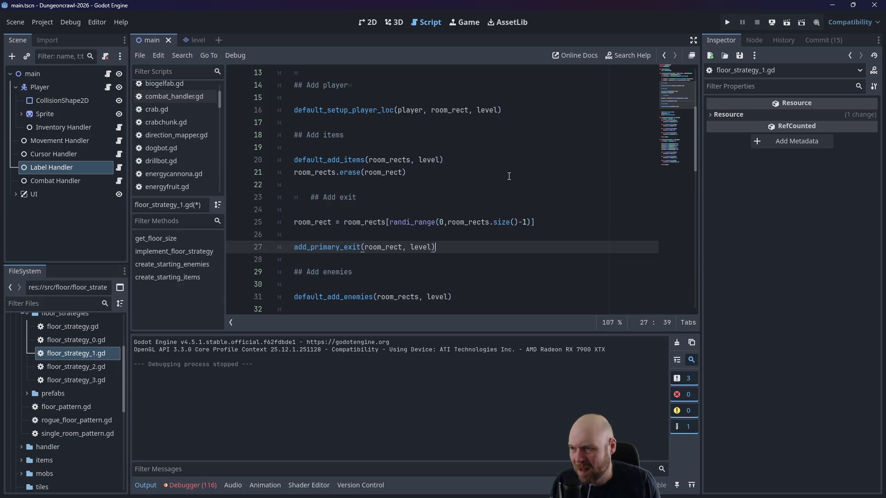
click(303, 197)
key(BackSpace)
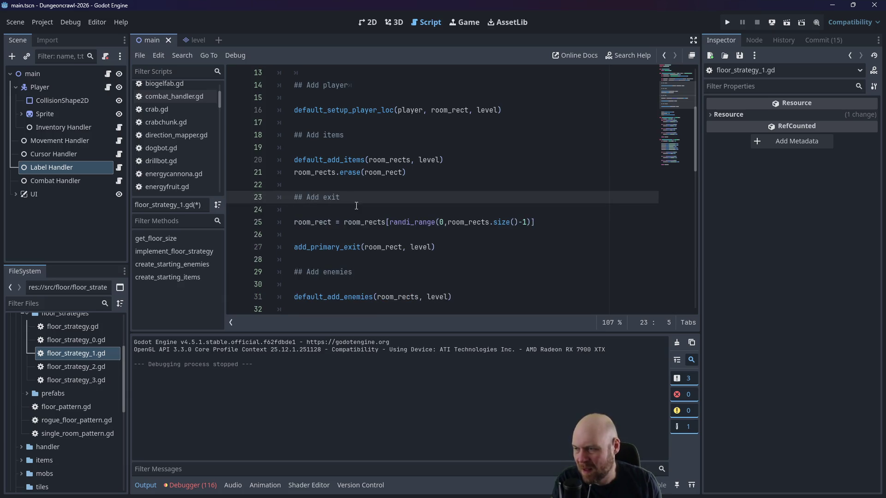
click(328, 234)
key(BackSpace)
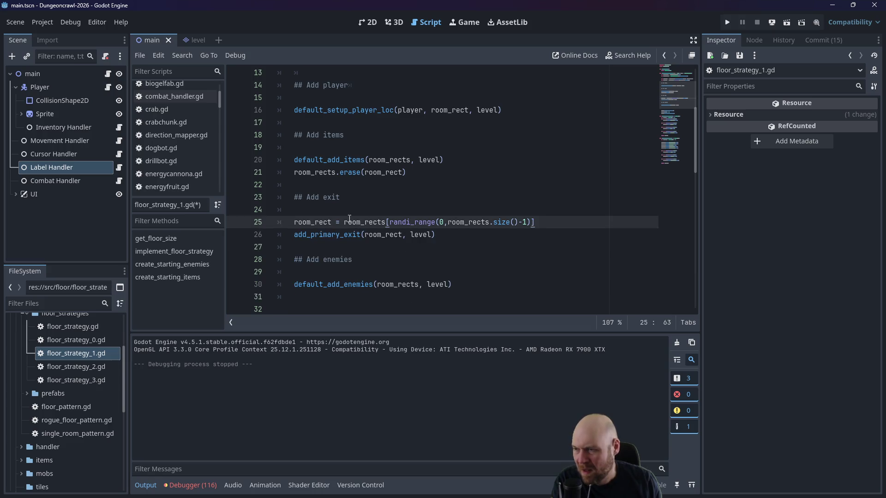
Step: Add room_rects.append(room_rect) after add_primary_exit and save floor_strategy_1.gd
click(465, 236)
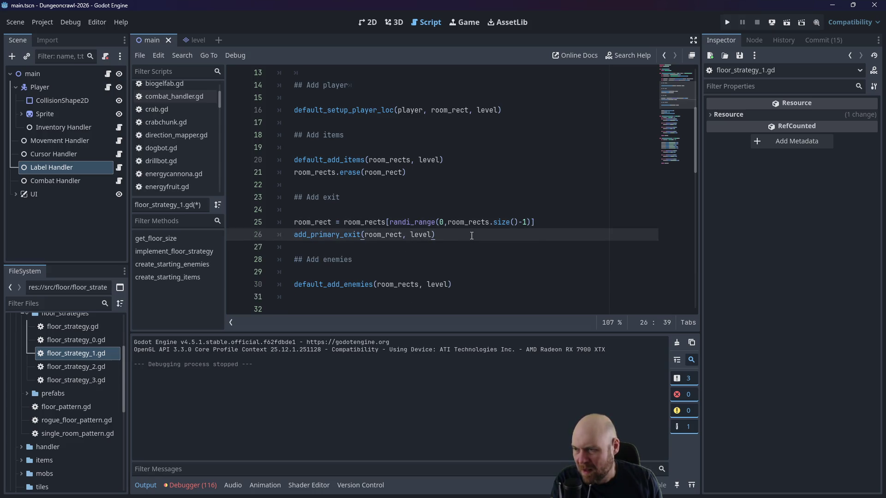
key(Return)
text(room_rects.)
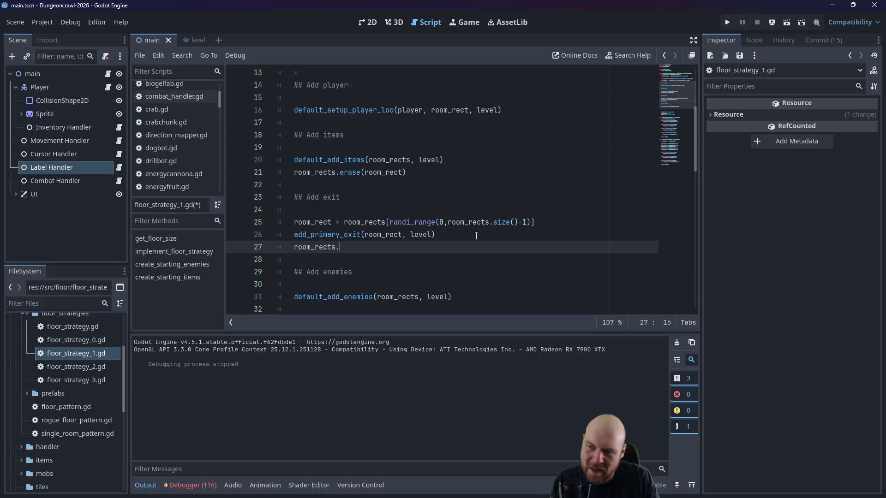
text(add)
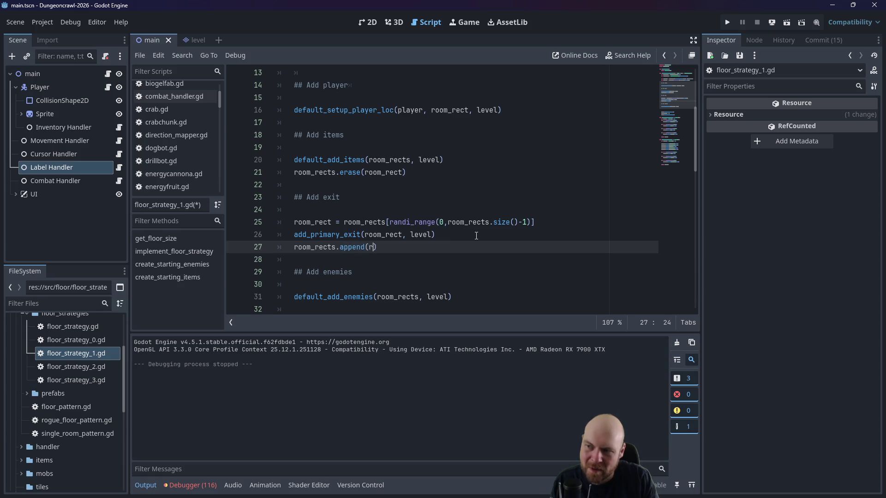
key(BackSpace)
key(BackSpace)
key(BackSpace)
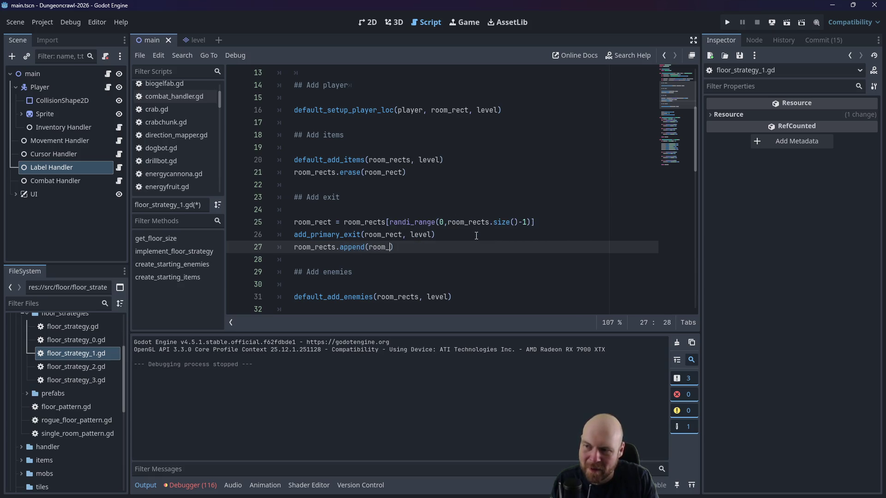
text(rect)
key(ctrl+s)
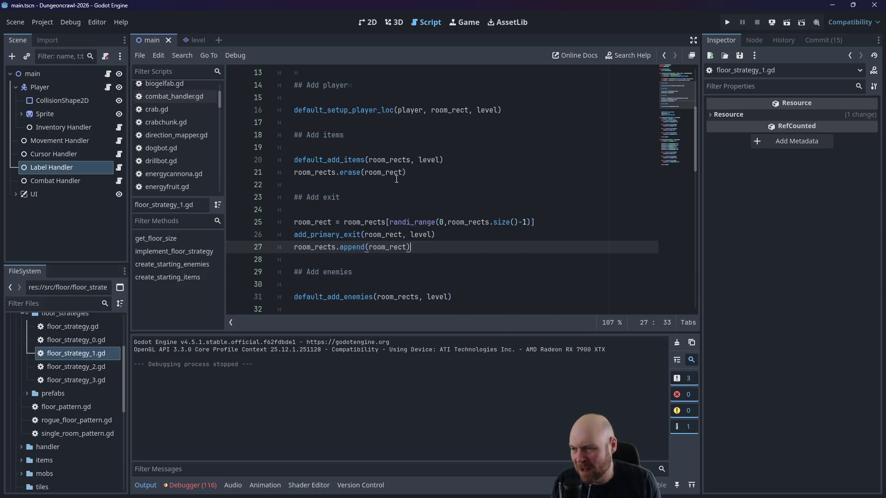
Step: Remove extra blank lines after enemies and select the reworked placement code from line 14
click(397, 172)
scroll(489, 250, down, 1)
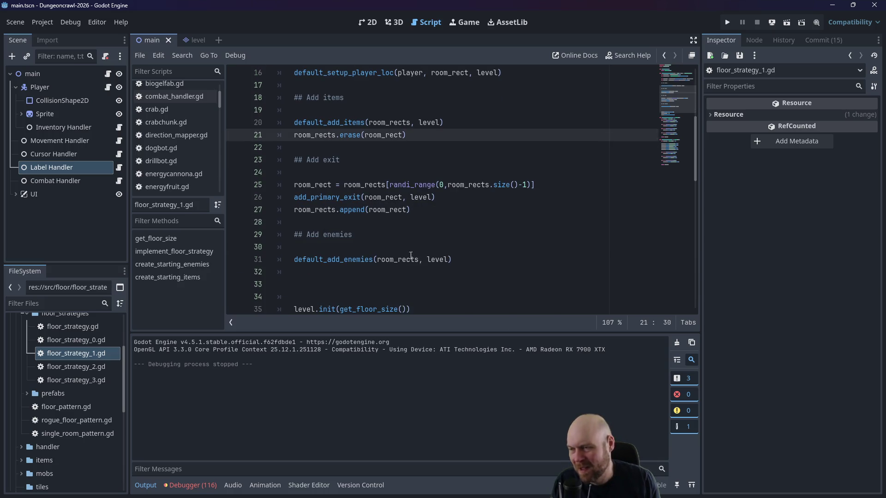
click(405, 247)
double_click(387, 262)
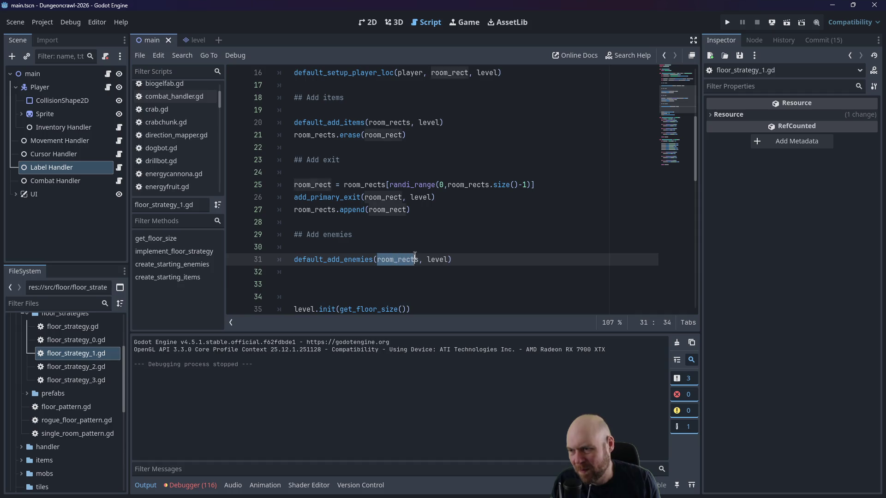
click(419, 233)
scroll(420, 232, up, 1)
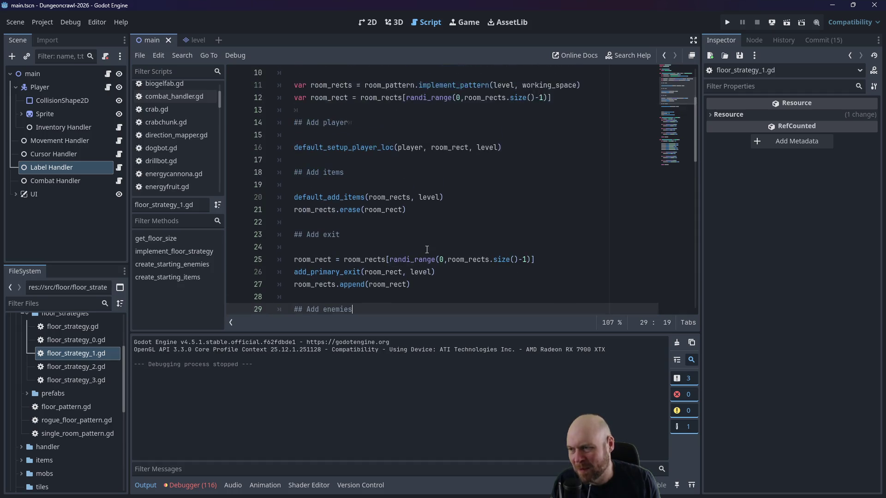
scroll(457, 236, down, 2)
click(461, 247)
key(BackSpace)
key(BackSpace)
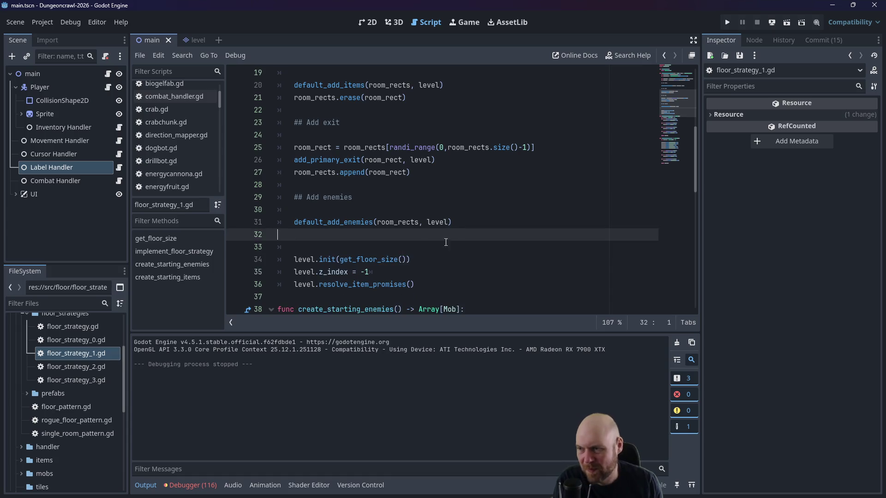
mouse_move(461, 220)
mouse_down()
mouse_move(282, 187)
mouse_move(272, 152)
mouse_move(272, 161)
mouse_up()
key(ctrl+c)
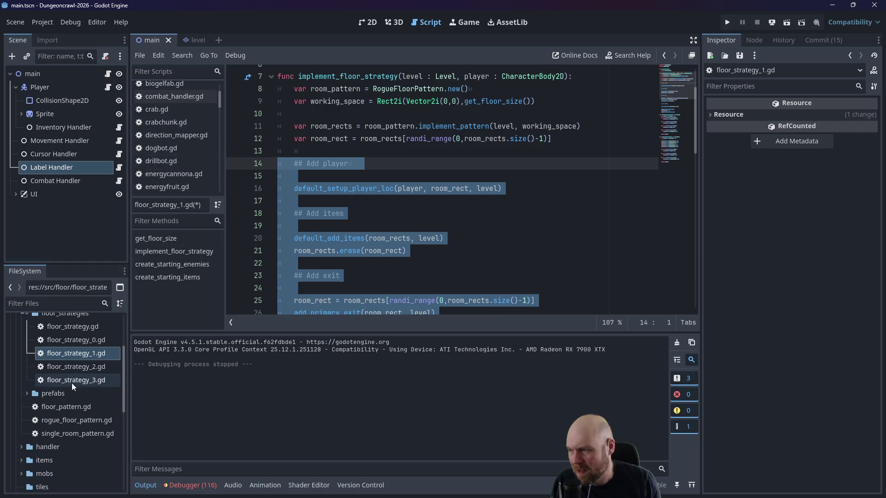
Step: Replace the old placement code in floor_strategy_2.gd with the reworked exit-before-enemies code
double_click(73, 367)
scroll(360, 254, down, 4)
scroll(360, 254, up, 1)
drag(436, 222, 270, 136)
key(shift+Up)
key(shift+Up)
key(shift+Up)
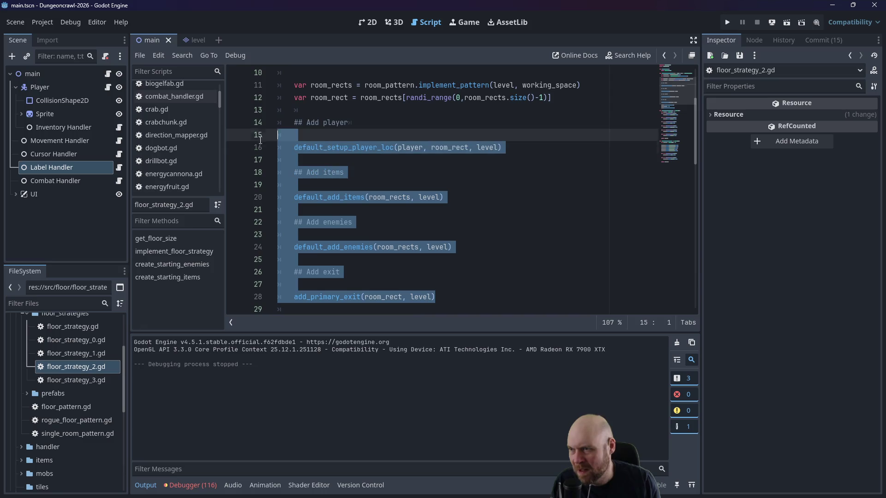
key(ctrl+v)
scroll(293, 160, down, 2)
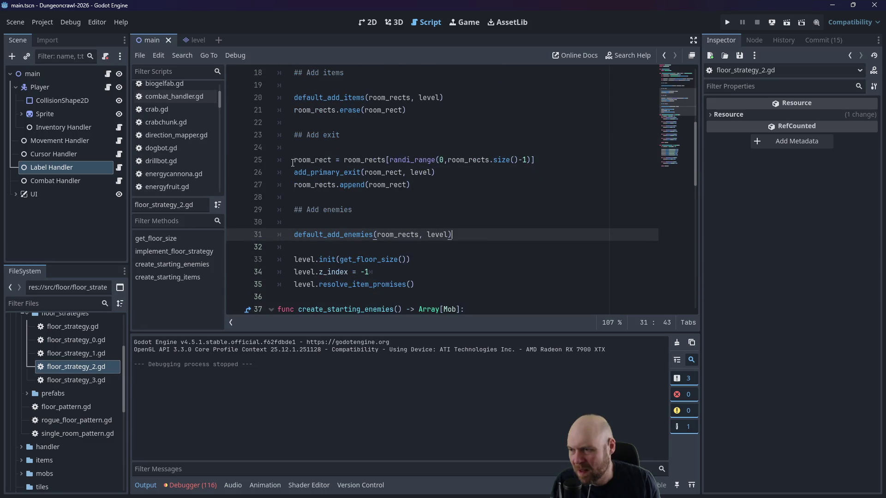
Step: Paste the reworked code into floor_strategy_3.gd so Add exit precedes Add enemies, and save
double_click(90, 381)
scroll(397, 225, down, 3)
mouse_move(453, 265)
mouse_down()
mouse_move(247, 245)
mouse_move(244, 159)
mouse_up()
key(ctrl+v)
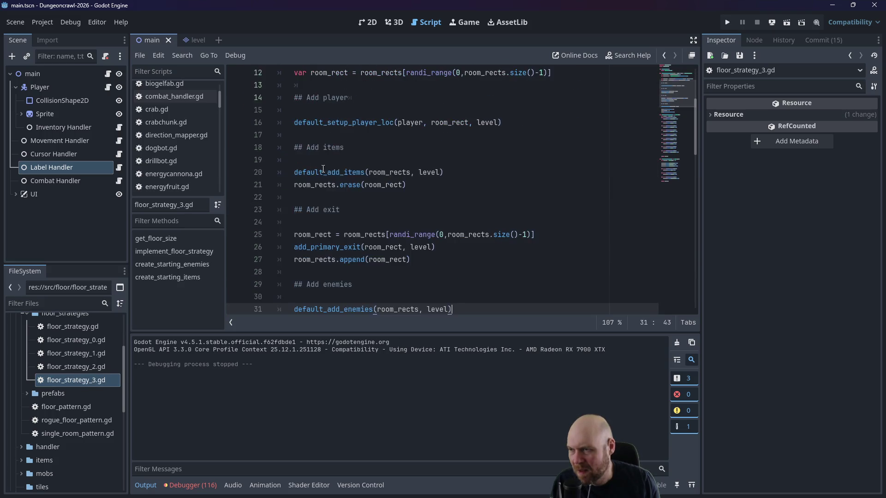
scroll(358, 186, up, 1)
key(ctrl+s)
scroll(359, 183, up, 4)
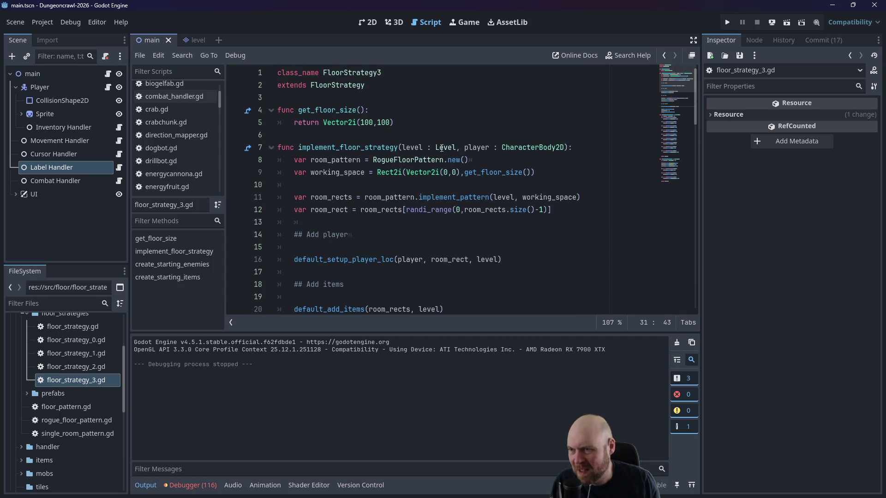
scroll(429, 256, down, 1)
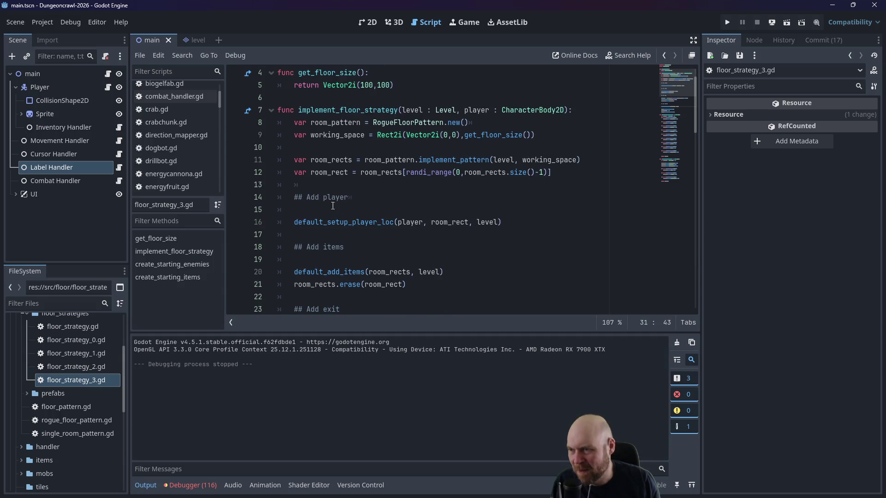
scroll(340, 223, down, 2)
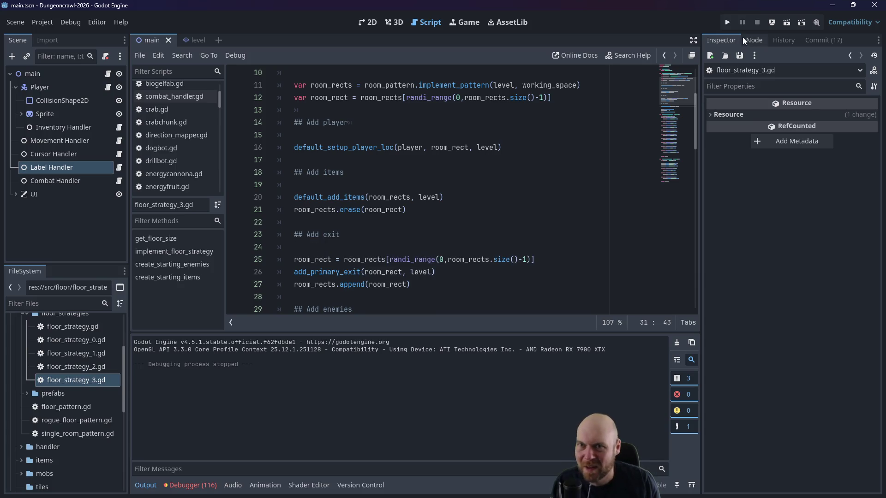
click(728, 24)
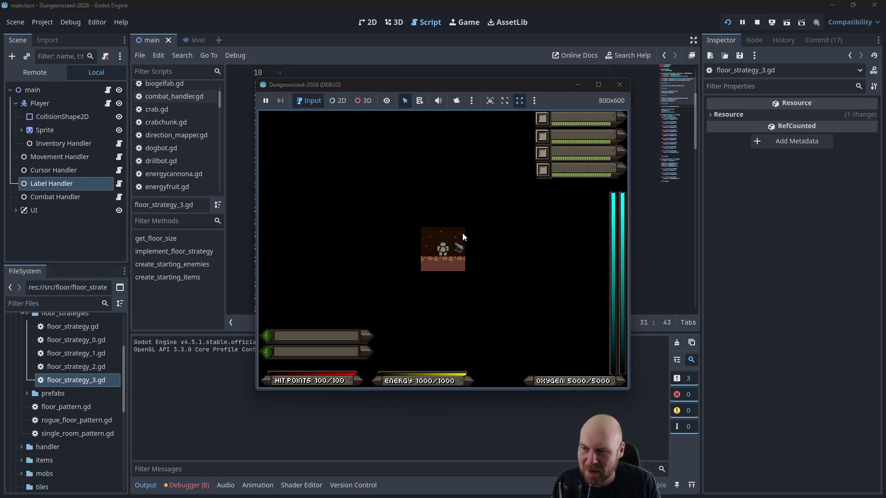
Step: Turn on the floodlight from the inventory and walk the player up the corridor
key(i)
key(1)
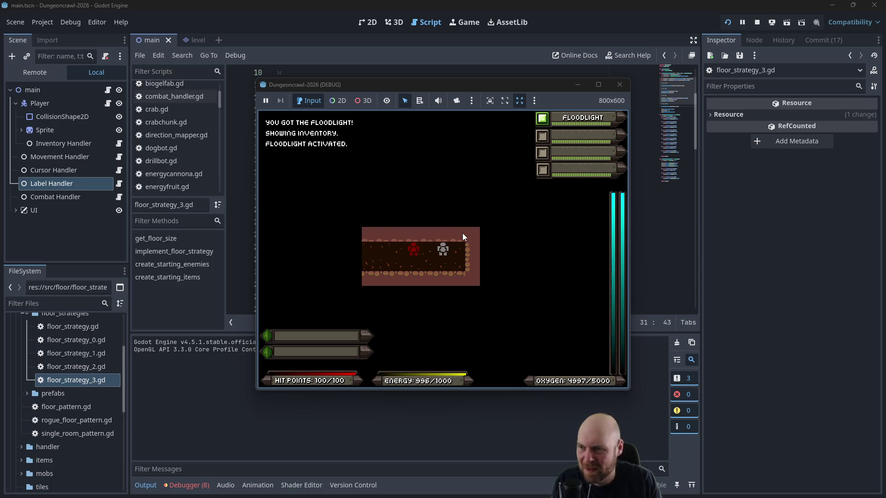
key(Up)
key(Up)
key(Up)
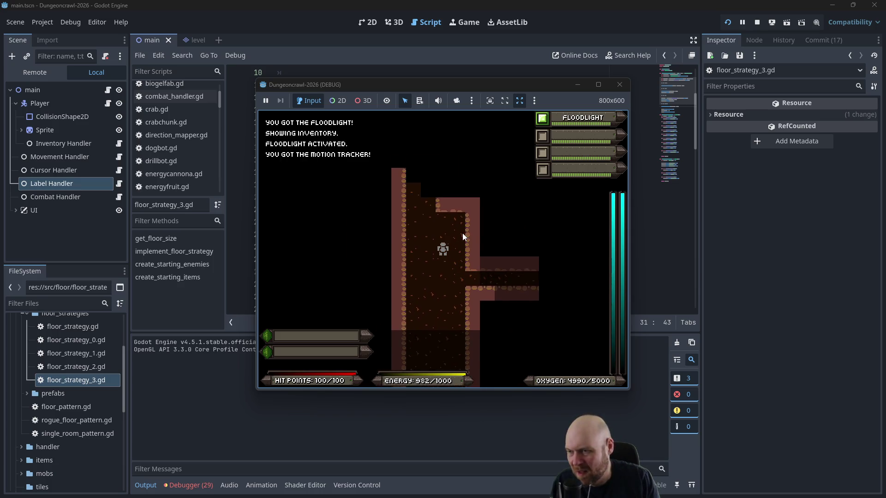
key(Up)
key(Up)
key(Up)
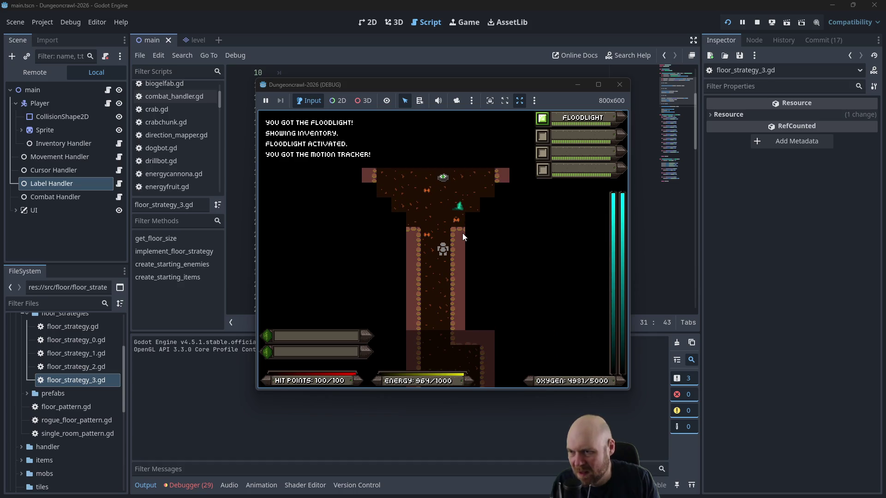
key(Up)
key(Up)
key(Up)
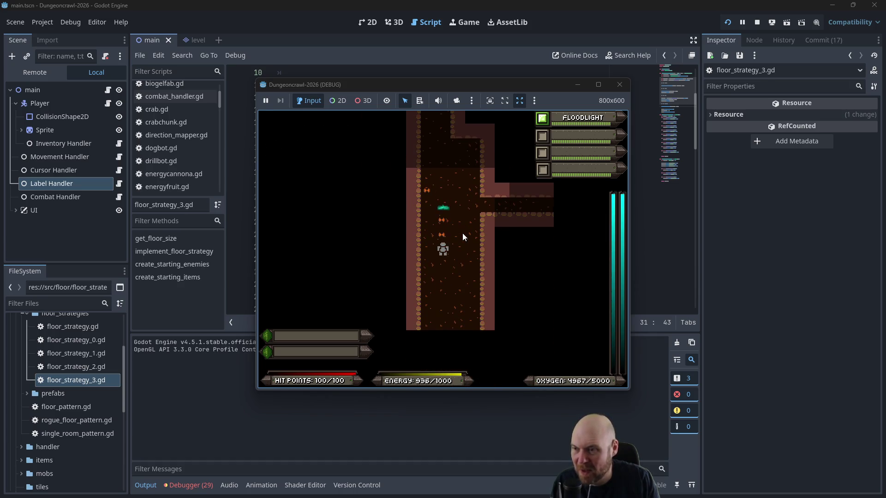
Step: Restart on a new floor, grab and use the oxygen tank, pick up the eye, then relaunch
click(727, 23)
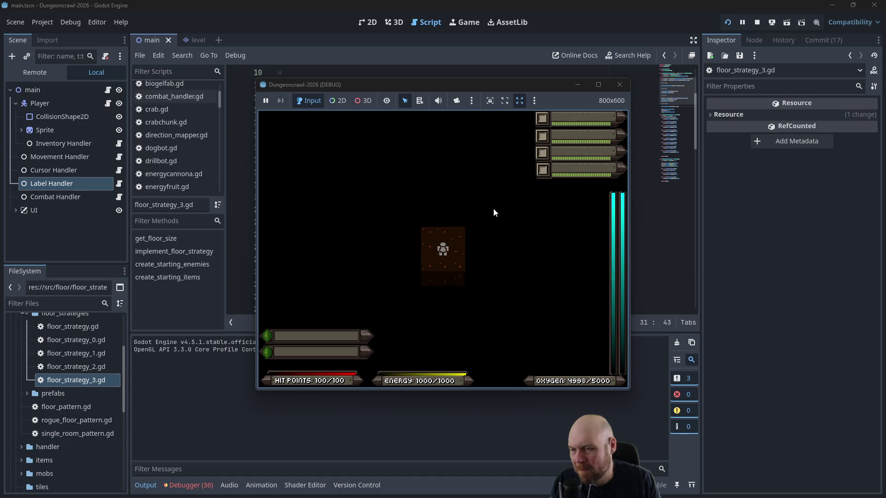
key(Up)
key(i)
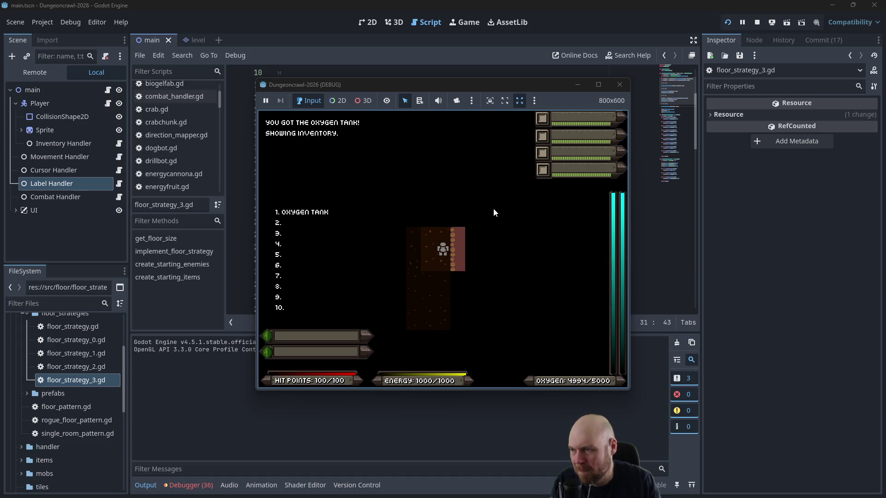
key(1)
key(Left)
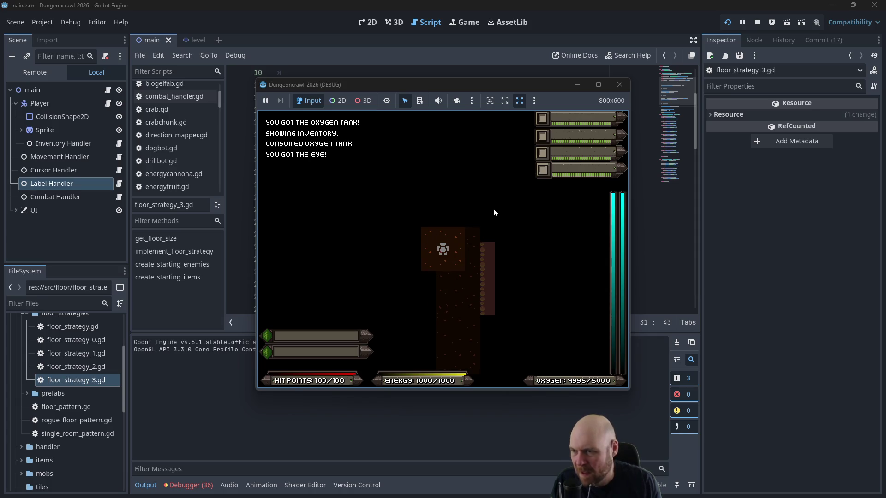
click(629, 86)
click(728, 23)
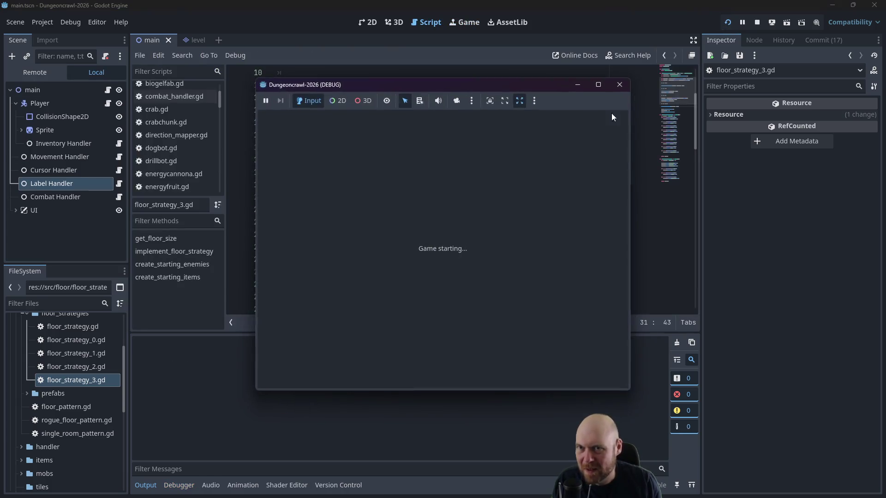
Step: Light the room with the floodlight, collect the medgel pack and eye, and explore the corridor
key(i)
key(1)
key(Left)
key(Left)
key(Left)
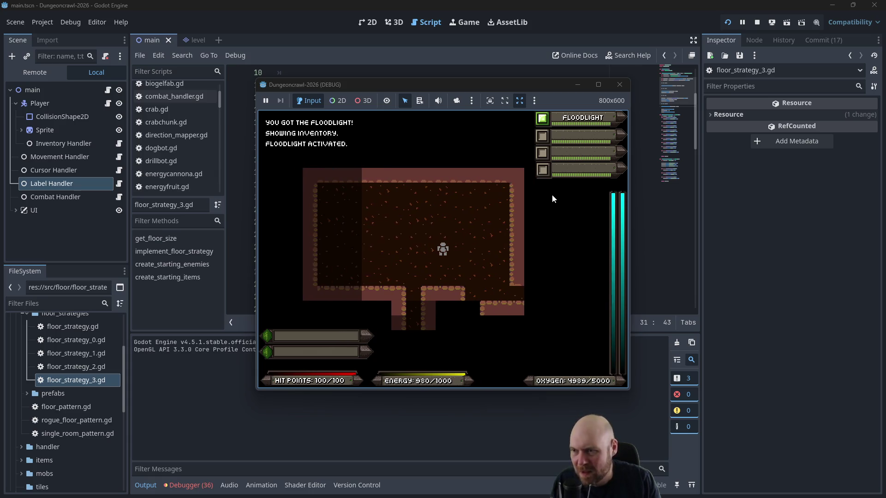
key(Left)
key(Left)
key(Up)
key(Up)
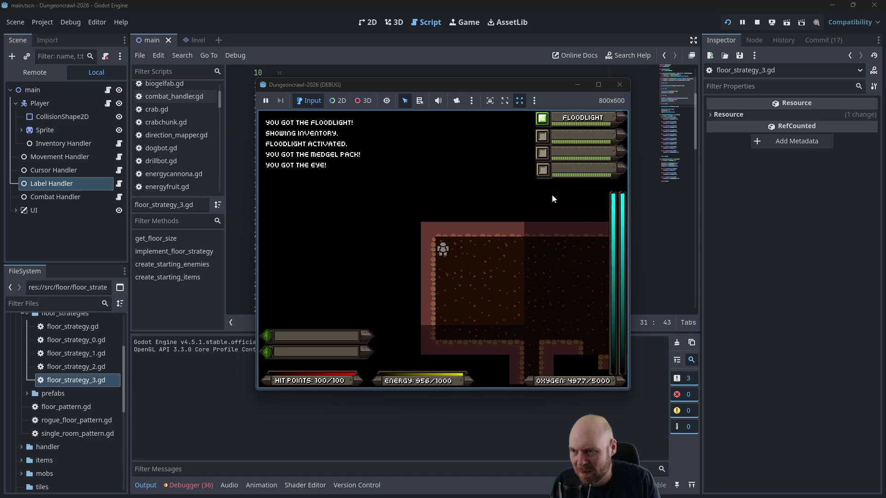
key(Right)
key(Right)
key(Right)
key(Down)
key(Down)
key(Down)
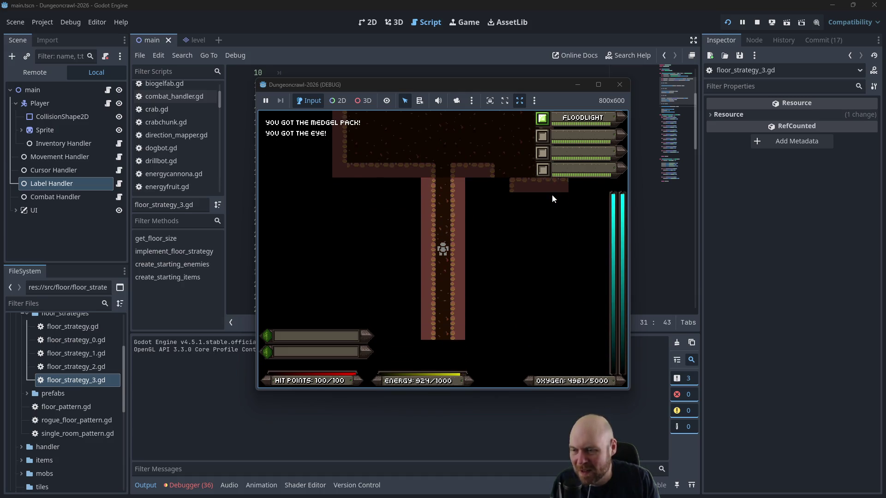
key(Down)
key(Down)
key(Down)
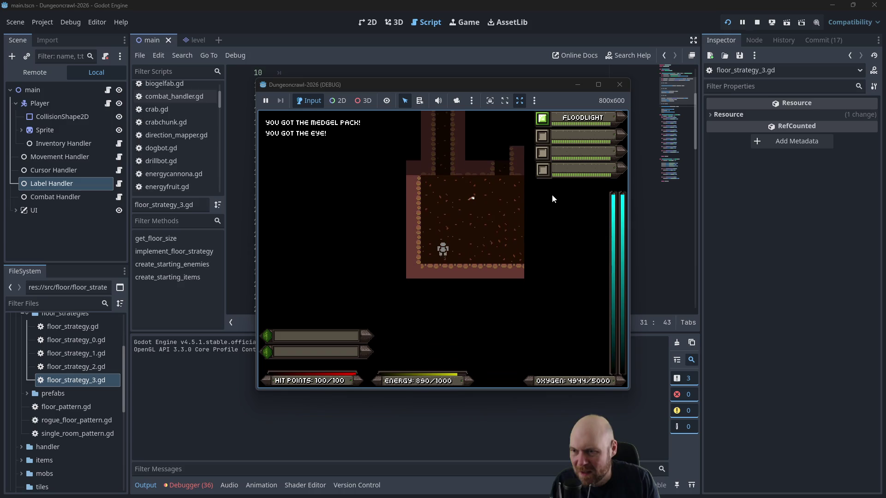
key(Right)
key(Right)
key(Up)
key(Up)
key(Up)
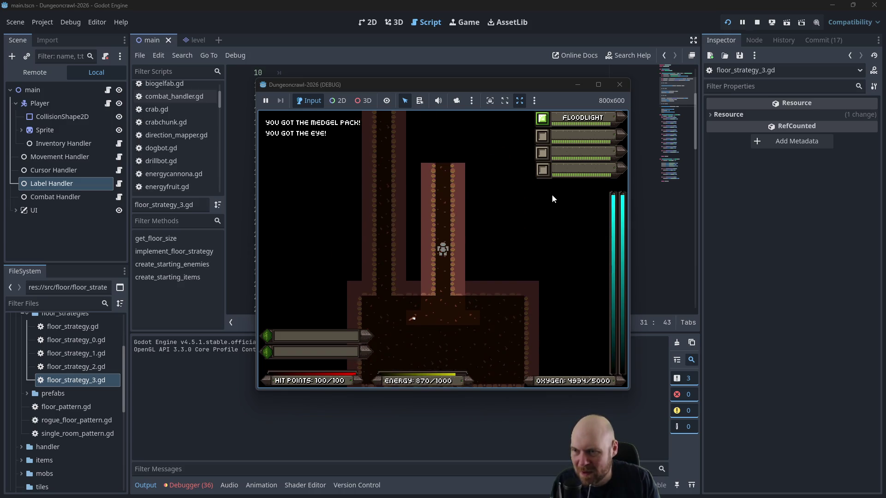
key(Up)
key(Up)
key(Up)
key(Right)
key(Right)
key(Right)
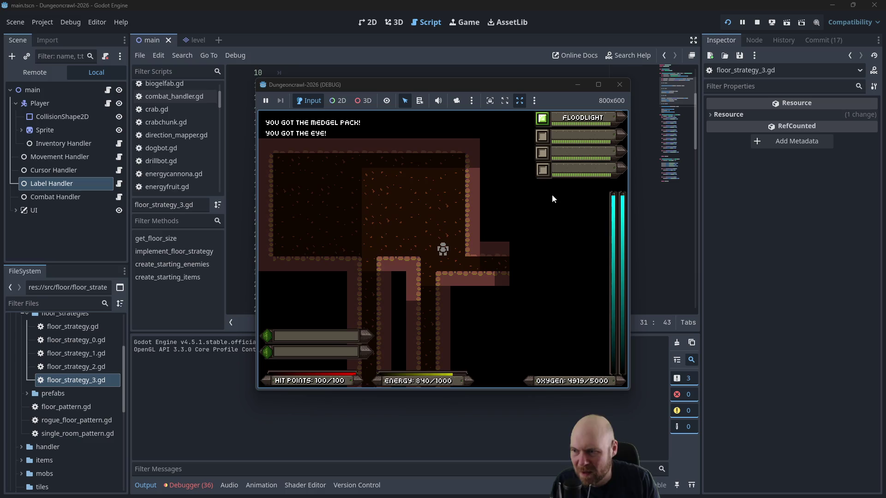
Step: Defeat the Rogue Eye and Martian Butterfly, grab the motion tracker, and eat three Eyes
key(Right)
key(Right)
key(Right)
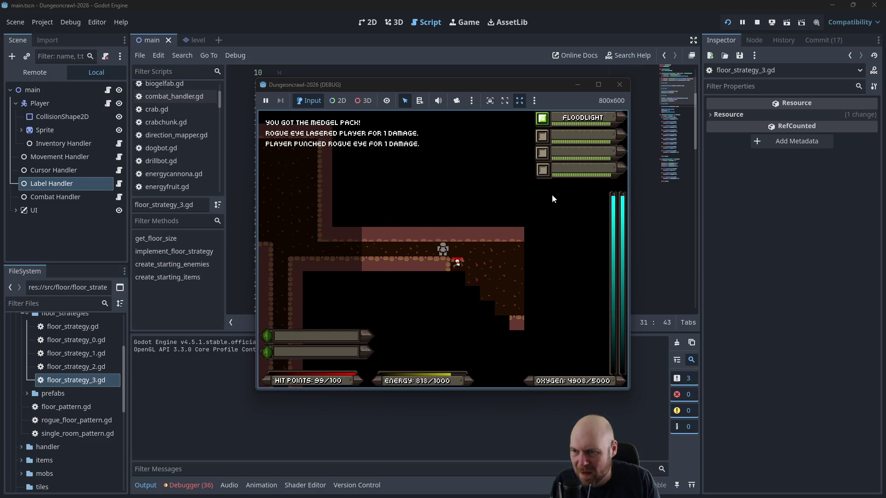
key(Right)
key(Right)
key(Right)
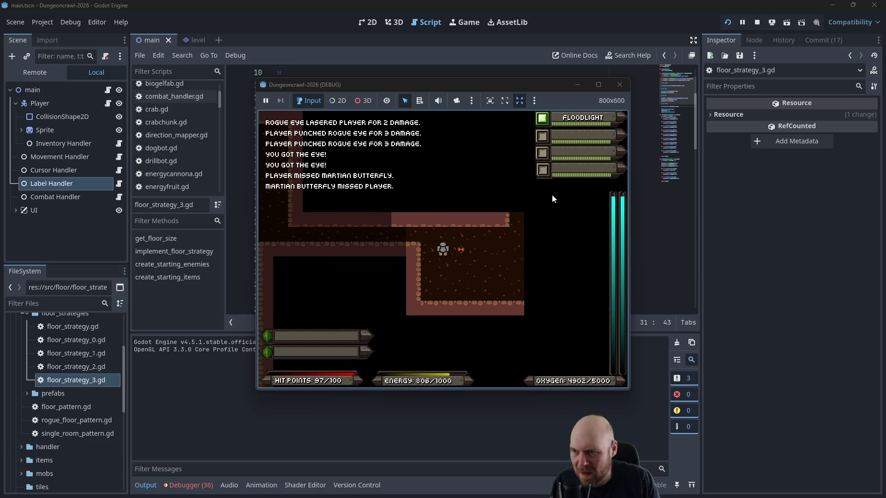
key(Right)
key(Right)
key(Right)
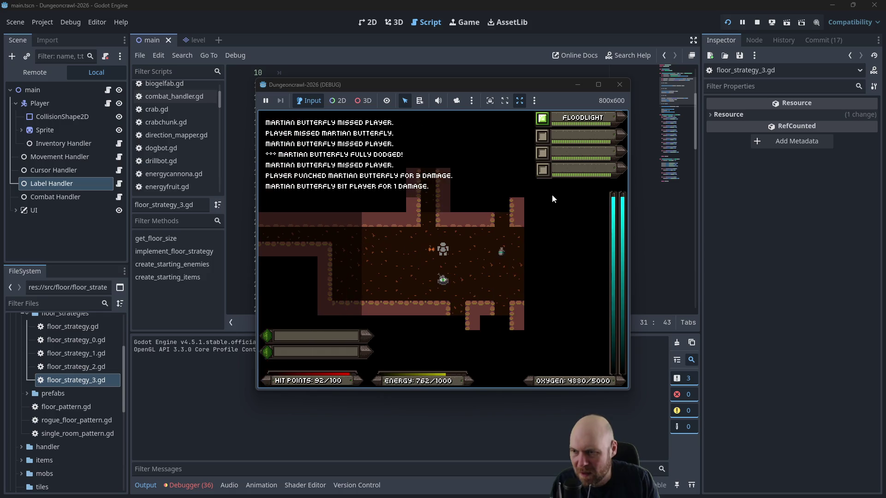
key(Left)
key(Left)
key(Left)
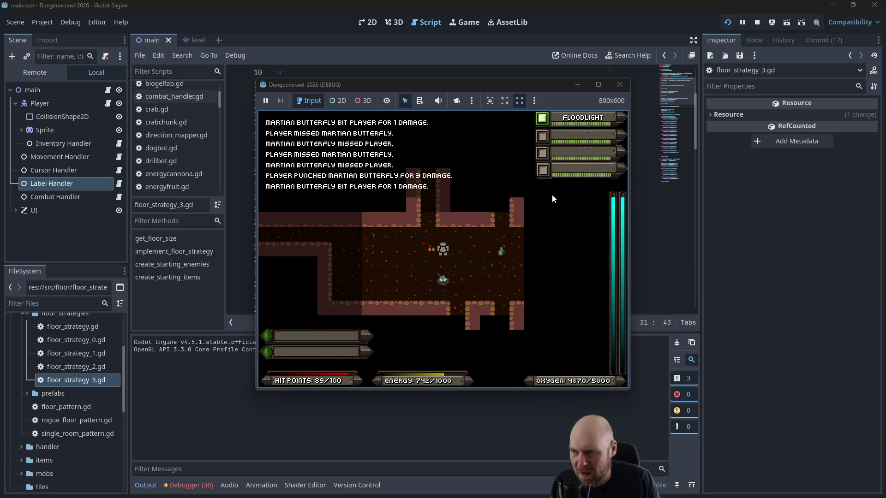
key(Down)
key(Down)
key(Down)
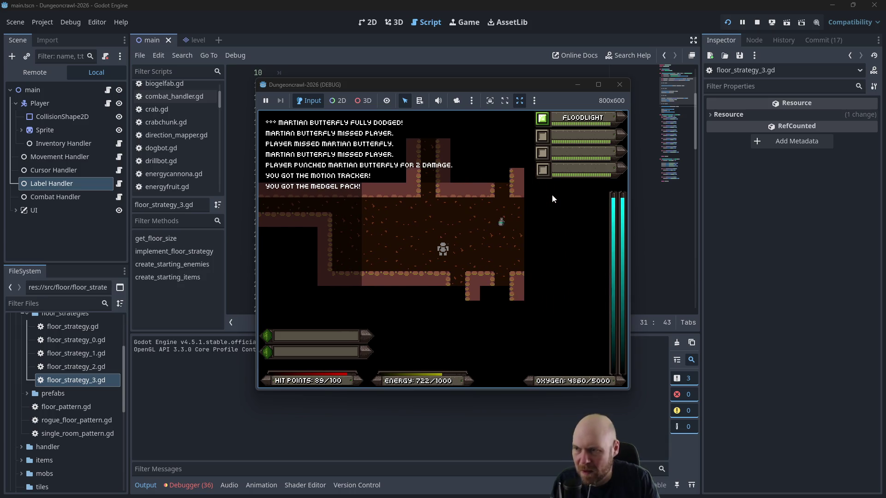
key(i)
key(2)
key(i)
key(2)
key(i)
key(2)
key(i)
key(3)
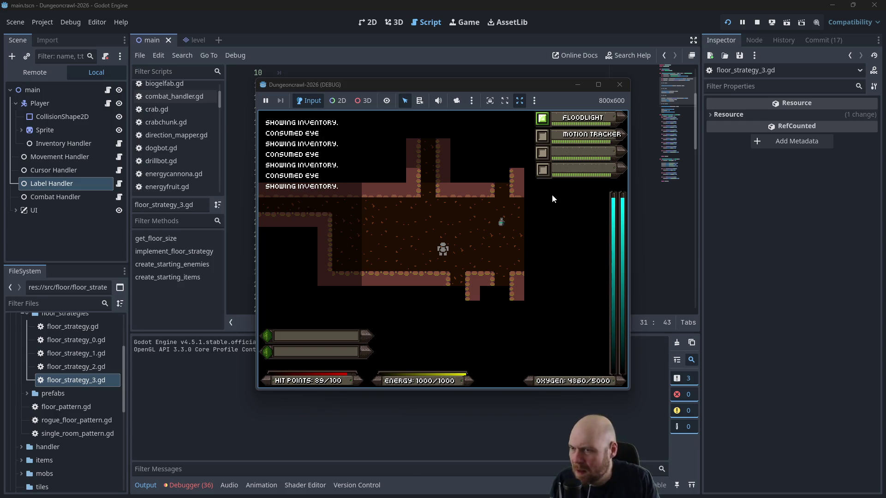
Step: Activate the motion tracker and push up the corridor fighting the rogue bat and slimes
key(Right)
key(Right)
key(Up)
key(Right)
key(Up)
key(Up)
key(Up)
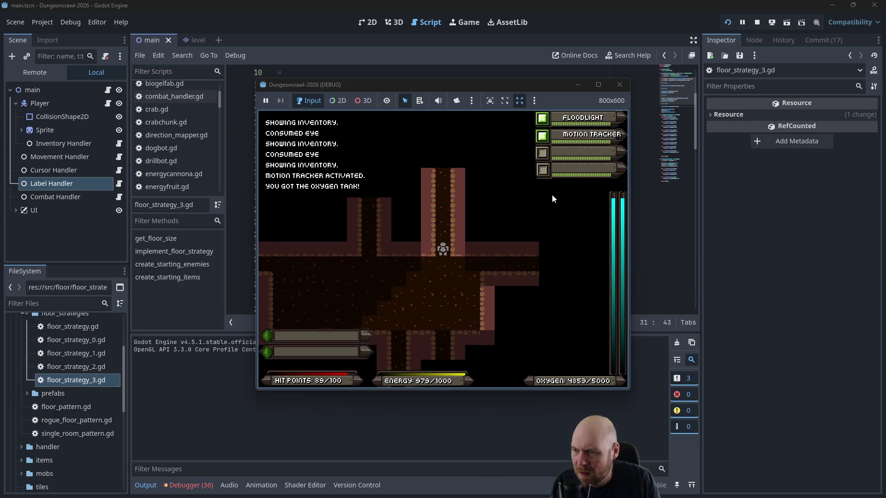
key(Up)
key(Up)
key(Up)
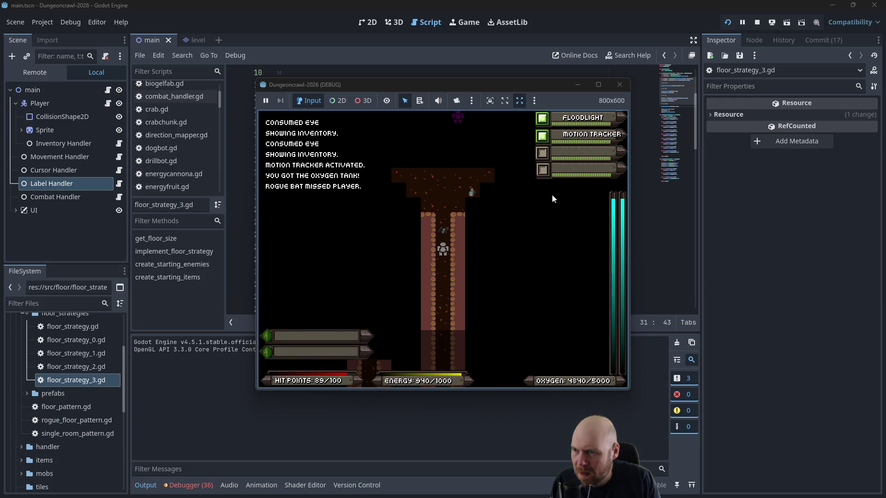
key(Up)
key(Up)
key(Up)
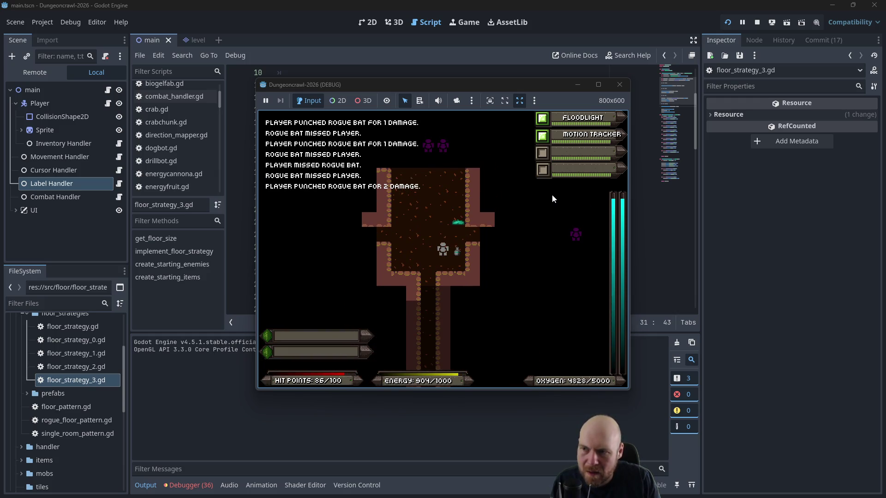
key(Up)
key(Up)
key(Up)
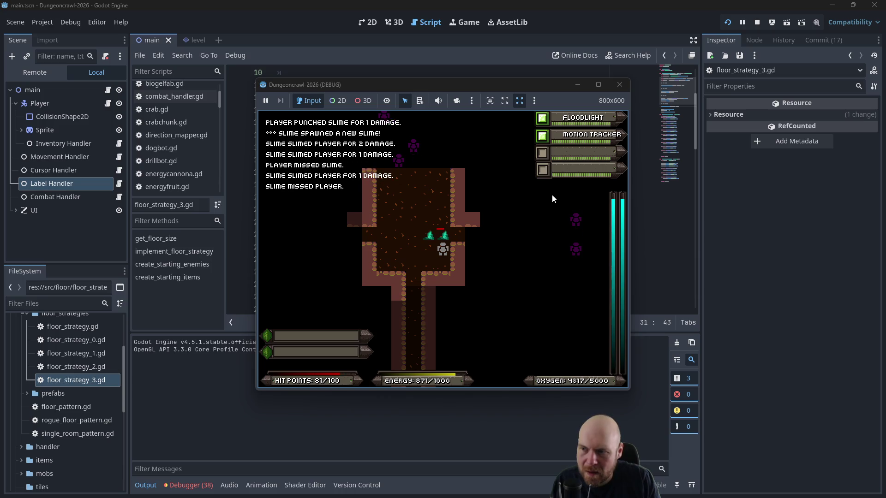
Step: Retreat west along the corridor from the crowding enemies, then stop and relaunch the game
key(Down)
key(Down)
key(Down)
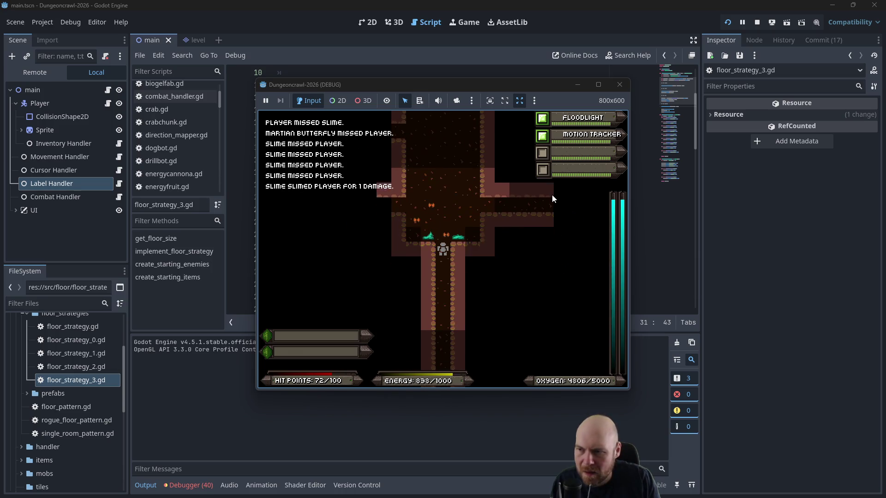
key(Up)
key(Up)
key(Up)
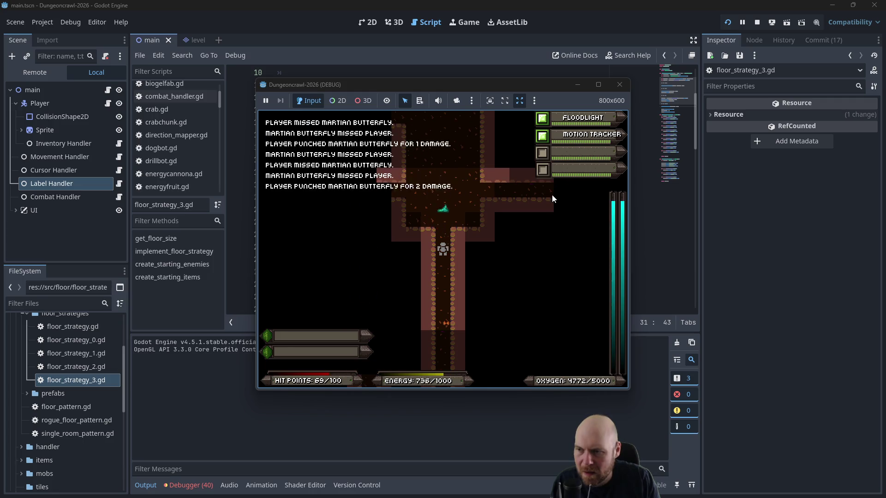
key(Down)
key(Down)
key(Left)
key(Left)
key(Left)
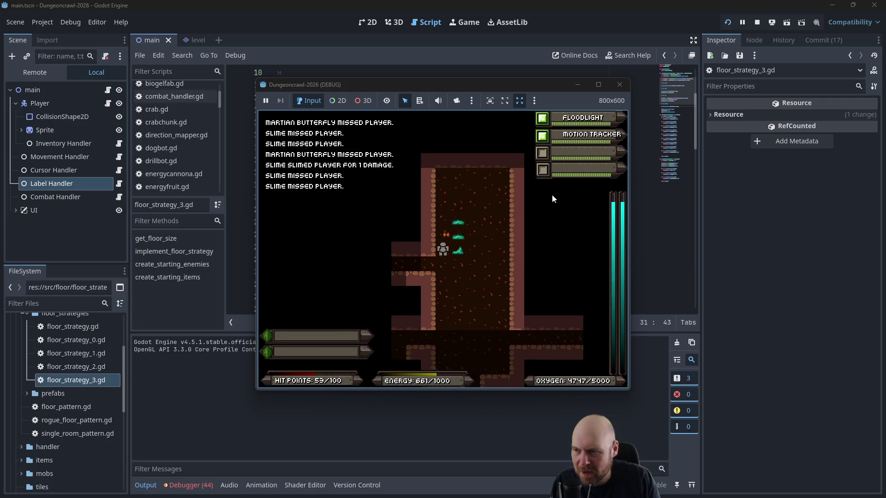
key(Left)
key(Left)
key(Left)
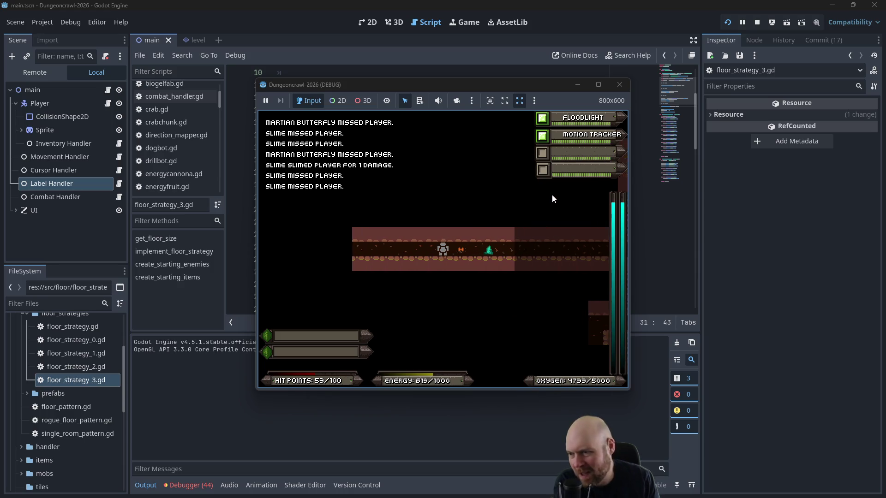
key(Left)
key(Left)
key(Left)
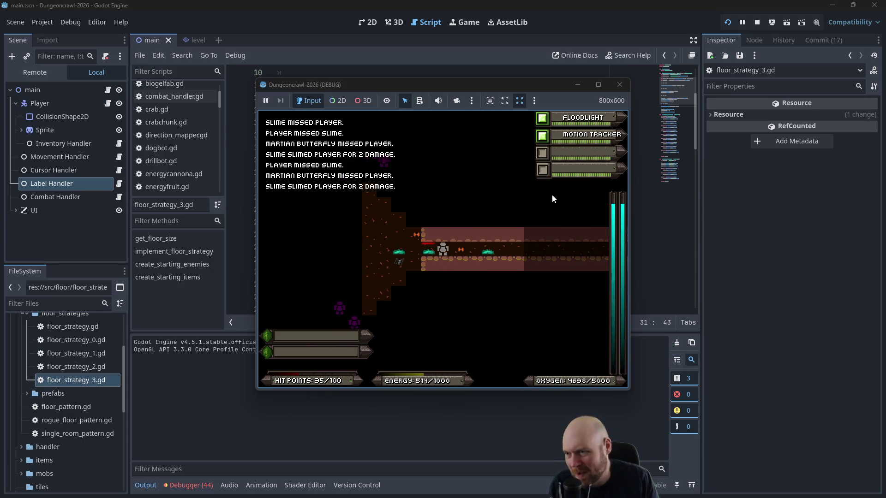
key(Left)
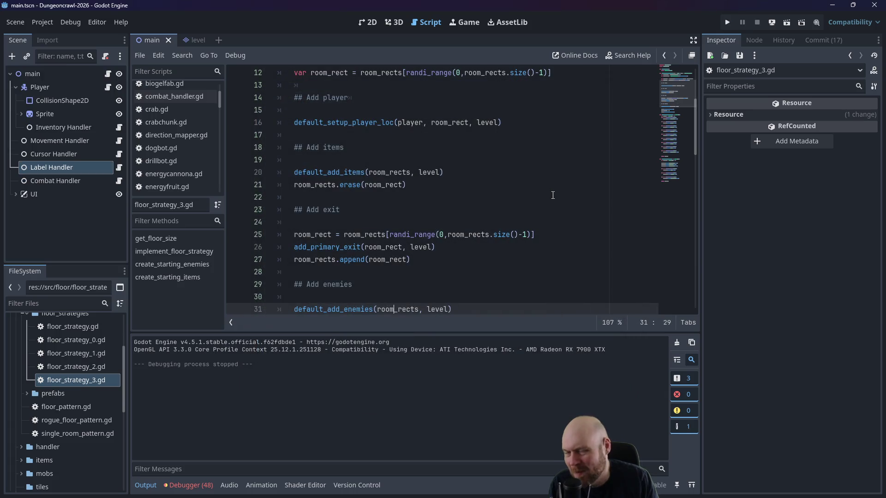
click(725, 25)
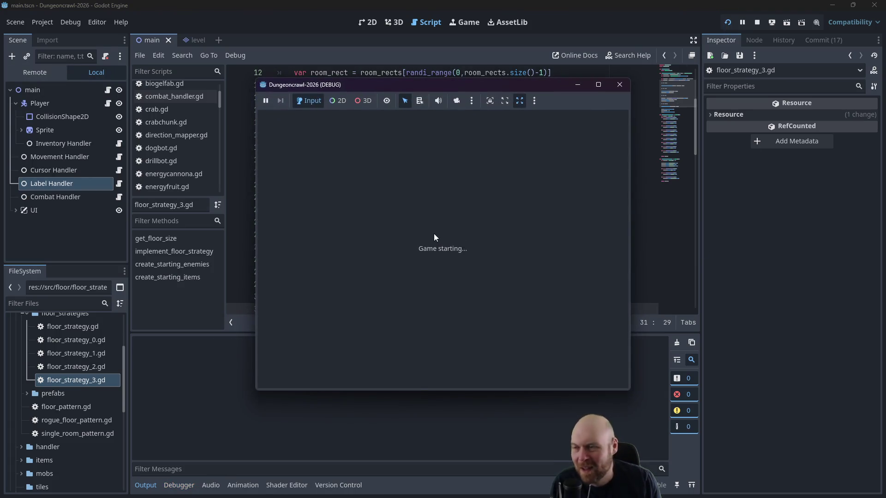
Step: Turn on the floodlight, leave the start room, grab an eye and fight a slime
key(i)
key(1)
key(Down)
key(Down)
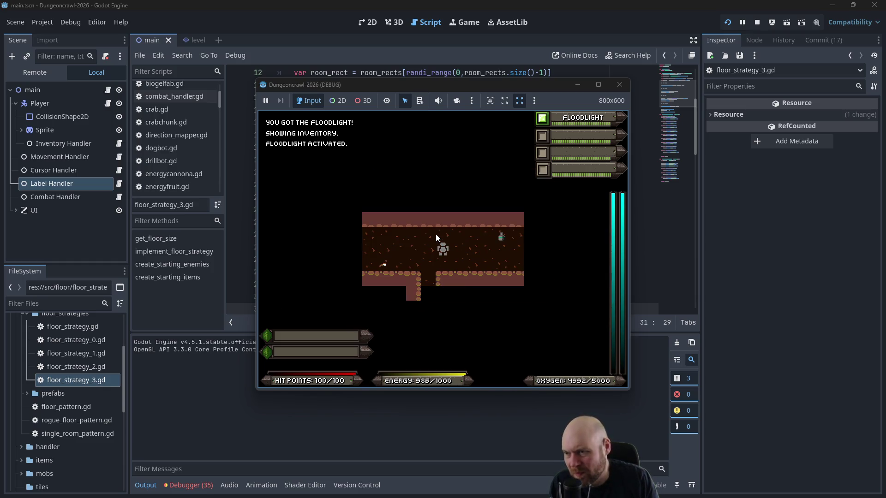
key(Left)
key(Left)
key(Left)
key(Left)
key(Left)
key(Left)
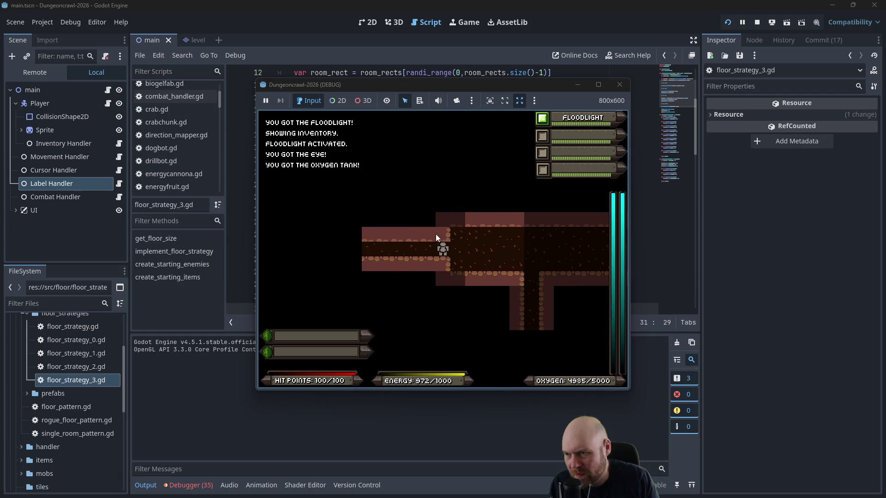
key(Left)
key(Left)
key(Left)
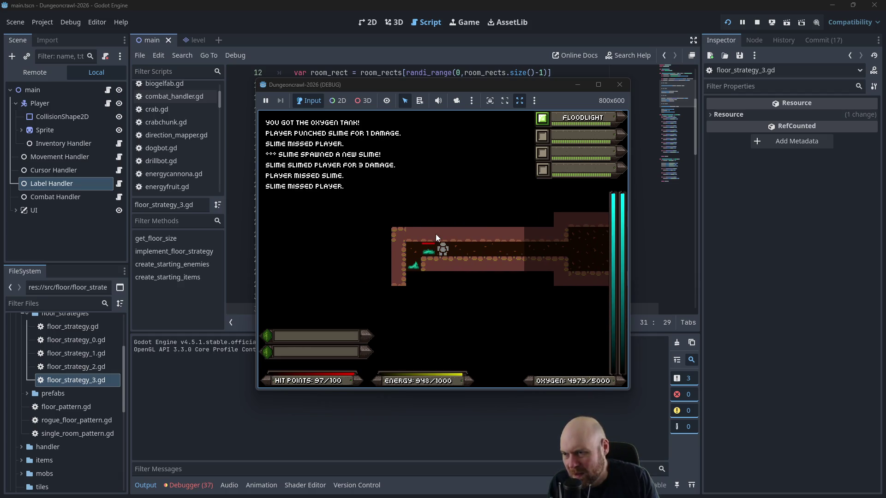
key(Left)
key(Left)
key(Left)
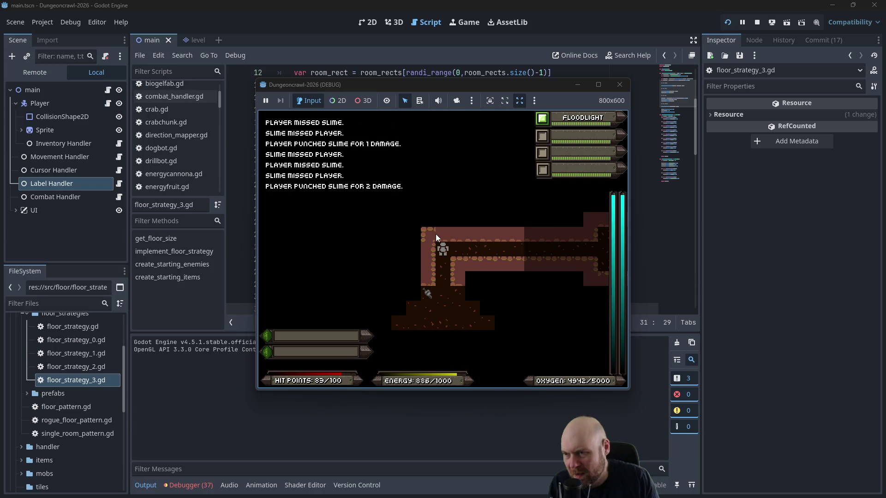
key(Down)
Step: Activate the motion tracker, then step onto the eye and fight a slime and rogue bat
key(i)
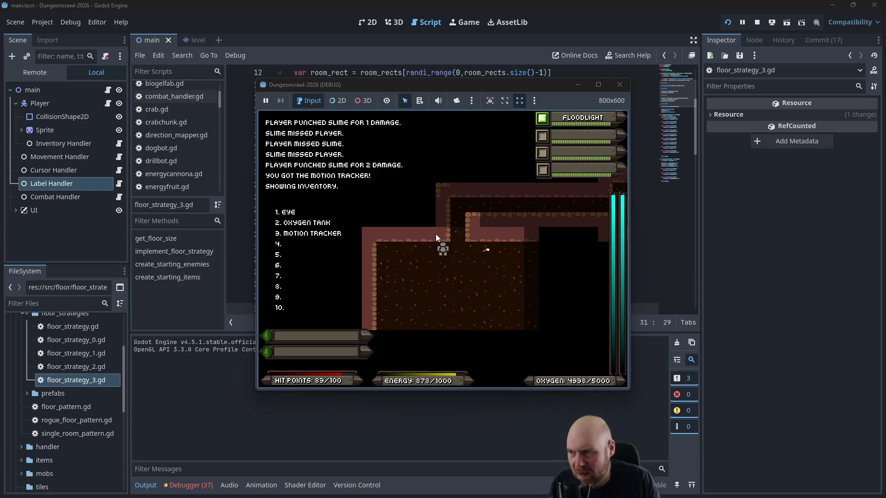
key(3)
key(Right)
key(Right)
key(Down)
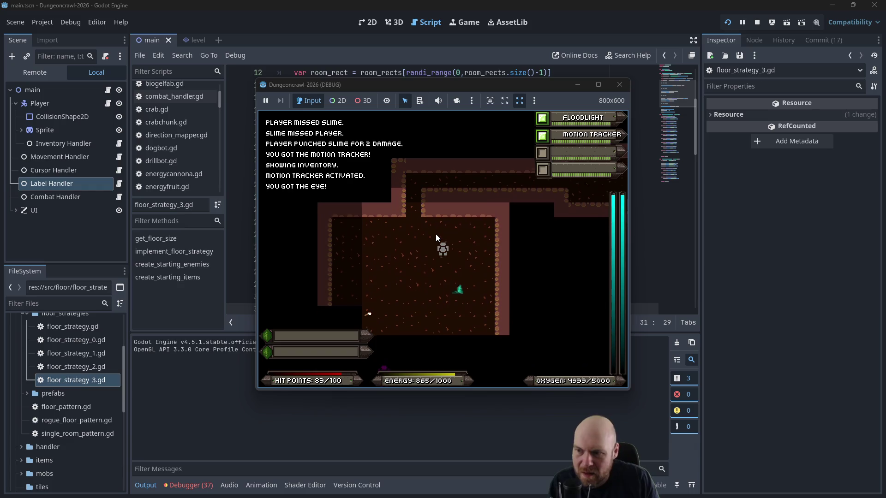
key(Down)
key(Down)
key(Down)
key(Up)
key(Up)
key(Up)
Step: Cross the room into the corridor above and highlight a map tile
key(Left)
key(Left)
key(Left)
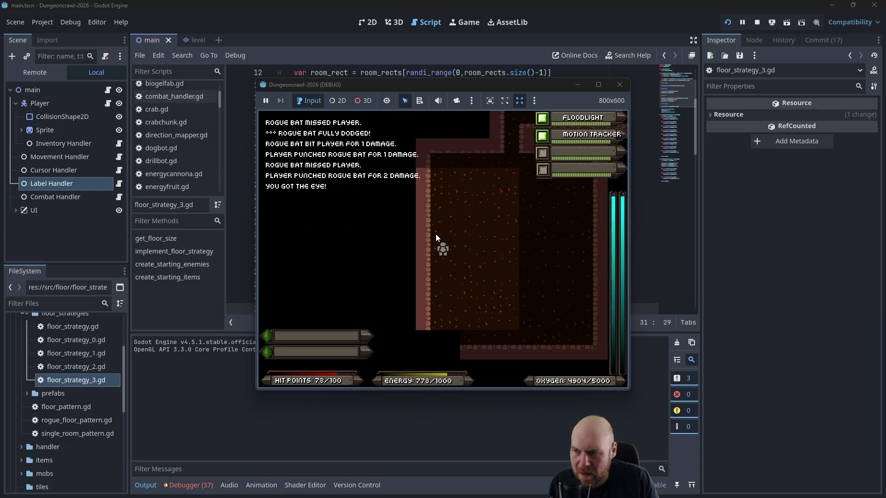
key(Down)
key(Down)
key(Down)
key(Left)
key(Left)
key(Left)
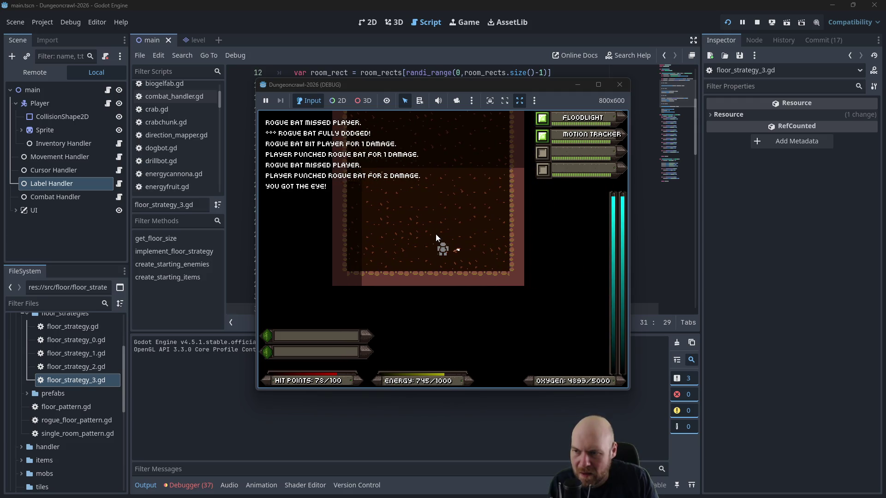
key(Up)
key(Up)
key(Up)
key(Left)
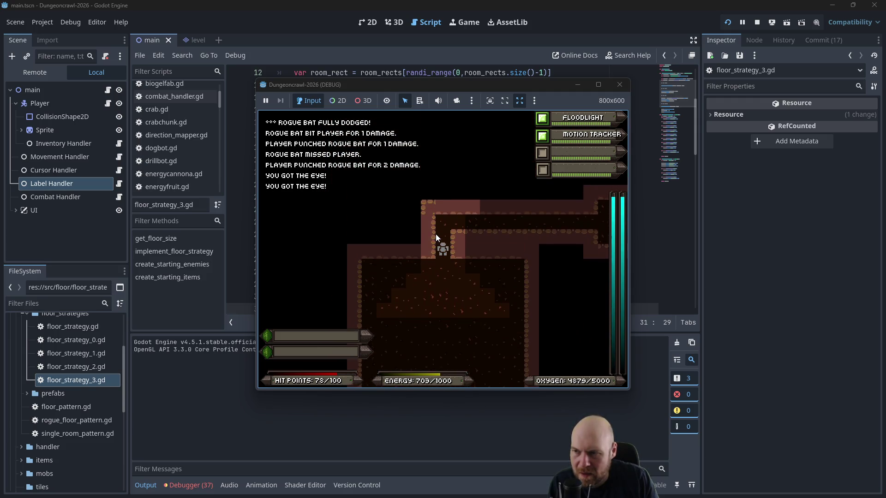
key(Up)
key(Up)
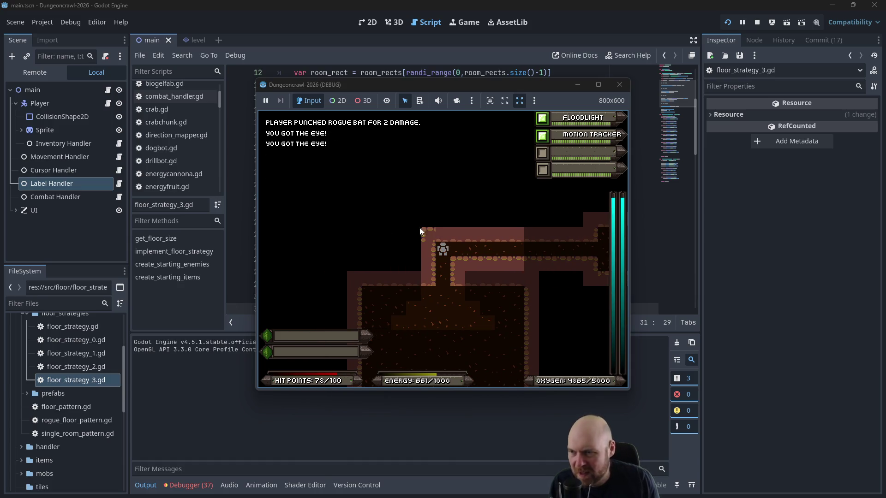
click(424, 233)
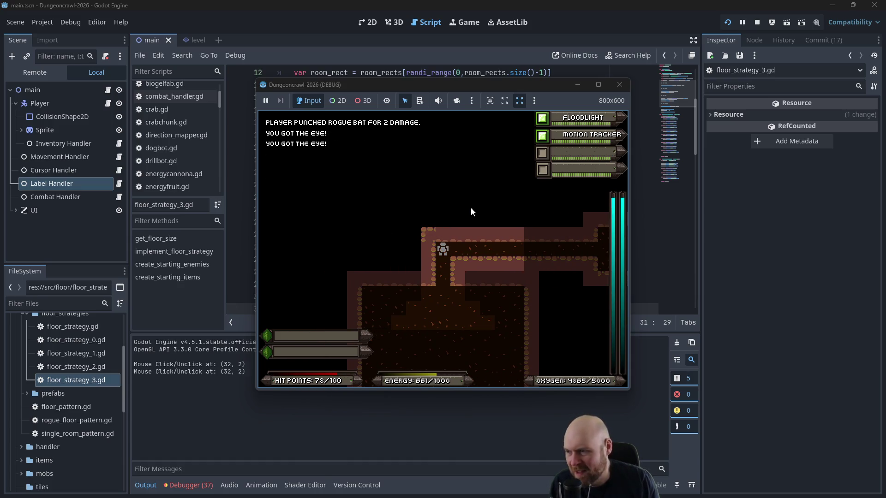
Step: Walk right into a room, pick up the oxygen tank, and return to the corridor
key(Right)
key(Right)
key(Right)
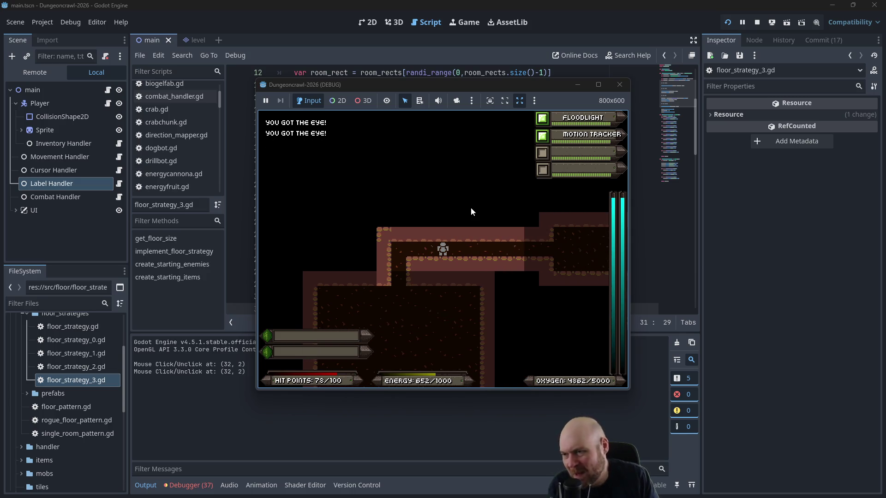
key(Right)
key(Right)
key(Right)
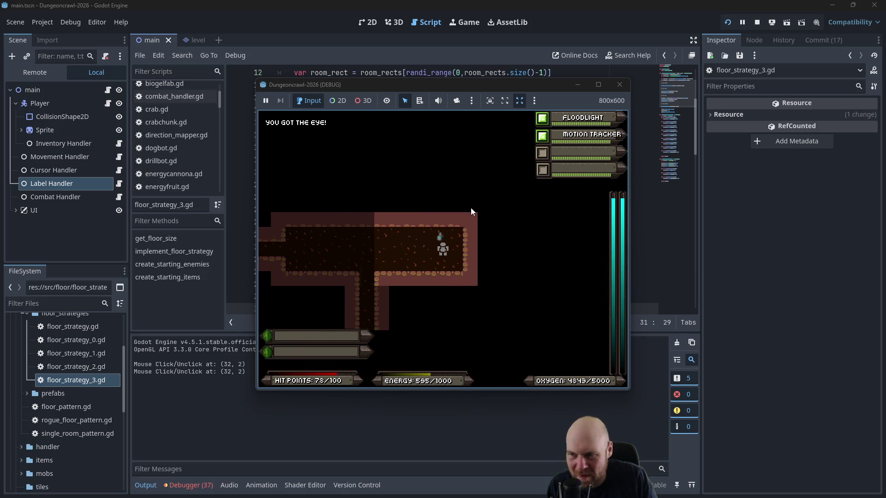
key(Up)
key(Down)
key(Left)
key(Left)
key(Left)
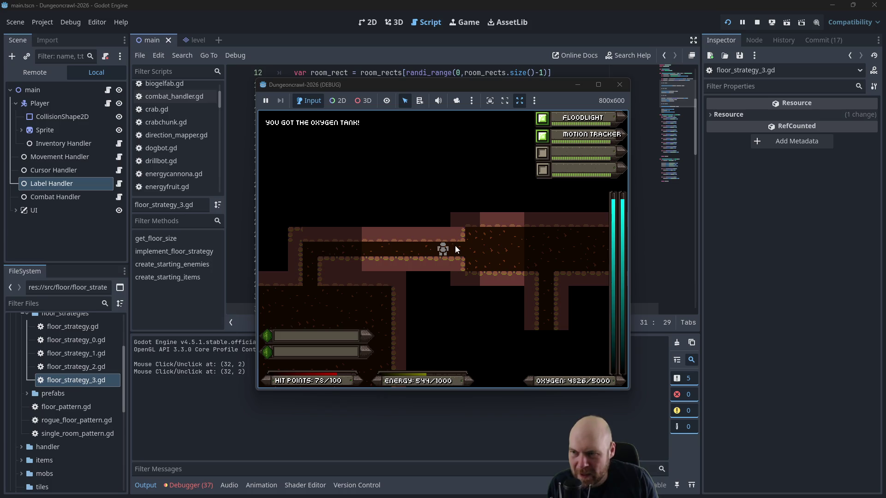
Step: Highlight another tile, pass through a room and down the corridor, punching a slime
click(481, 244)
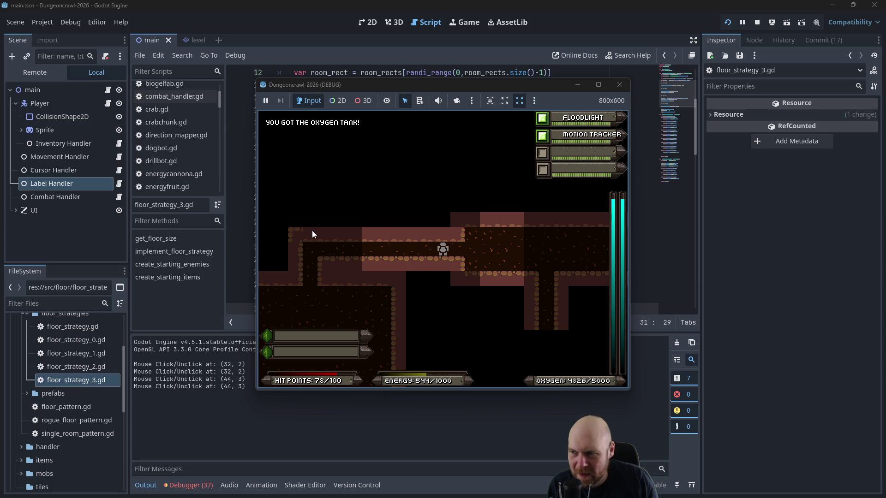
key(Right)
key(Right)
key(Right)
key(Down)
key(Down)
key(Down)
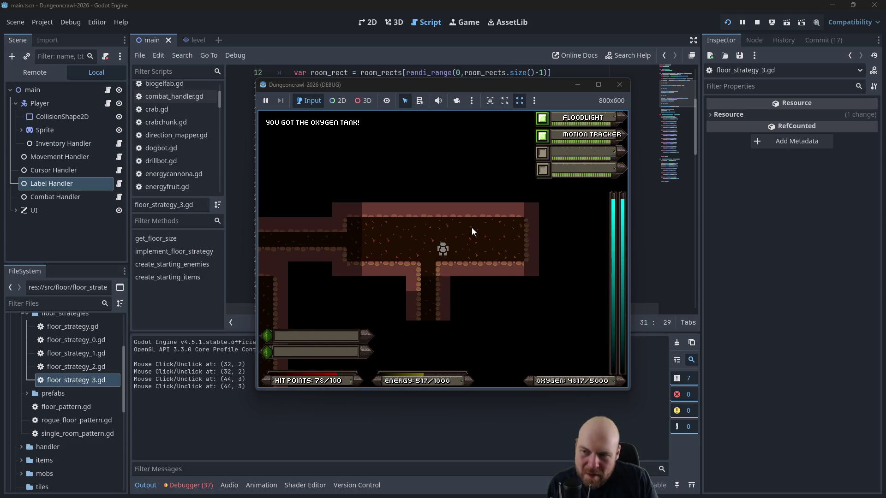
key(Down)
key(Down)
key(Down)
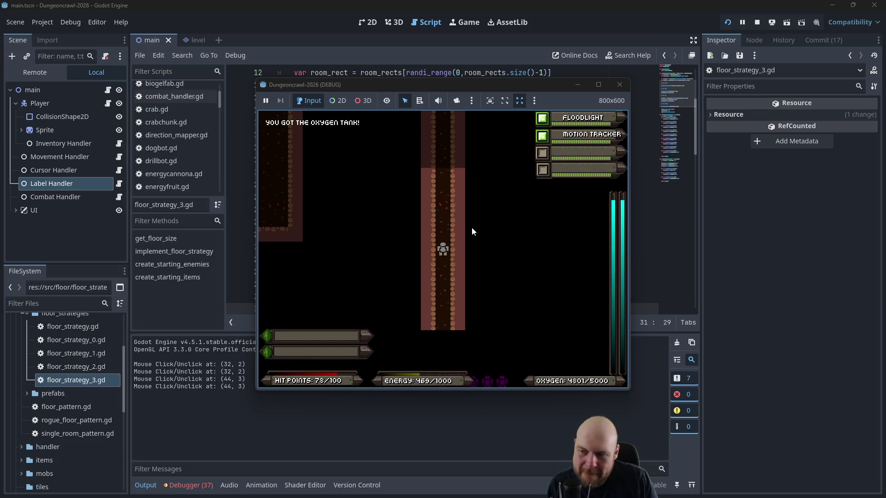
key(Down)
key(Down)
key(Down)
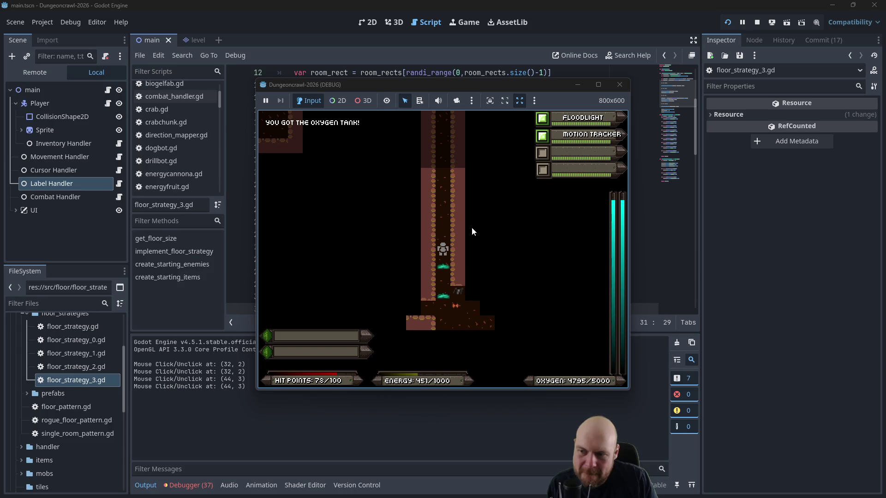
key(Down)
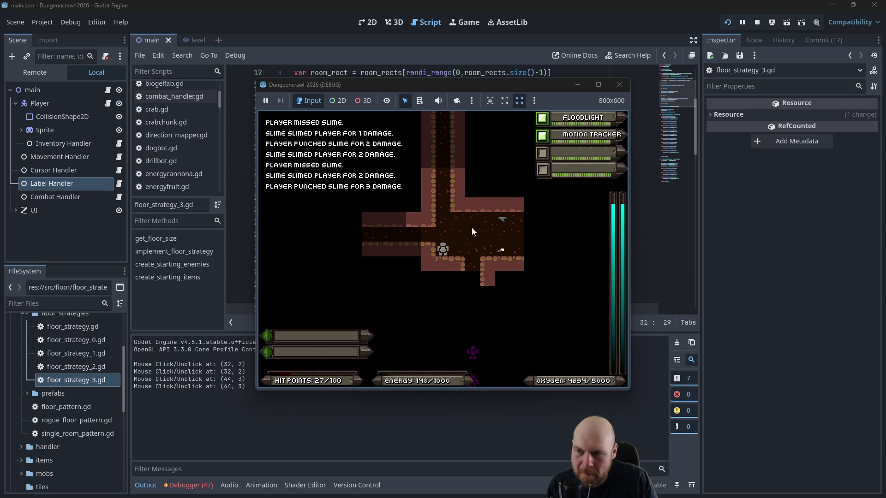
Step: Equip Laser Pistol B and fire it at the rogue bats and butterfly
key(i)
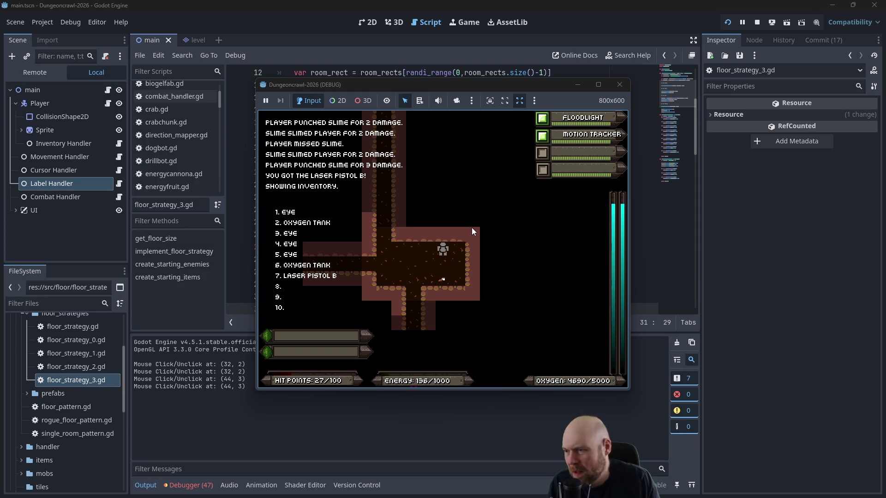
key(7)
key(Down)
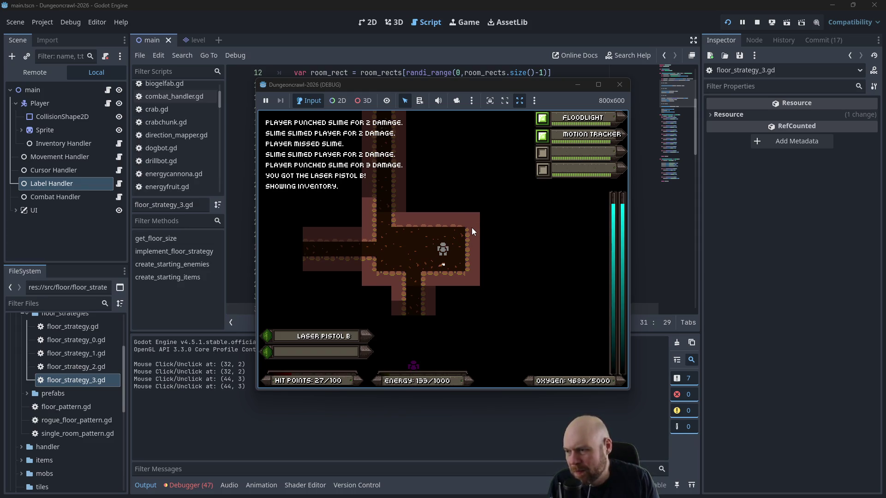
key(Left)
key(Left)
key(Left)
key(Left)
key(Left)
key(Left)
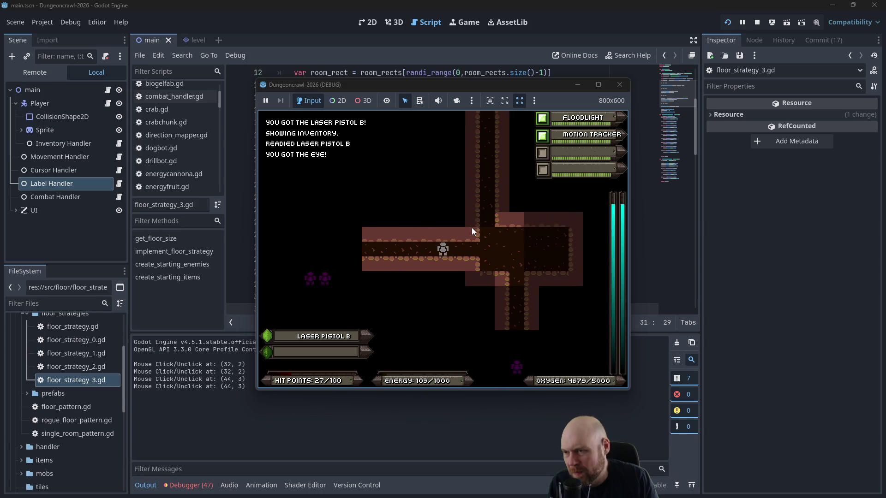
key(f)
key(f)
key(f)
key(f)
key(Left)
key(Left)
key(Left)
key(Left)
key(Left)
key(Left)
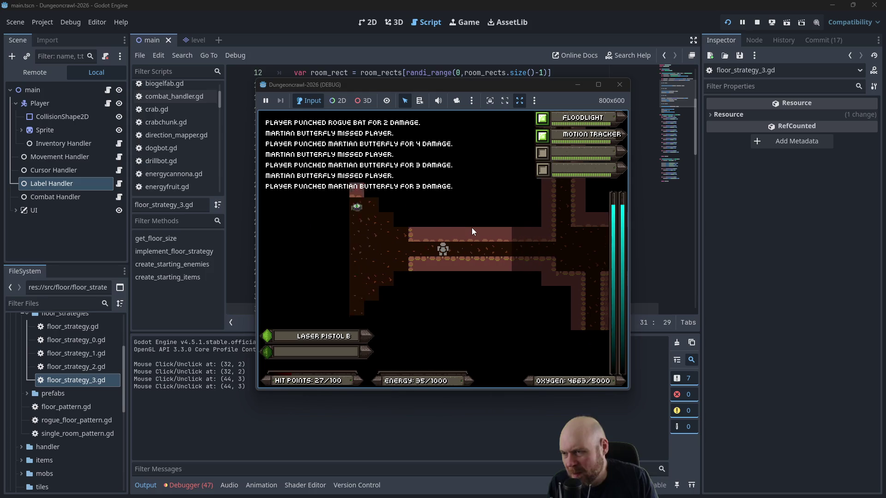
Step: Light the room with the floodlight, pick up the terrain scanner, eye and medgel pack
key(Left)
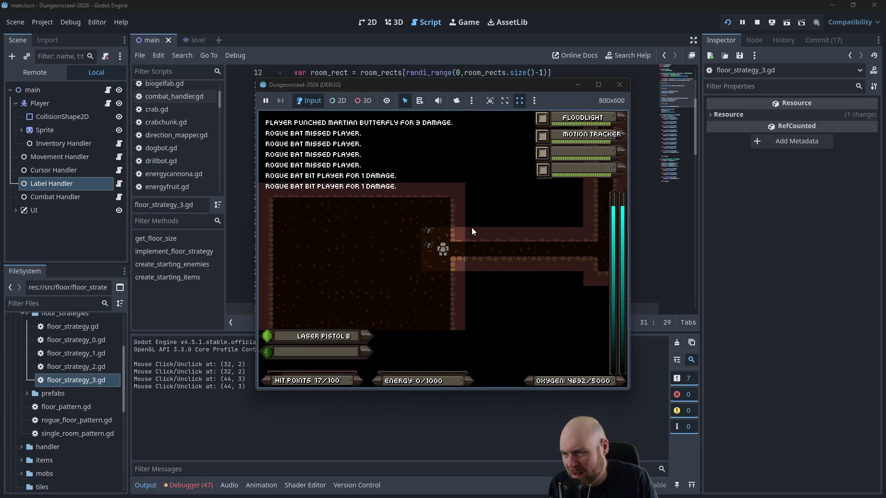
Step: Consume several eyes from the inventory to refill energy, then step right
key(i)
key(1)
key(i)
key(2)
key(i)
key(2)
key(i)
key(2)
key(i)
key(3)
key(Right)
key(Left)
key(Left)
key(Left)
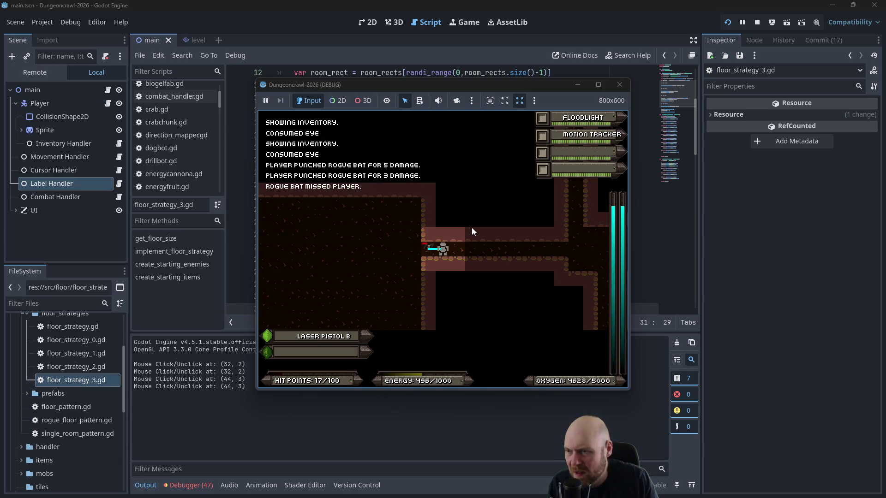
key(f)
key(Down)
key(Down)
key(Down)
key(Left)
key(Left)
key(Left)
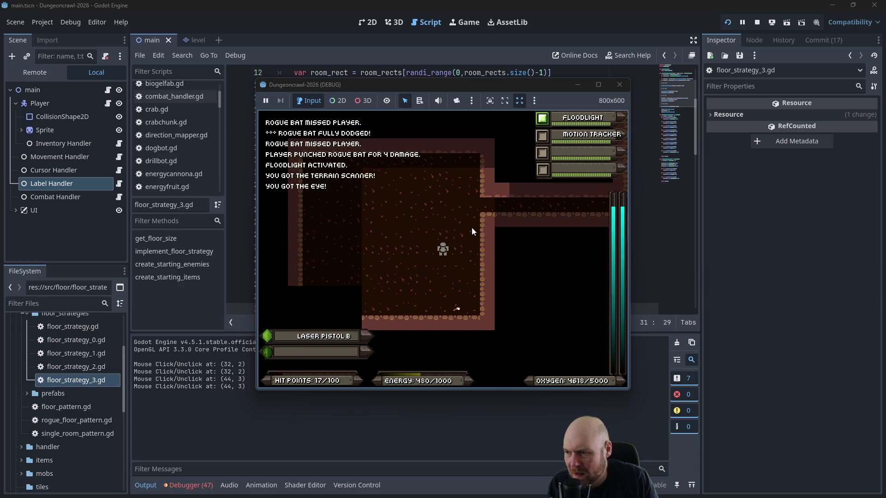
key(Up)
key(Up)
key(Up)
Step: Use the medgel pack to restore health and pick up the stun baton
key(i)
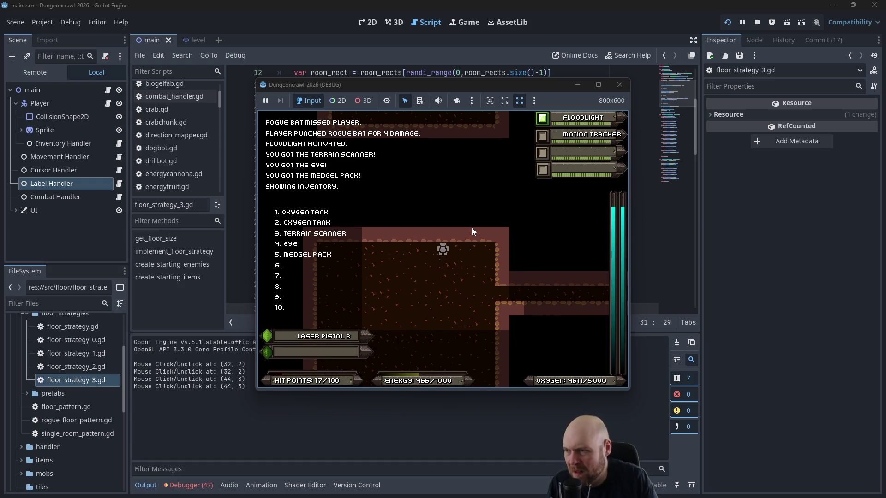
key(5)
key(Down)
key(Down)
key(Down)
key(Left)
key(Left)
key(Left)
key(Left)
key(Left)
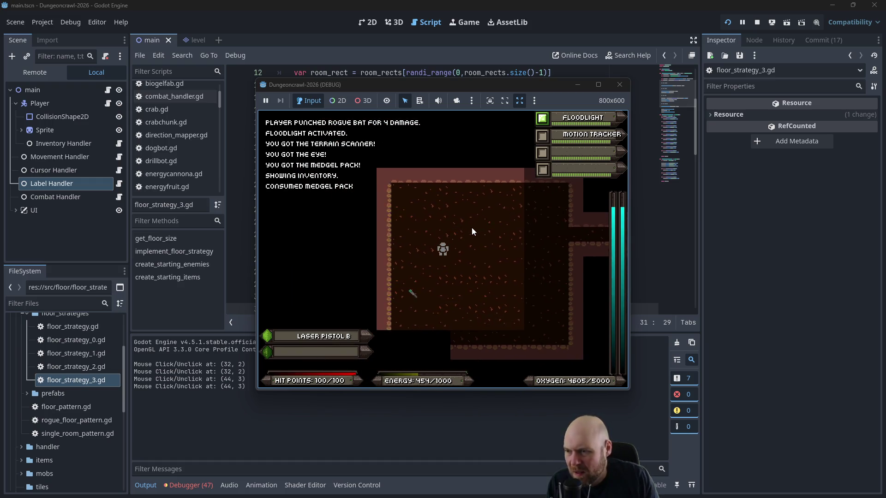
key(Down)
key(Down)
key(Down)
key(Right)
key(Right)
key(Right)
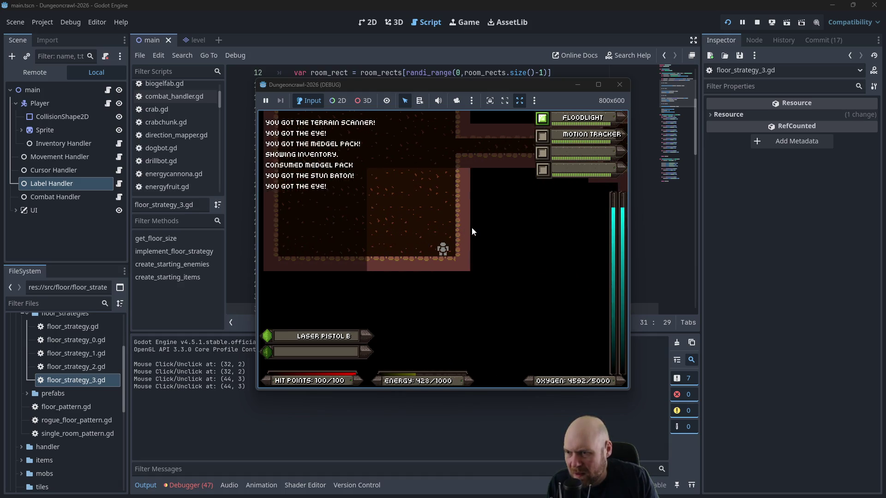
Step: Fight the slime, rogue bats and rogue eye down the corridor into the larger room
key(Up)
key(Up)
key(Up)
key(Right)
key(Right)
key(Right)
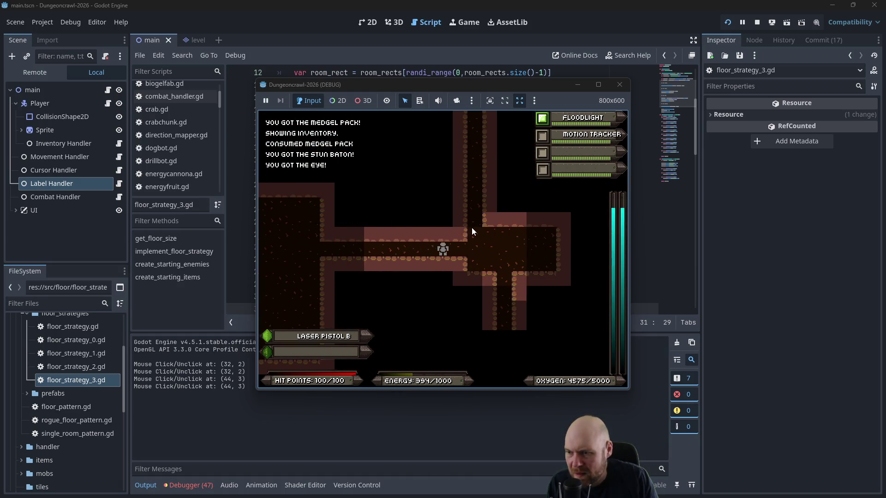
key(Down)
key(Down)
key(Down)
key(Down)
key(Down)
key(Down)
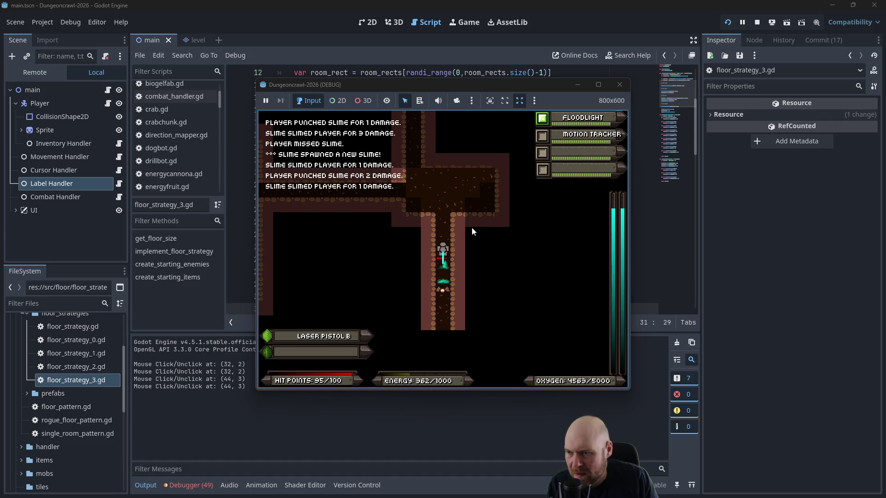
key(Down)
key(Down)
key(Down)
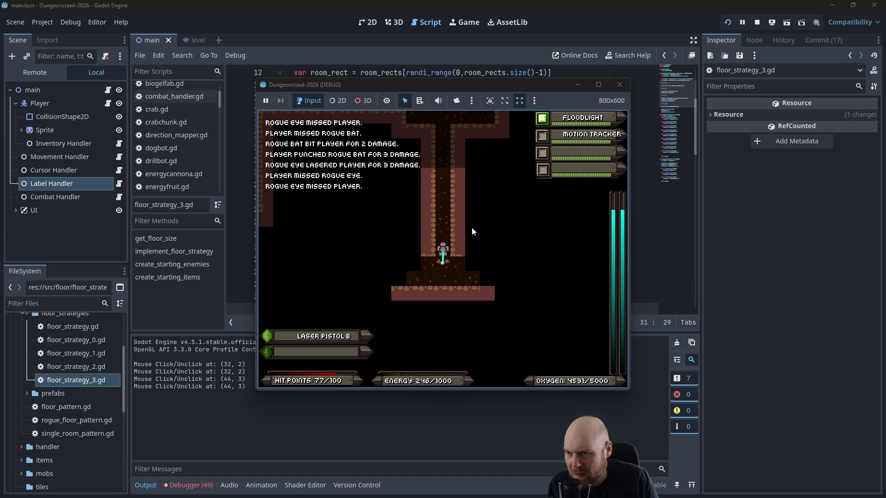
key(Left)
key(Left)
key(Left)
key(Left)
key(Left)
key(Left)
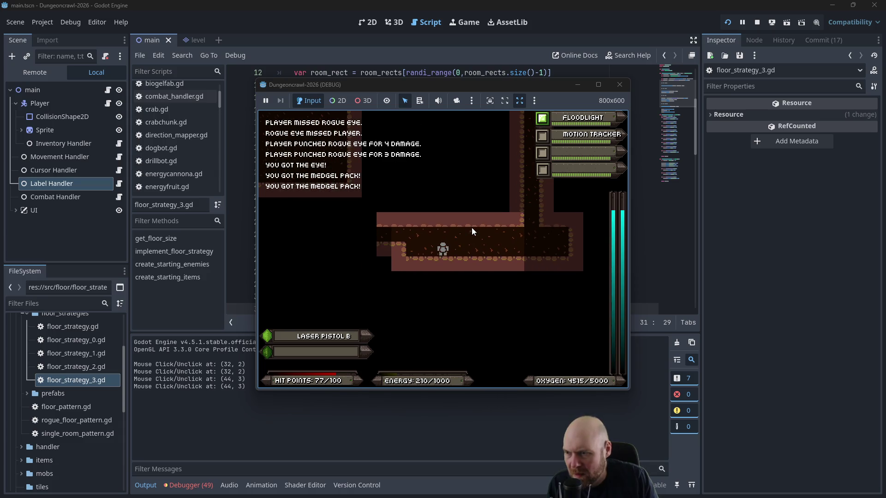
key(Down)
key(Down)
key(Down)
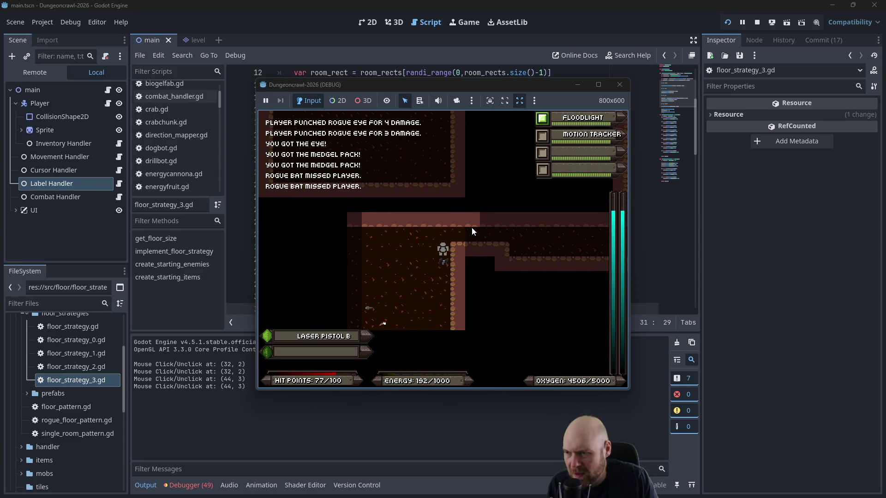
key(Down)
key(Down)
key(Down)
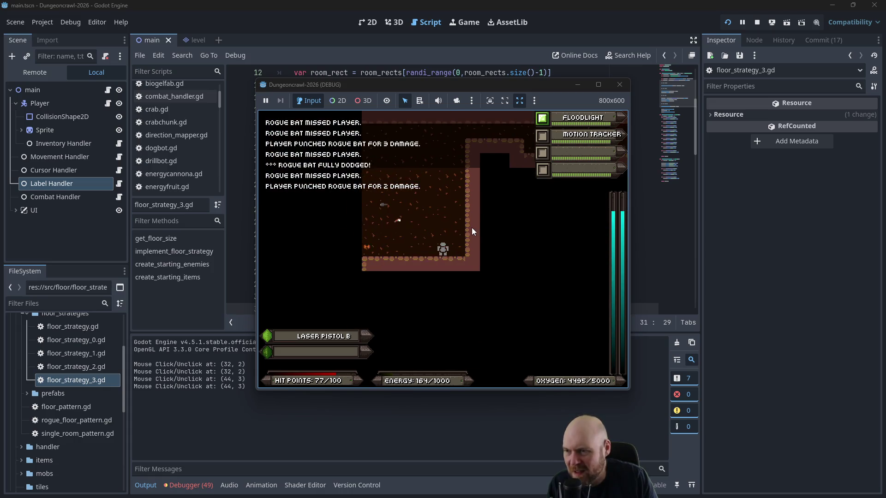
key(Down)
key(Down)
key(Down)
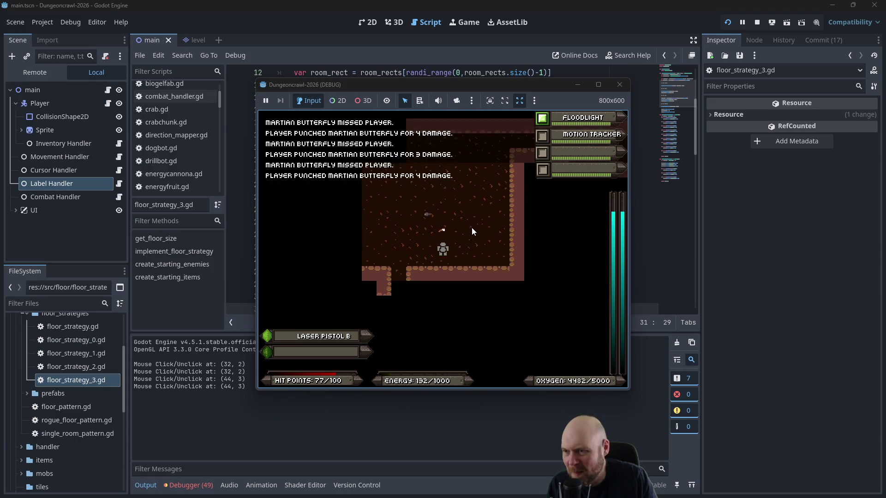
Step: Climb the vertical corridor into the slime room and fight the slime
key(Left)
key(Left)
key(Left)
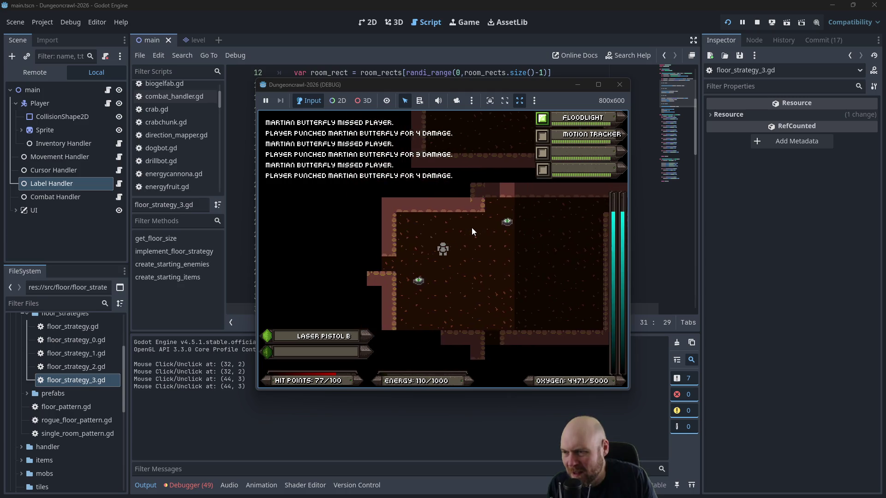
key(Up)
key(Up)
key(Up)
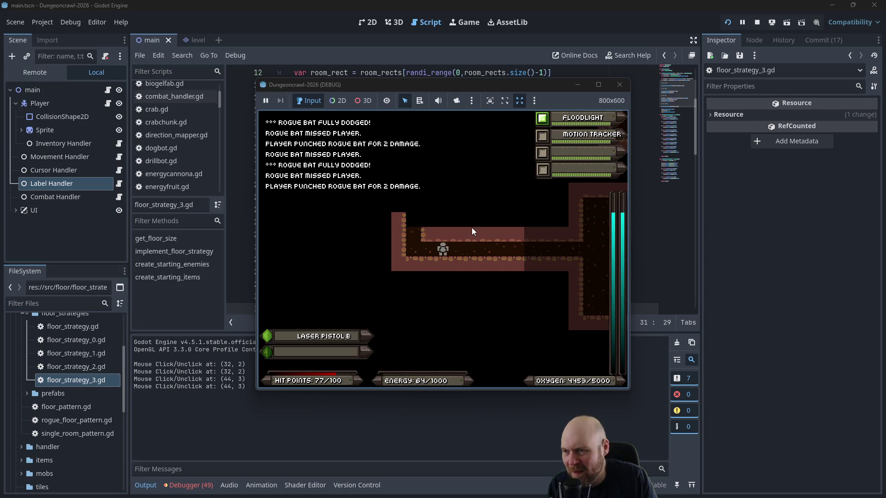
key(Up)
key(Up)
key(Up)
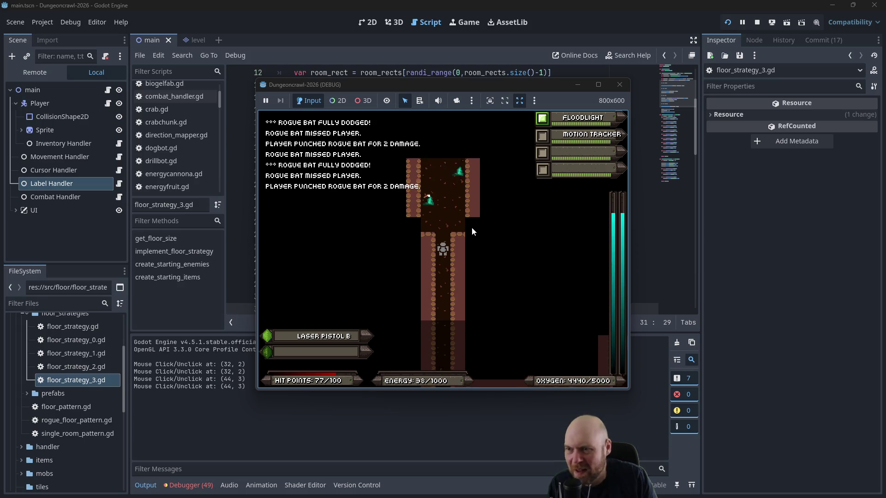
key(Right)
key(Right)
key(Down)
key(Down)
key(Down)
key(Up)
key(Up)
key(Up)
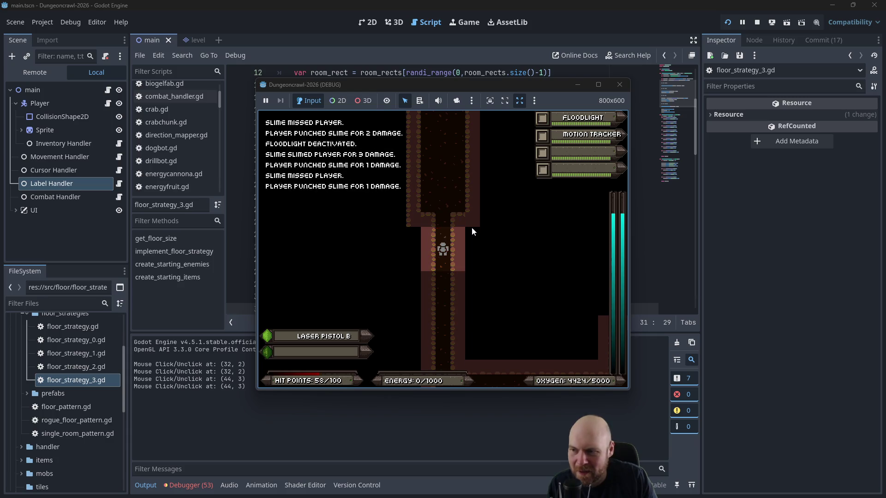
Step: Finish the slime and consume four eyes to top up energy
key(i)
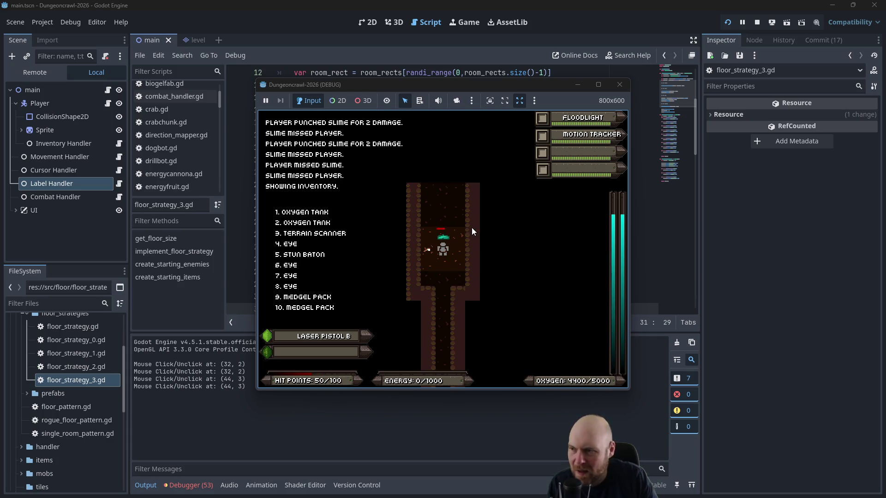
key(4)
key(Up)
key(Up)
key(Left)
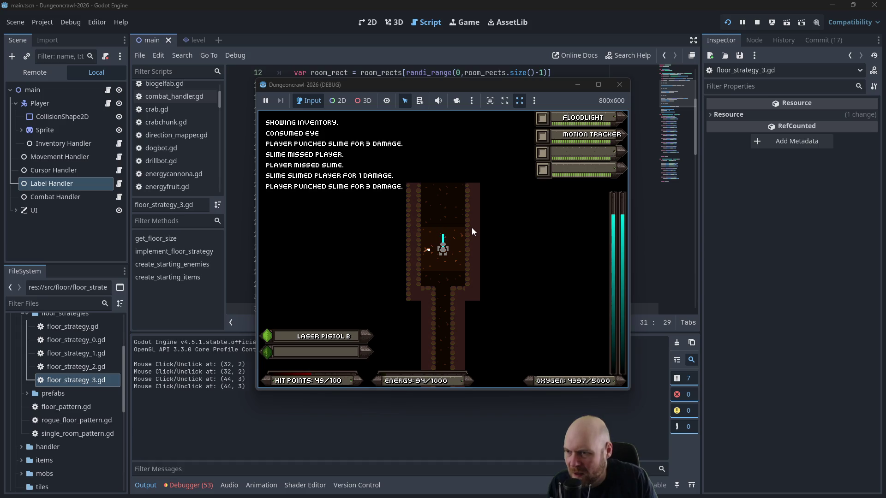
key(Left)
key(i)
key(5)
key(i)
key(5)
key(i)
key(5)
key(i)
key(5)
Step: Collect the medgel pack and use an oxygen tank to refill oxygen
key(Up)
key(Up)
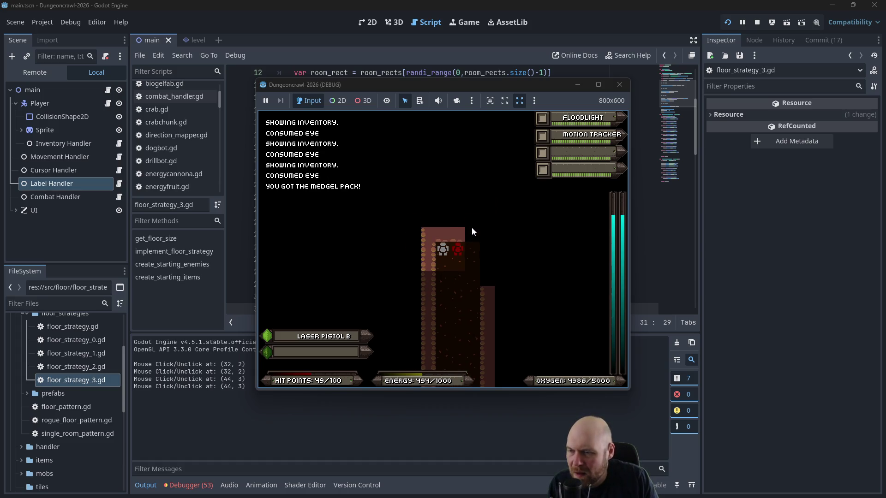
key(Up)
key(i)
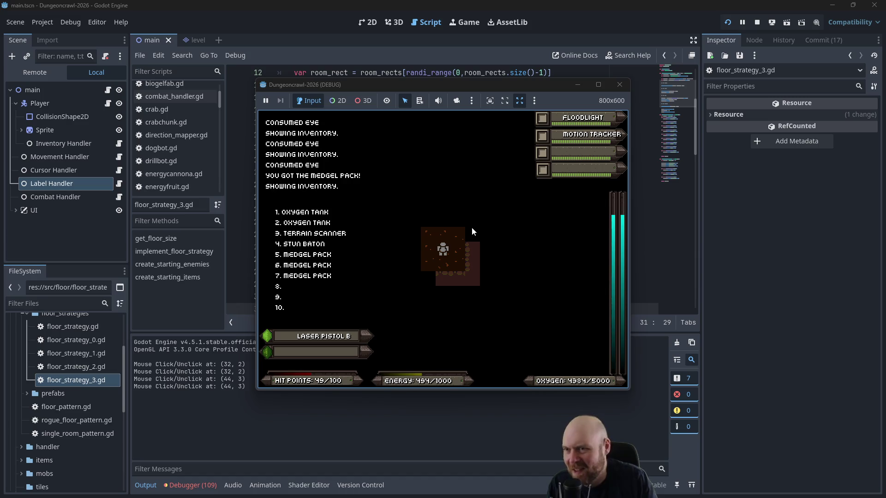
key(1)
Step: Activate the terrain scanner, pick up Laser Pistol B and energy shield, enable the motion tracker
key(Up)
key(Left)
key(i)
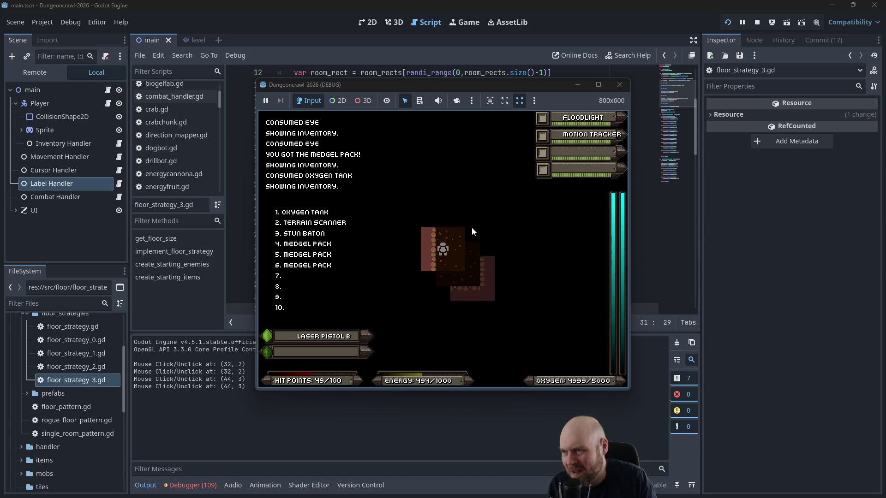
key(2)
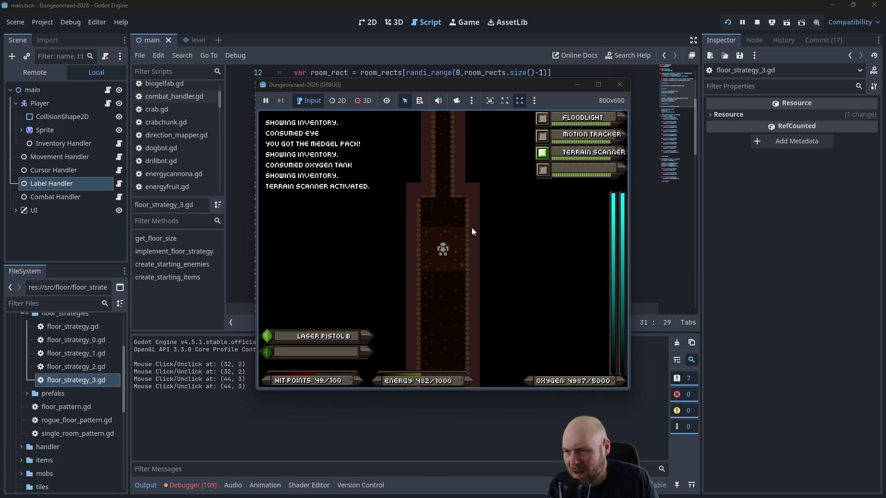
key(Down)
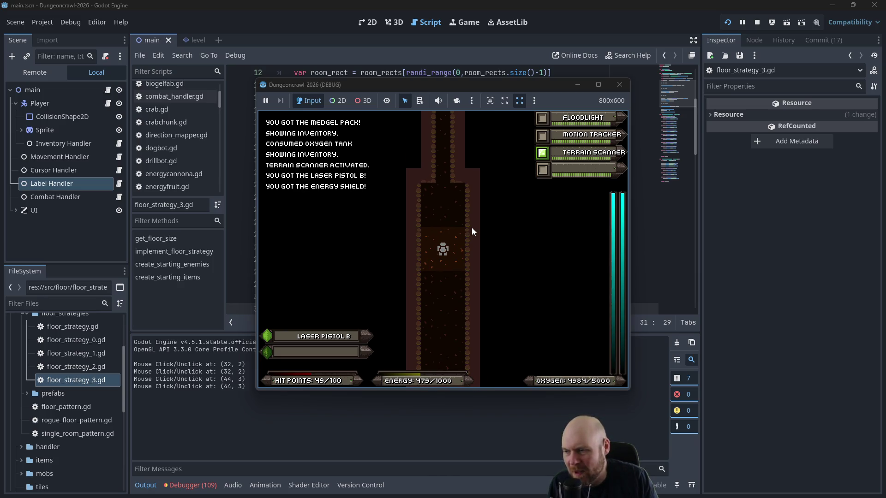
key(i)
key(i)
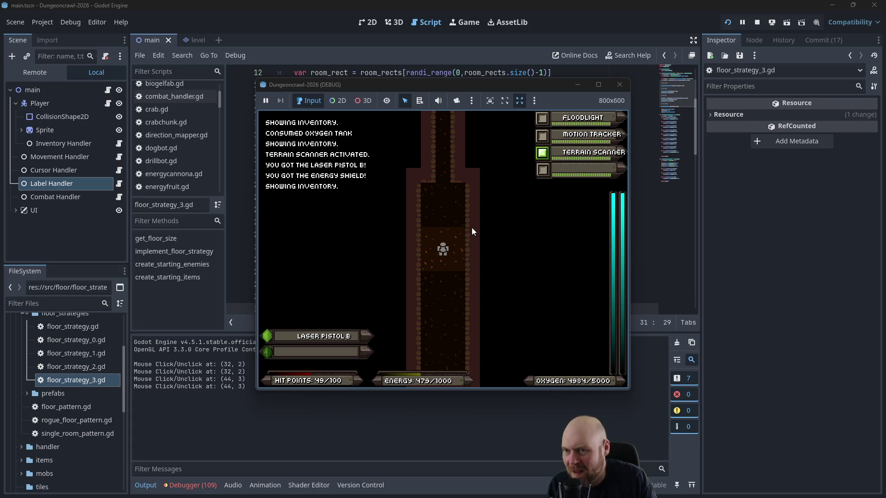
key(2)
Step: Grab the eye and walk right to the crossroads, then up toward the crab bot
key(Up)
key(Up)
key(Up)
key(Up)
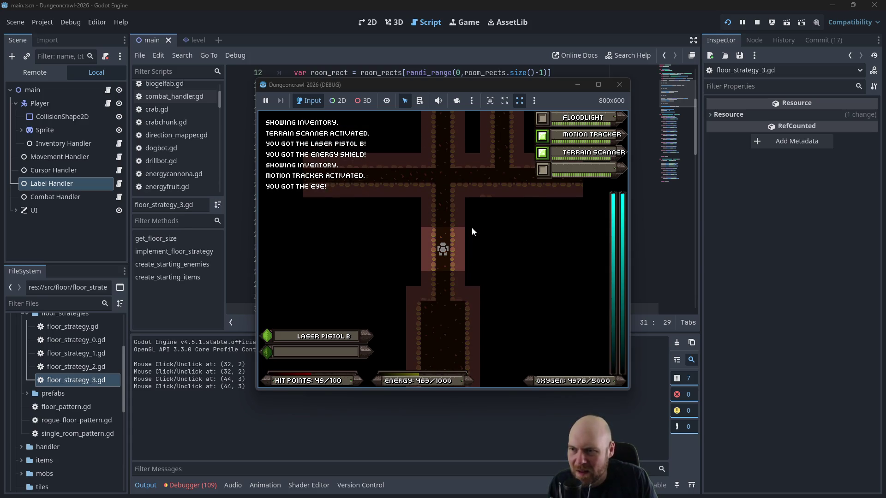
key(Right)
key(Right)
key(Right)
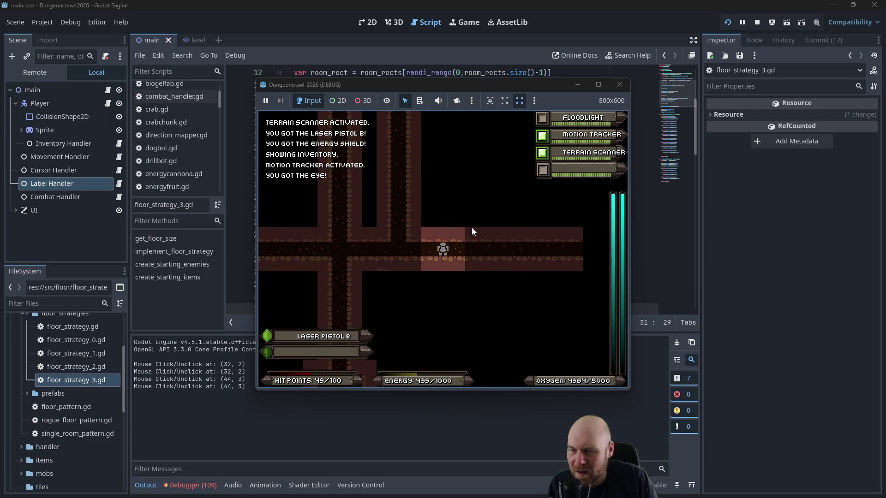
key(Right)
key(Right)
key(Right)
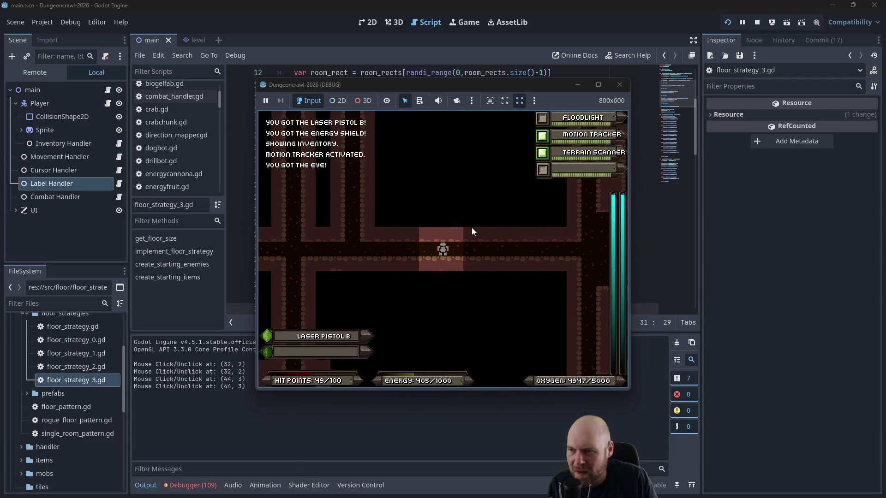
key(Right)
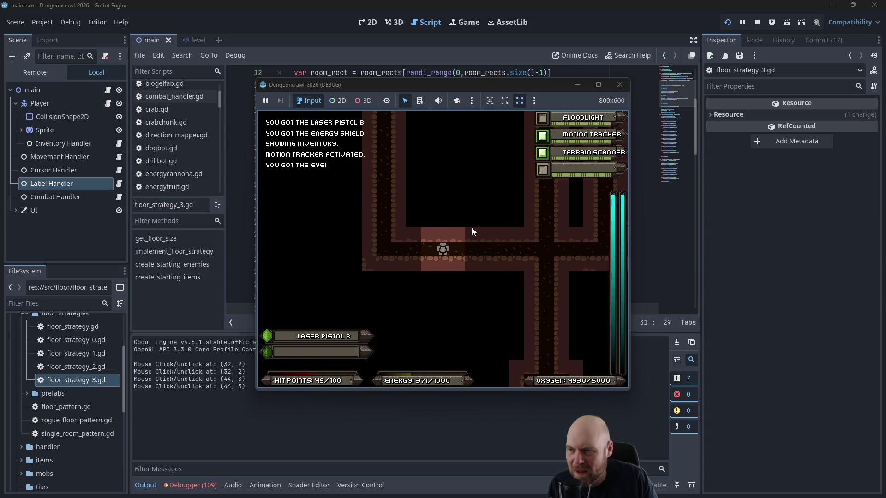
key(Up)
key(Up)
key(Up)
key(Up)
key(Up)
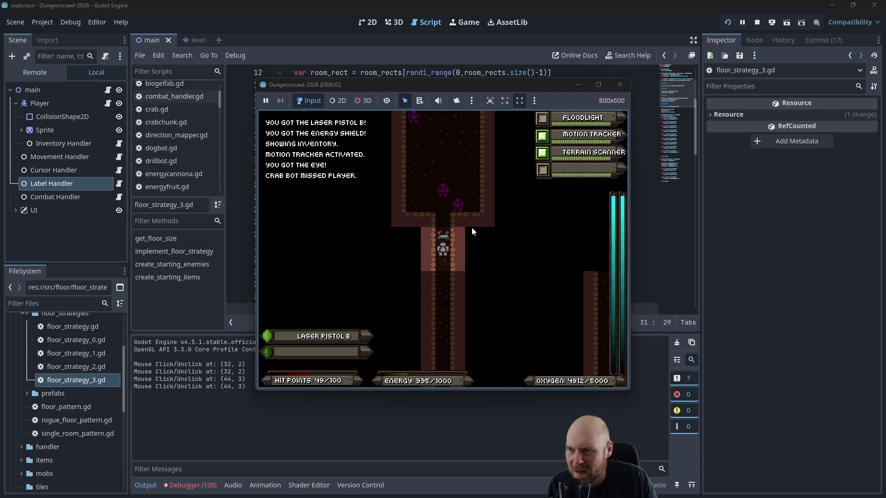
Step: Light the dark room, punch the martian butterfly, and pick up the battery
key(Up)
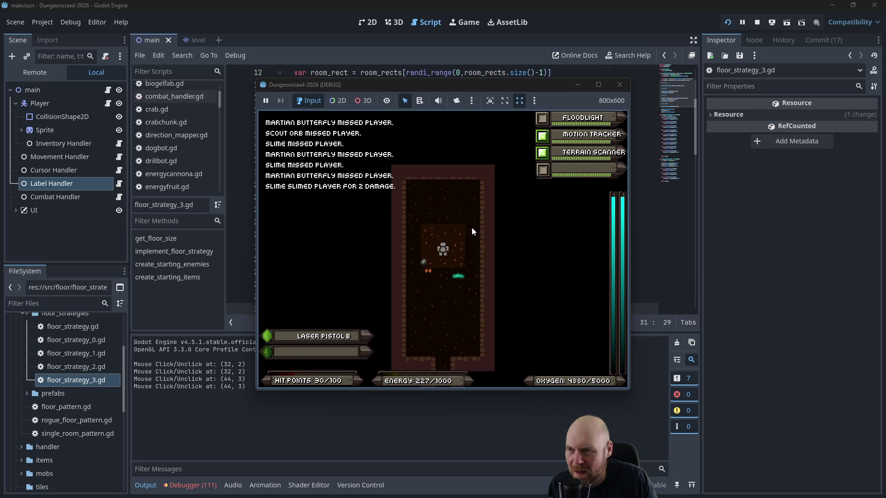
key(Up)
key(f)
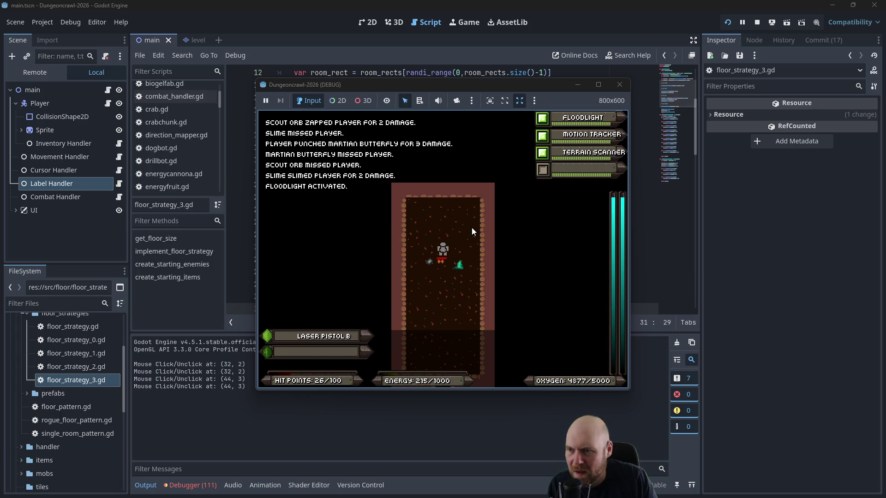
key(Home)
key(Right)
key(Down)
key(Down)
key(Down)
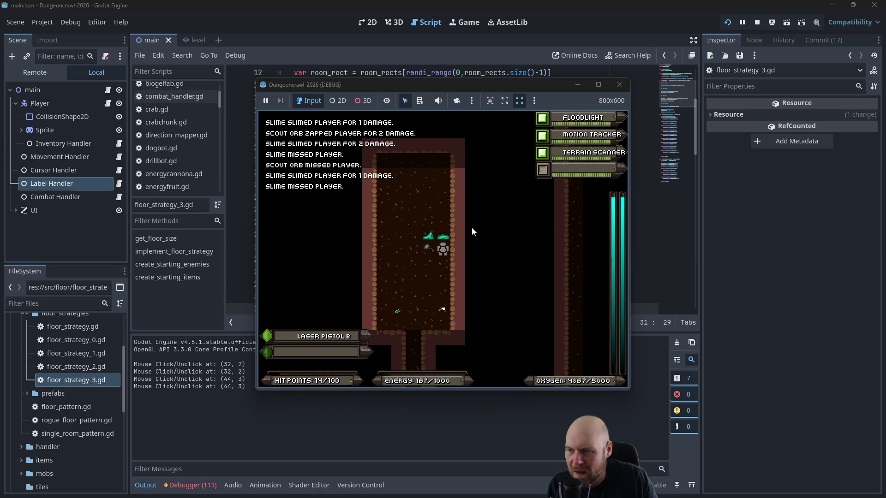
key(Down)
key(Down)
key(Down)
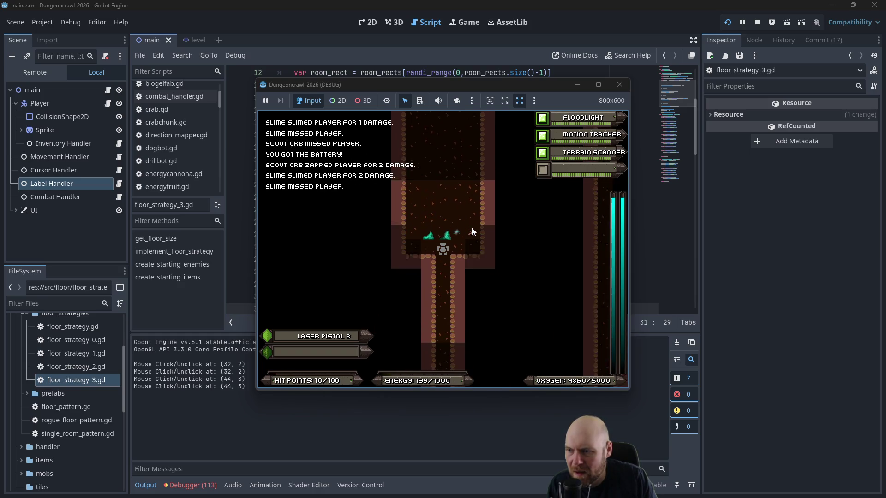
Step: Use a medgel pack and the battery, then fight the scout orb and slime
key(i)
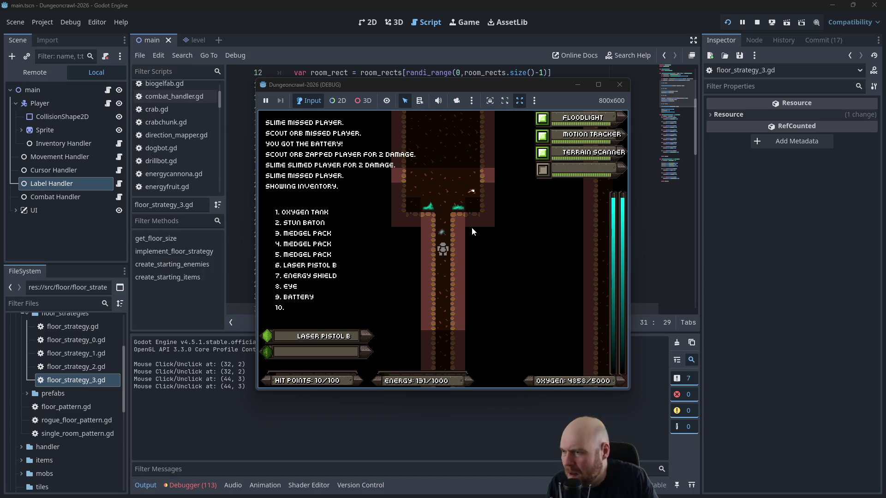
key(3)
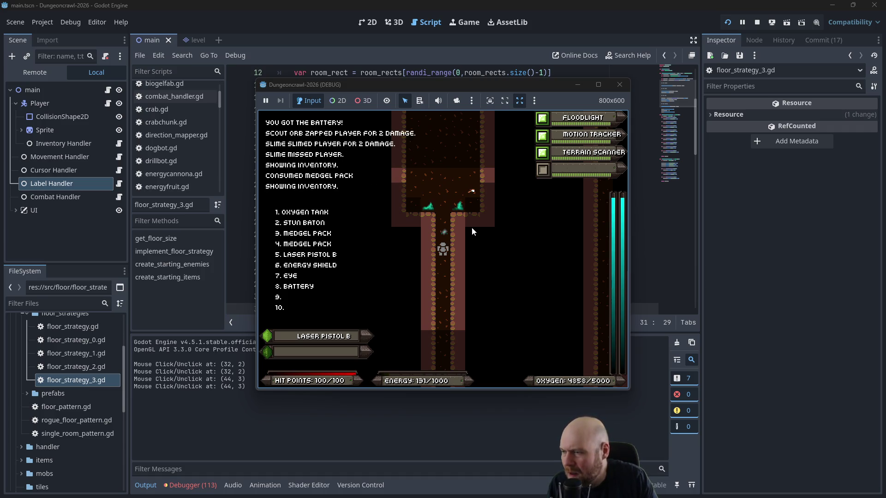
key(8)
key(Up)
key(Up)
key(Up)
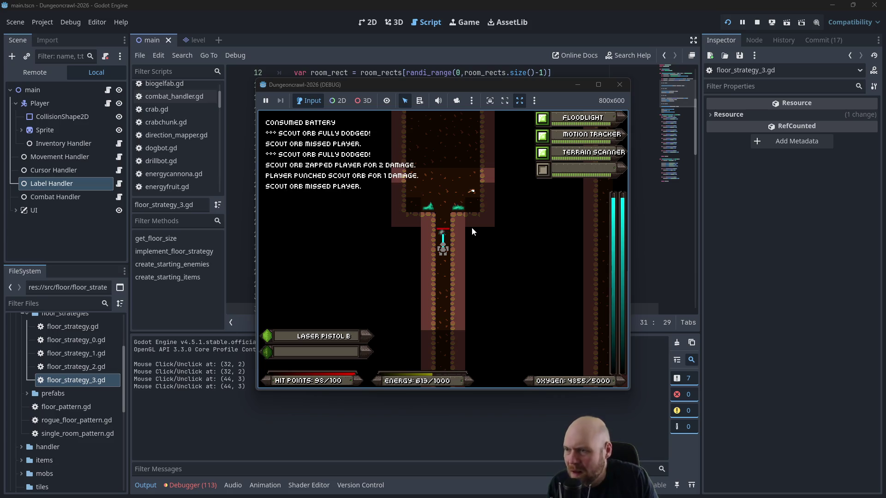
key(Up)
key(Up)
key(Up)
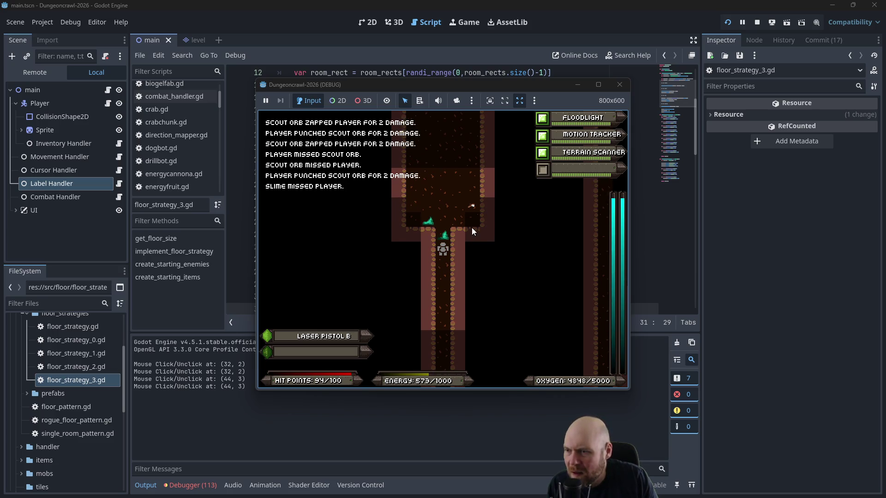
Step: Walk down past the crossroads into the room and fight the crab bots
key(Down)
key(Down)
key(Down)
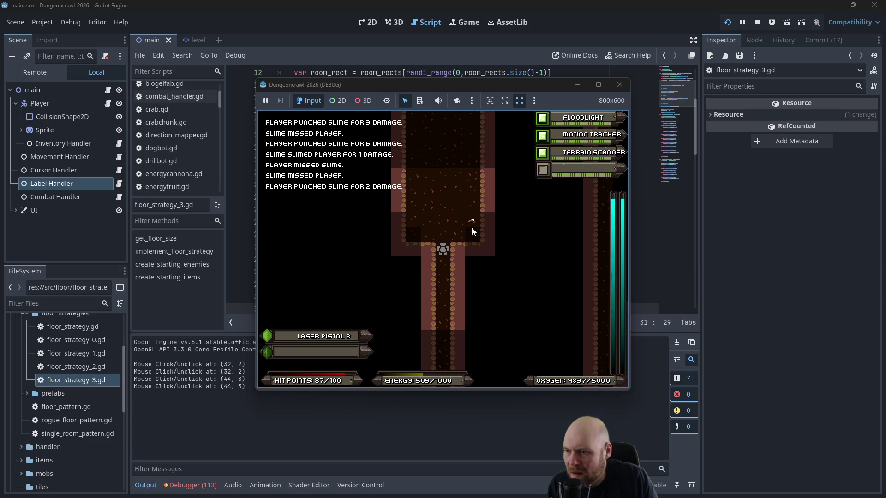
key(Down)
key(Down)
key(Down)
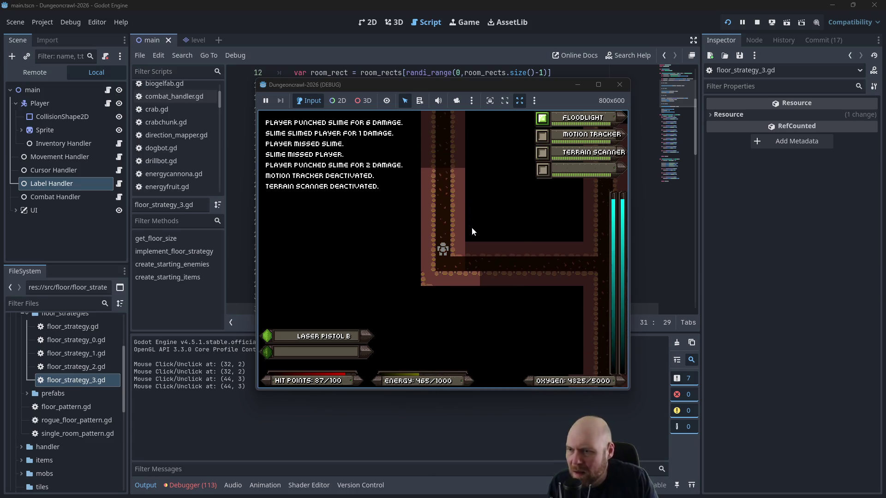
key(Right)
key(Right)
key(Right)
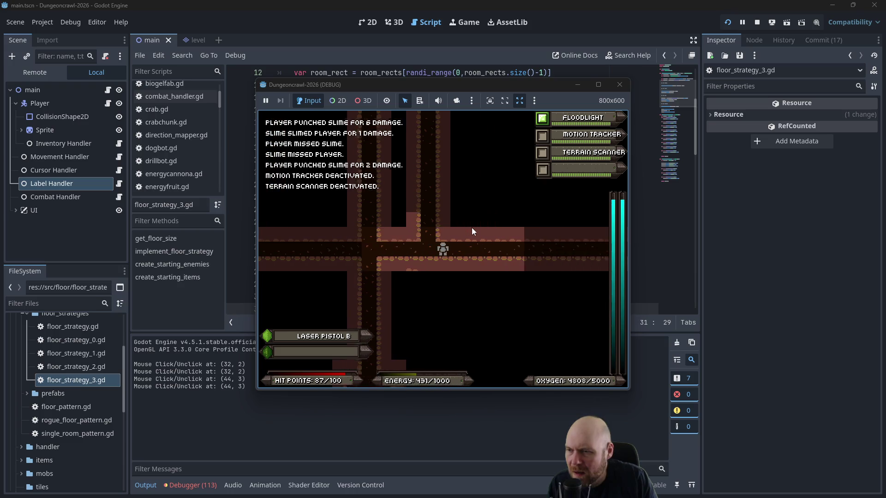
key(Right)
key(Right)
key(Right)
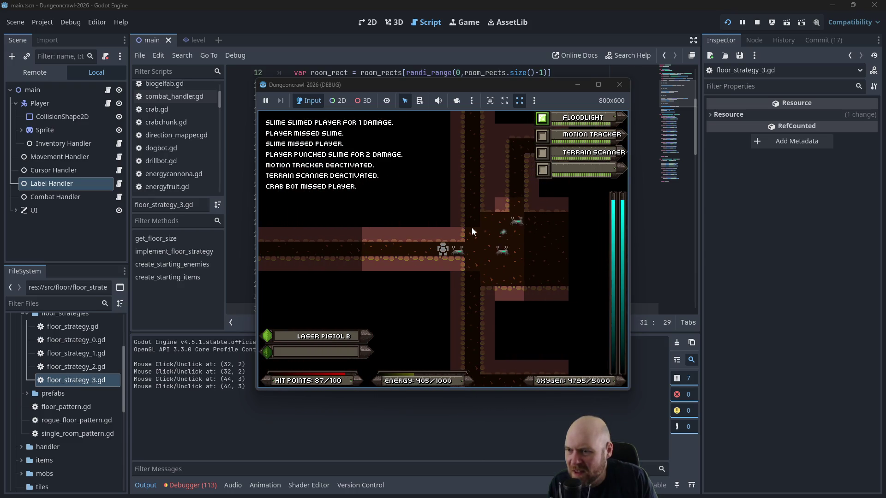
key(Left)
key(Left)
key(Left)
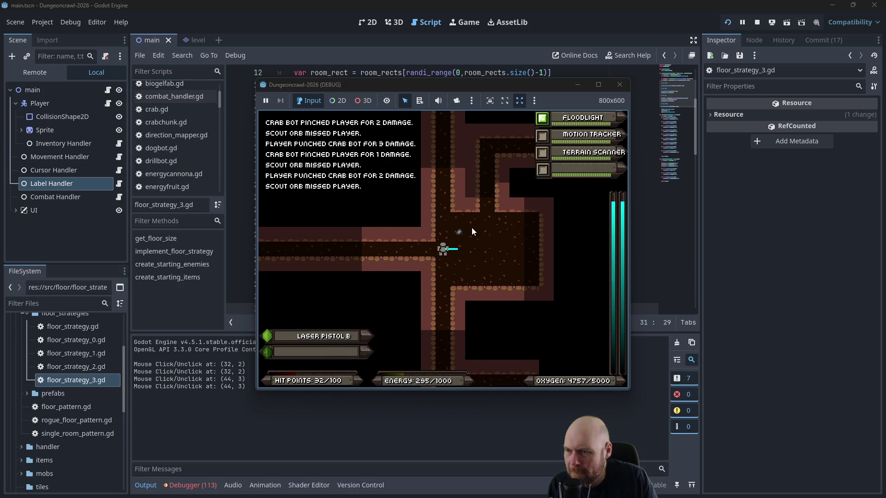
Step: Fight up the corridor past the scout orb, retreat from the room, and stop the game
key(Up)
key(Up)
key(Up)
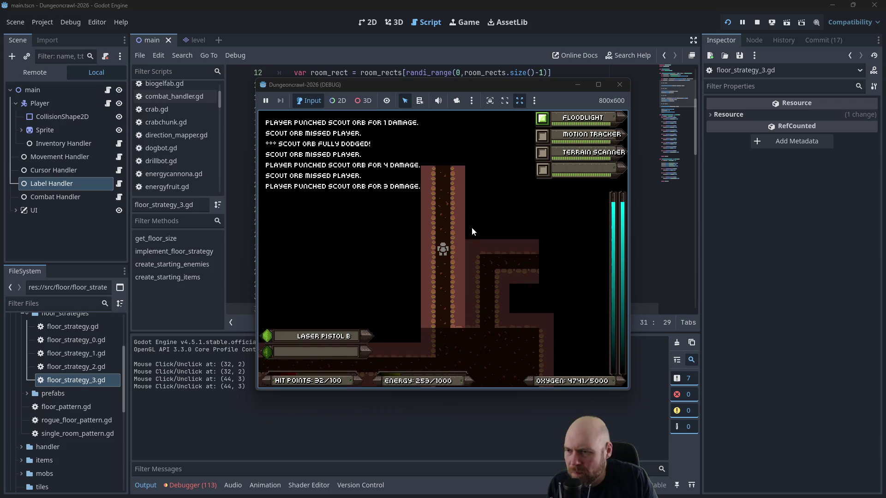
key(Up)
key(Up)
key(Up)
key(Up)
key(Up)
key(Up)
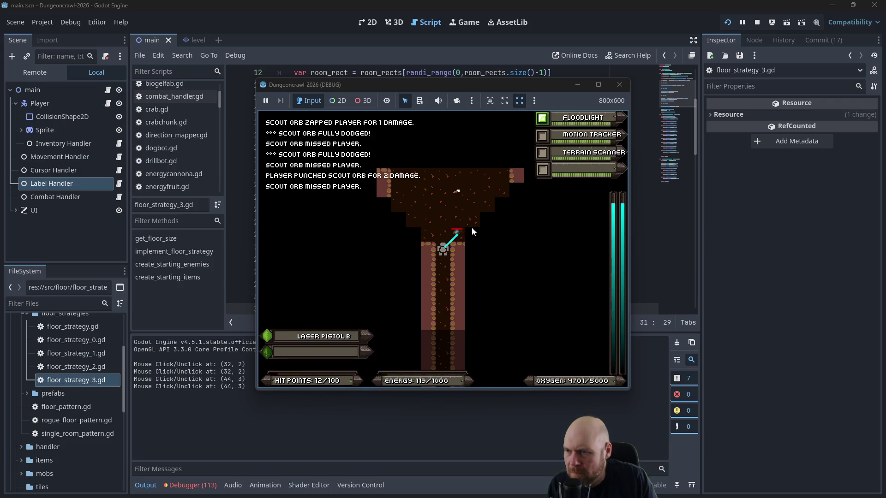
key(Up)
key(Up)
key(Up)
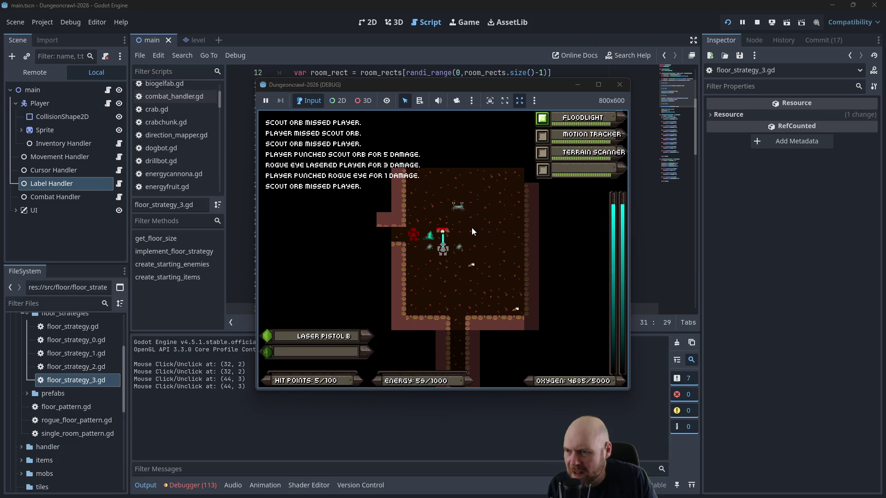
key(Down)
key(Down)
key(Down)
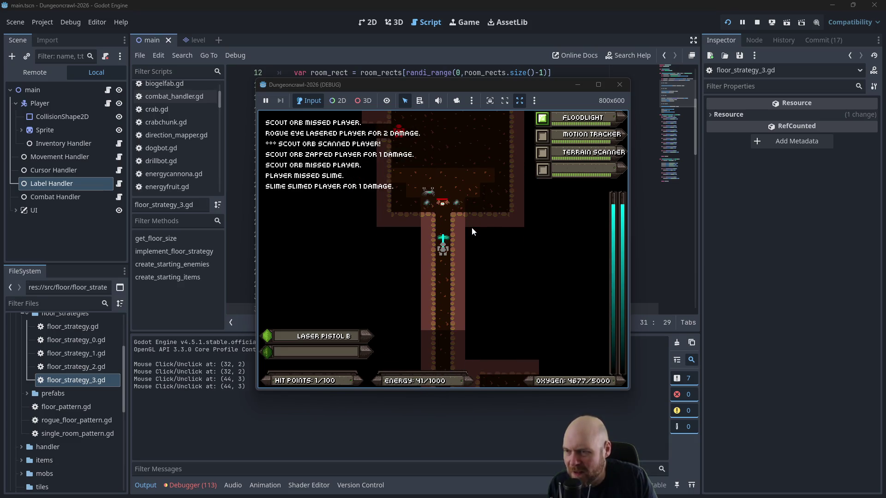
key(Escape)
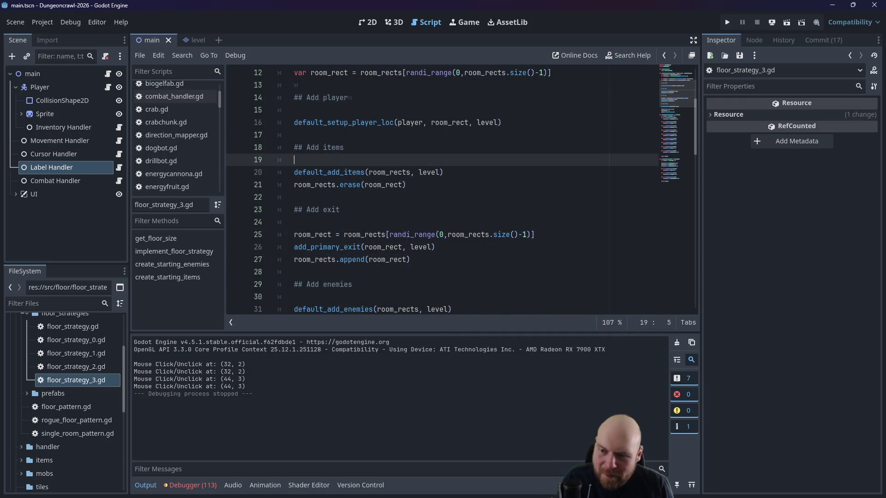
Step: Review the Plan note's to-do list from 'Make 4 tool slots - DONE' to 'Add doors and keys'
key(alt+Tab)
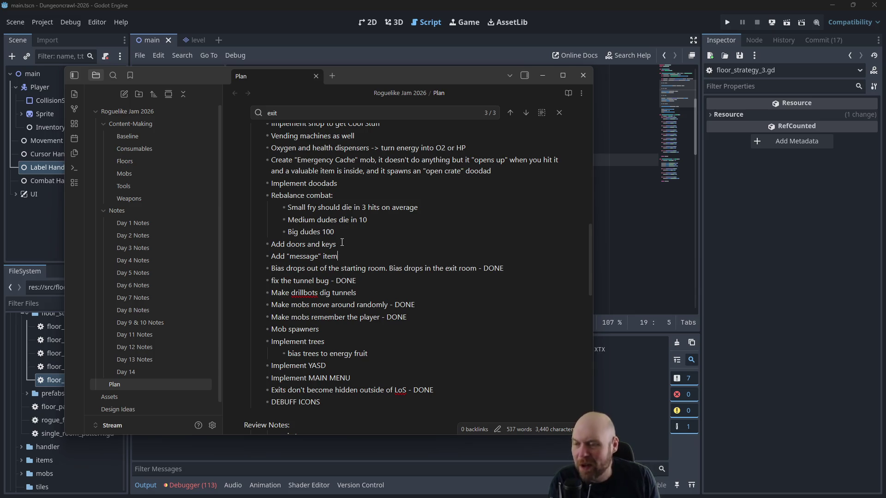
scroll(348, 296, up, 2)
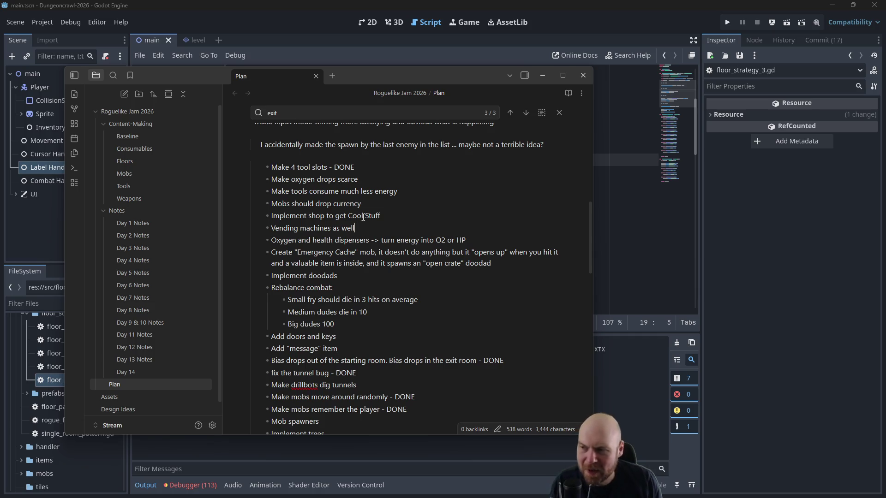
scroll(362, 217, up, 2)
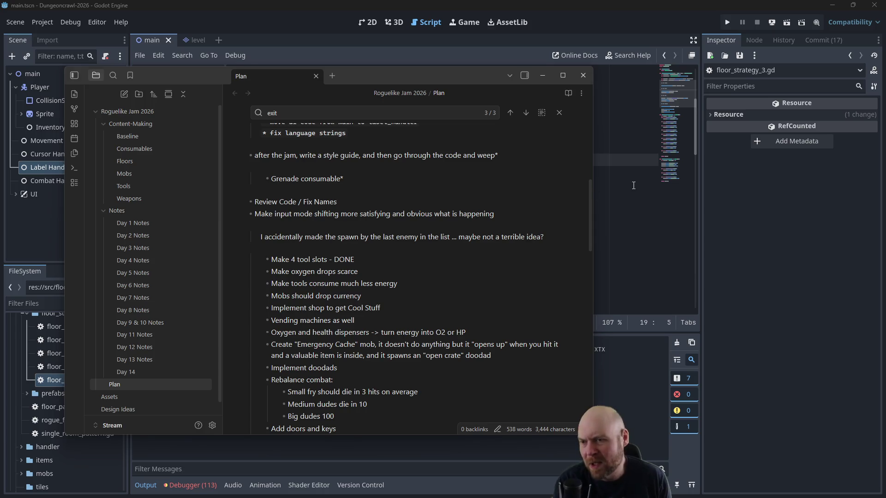
click(633, 185)
Step: Collapse the floor_strategies and floor folders and expand utility to show levelgen_helper.gd
scroll(21, 376, up, 2)
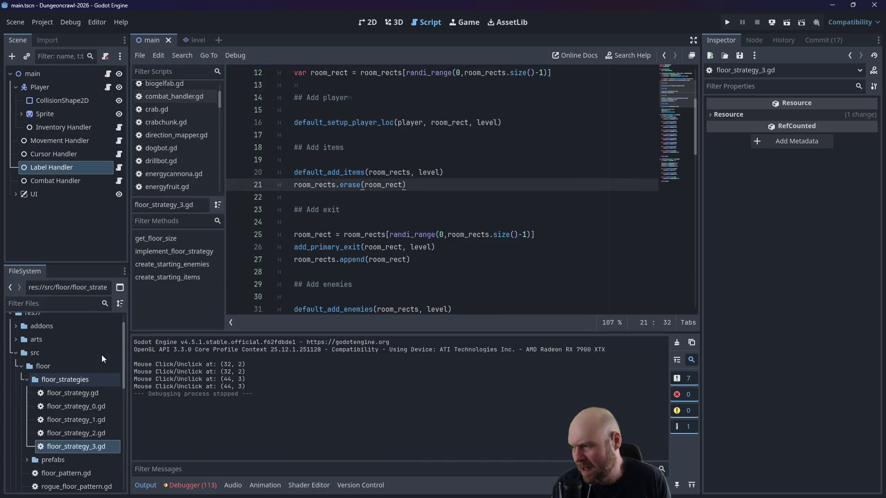
click(22, 376)
click(21, 367)
scroll(22, 387, down, 3)
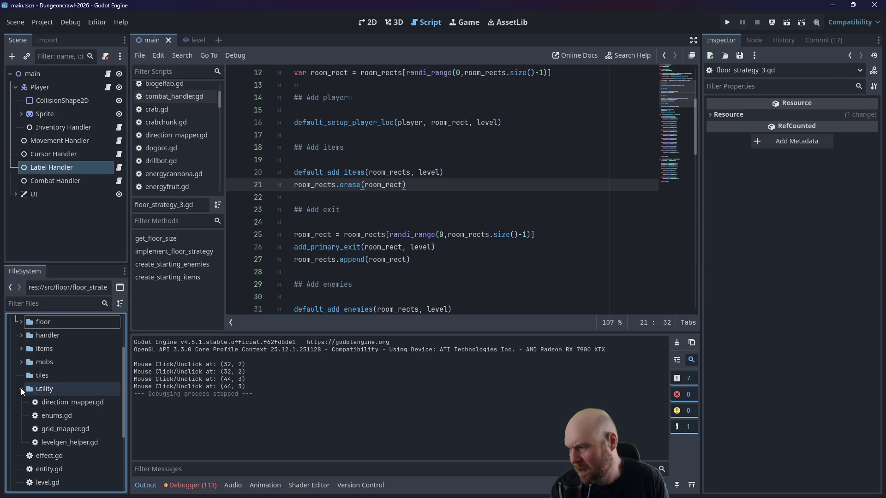
click(22, 390)
scroll(38, 391, down, 1)
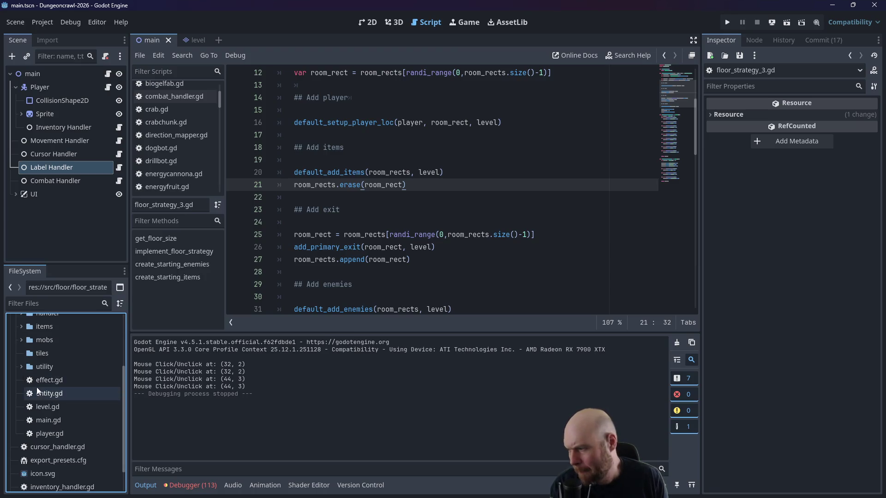
click(21, 366)
scroll(50, 397, down, 2)
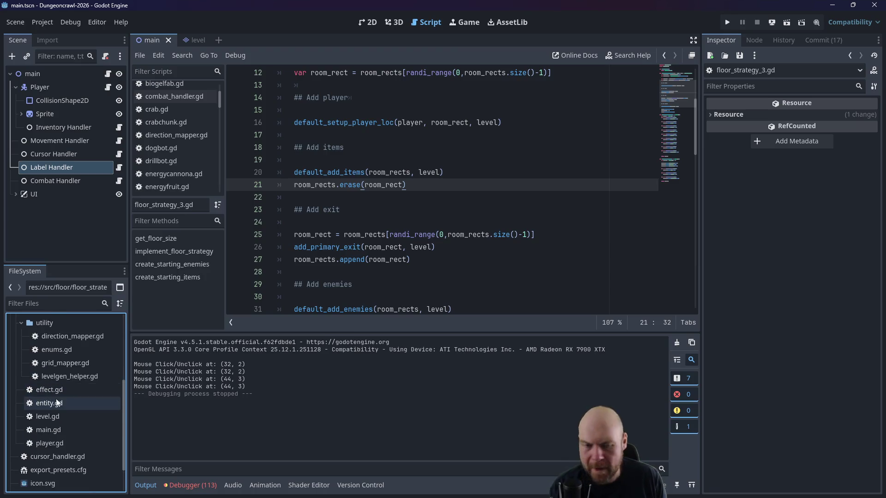
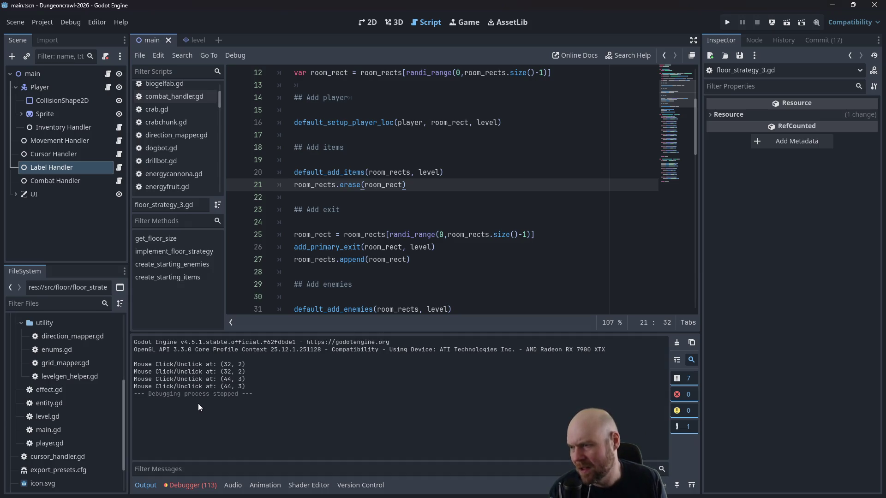
Step: Collapse the utility folder, expand items, and open the tool.gd script
scroll(44, 433, down, 1)
scroll(28, 372, up, 4)
click(21, 390)
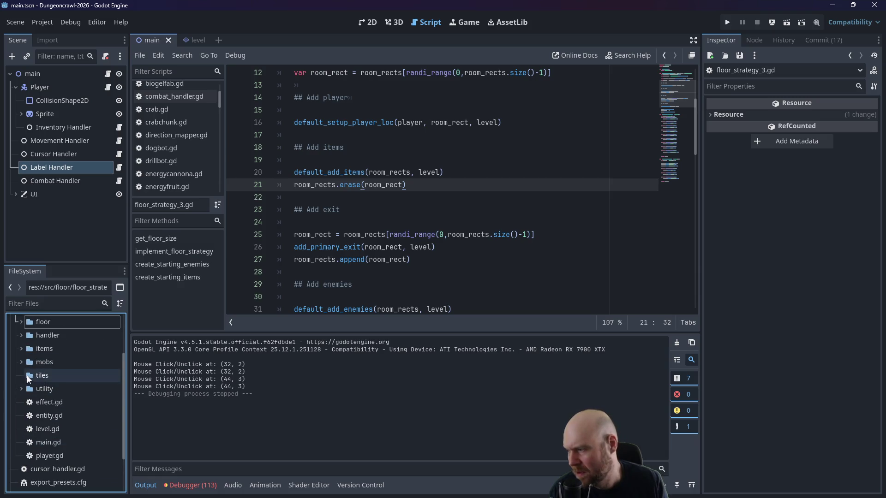
click(21, 349)
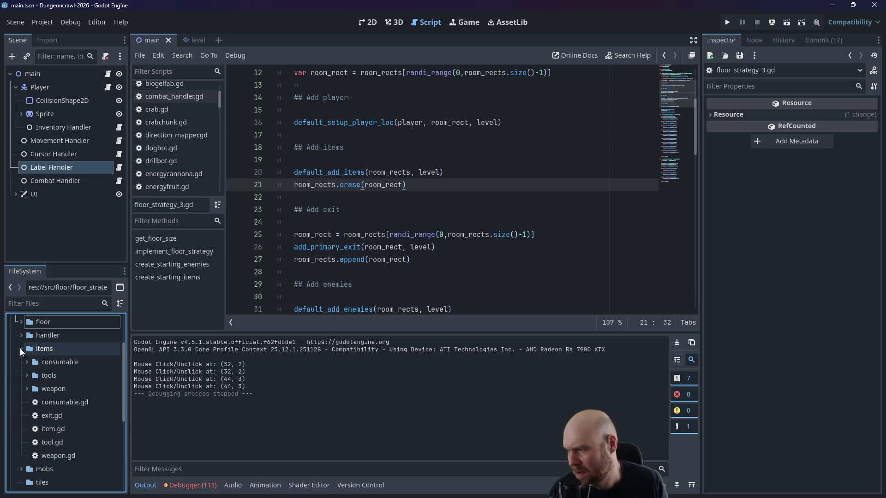
double_click(48, 442)
Step: Insert a blank line at line 3 of tool.gd for new variable declarations
scroll(292, 231, down, 1)
scroll(300, 226, up, 1)
scroll(322, 217, down, 3)
scroll(336, 212, up, 3)
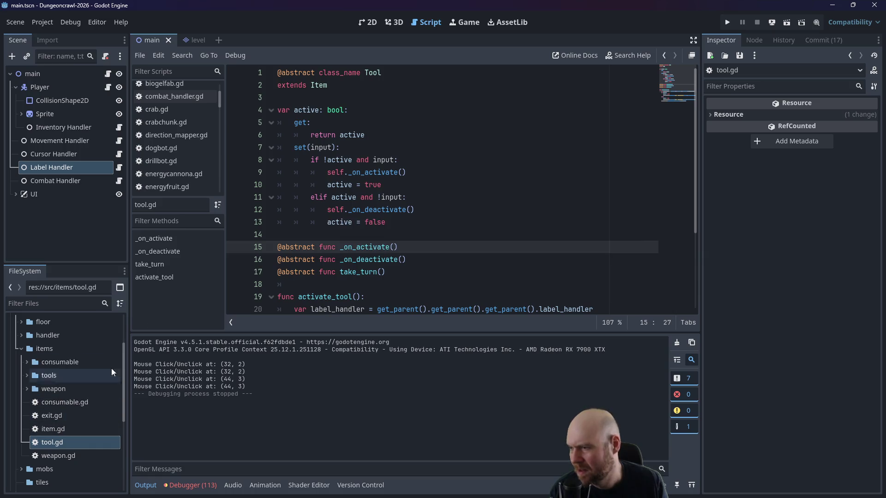
click(318, 98)
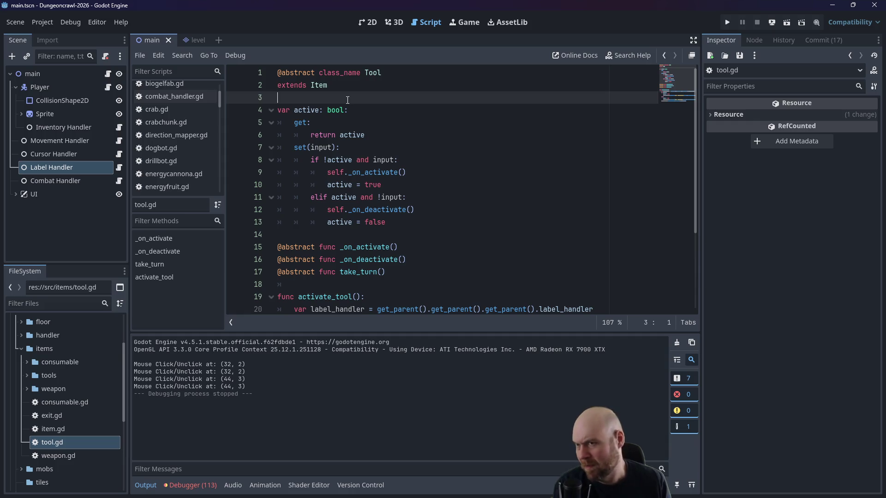
key(Return)
key(Return)
key(Up)
Step: Declare prog_num and max_prog_num variables below 'extends Item', giving them values
text(ar prog_)
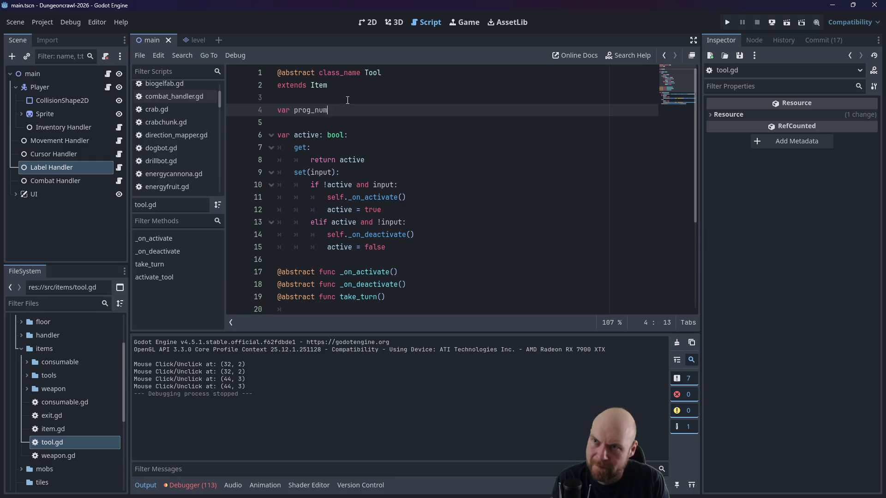
key(Return)
text(var max_prog_num)
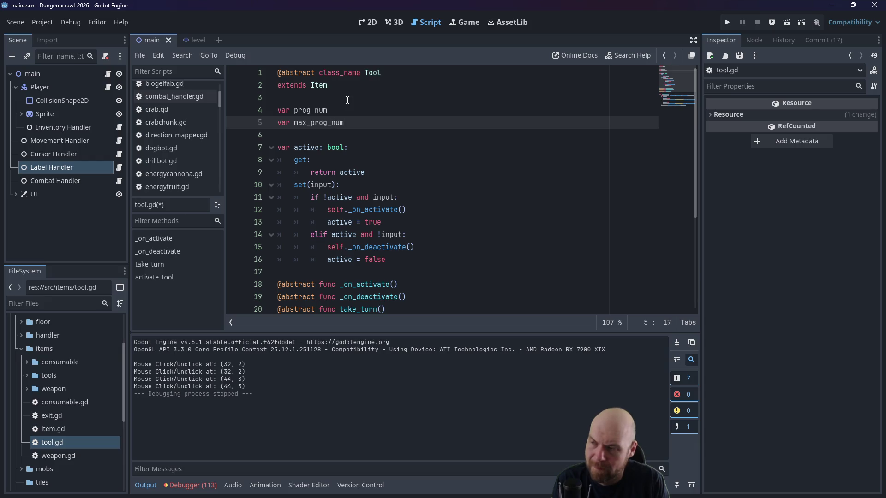
key(Up)
text(50)
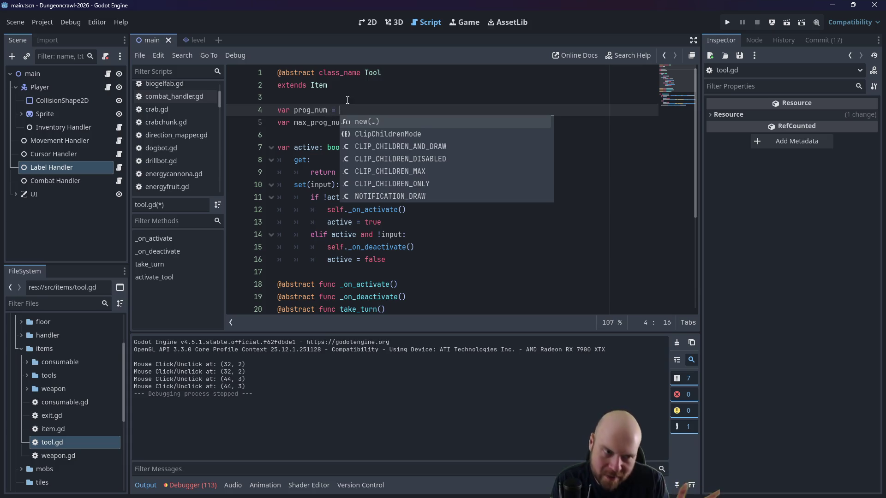
text( 100)
key(Down)
text(= 10)
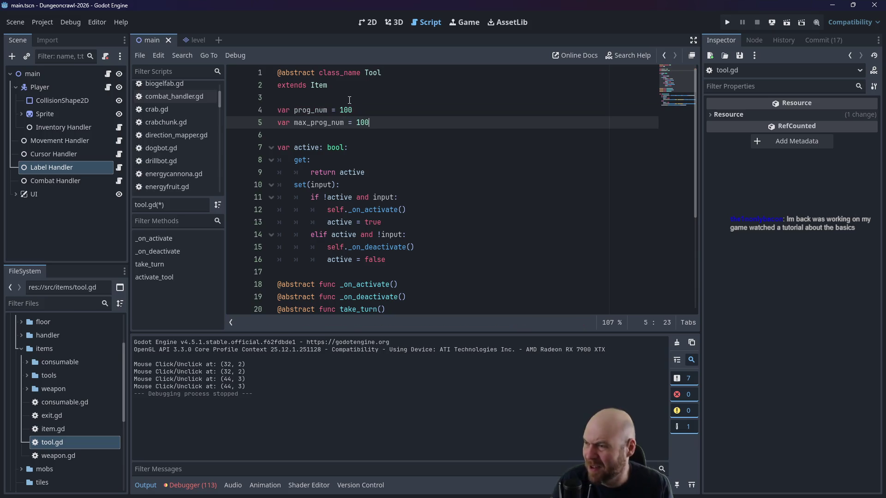
Step: Rename the variables to progress_num and max_progress_num, both equal to 100
click(348, 100)
click(361, 109)
click(309, 110)
text(ress)
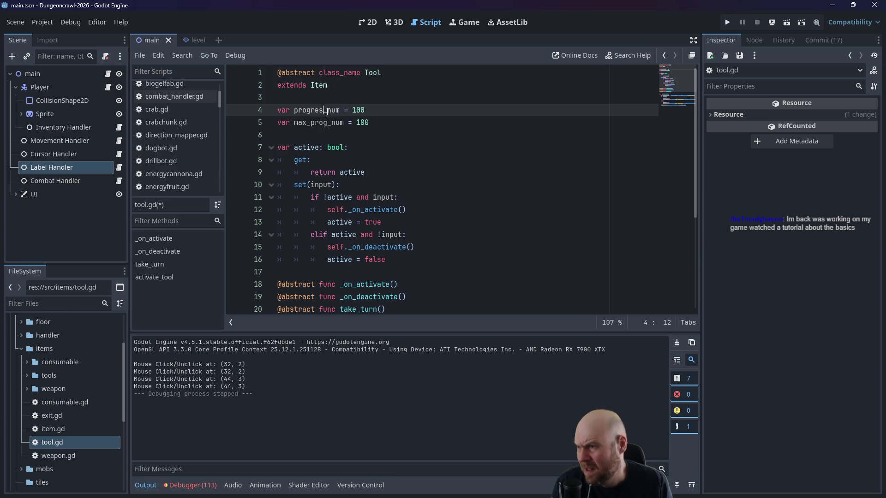
key(Down)
text(ress)
key(Up)
key(End)
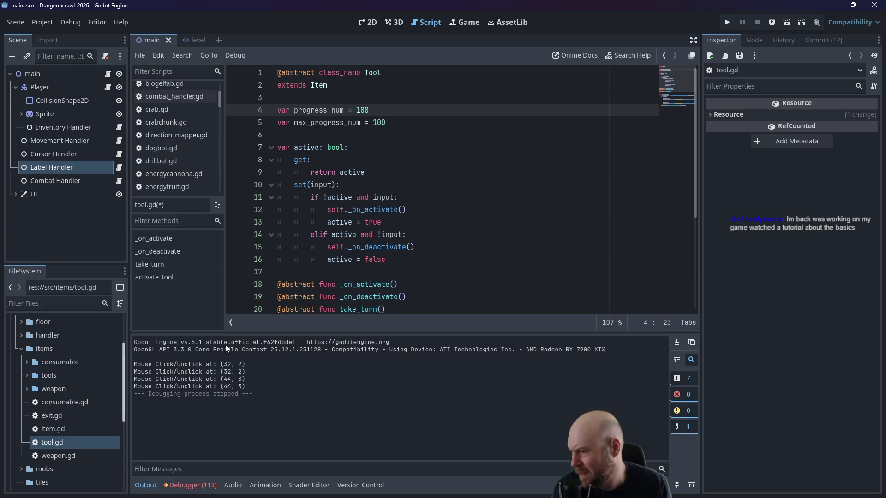
scroll(379, 265, down, 3)
scroll(378, 265, up, 3)
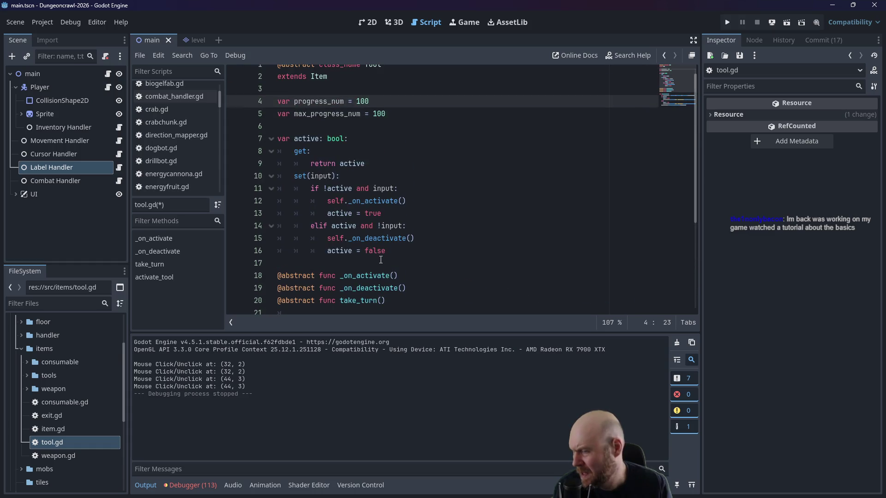
scroll(380, 259, down, 4)
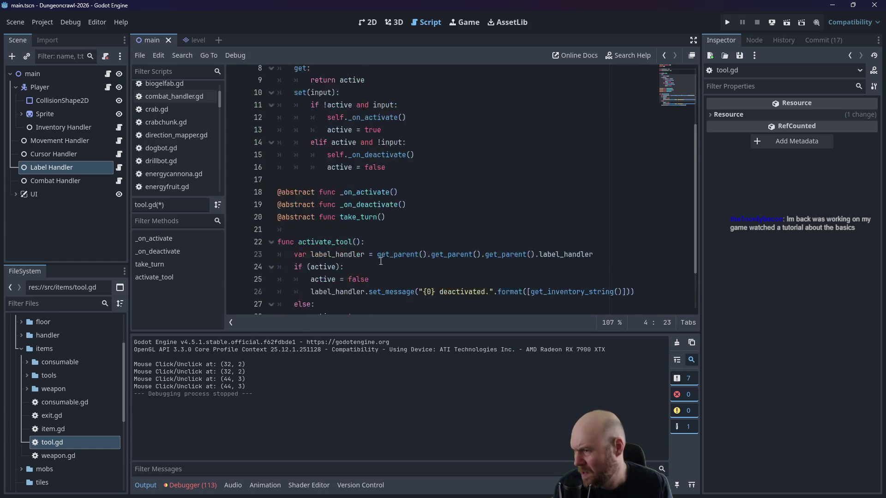
scroll(380, 261, up, 4)
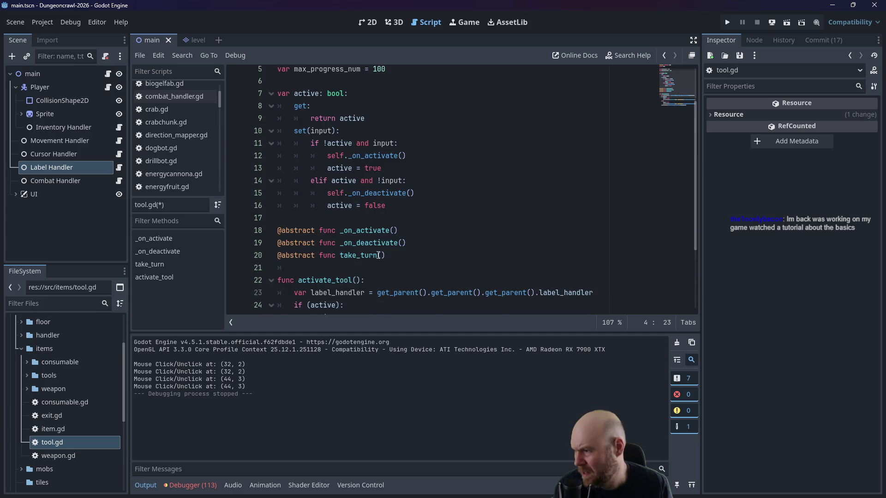
click(27, 377)
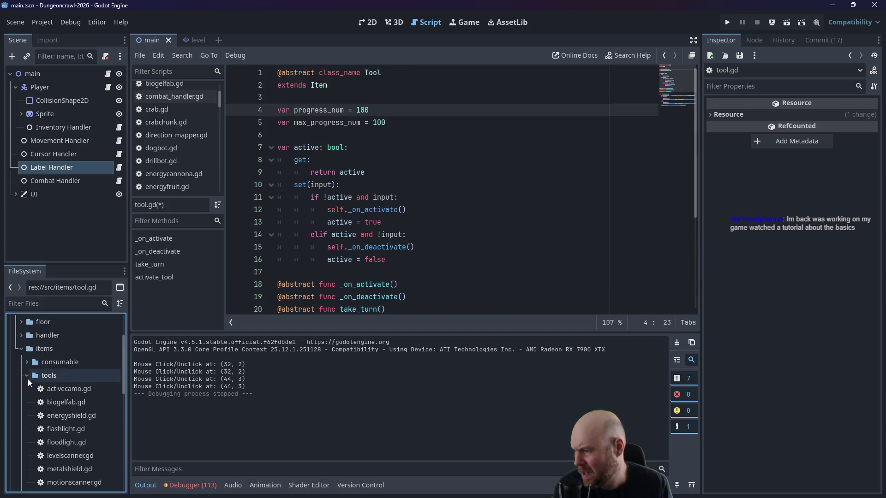
Step: Open activecamo.gd from the tools folder to view the ActiveCamo script extending Tool
click(44, 388)
double_click(45, 389)
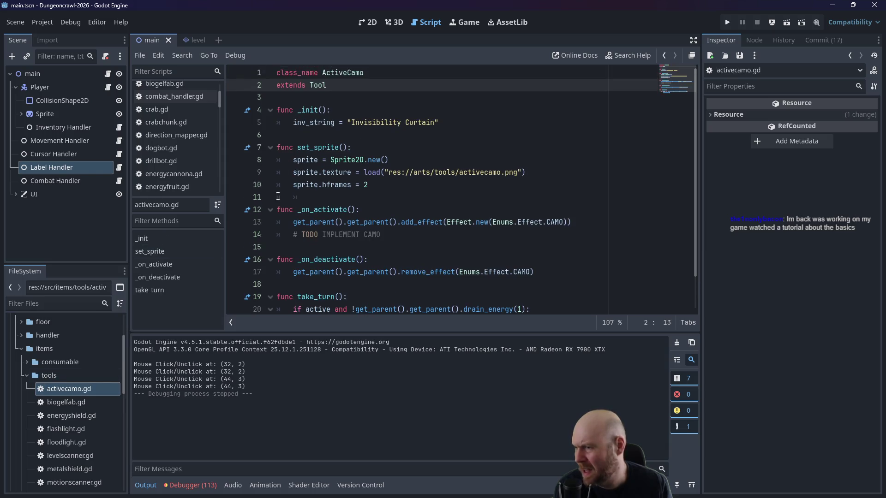
mouse_move(349, 170)
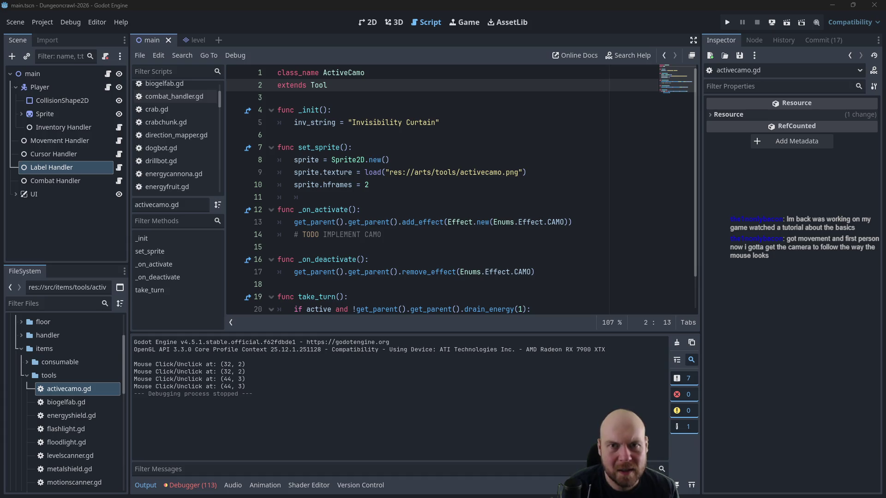
mouse_move(881, 133)
mouse_down()
mouse_move(434, 138)
mouse_move(202, 59)
mouse_move(242, 50)
mouse_move(219, 19)
mouse_up()
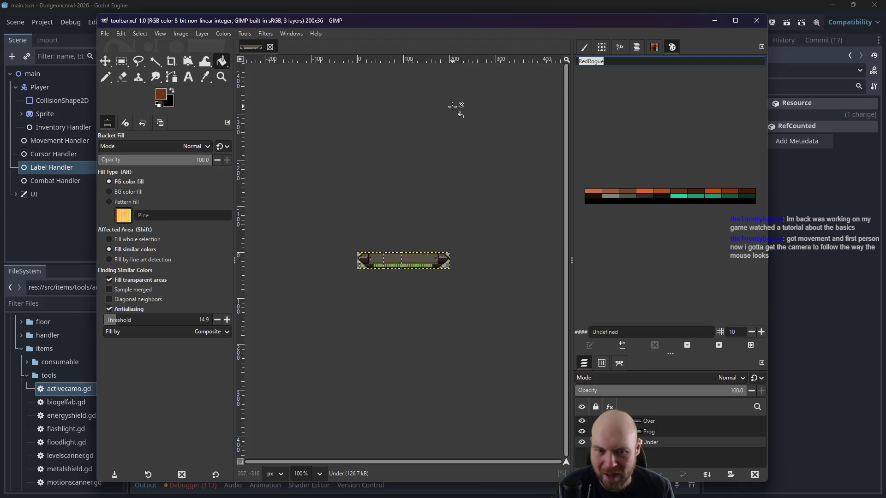
drag(373, 65, 358, 159)
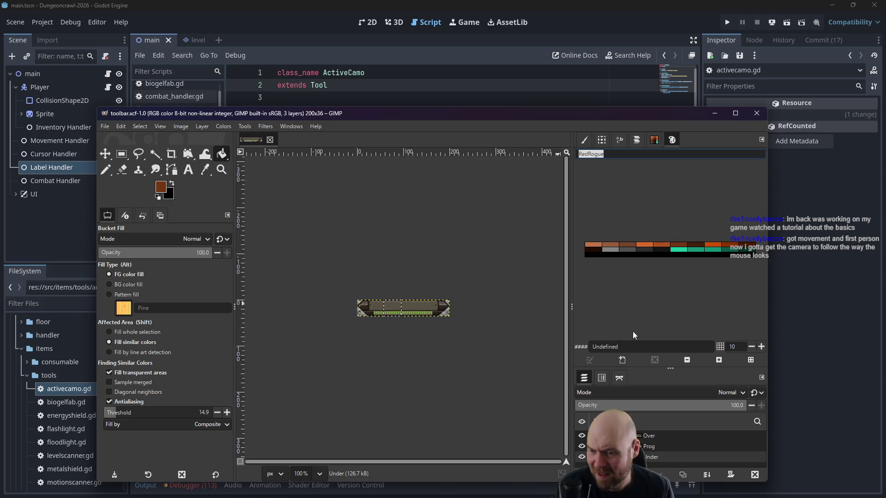
drag(637, 118, 656, 66)
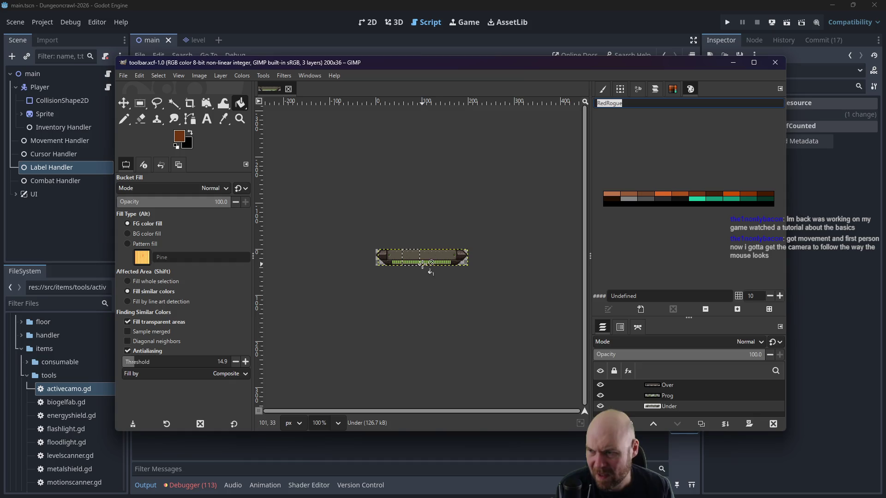
click(544, 22)
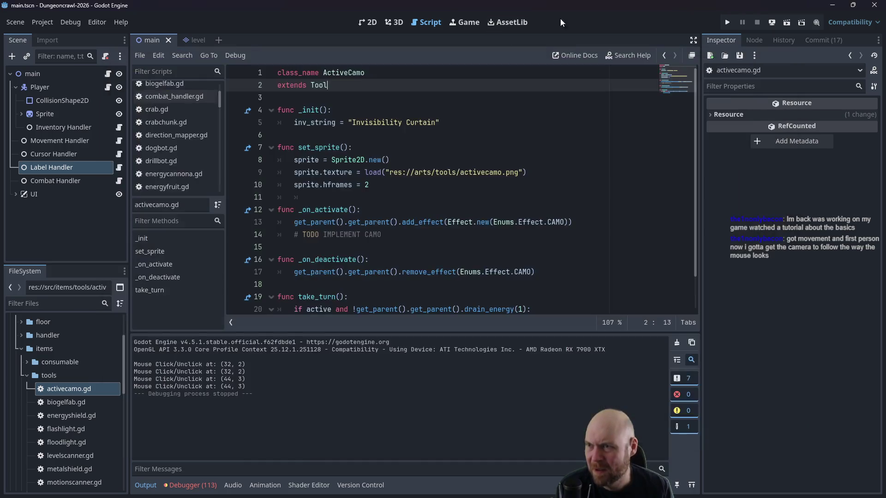
Step: In the 2D view, expand UI and UI_TOOL to reach Tool1 and its children
click(367, 22)
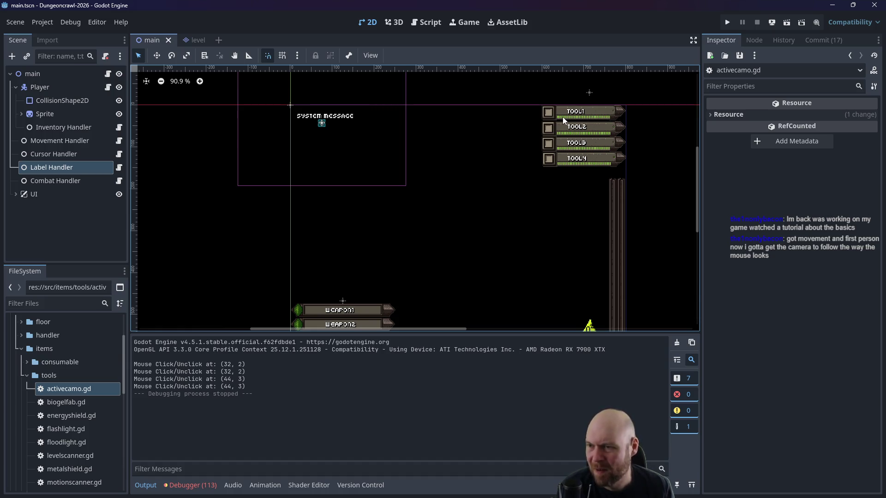
click(15, 194)
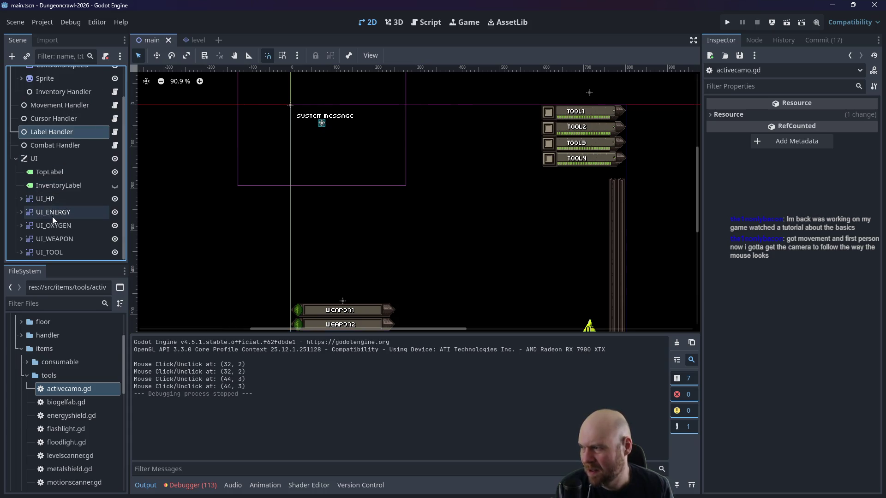
click(23, 251)
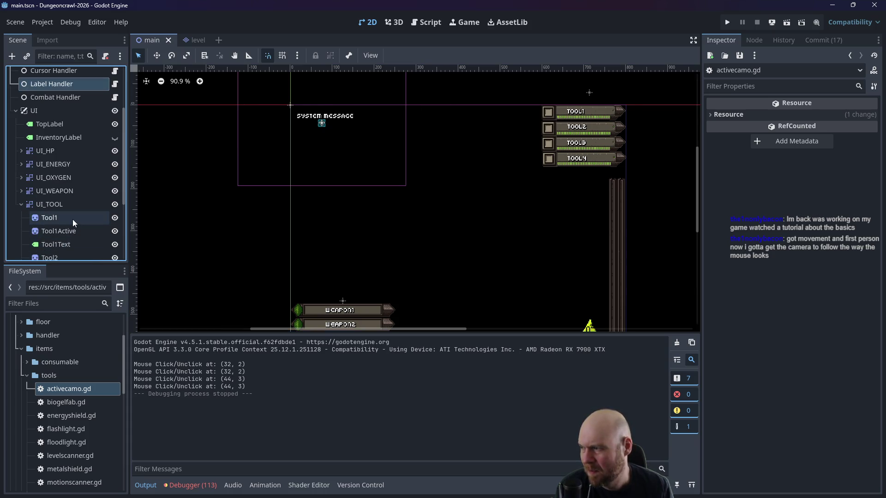
click(73, 219)
click(72, 230)
click(70, 221)
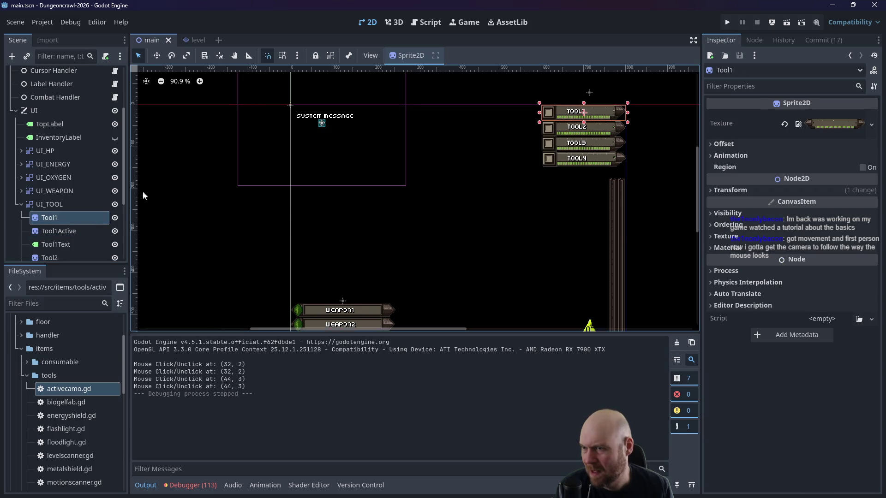
Step: Hide Tool1Active and Tool1Text, then switch to GIMP's toolbar image
click(115, 231)
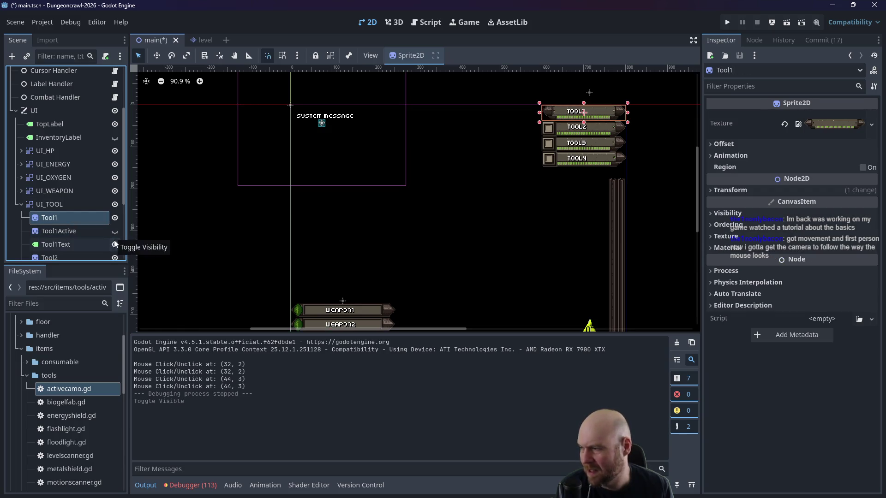
click(116, 245)
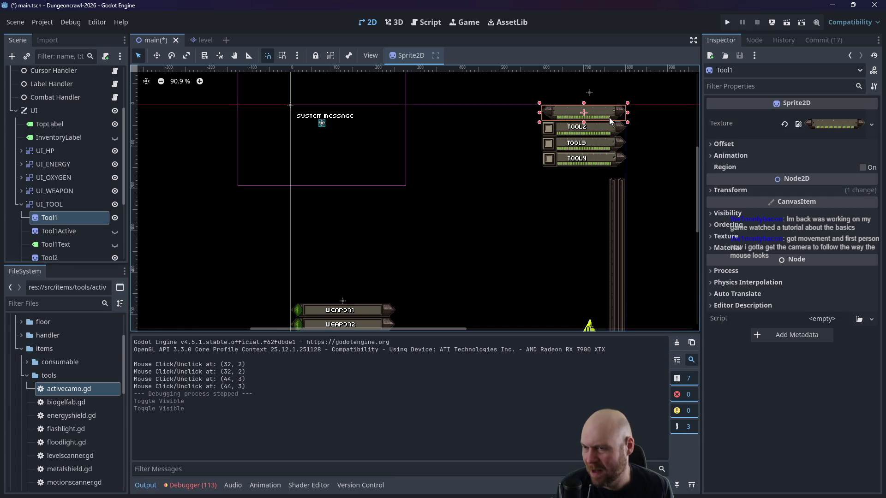
key(alt+Tab)
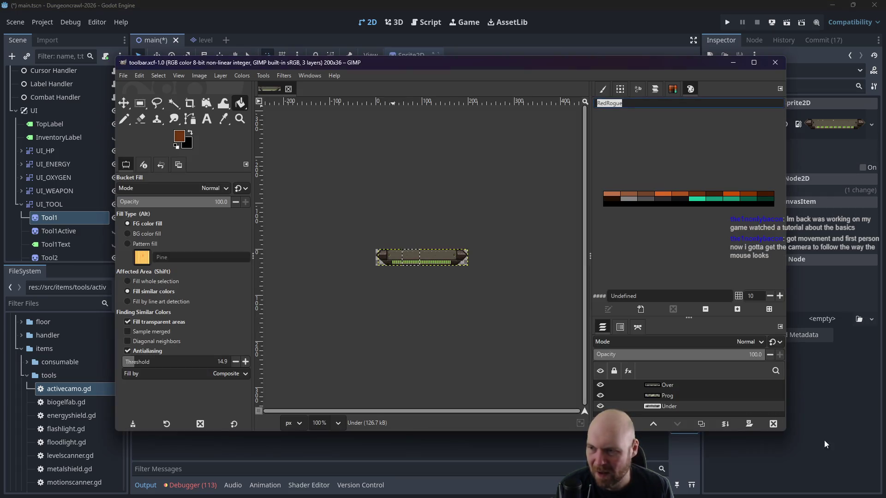
click(601, 385)
click(600, 385)
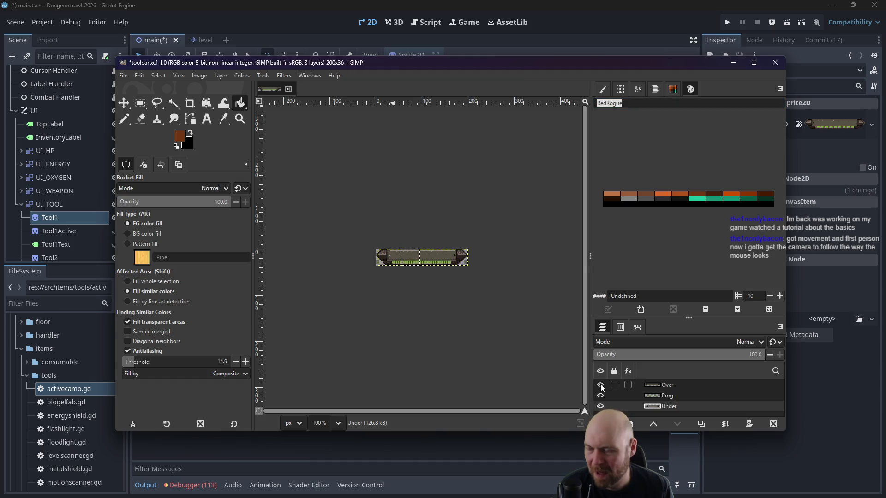
click(600, 396)
click(600, 396)
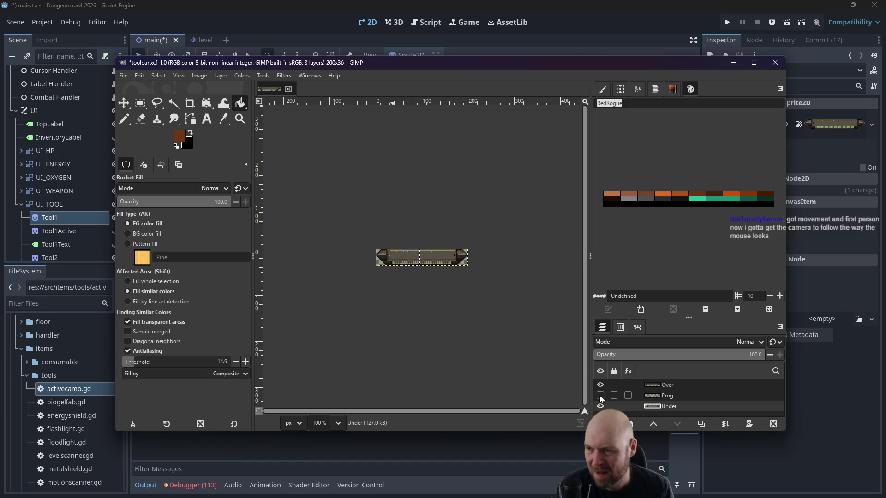
click(600, 385)
click(600, 385)
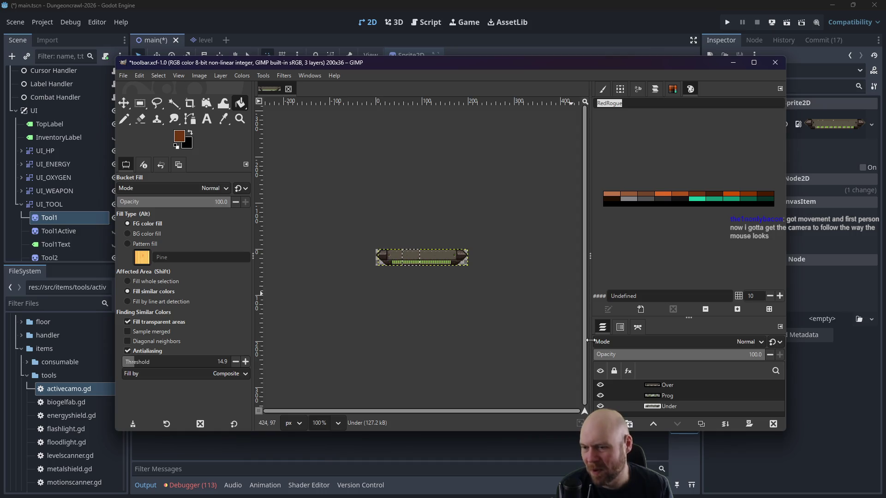
click(600, 385)
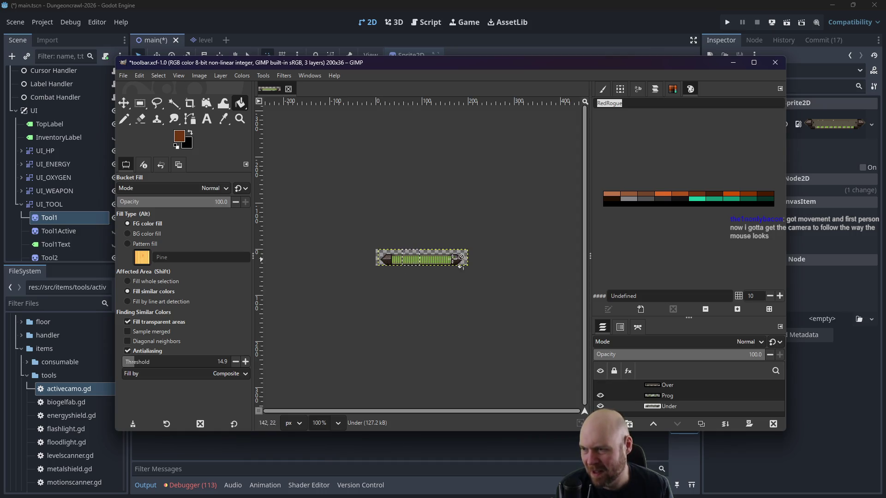
click(600, 385)
click(600, 406)
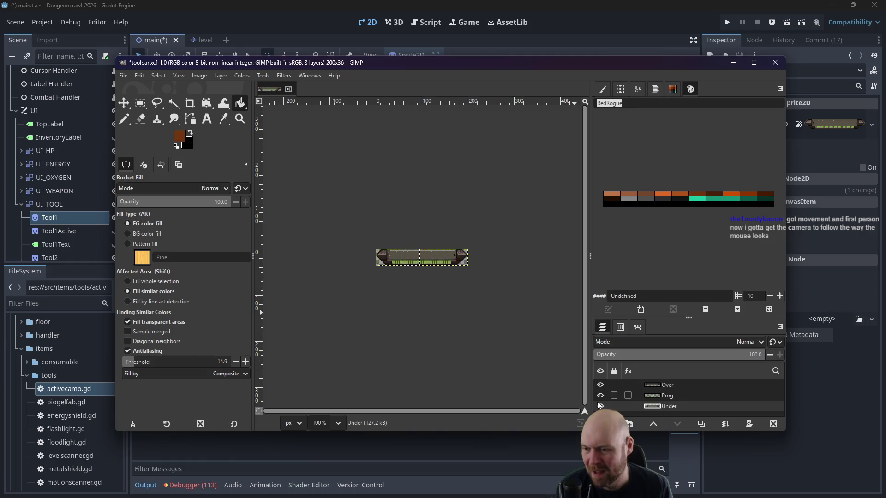
click(600, 406)
click(600, 406)
click(600, 406)
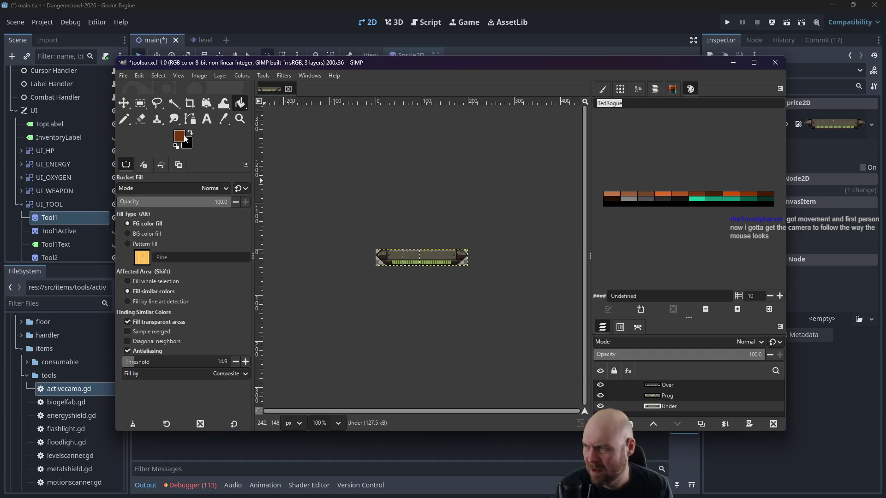
ctrl+scroll(450, 279, up, 5)
ctrl+scroll(439, 274, up, 2)
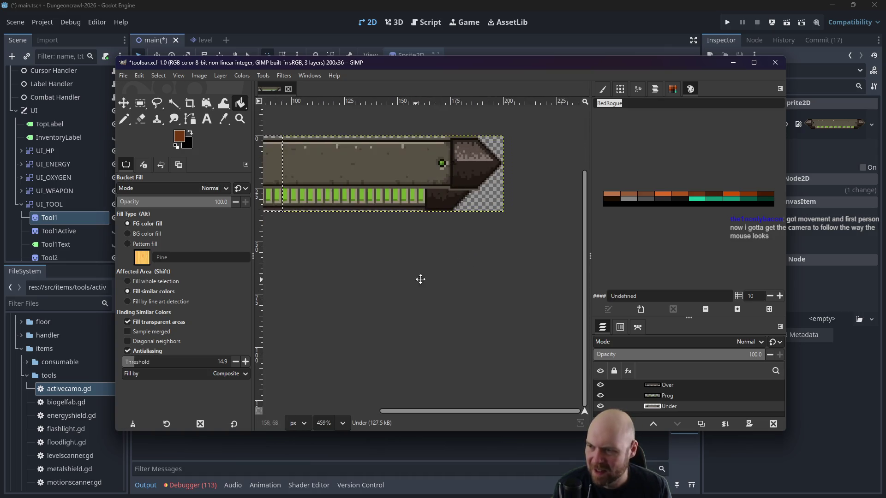
Step: Measure the green progress strip with a rectangle selection (127×8 at 36,24), then return to Godot
click(139, 103)
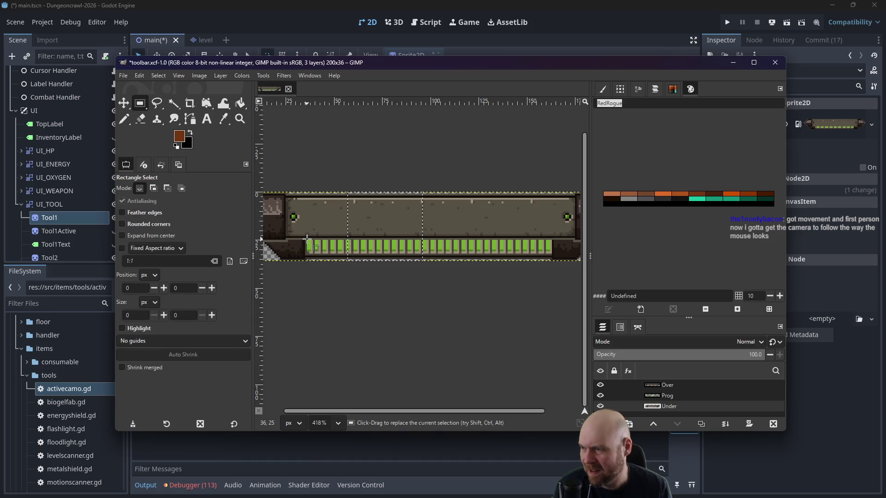
mouse_move(307, 238)
mouse_down()
mouse_move(350, 257)
mouse_move(552, 255)
mouse_up()
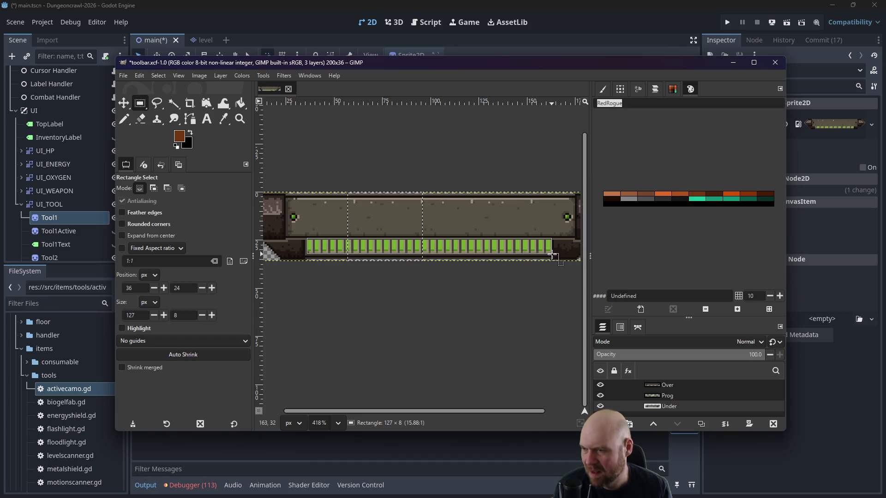
click(470, 316)
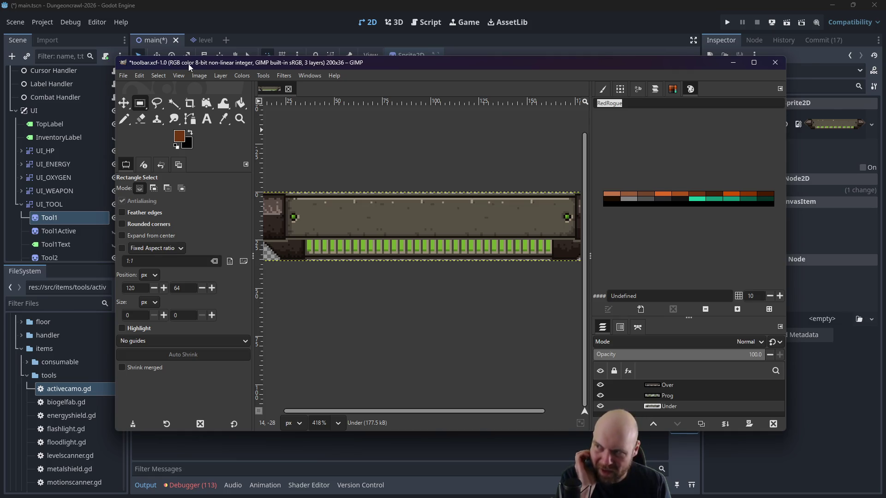
key(alt+Tab)
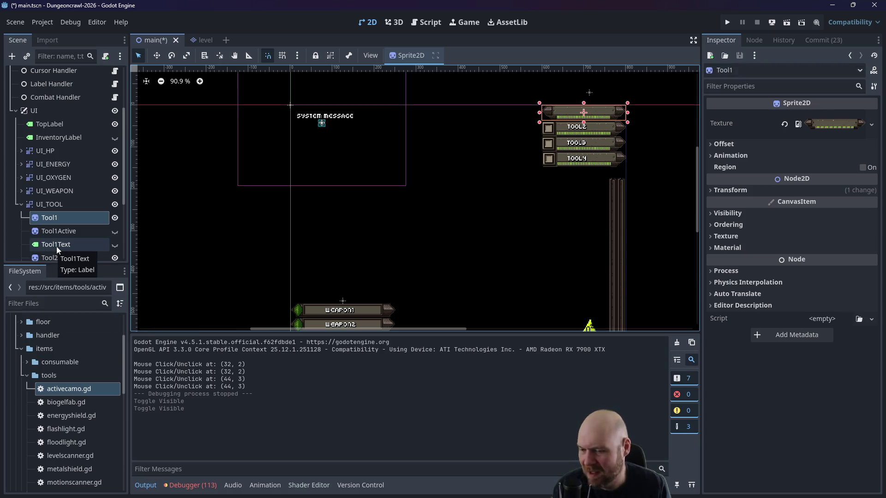
right_click(46, 217)
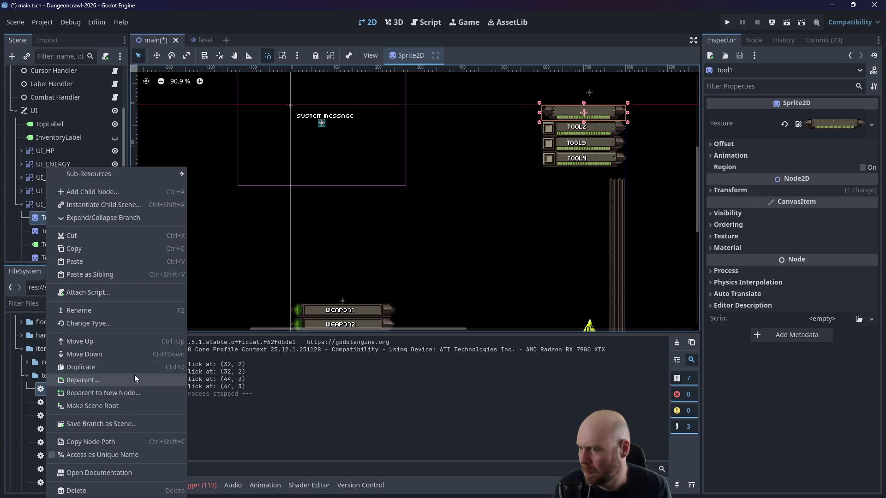
Step: Change Tool1's node type to TextureProgressBar after searching 'texture'
mouse_move(156, 177)
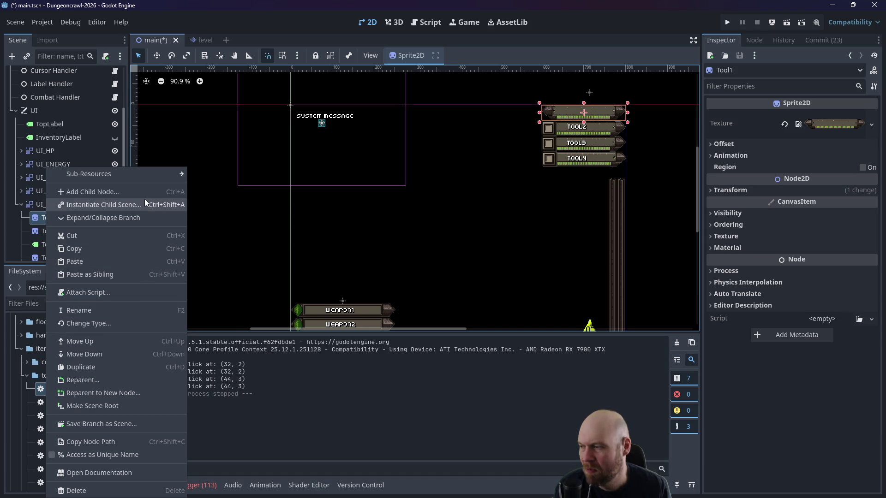
click(97, 324)
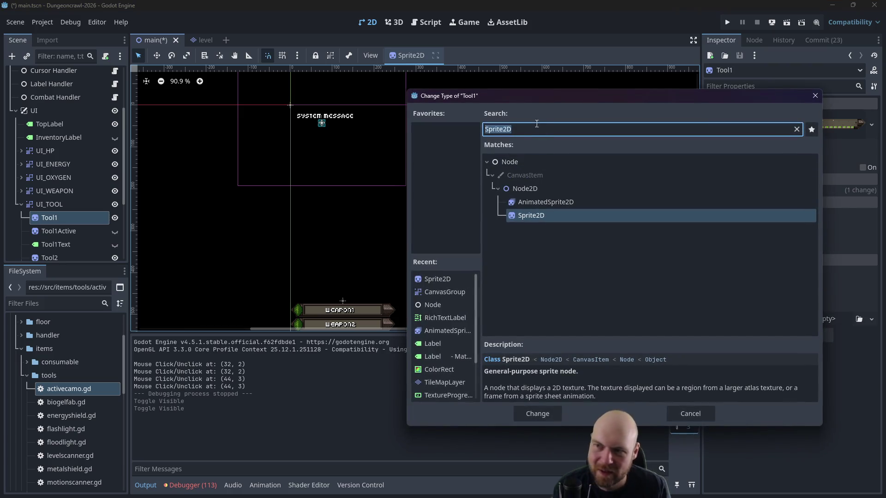
text(texture)
click(551, 243)
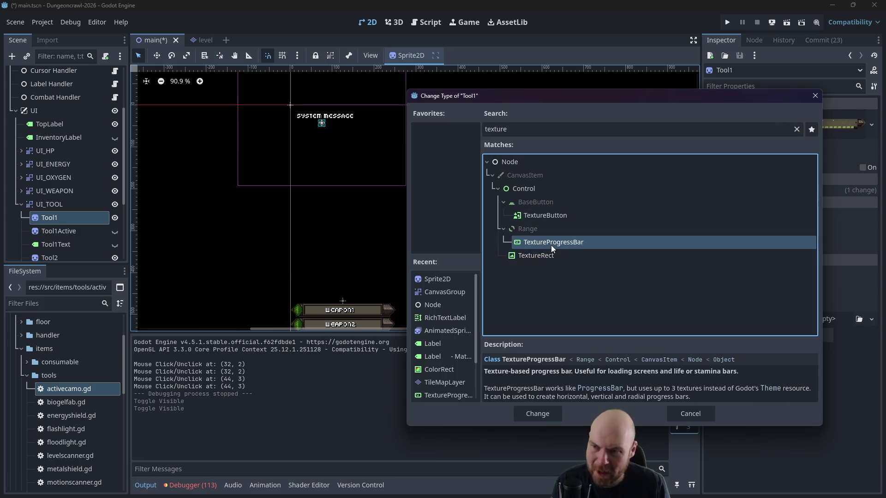
click(539, 417)
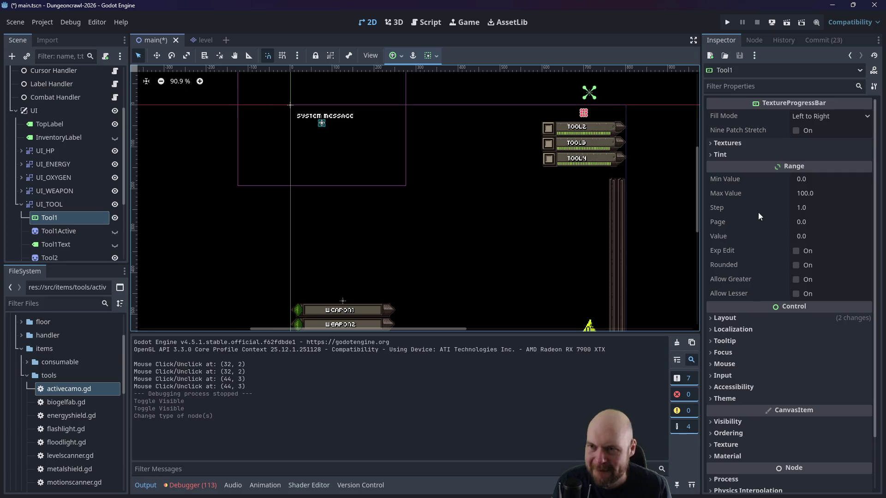
Step: Load toolbar-under.png into the Tool1 progress bar's Under texture slot
scroll(757, 212, down, 3)
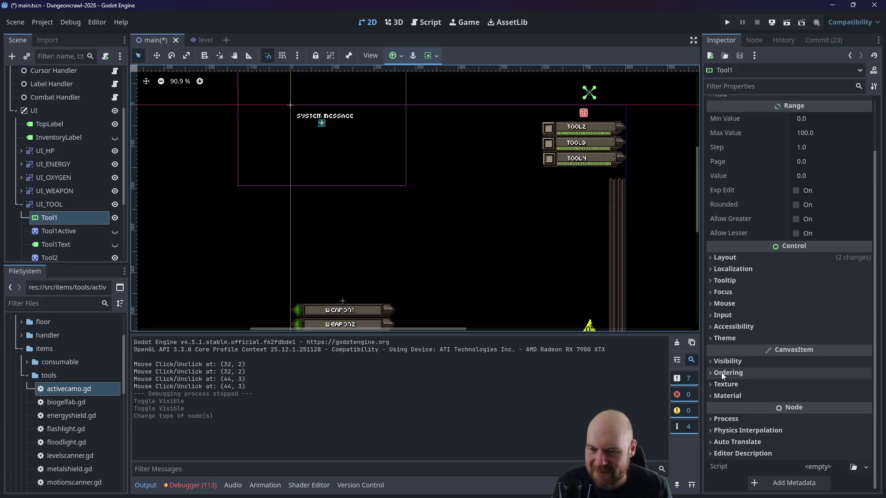
scroll(742, 325, up, 3)
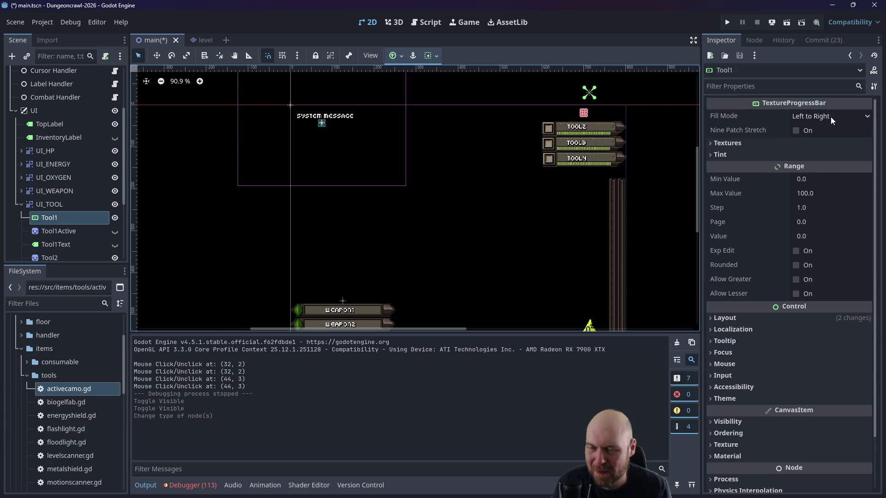
click(728, 143)
click(853, 158)
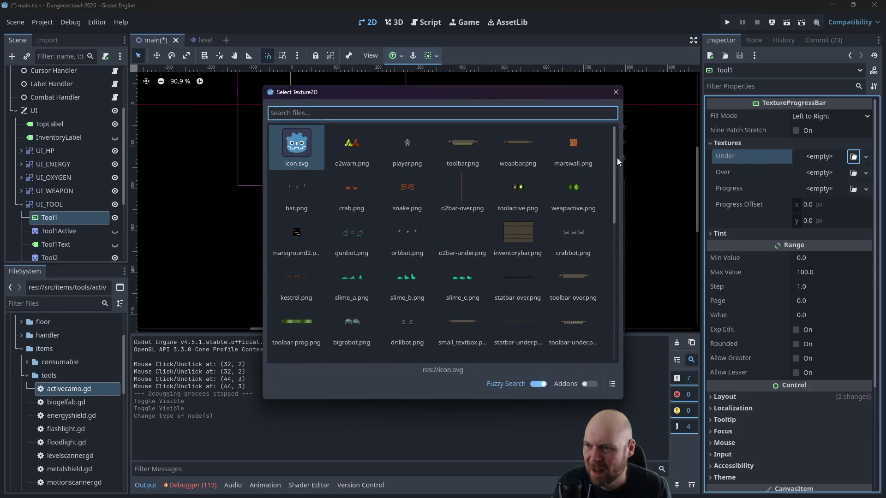
scroll(498, 185, down, 1)
scroll(505, 202, up, 1)
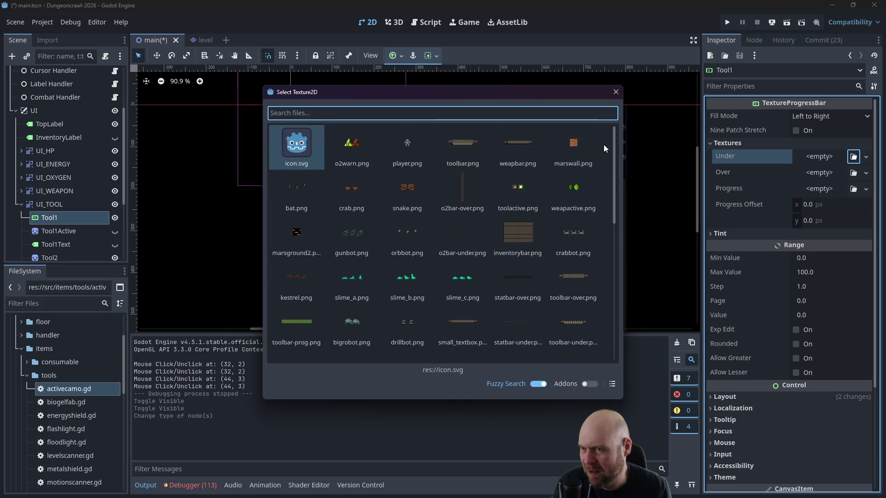
drag(615, 150, 614, 172)
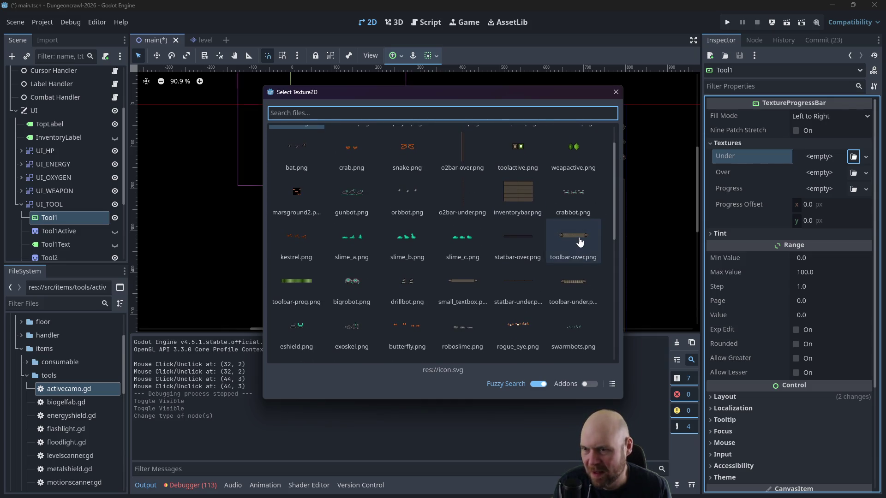
click(574, 282)
click(574, 282)
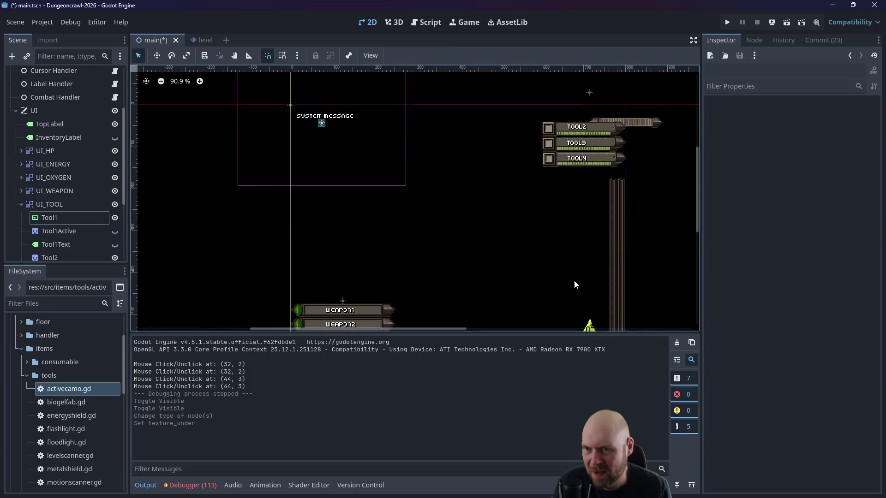
click(653, 127)
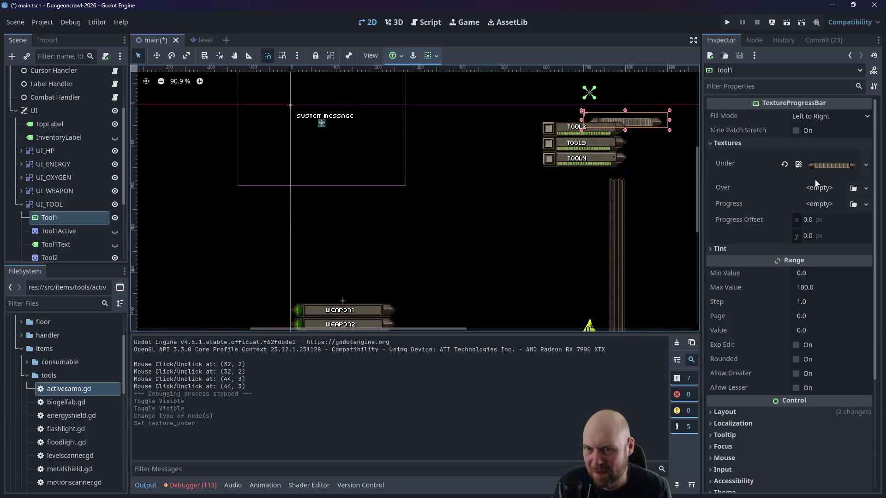
Step: Assign toolbar-over.png as Over and toolbar-prog.png as Progress, then drag the bar above TOOL2
click(853, 189)
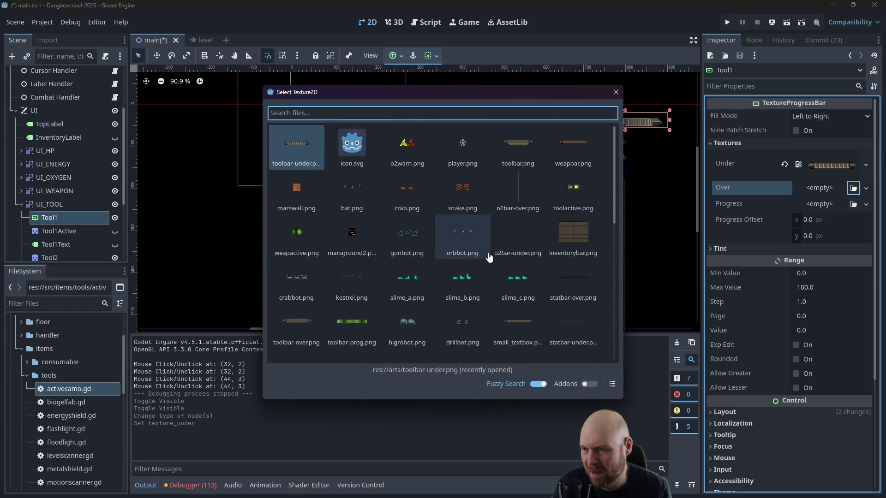
click(294, 326)
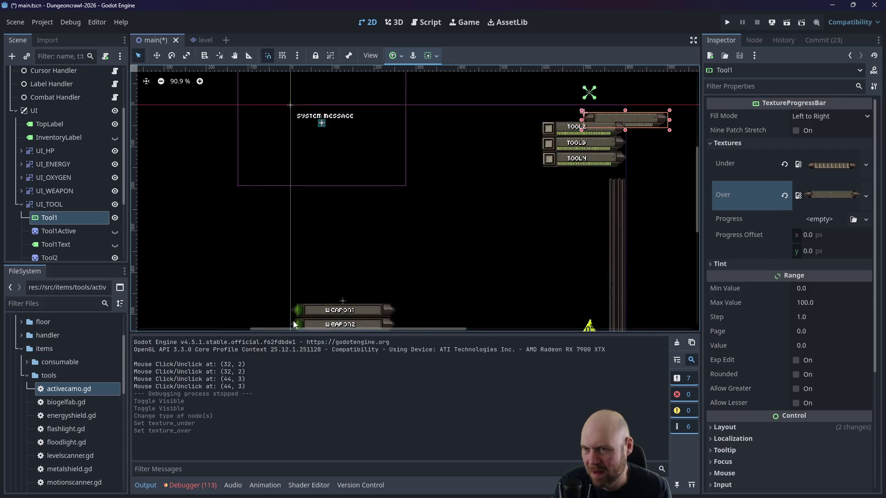
click(841, 220)
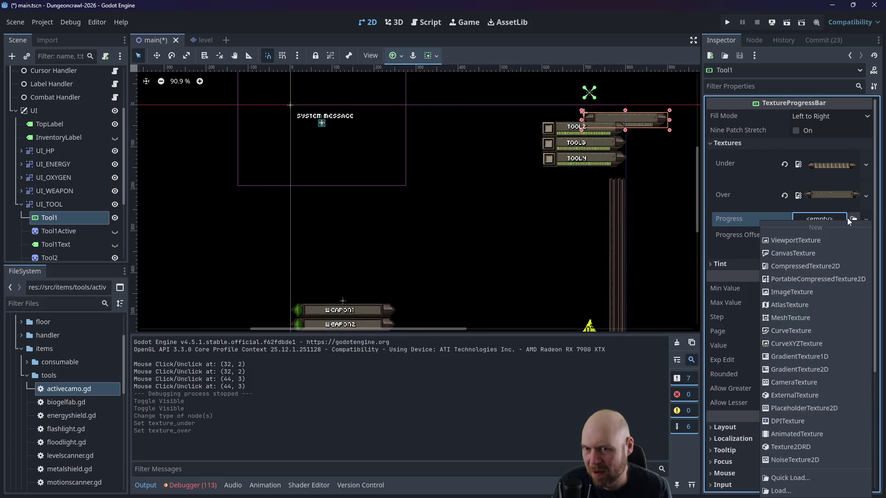
click(853, 220)
click(853, 219)
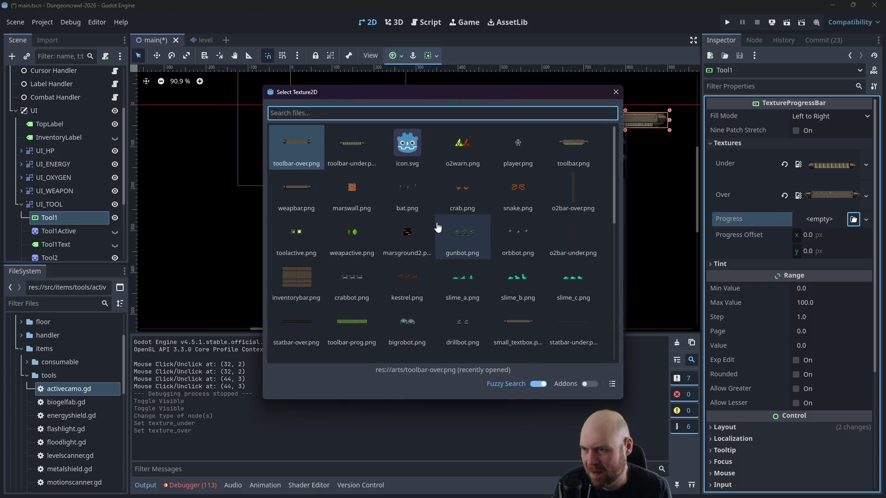
click(348, 327)
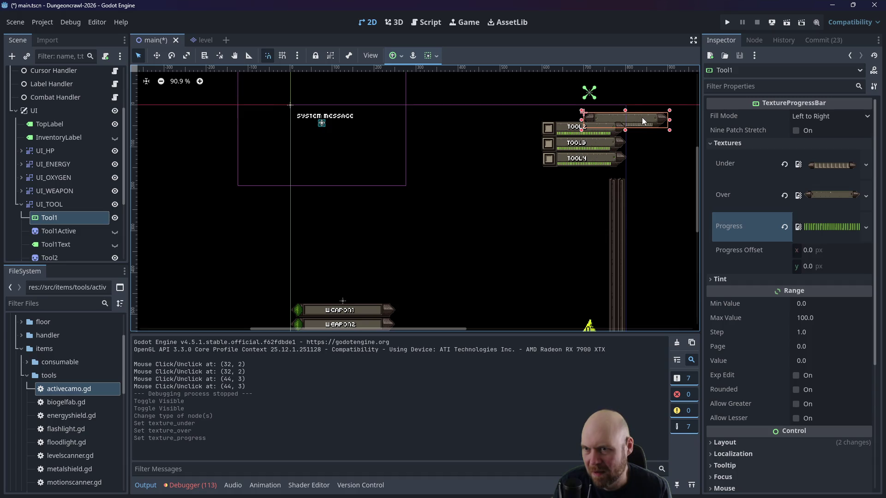
drag(642, 118, 597, 112)
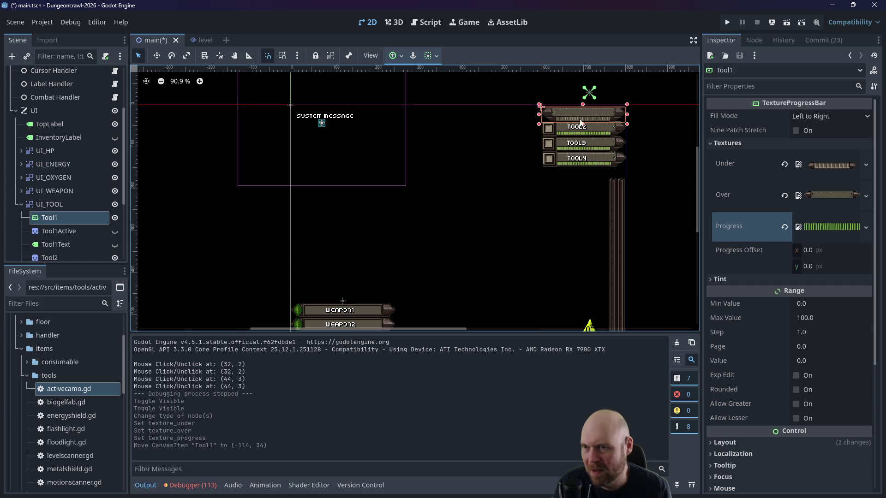
Step: Make Tool1Active and Tool1Text visible again on the new progress bar
click(115, 232)
click(115, 245)
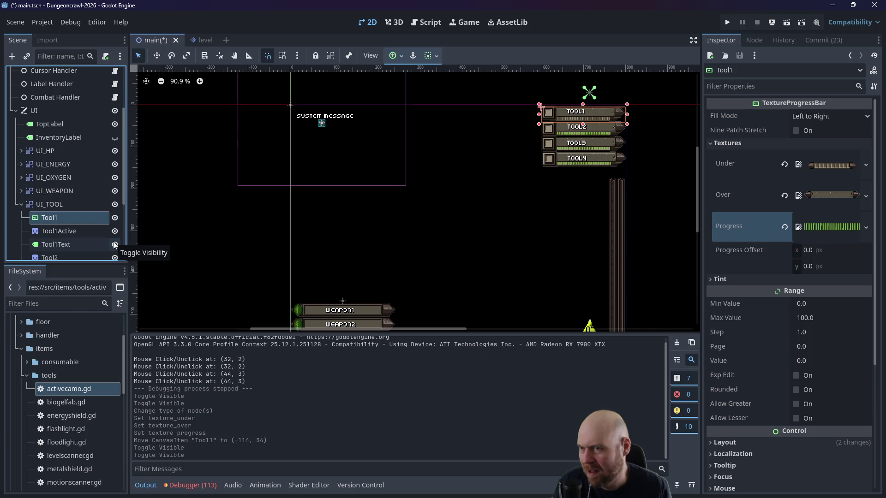
click(115, 245)
click(115, 232)
click(114, 232)
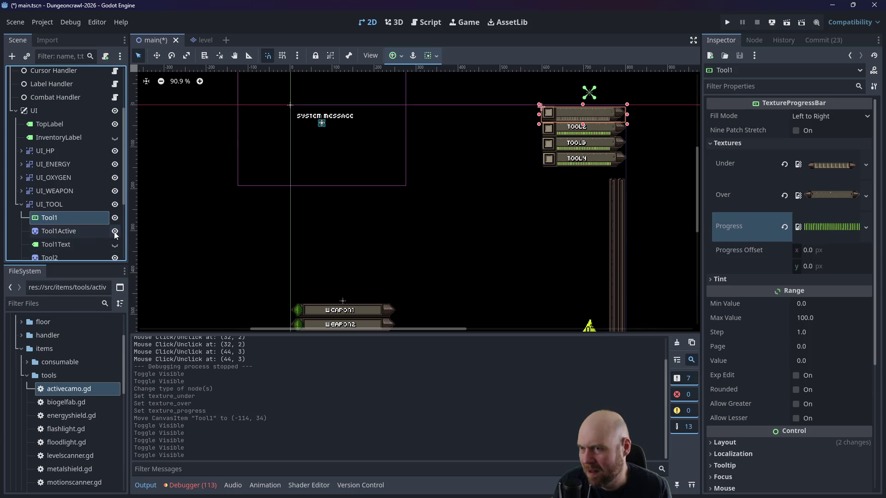
click(114, 232)
click(114, 232)
click(114, 233)
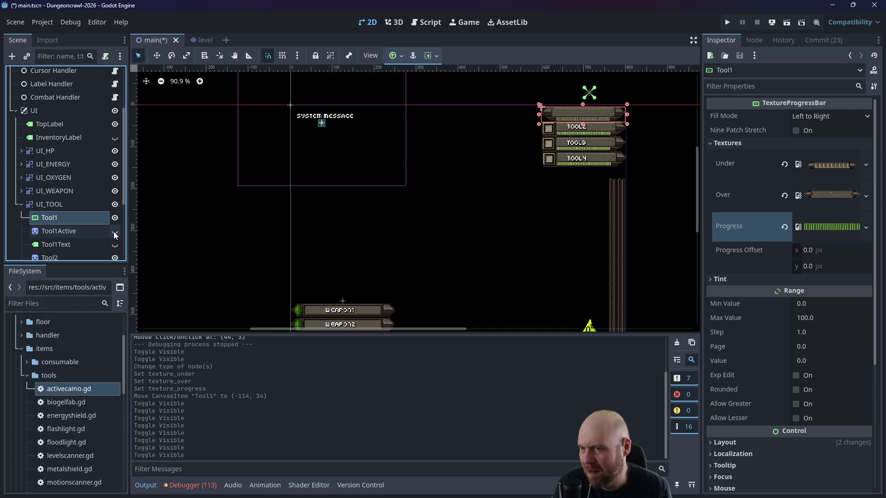
scroll(570, 116, up, 2)
scroll(640, 147, up, 6)
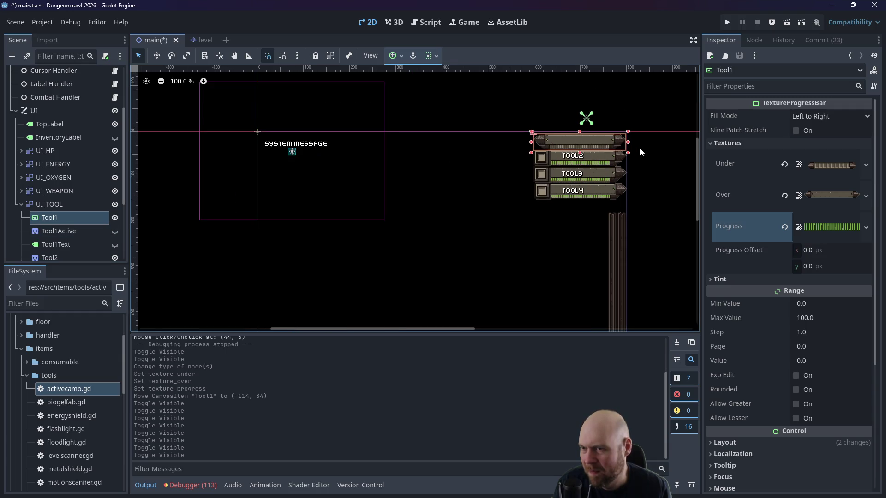
scroll(645, 157, up, 1)
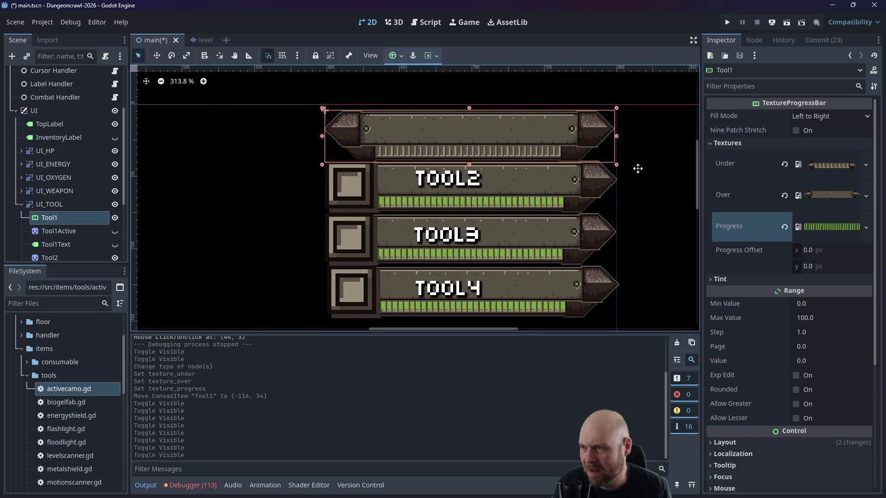
click(115, 231)
click(115, 245)
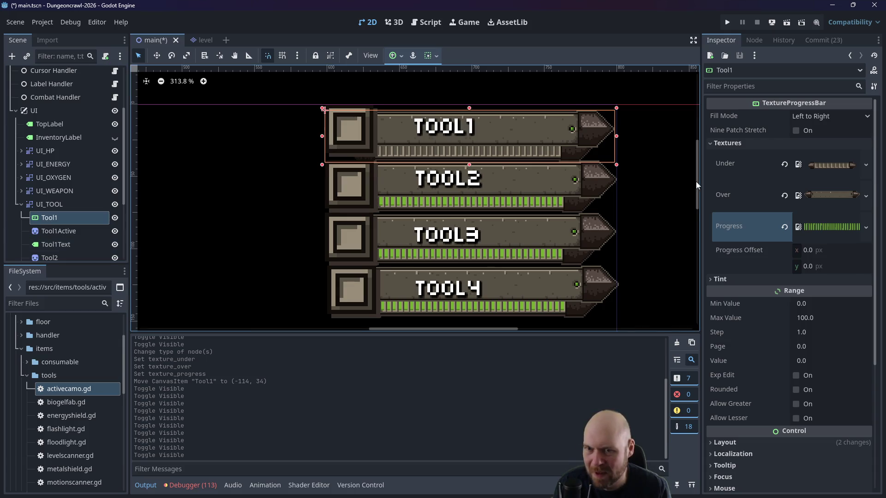
Step: Set the Tool1 progress bar's Range Value to 20
click(834, 224)
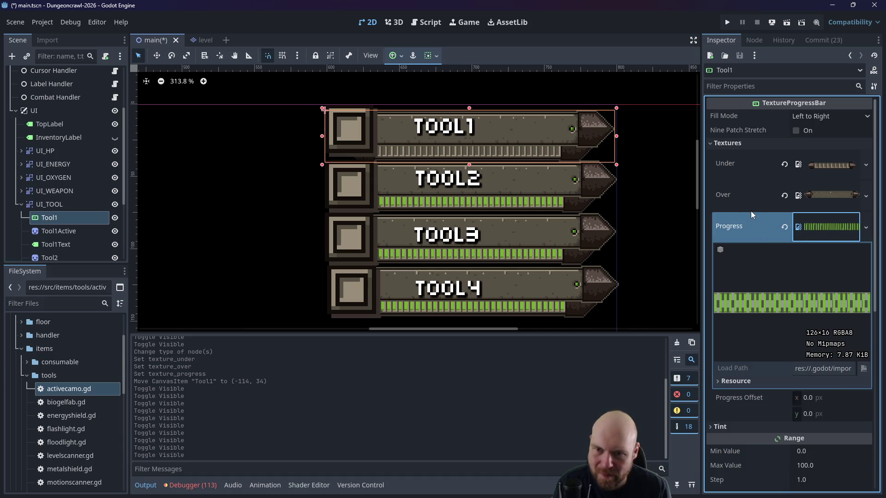
click(819, 233)
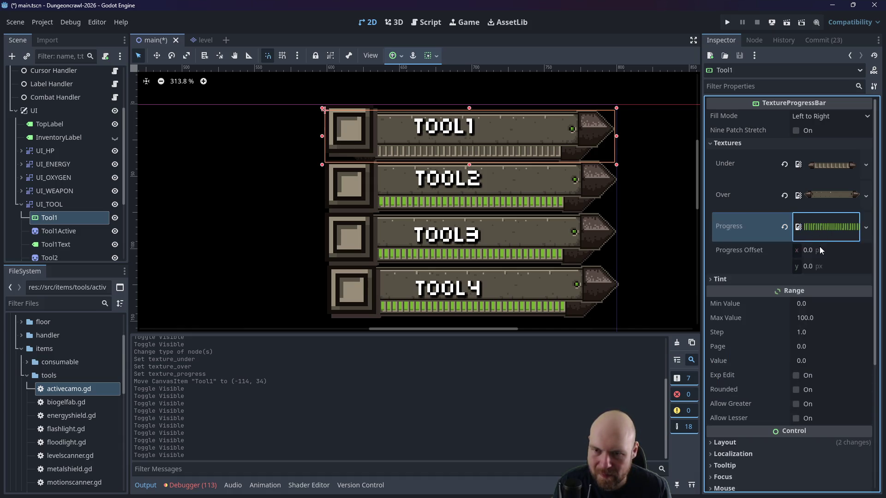
click(819, 304)
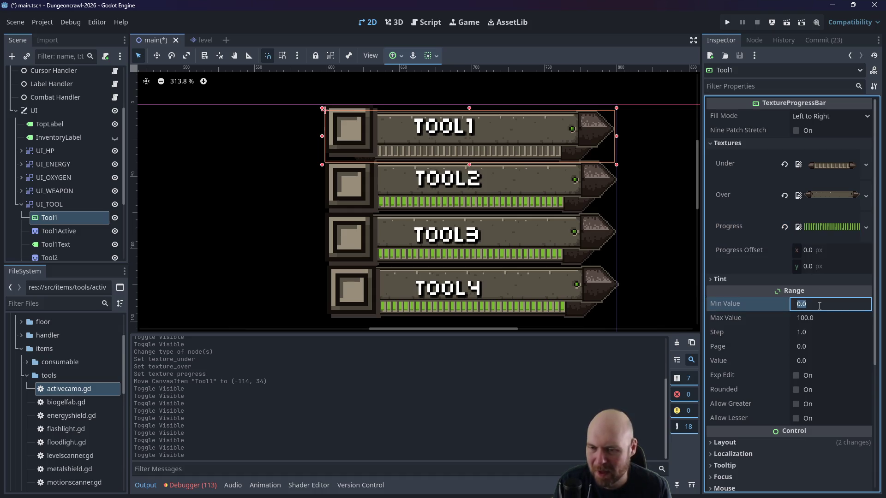
click(811, 360)
text(100)
key(Return)
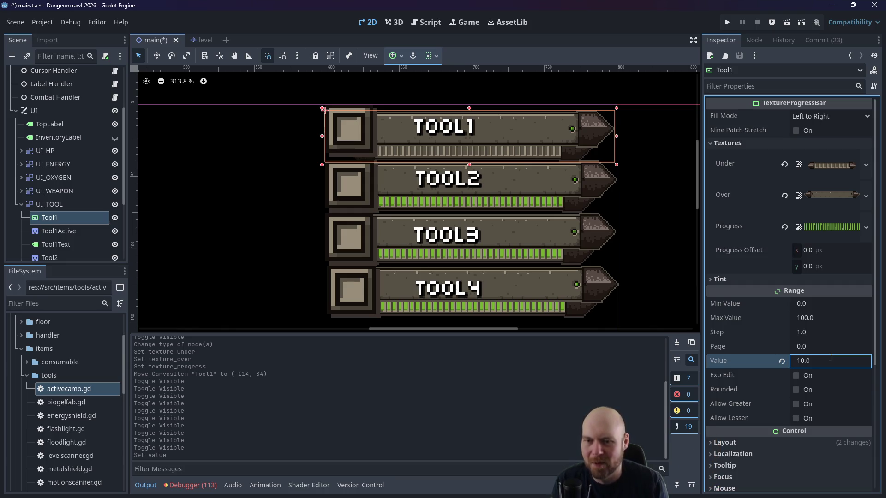
click(818, 361)
text(20)
key(Return)
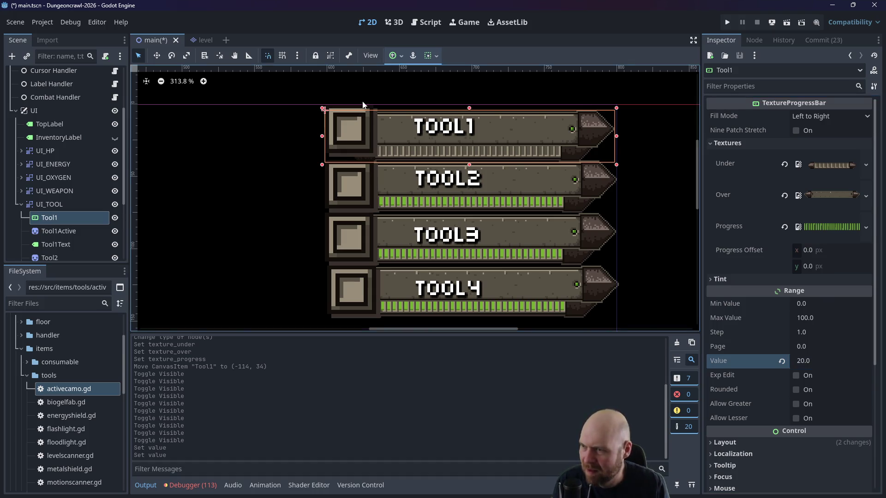